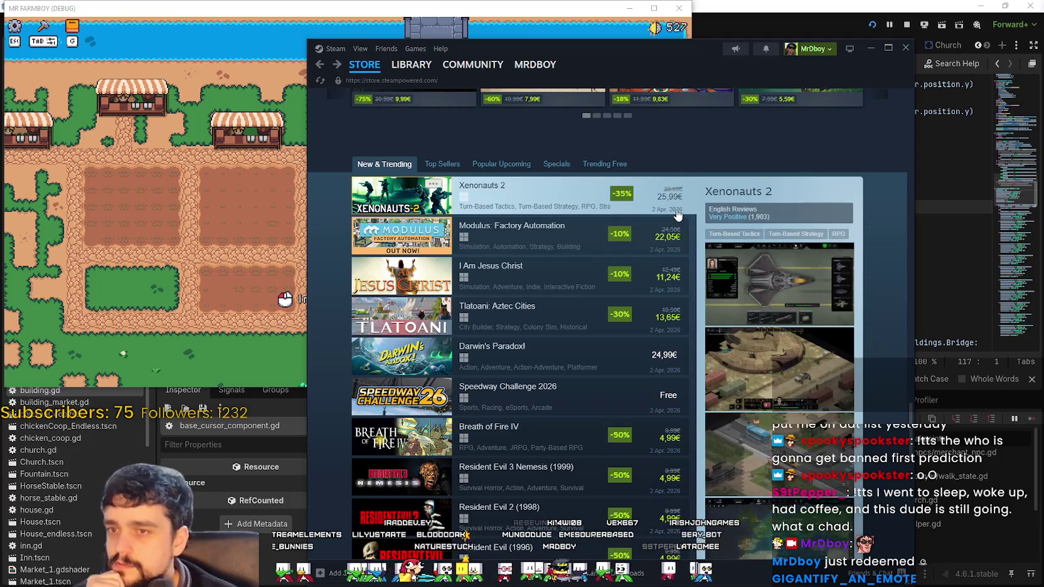
- Scroll through the store front's New & Trending list and select Xenonauts 2
scroll(812, 323, down, 2)
scroll(808, 319, up, 2)
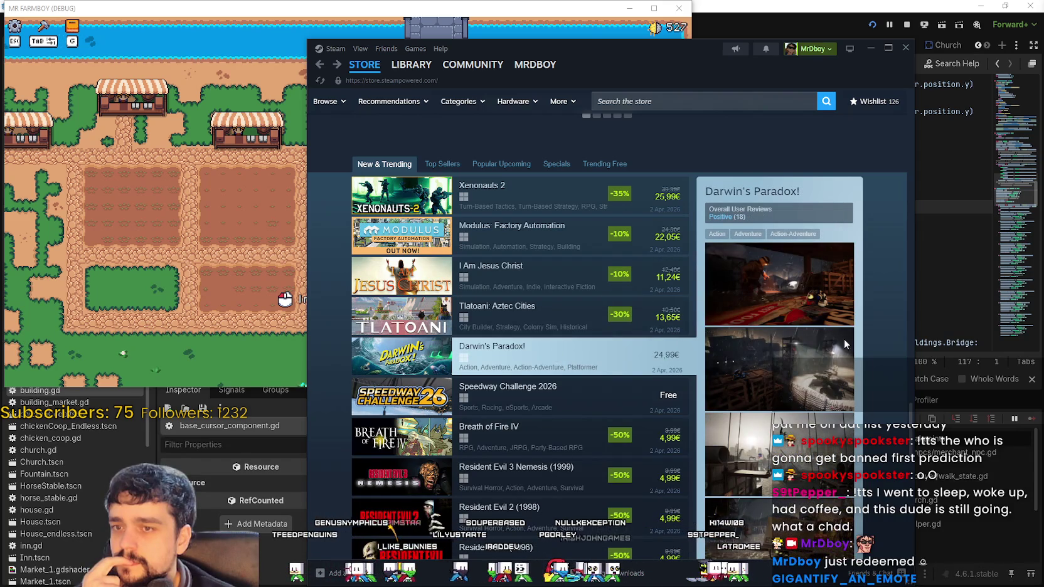
scroll(815, 332, down, 2)
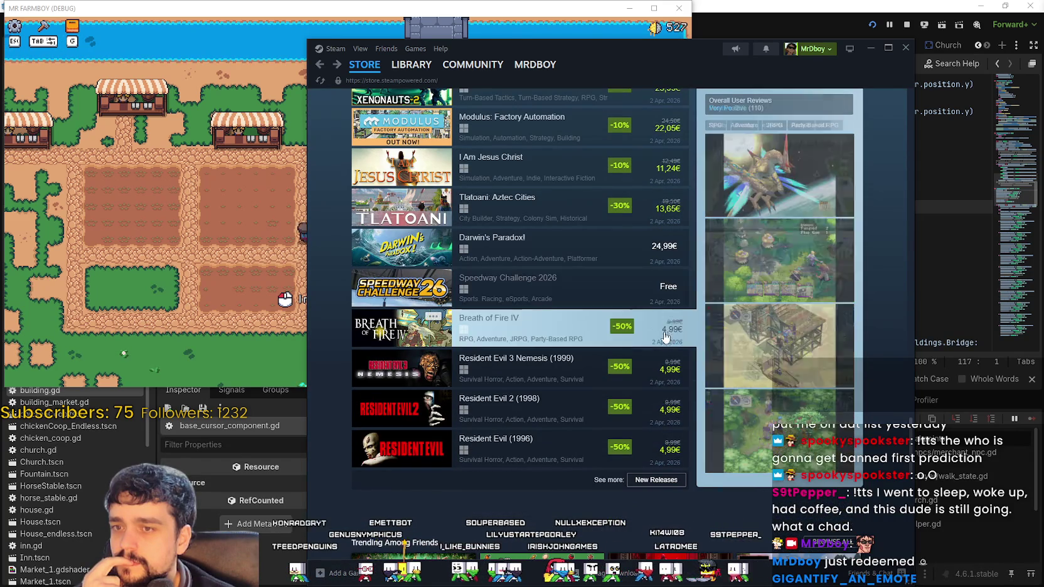
scroll(553, 287, up, 3)
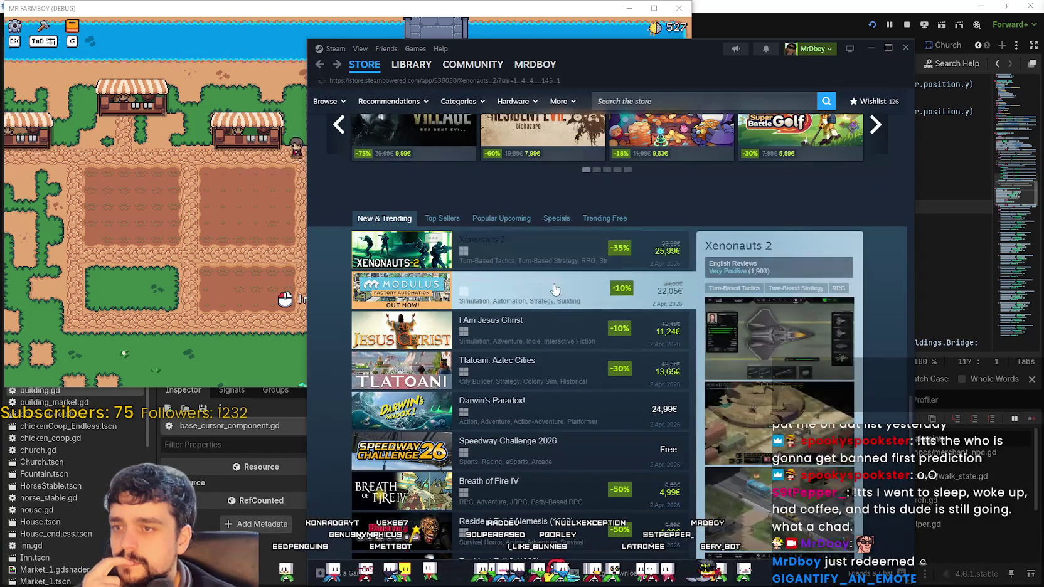
scroll(552, 377, down, 2)
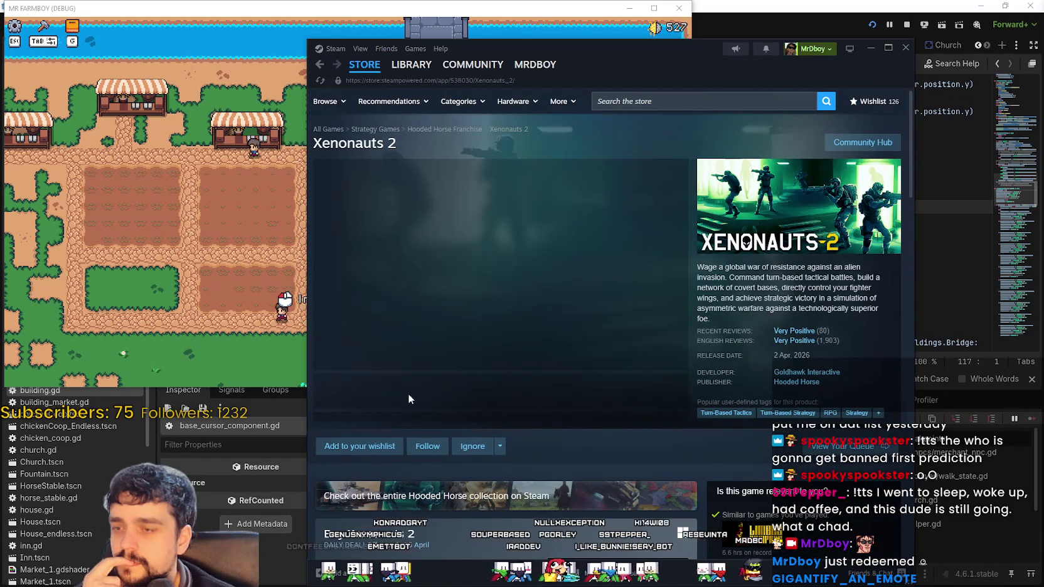
click(464, 402)
- Page the Xenonauts 2 screenshot viewer through to image 12 of 12, then close it
click(529, 295)
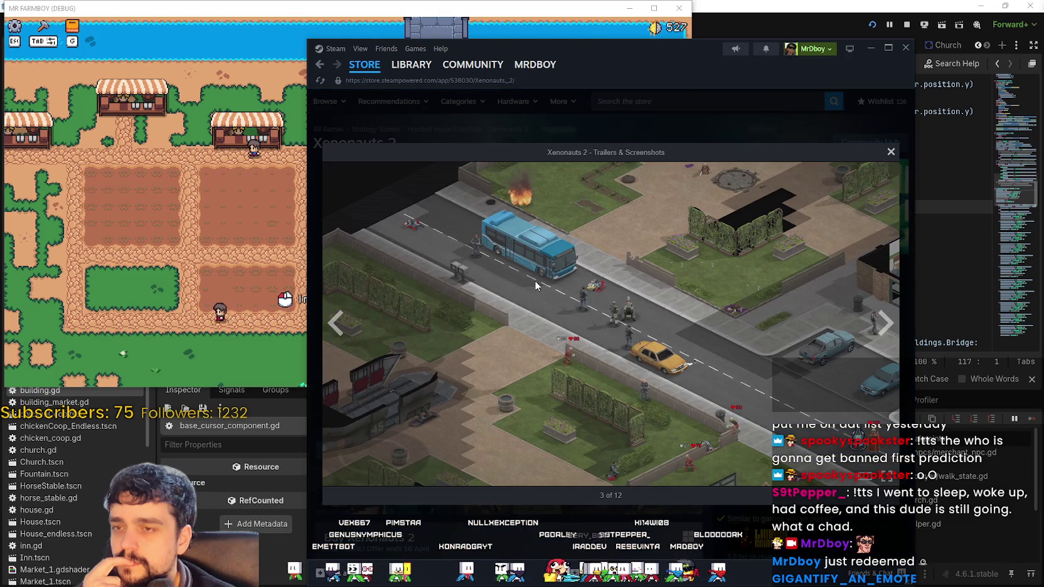
click(892, 329)
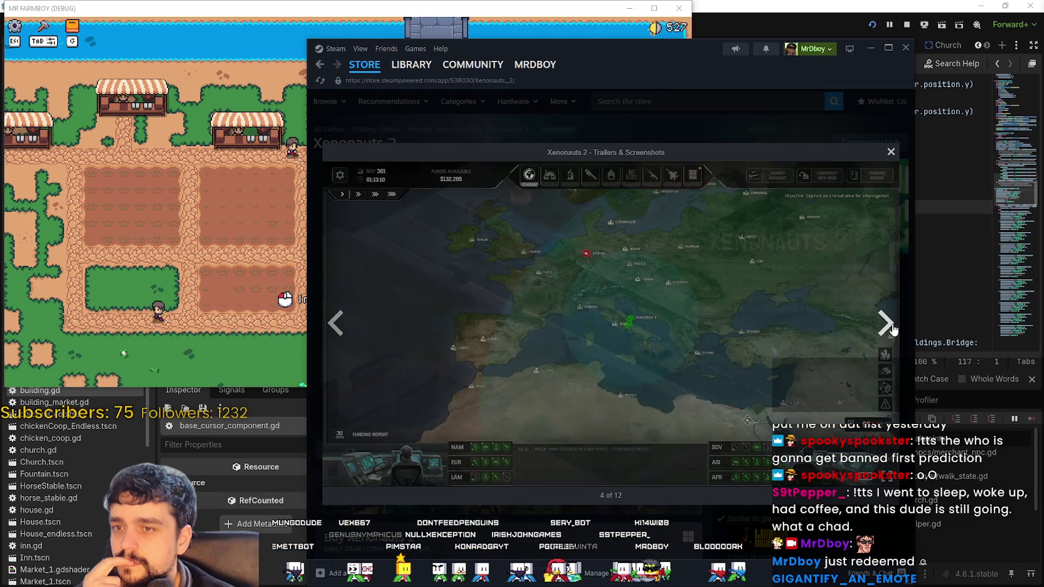
click(892, 329)
click(892, 328)
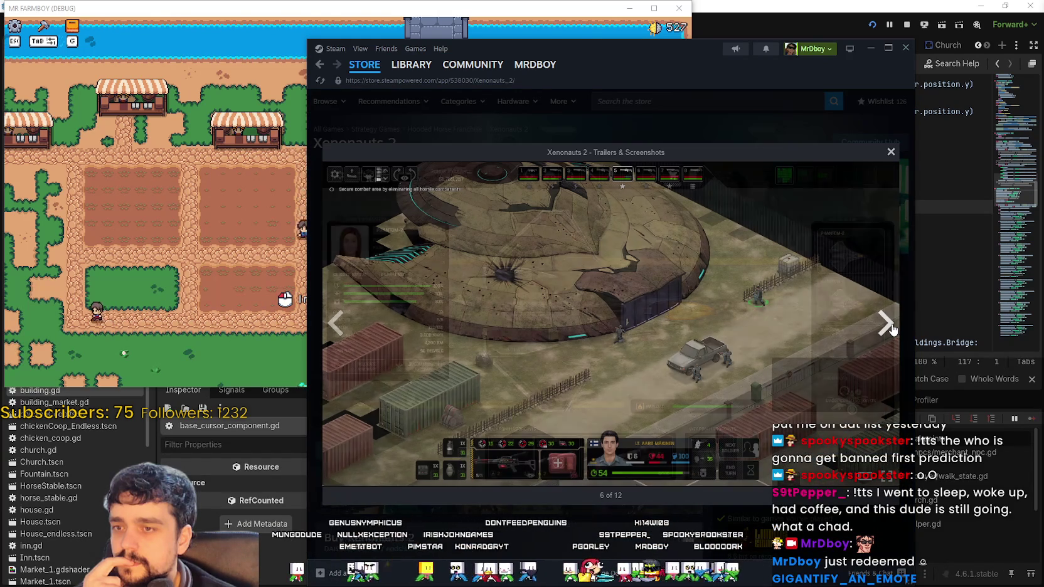
click(890, 327)
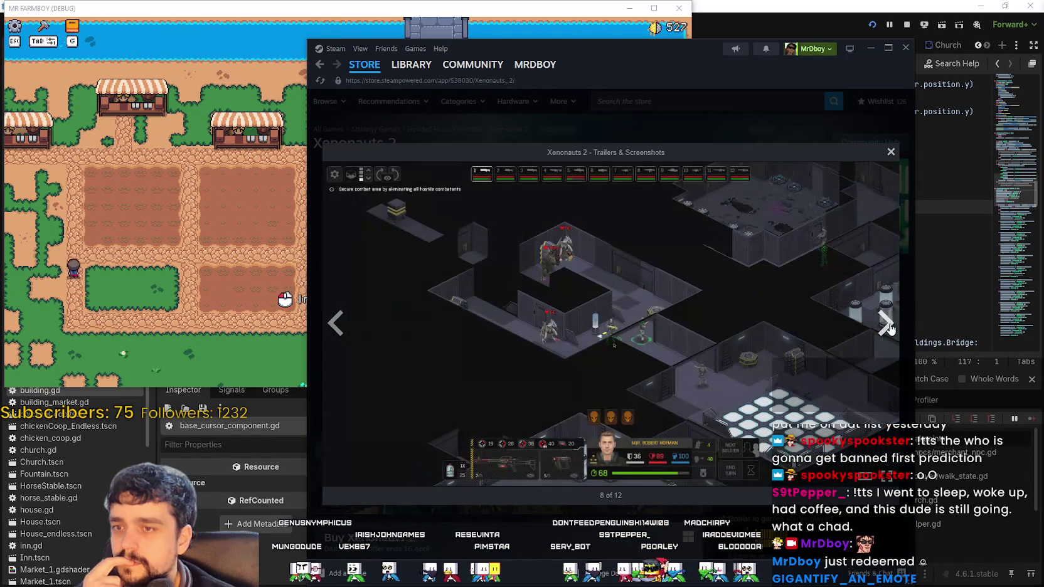
click(887, 327)
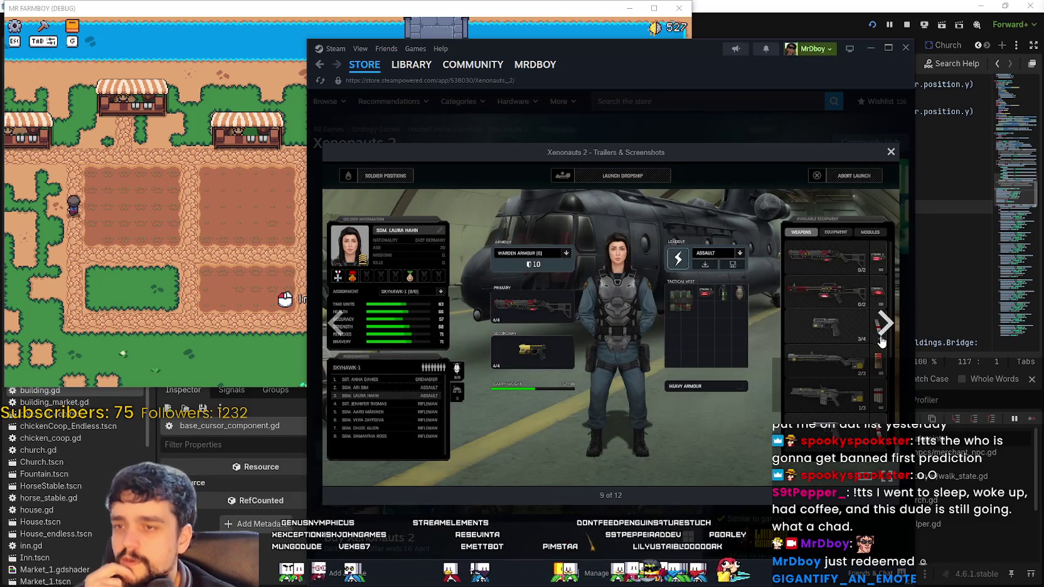
click(881, 342)
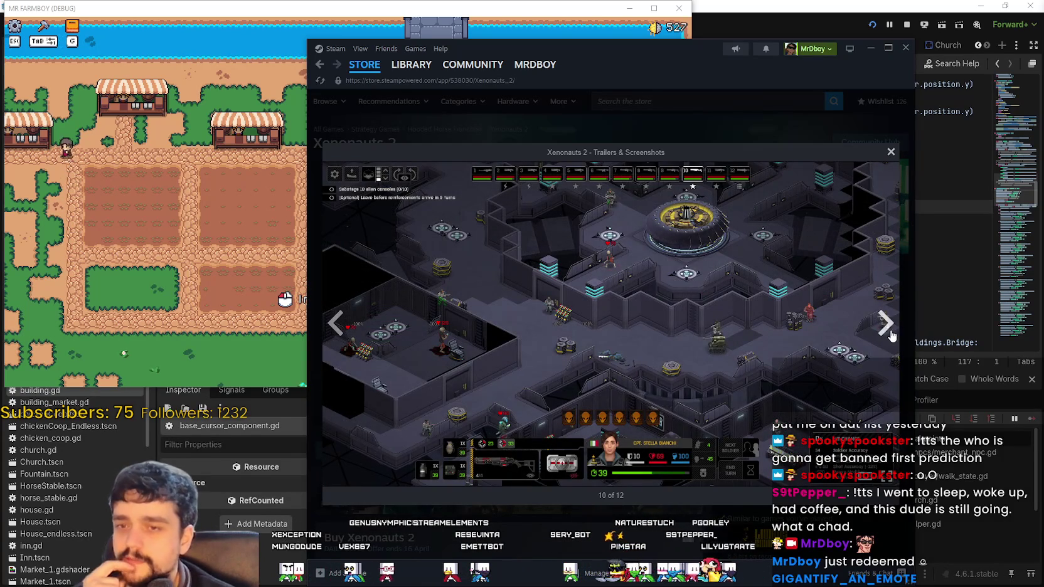
click(886, 327)
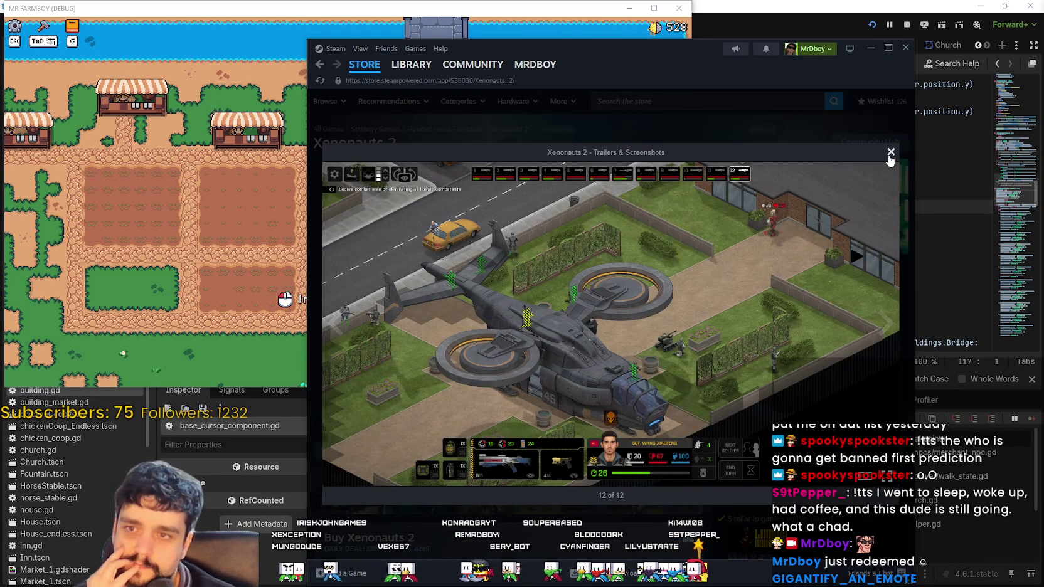
click(891, 152)
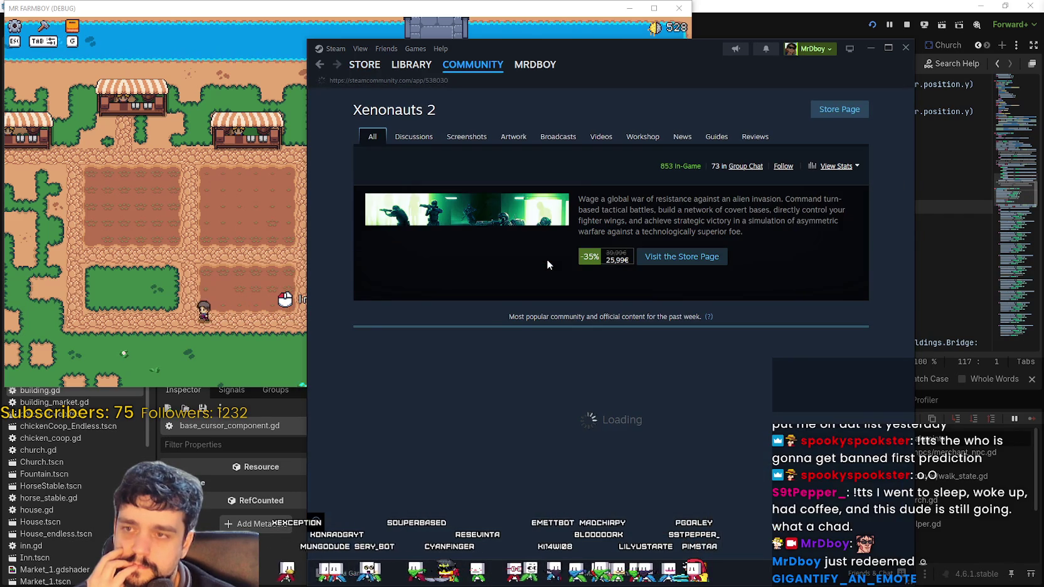
scroll(544, 251, down, 6)
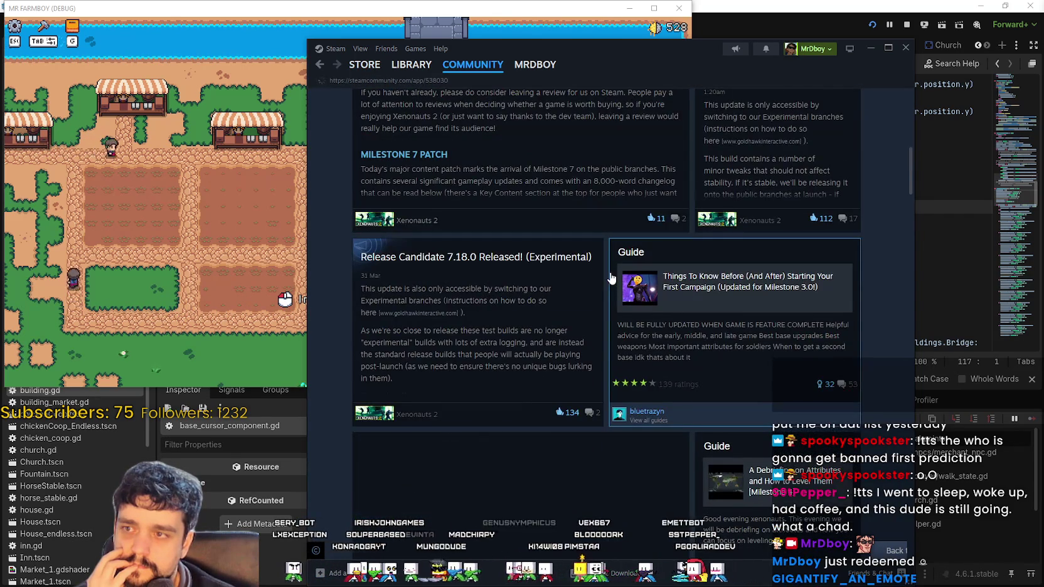
scroll(611, 278, down, 5)
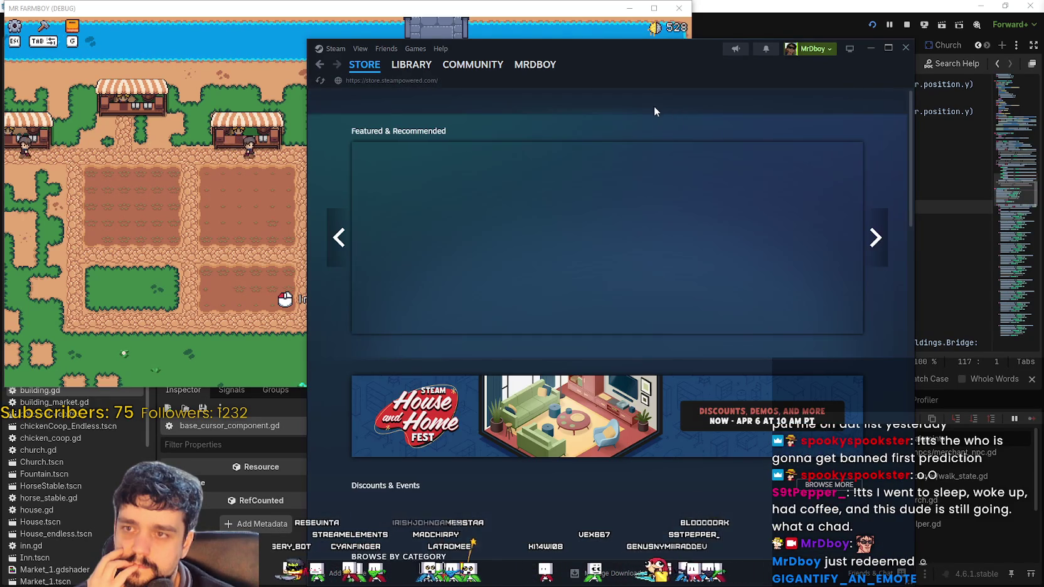
click(681, 108)
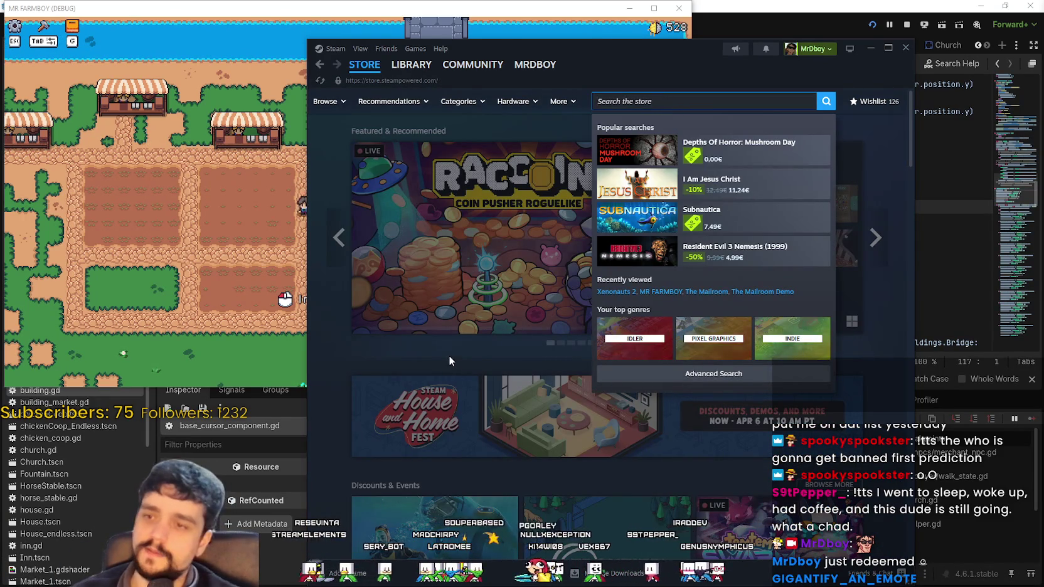
- Scroll down the store front and switch the game list to Top Sellers, browsing down to Steam Deck
scroll(449, 362, down, 15)
scroll(460, 339, down, 15)
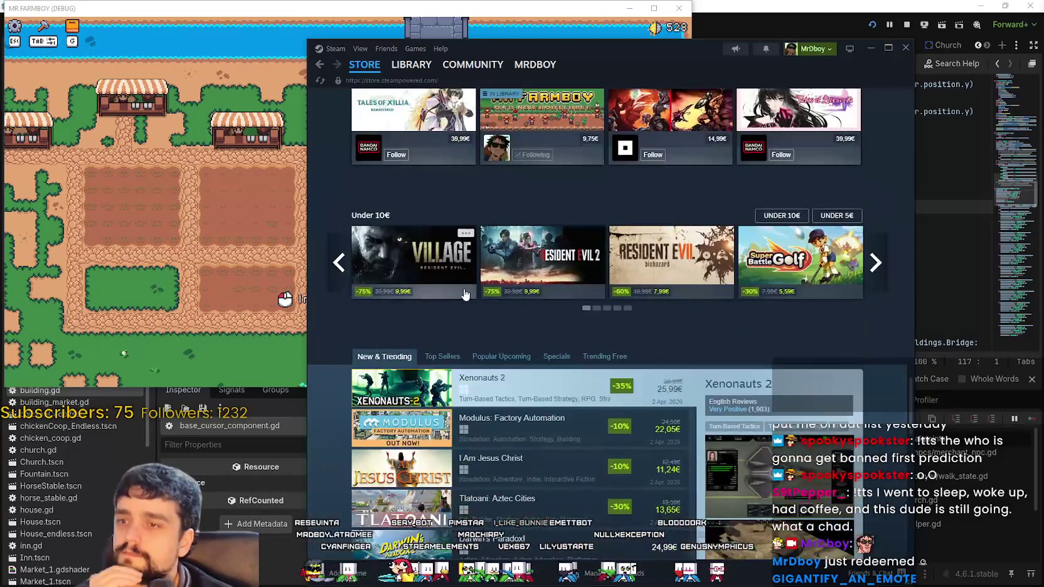
scroll(465, 295, down, 3)
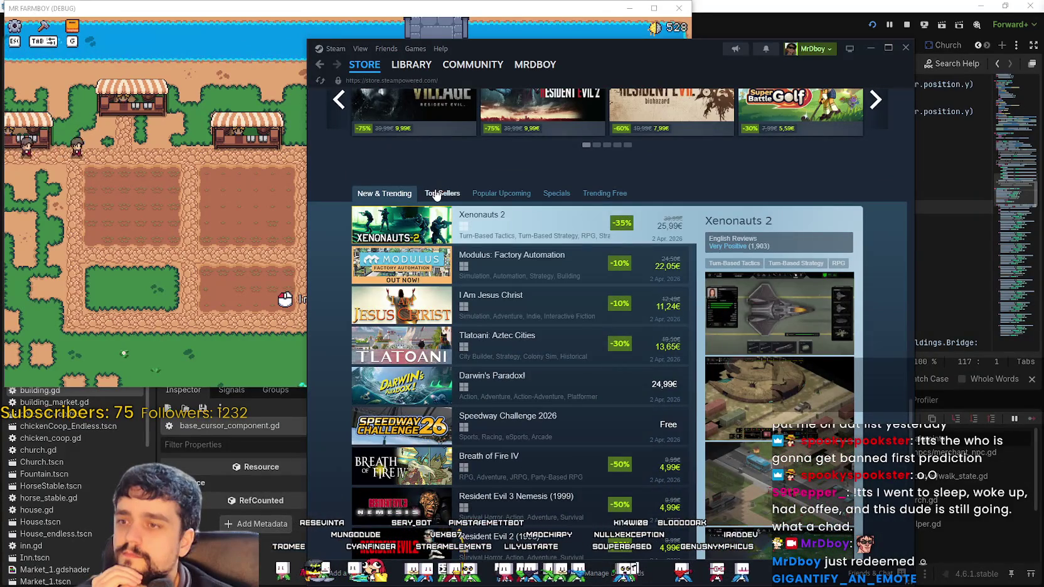
click(437, 194)
scroll(614, 464, down, 3)
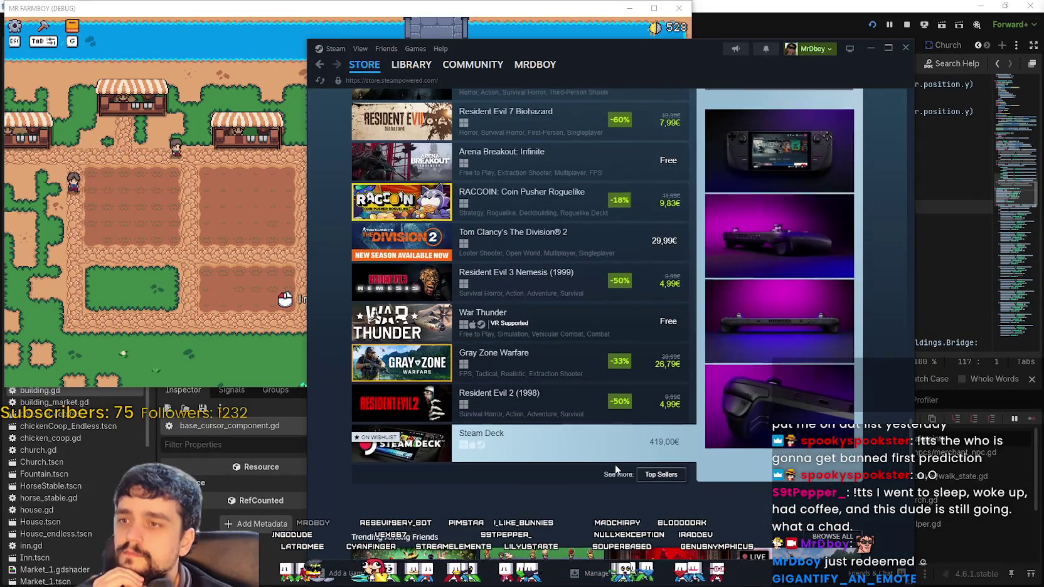
scroll(563, 255, up, 1)
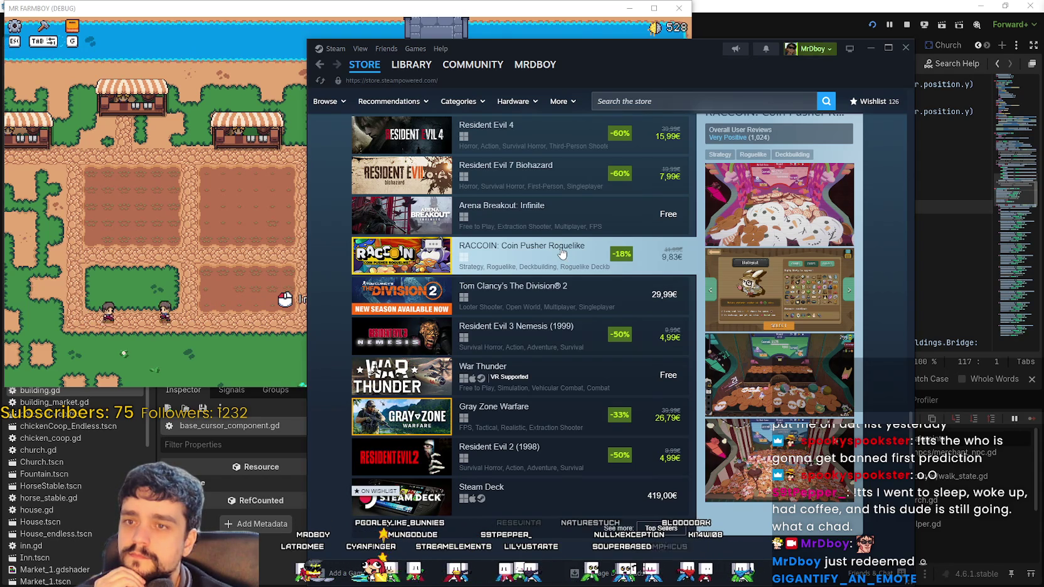
- Open the RACCOIN: Coin Pusher Roguelike page from Top Sellers and watch its publisher livestream
click(560, 251)
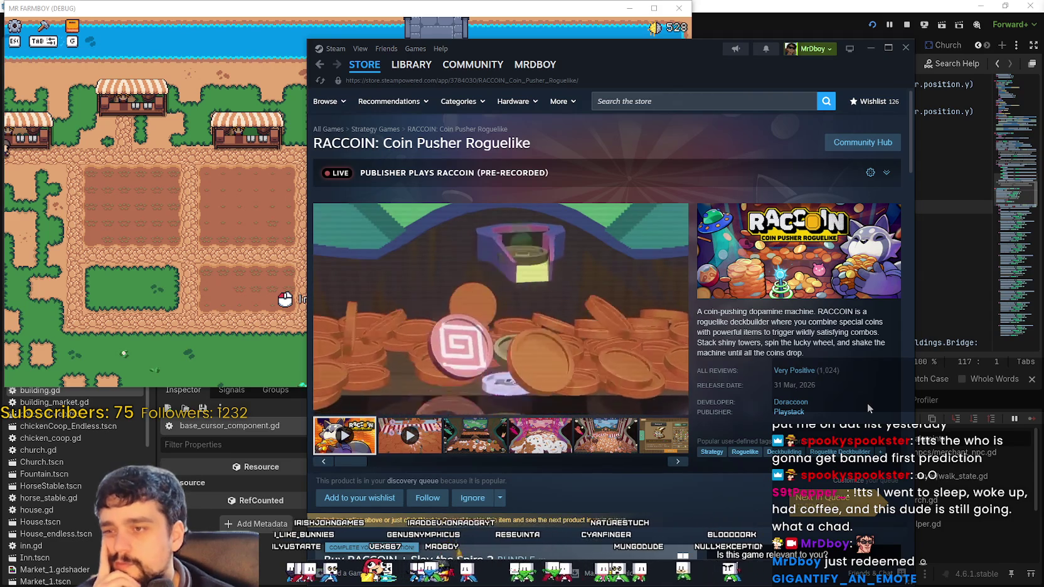
mouse_move(792, 376)
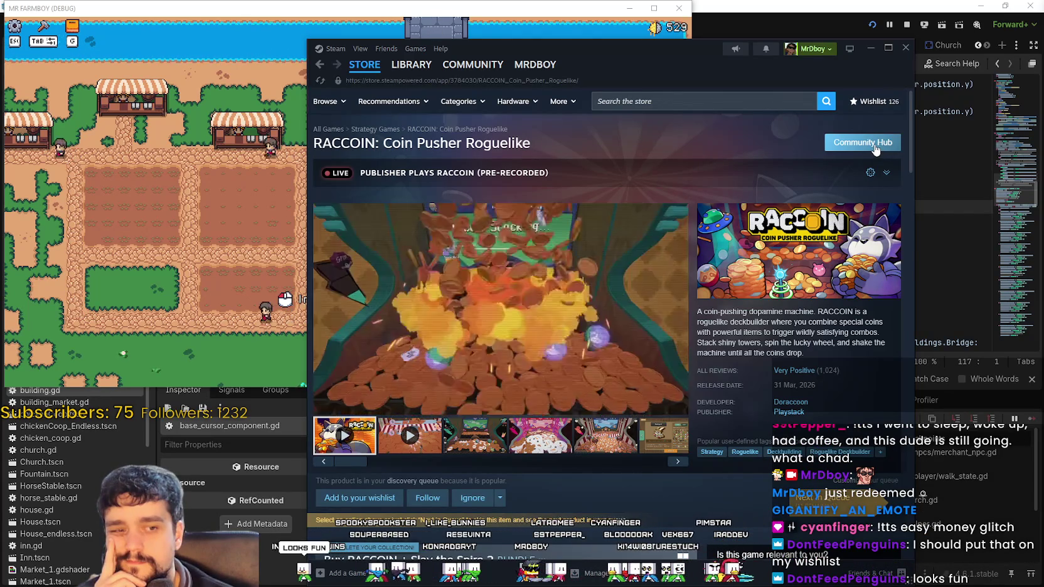
- Visit the RACCOIN Community Hub, collapse the live broadcast, and return to the RACCOIN store page
click(874, 145)
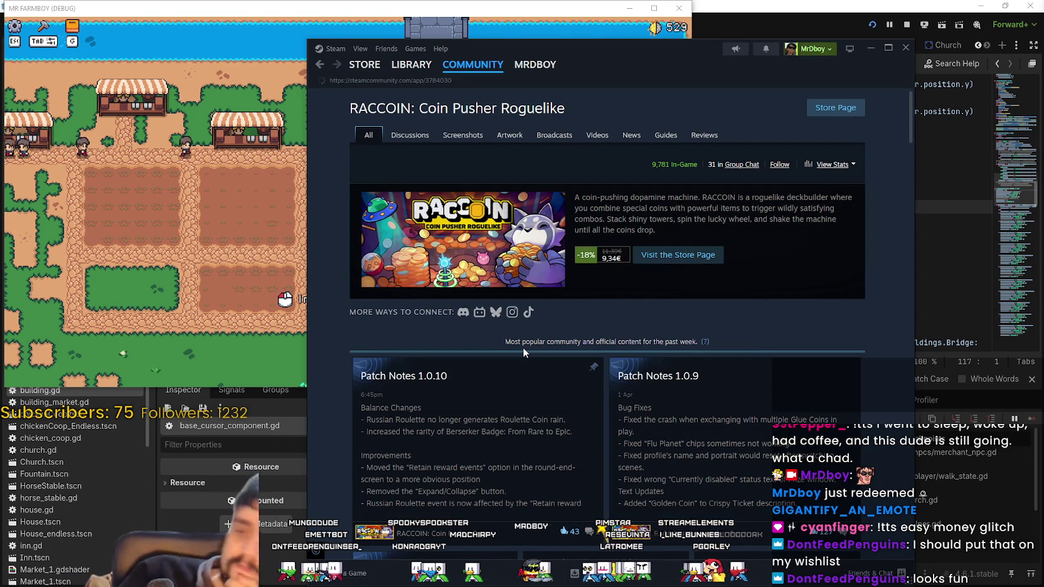
scroll(523, 350, down, 6)
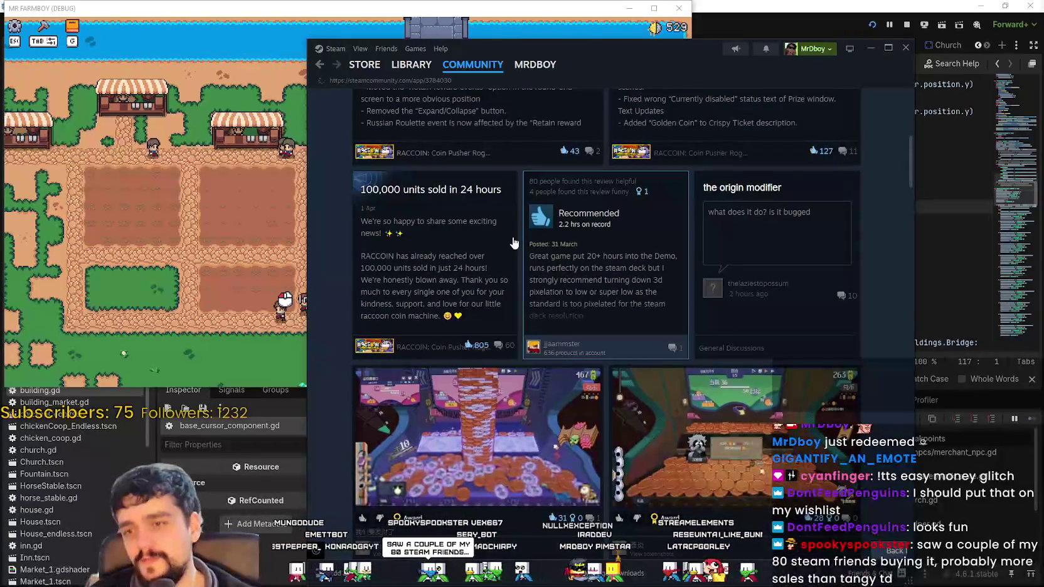
mouse_move(367, 69)
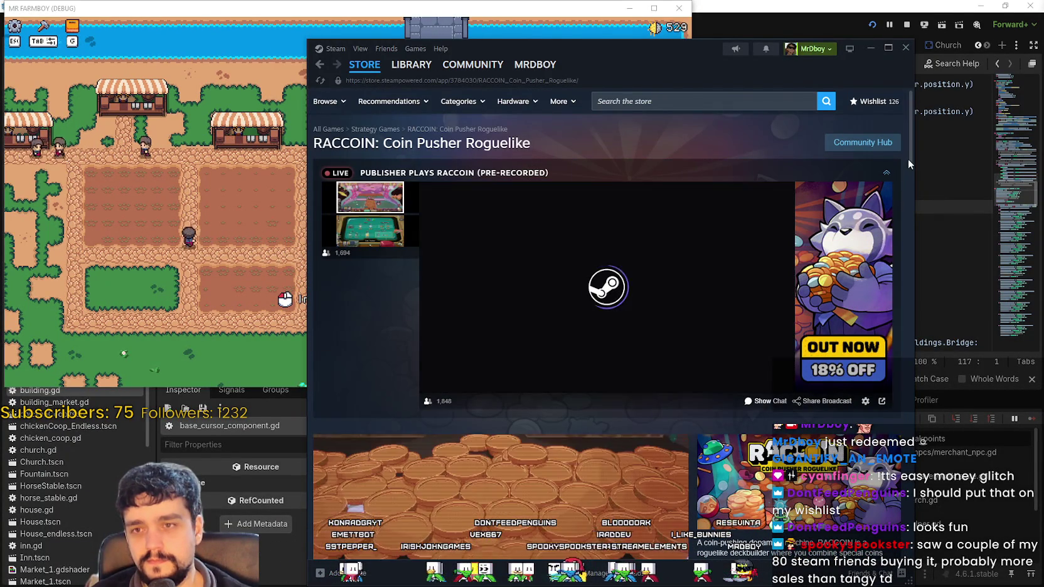
click(886, 172)
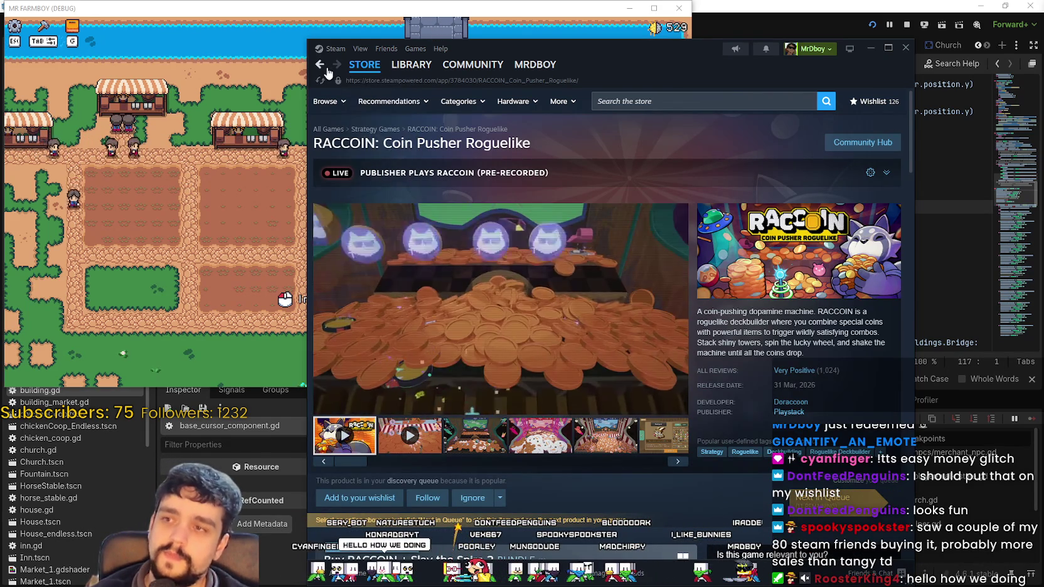
click(320, 65)
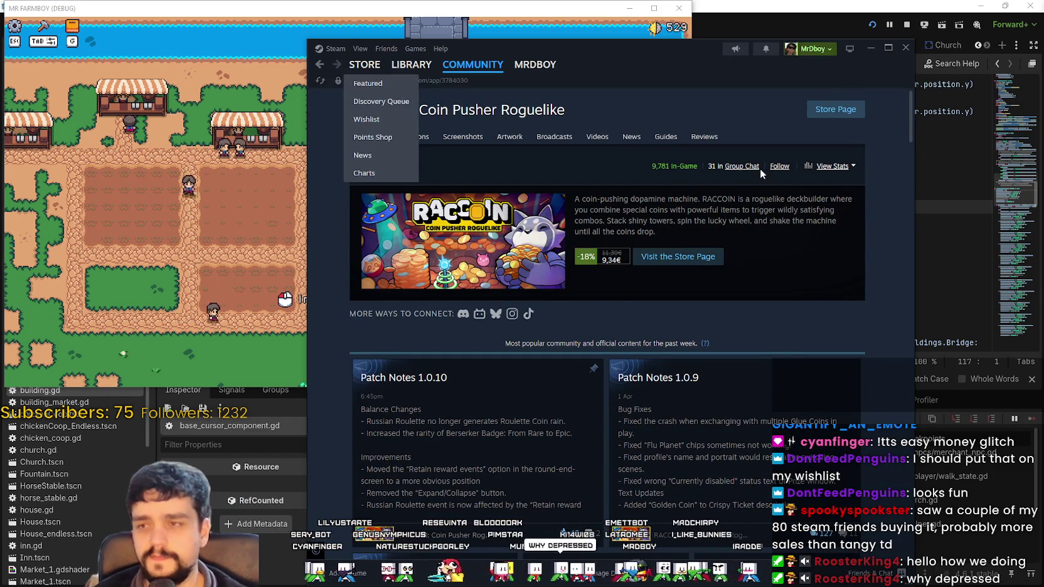
click(835, 109)
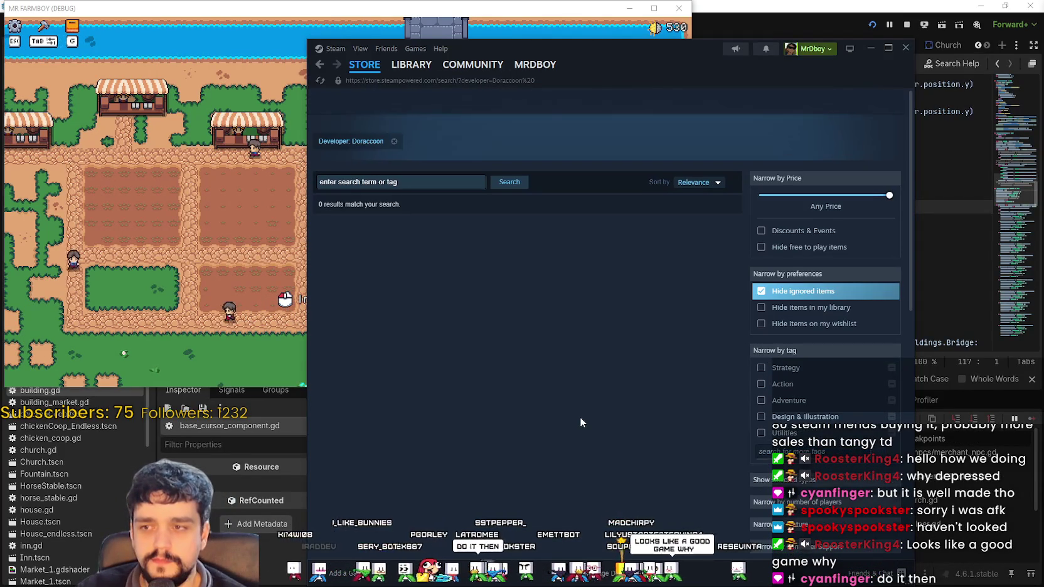
- Browse the Playstack publisher's releases from the RACCOIN page, then return to the store front
click(322, 67)
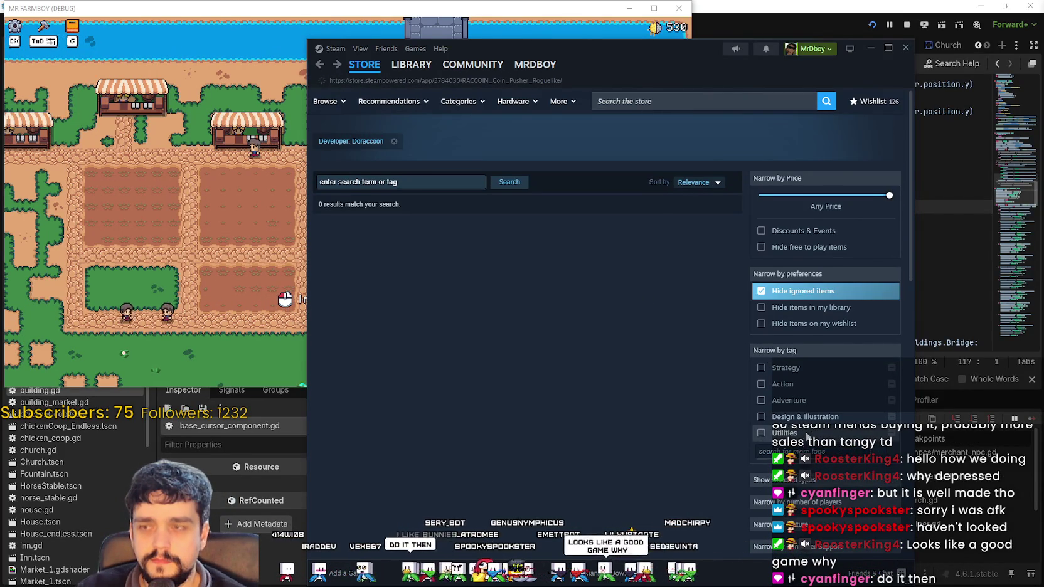
click(730, 355)
scroll(502, 364, down, 8)
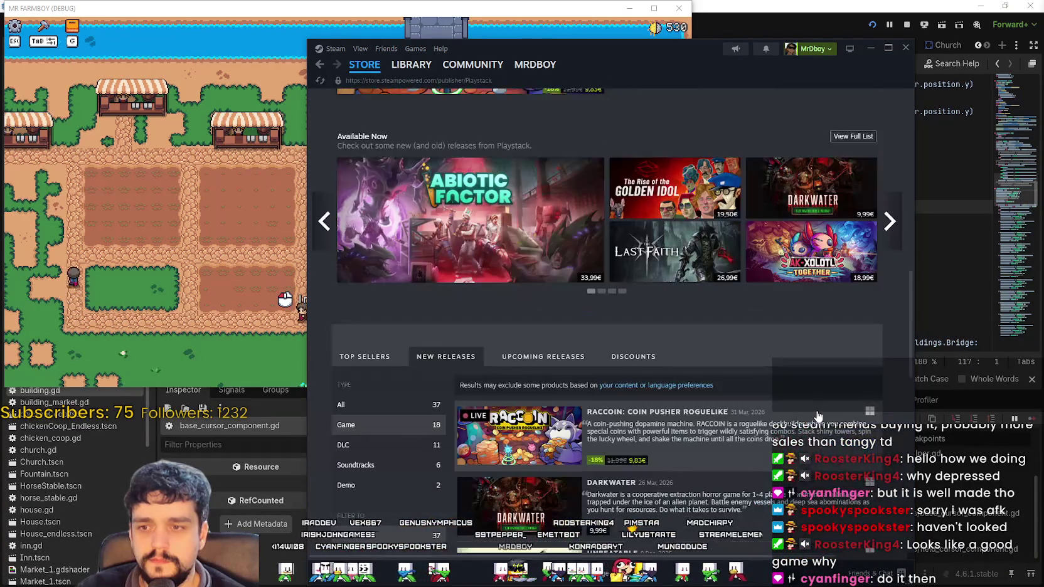
scroll(818, 417, down, 5)
scroll(813, 412, down, 7)
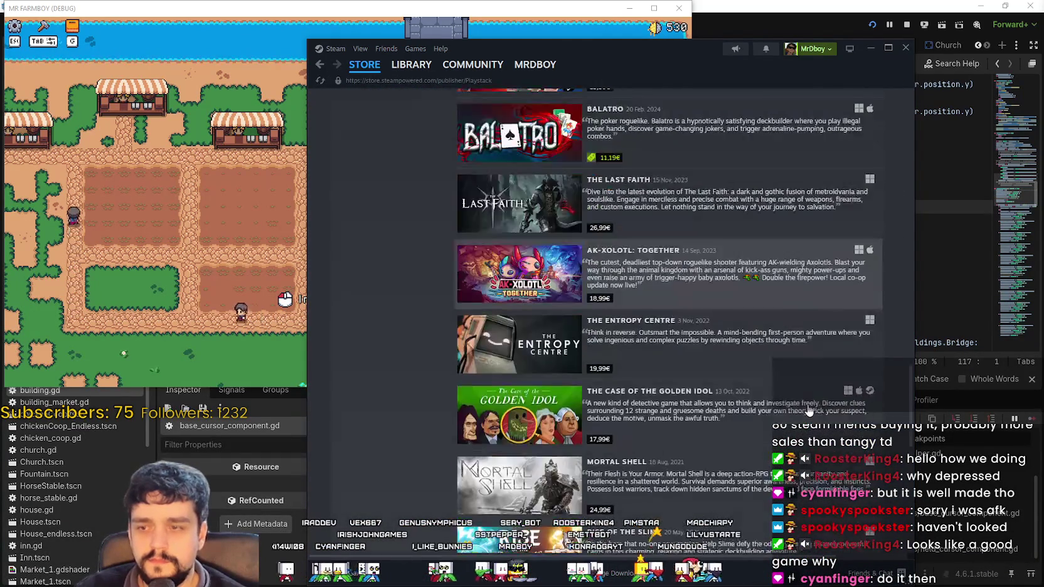
scroll(806, 408, up, 4)
scroll(806, 408, down, 10)
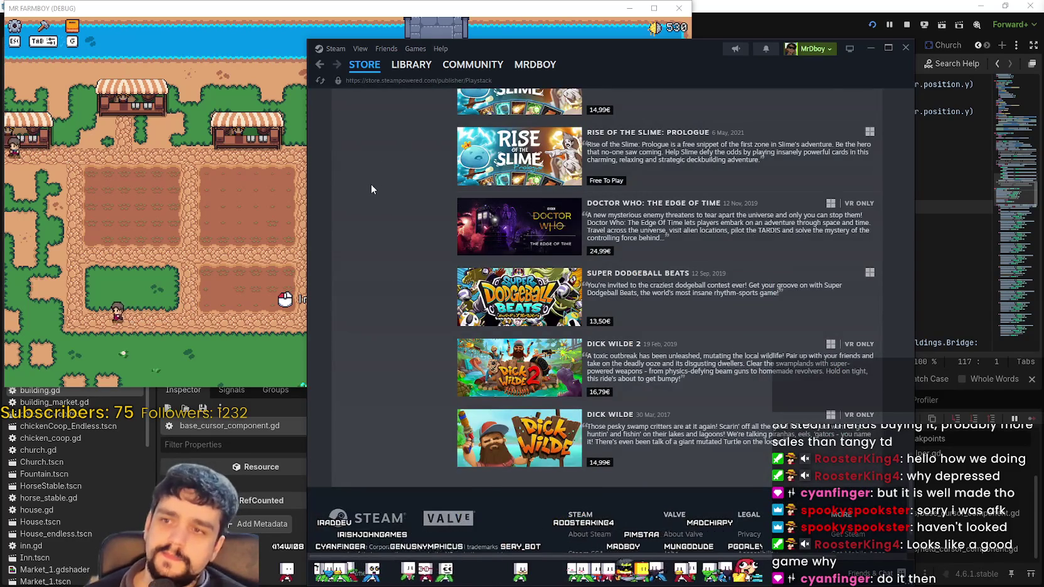
scroll(373, 207, up, 3)
mouse_move(510, 311)
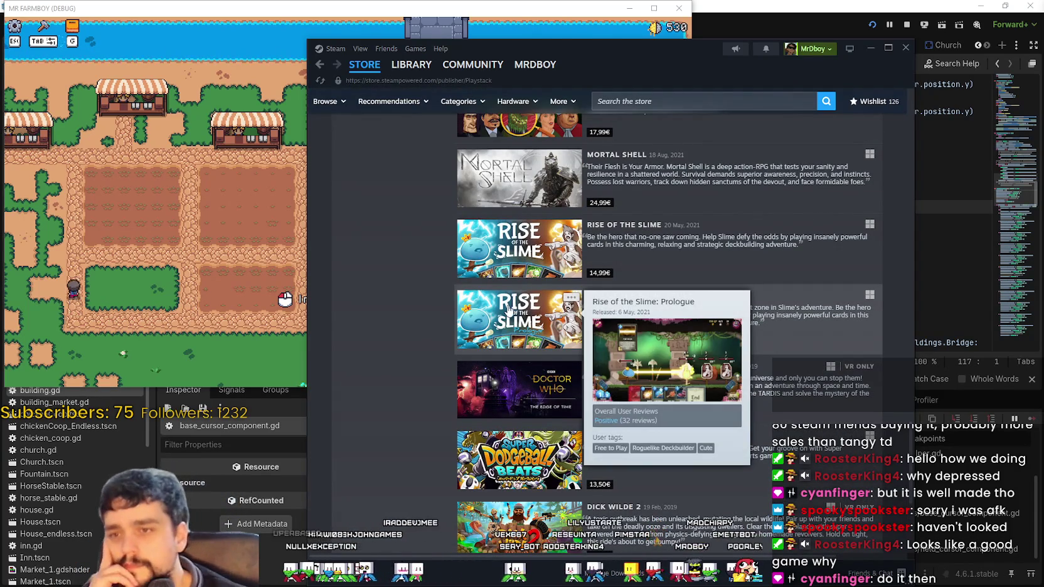
scroll(414, 236, down, 3)
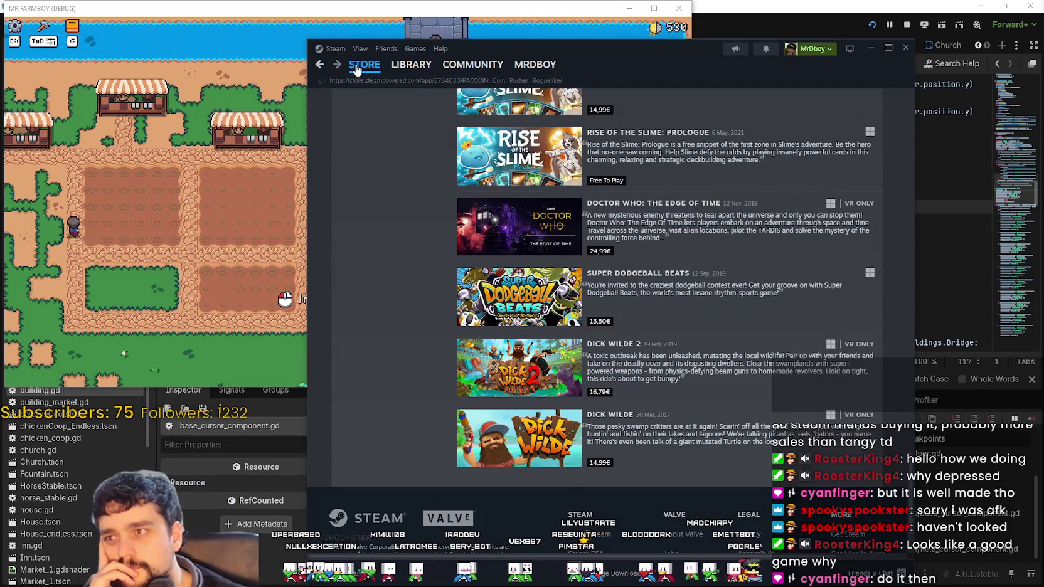
click(350, 66)
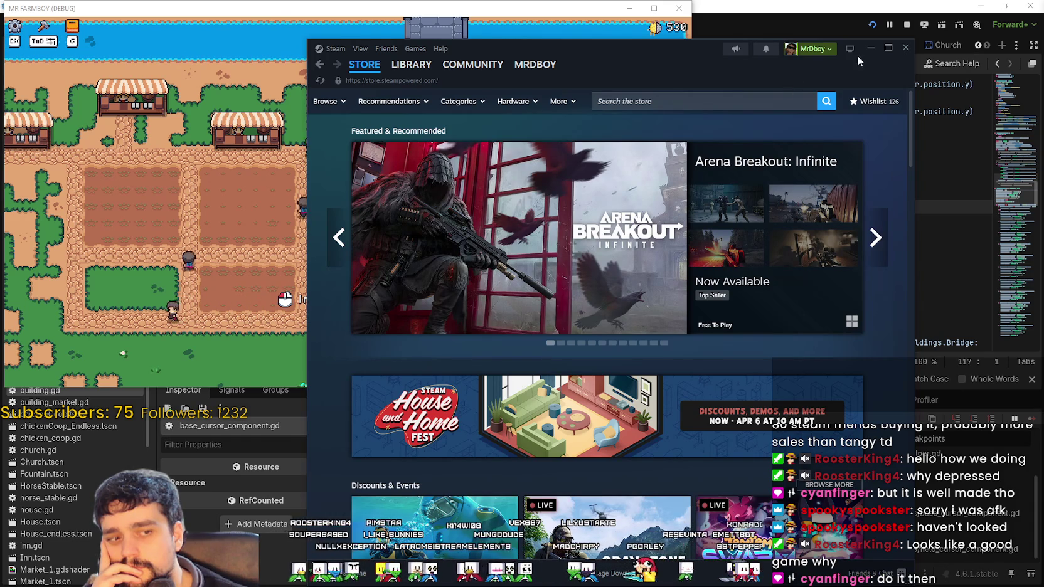
- Close Steam, dismiss the game's Merchant's Outpost popup, and inspect the selected item resource
click(906, 49)
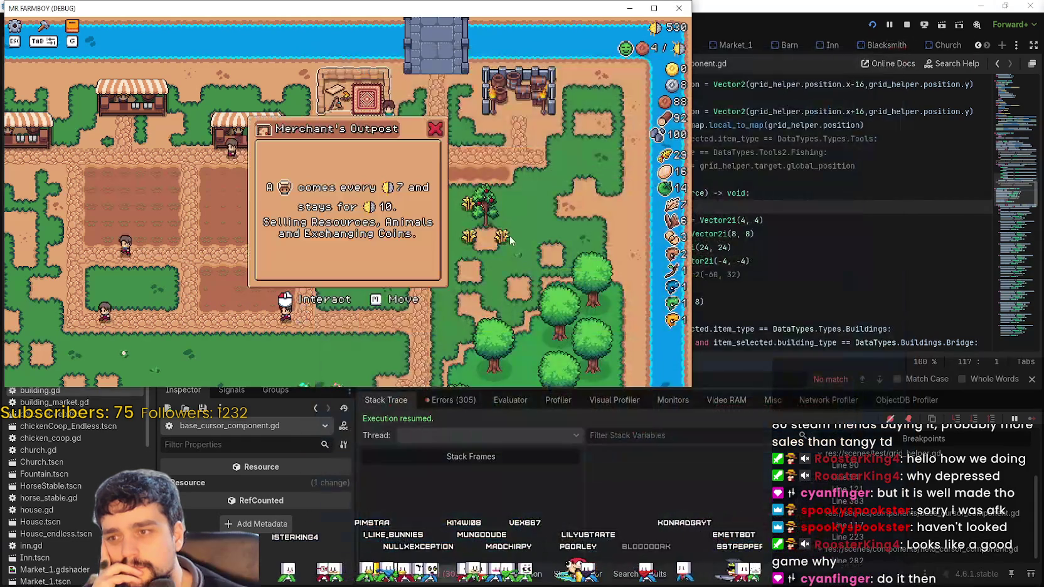
click(582, 223)
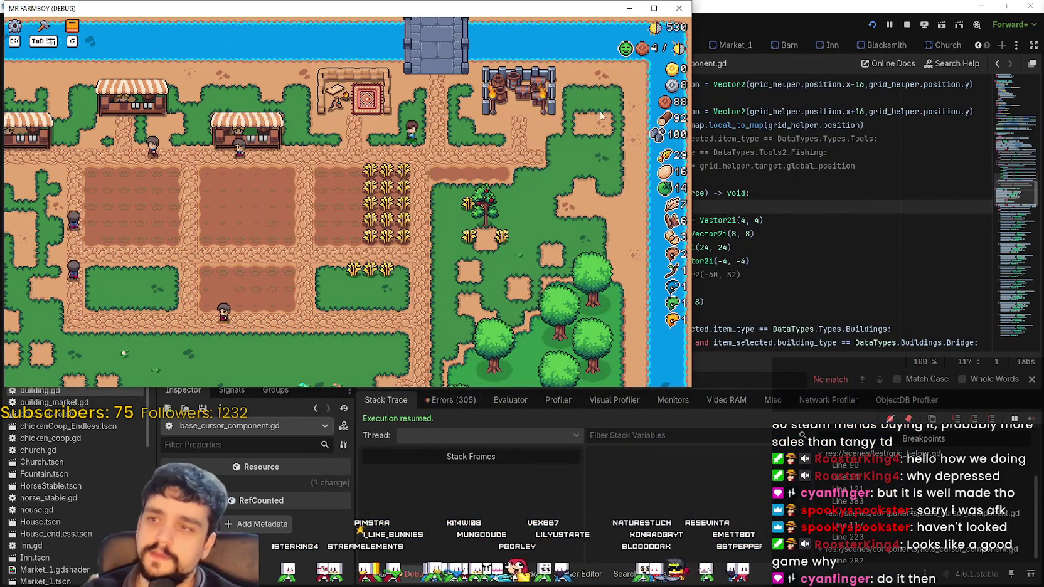
key(super+Up)
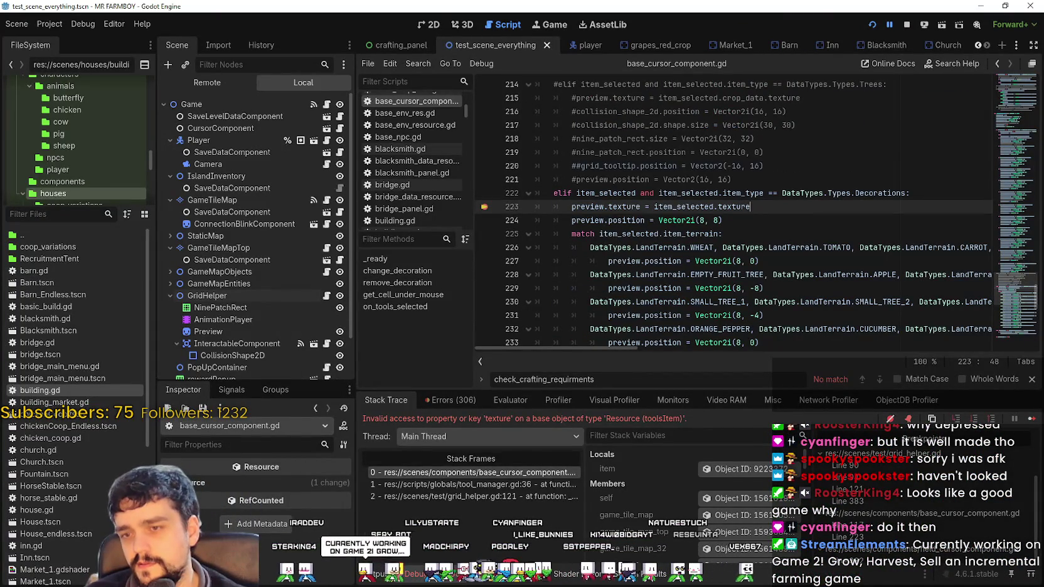
click(710, 470)
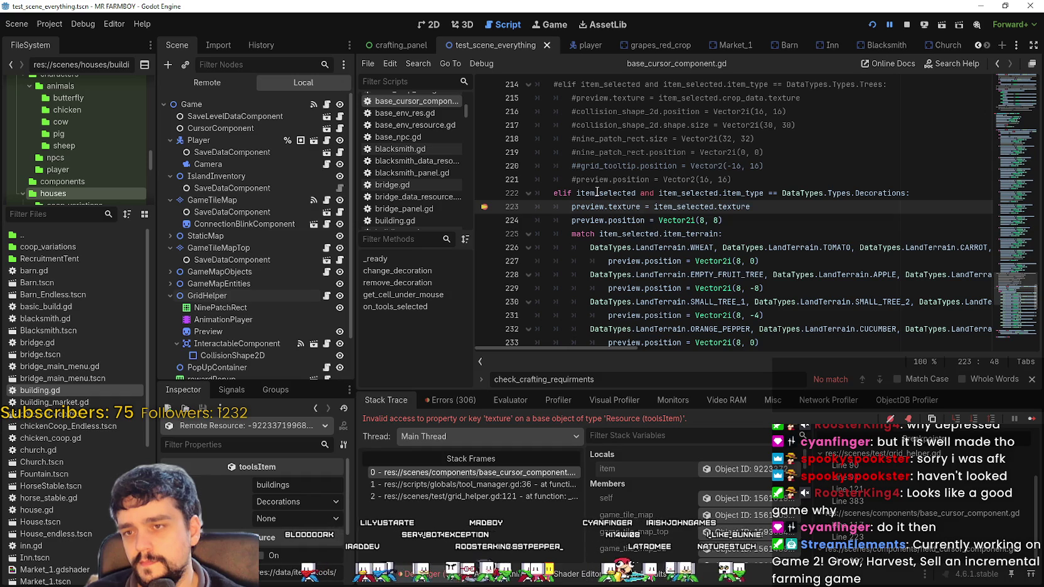
- Highlight item_selected and preview.texture on line 223 to check their uses
mouse_move(602, 192)
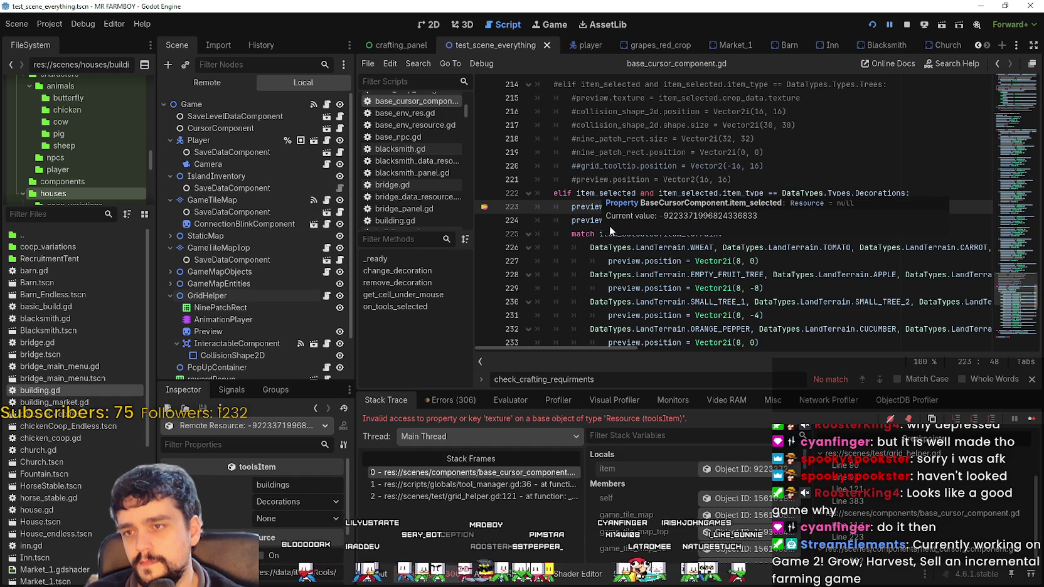
double_click(599, 193)
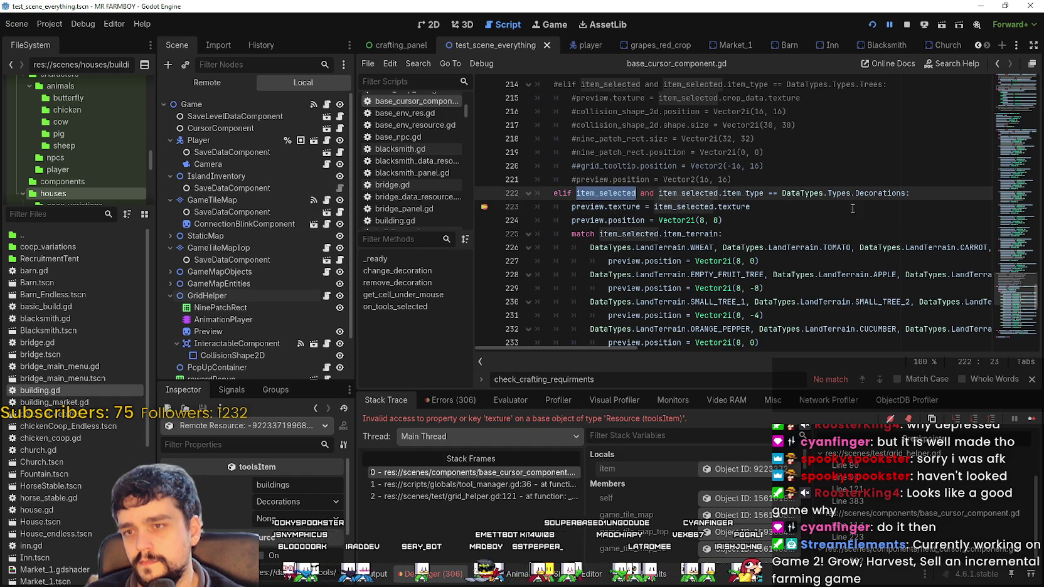
click(808, 206)
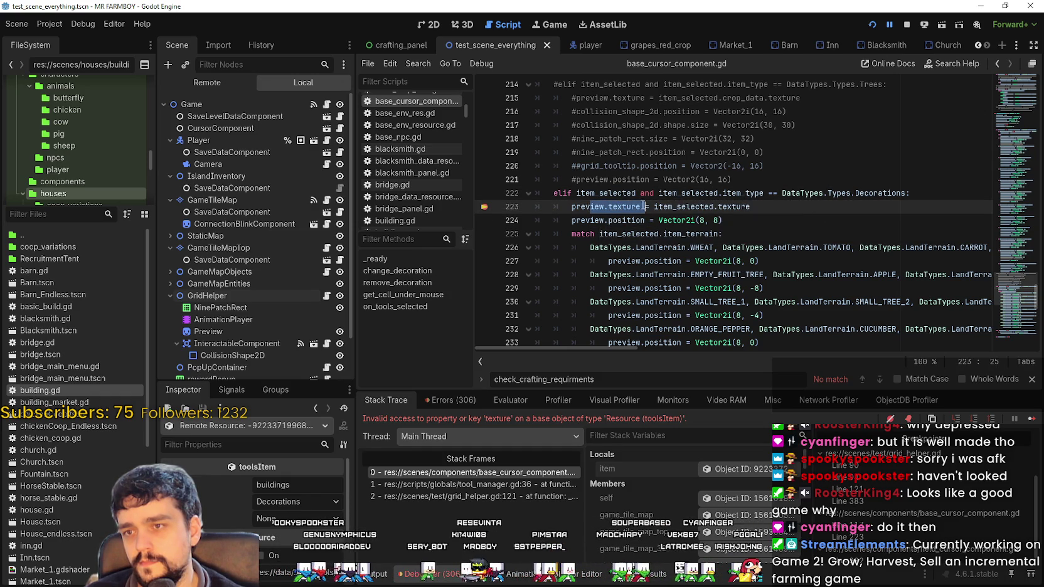
drag(639, 207, 572, 206)
click(829, 205)
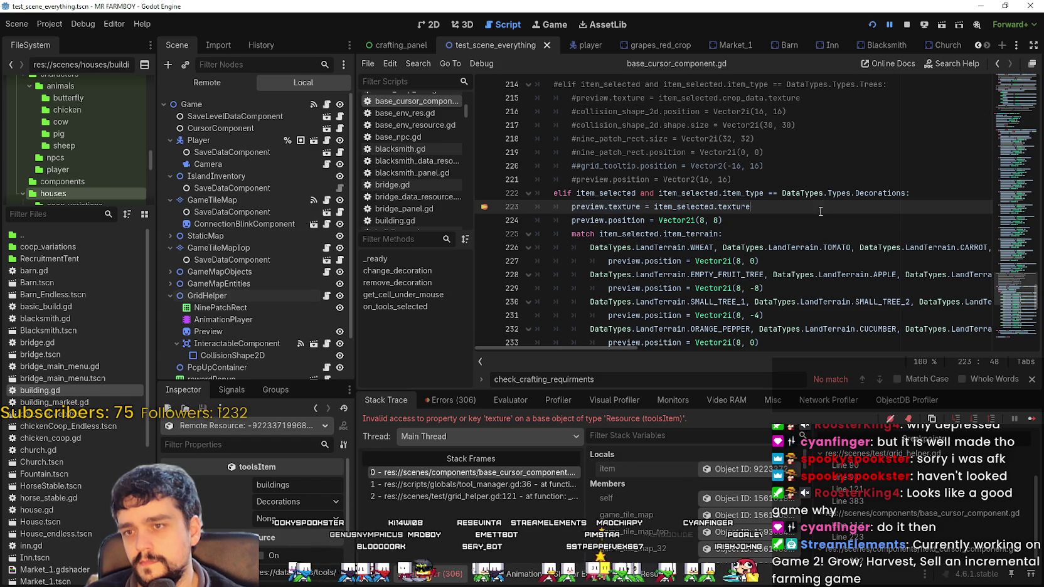
- Scroll the script back up to the Decorations branch around line 222
scroll(555, 207, up, 3)
drag(999, 264, 1032, 194)
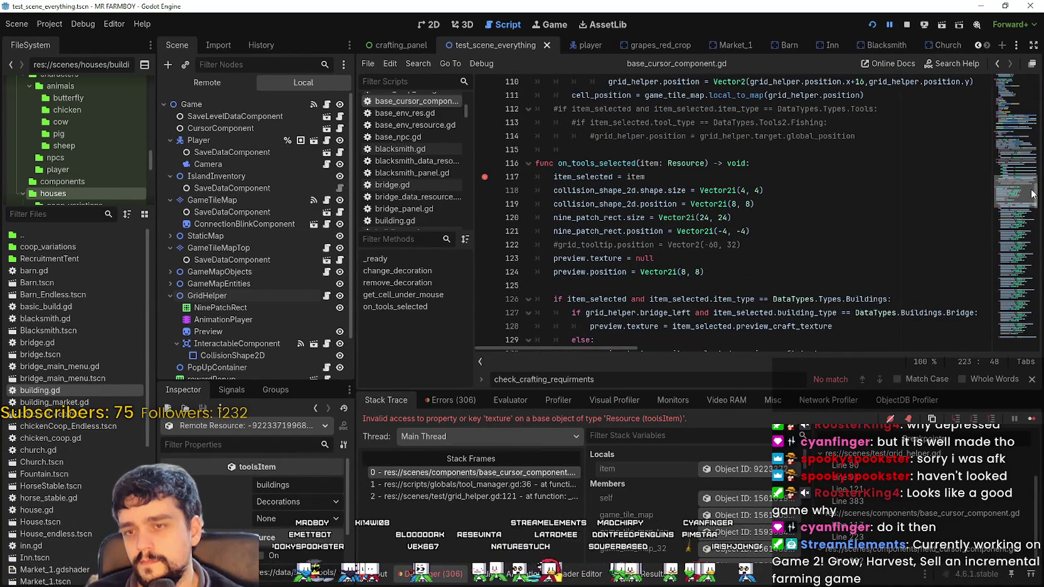
mouse_move(1032, 194)
mouse_down()
mouse_move(1003, 323)
mouse_move(1002, 298)
mouse_up()
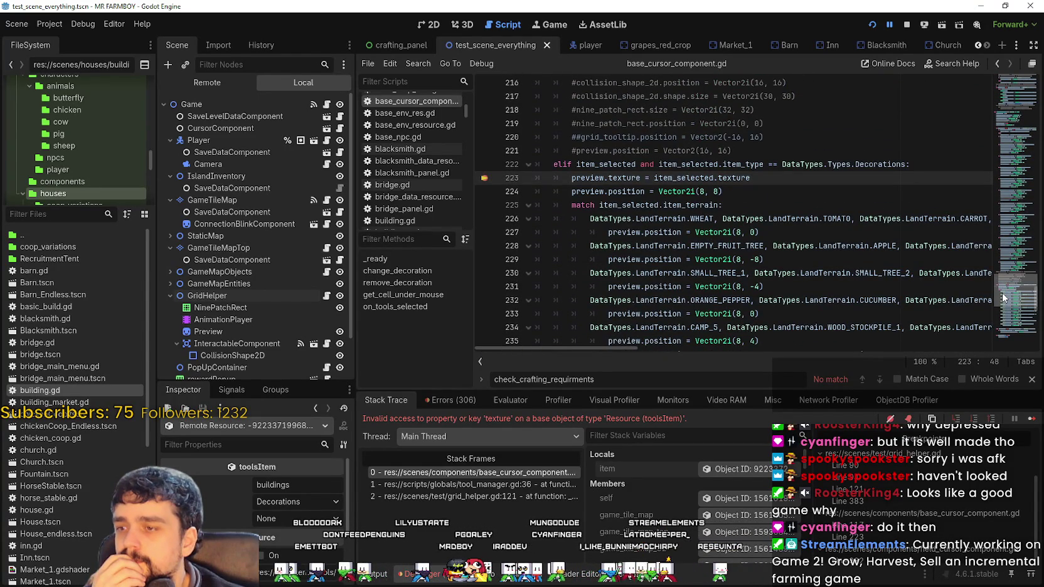
mouse_move(1002, 298)
mouse_down()
mouse_move(993, 329)
mouse_move(993, 321)
mouse_up()
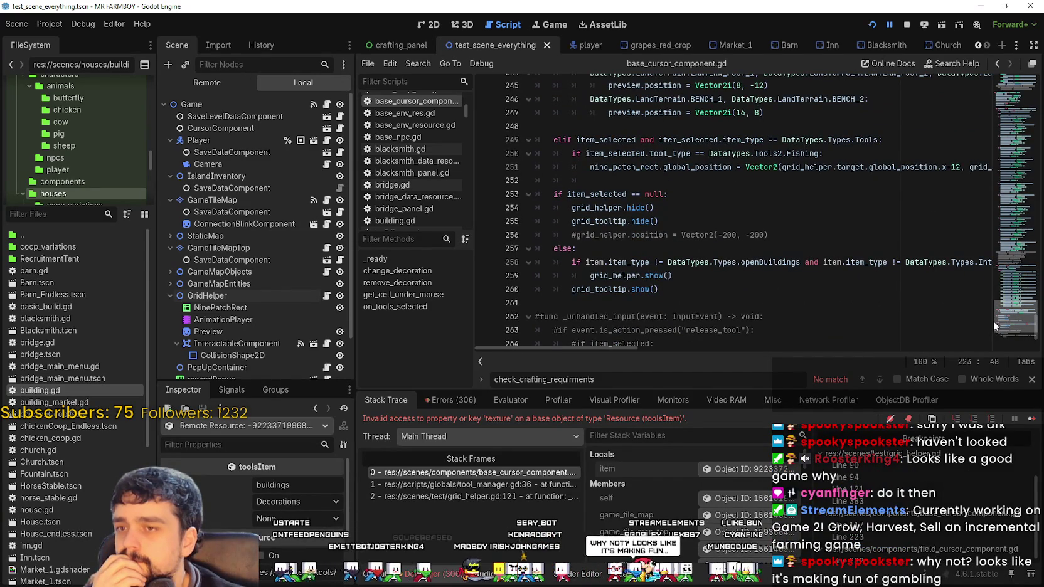
mouse_move(993, 320)
mouse_down()
mouse_move(998, 291)
mouse_move(987, 307)
mouse_up()
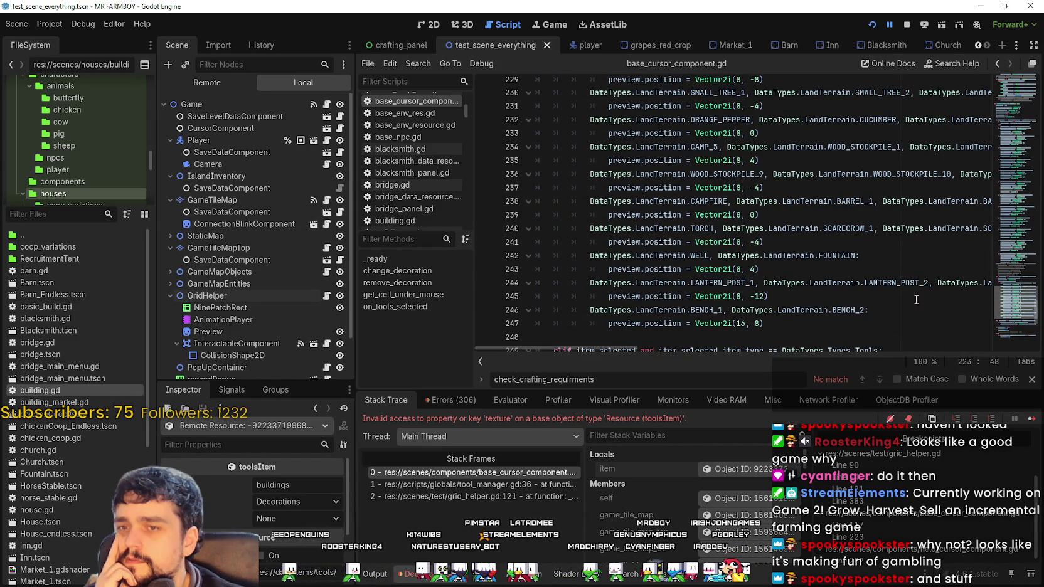
mouse_move(600, 349)
mouse_down()
mouse_move(933, 343)
mouse_move(616, 271)
mouse_up()
- Select and review the Decorations preview code, ending with the caret at line 224
scroll(616, 271, up, 3)
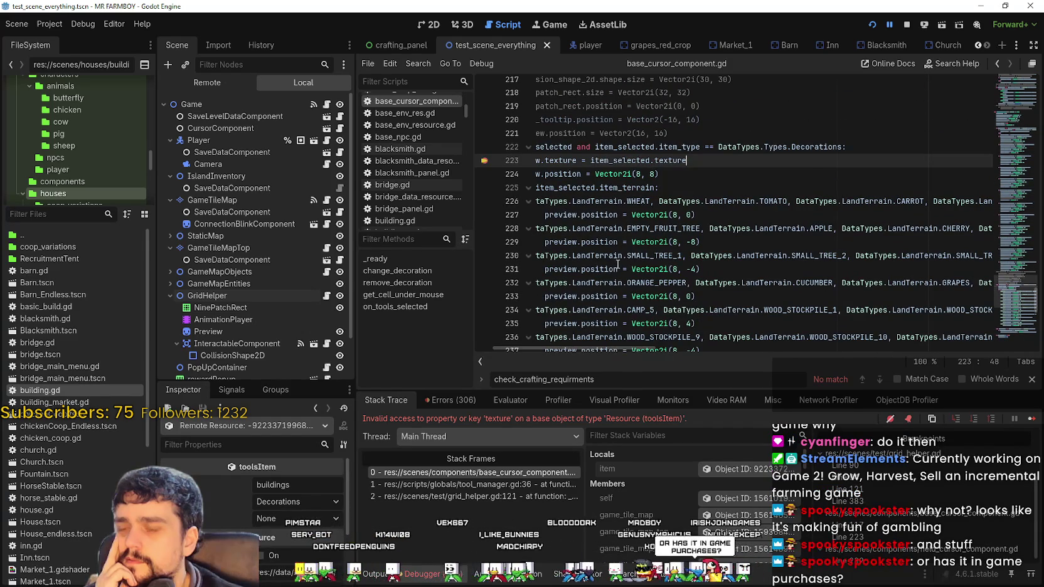
mouse_move(606, 349)
mouse_down()
mouse_move(581, 349)
mouse_move(724, 356)
mouse_move(742, 340)
mouse_up()
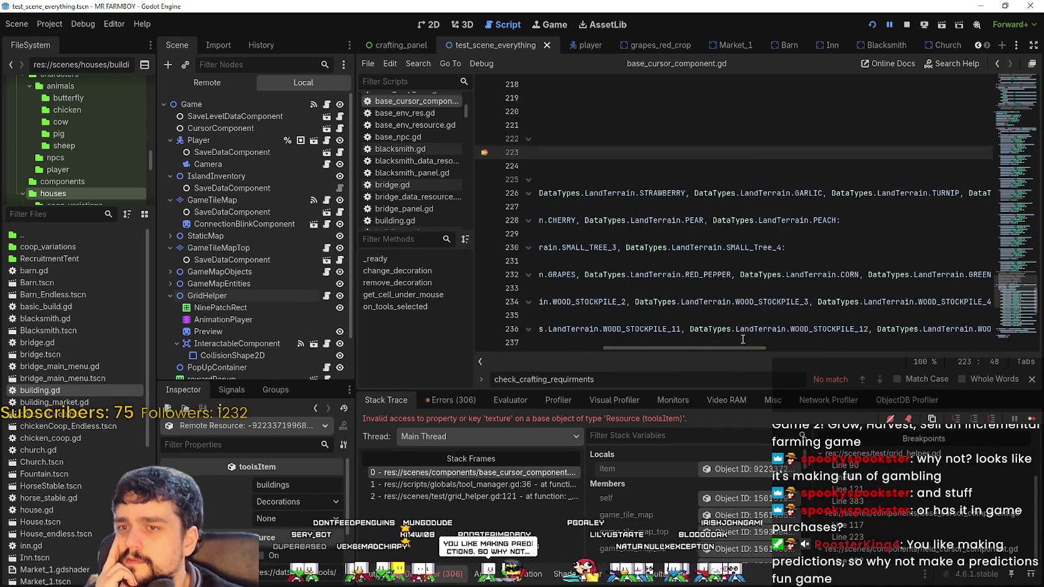
scroll(750, 329, down, 3)
scroll(721, 347, down, 2)
scroll(722, 346, left, 5)
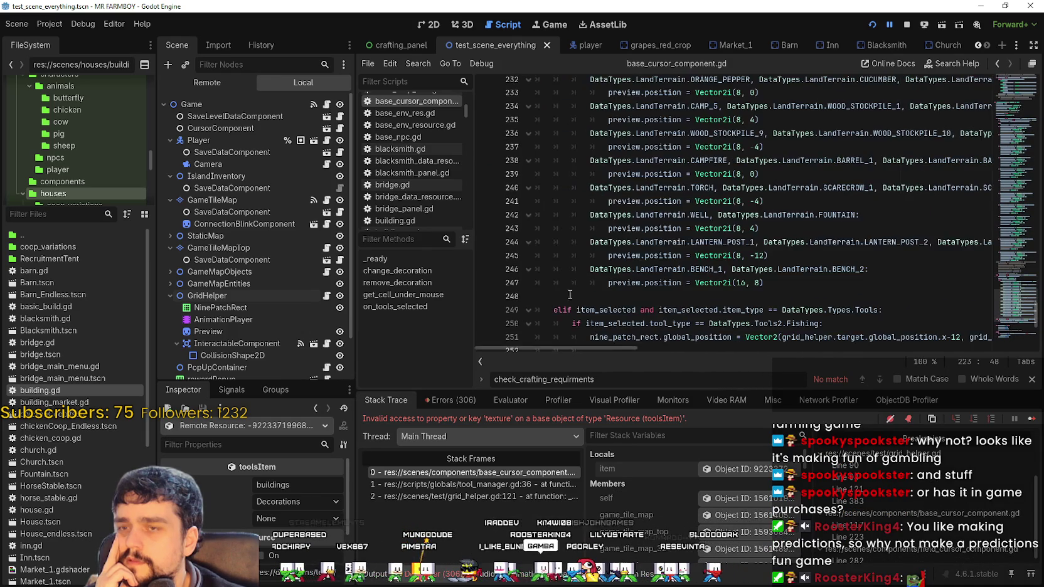
scroll(620, 286, up, 3)
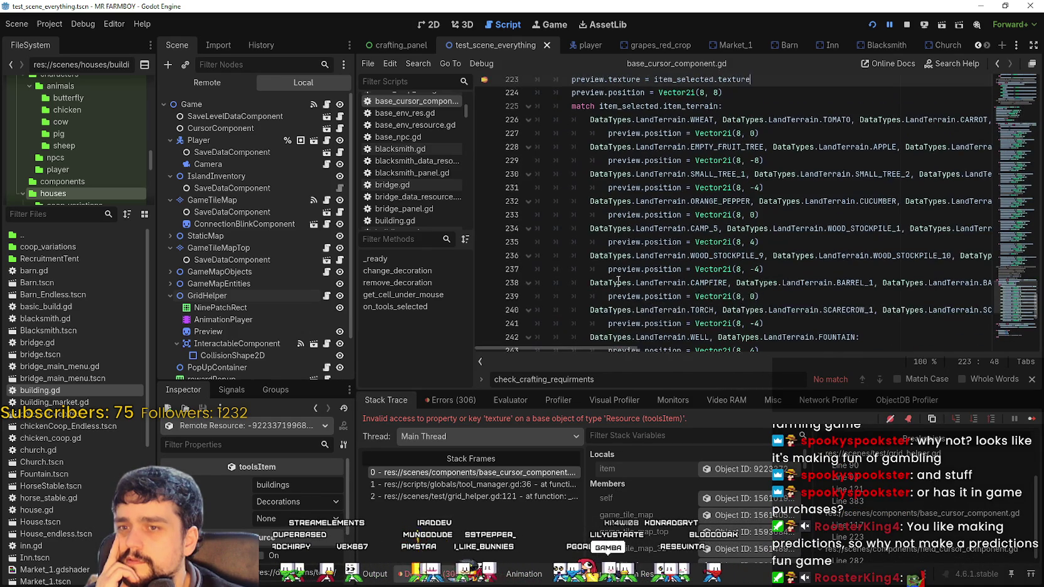
mouse_move(645, 355)
mouse_down()
mouse_move(889, 355)
mouse_move(759, 355)
mouse_move(574, 327)
mouse_move(728, 352)
mouse_move(966, 346)
mouse_move(574, 341)
mouse_up()
scroll(573, 324, up, 3)
scroll(701, 280, down, 1)
scroll(702, 280, down, 6)
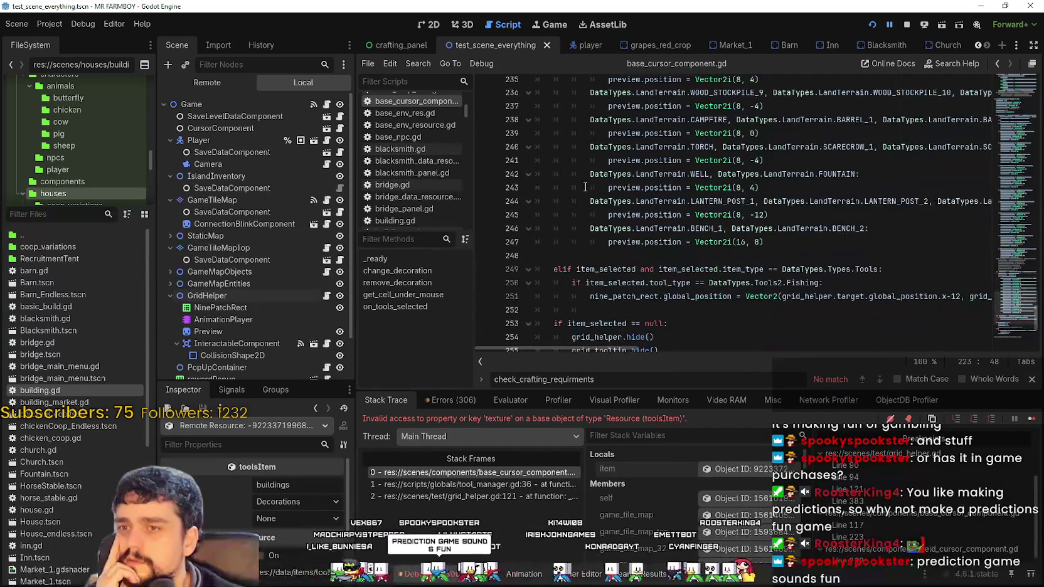
scroll(726, 170, up, 6)
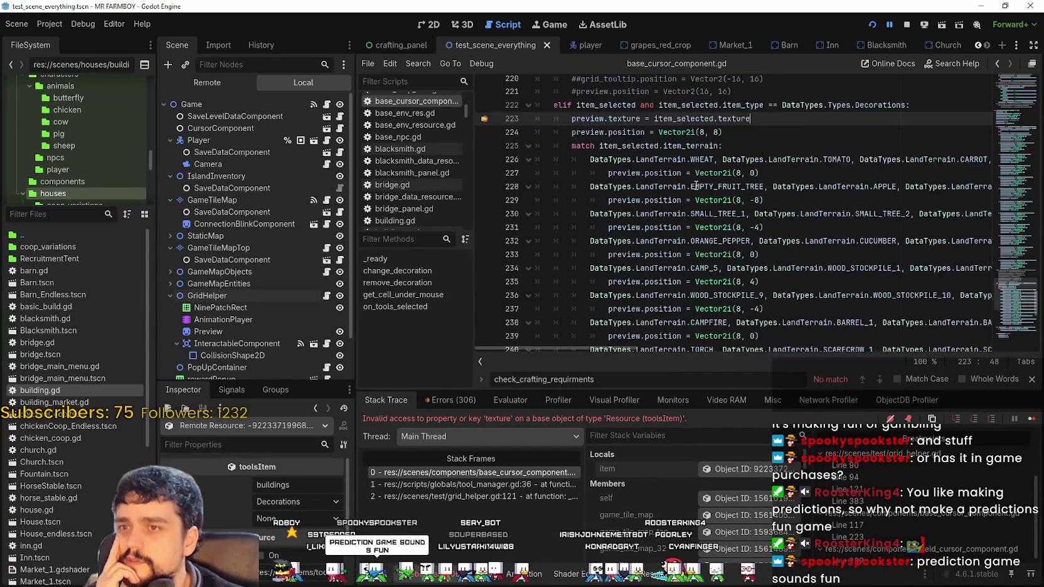
click(758, 177)
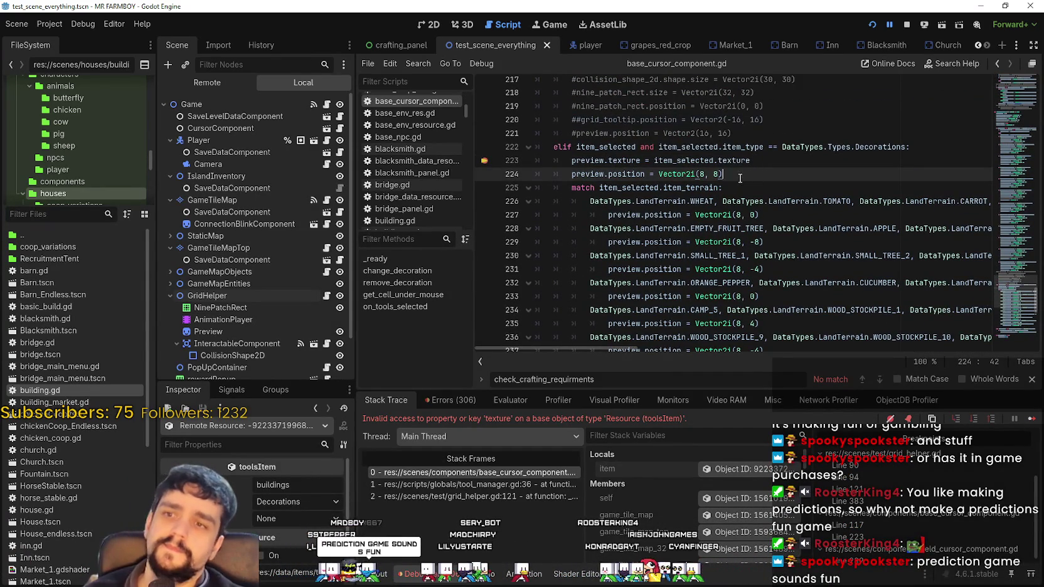
- Review lines 223–230 and undo the last edit, leaving the preview default at Vector2i(8, 8)
scroll(709, 180, down, 1)
scroll(708, 180, down, 5)
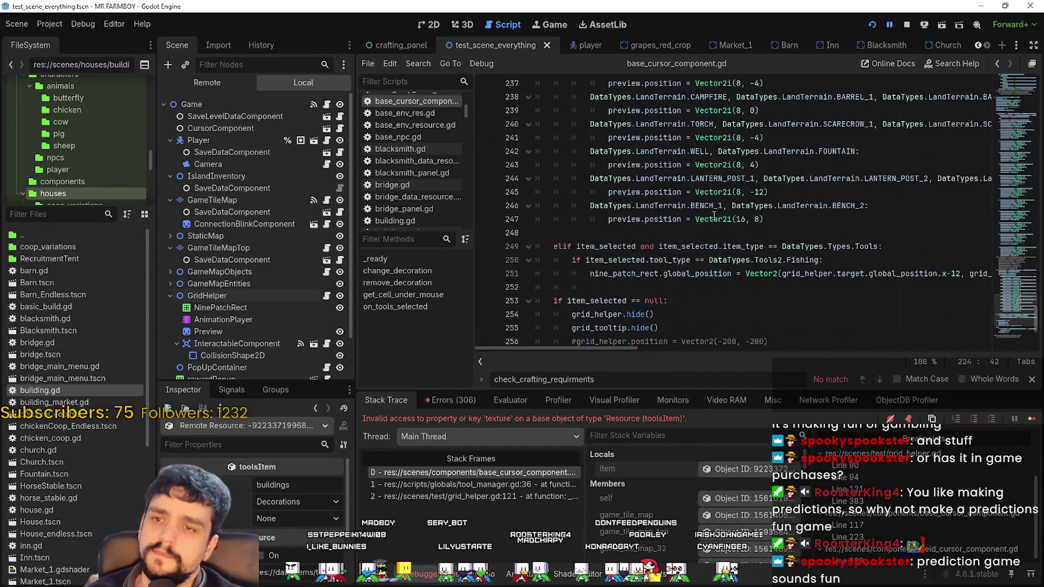
mouse_move(781, 223)
mouse_down()
mouse_move(627, 207)
mouse_move(540, 85)
mouse_move(521, 162)
mouse_up()
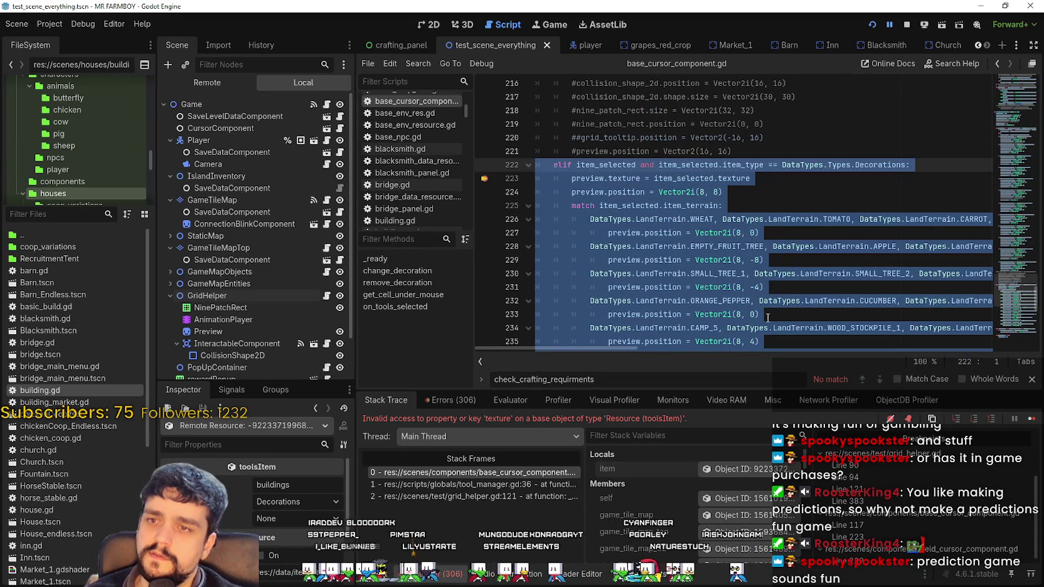
click(690, 217)
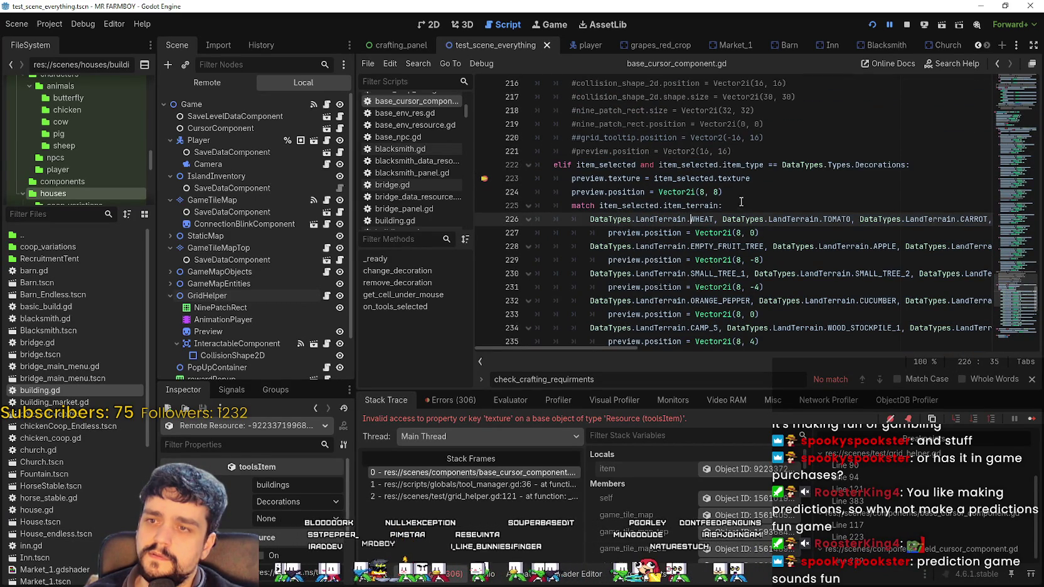
double_click(738, 179)
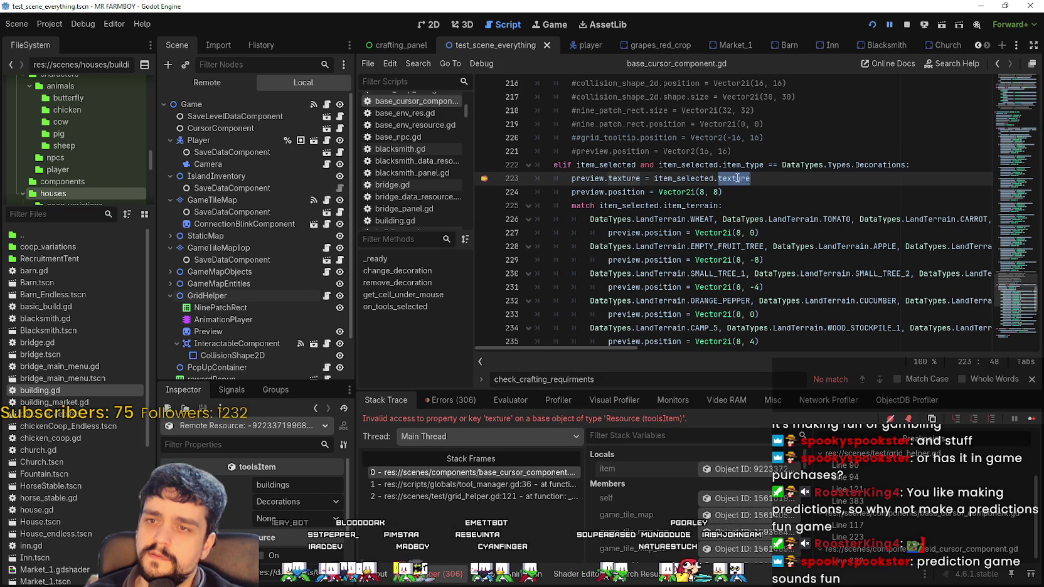
click(774, 193)
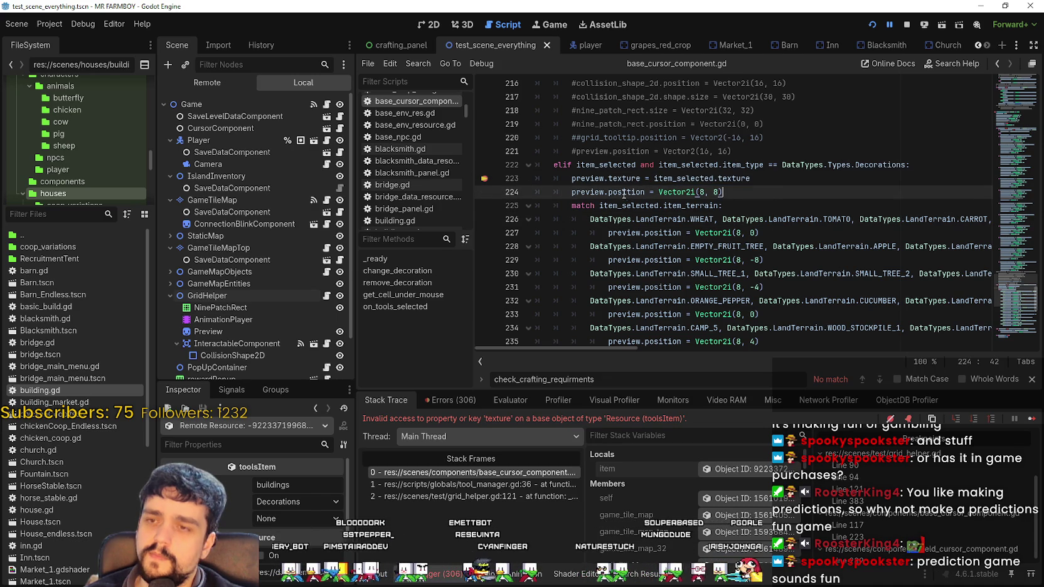
click(577, 206)
click(812, 200)
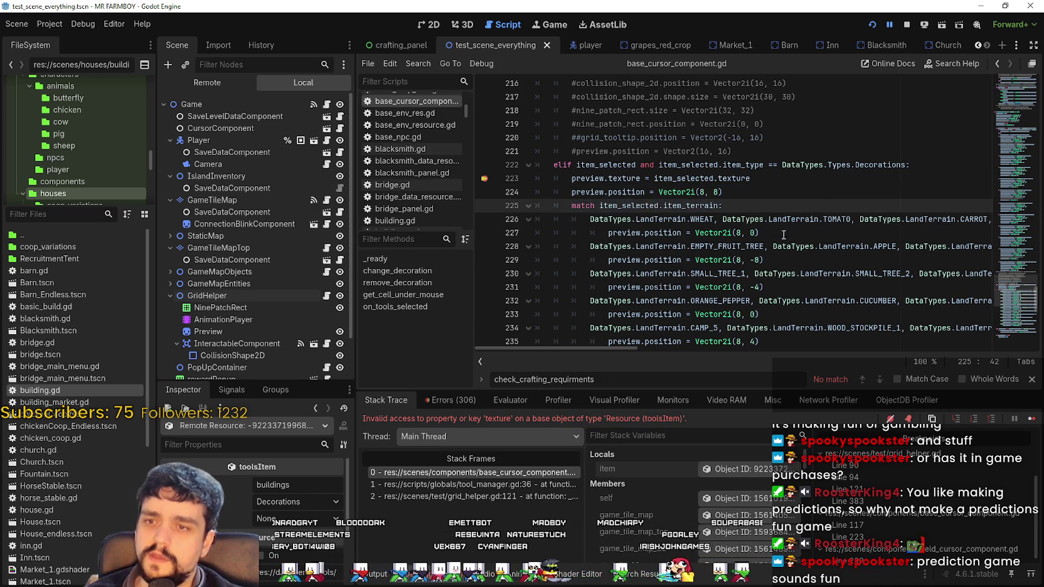
mouse_move(785, 234)
mouse_down()
mouse_move(771, 264)
mouse_move(690, 166)
mouse_move(665, 153)
mouse_up()
scroll(772, 251, down, 3)
click(755, 199)
scroll(755, 199, down, 3)
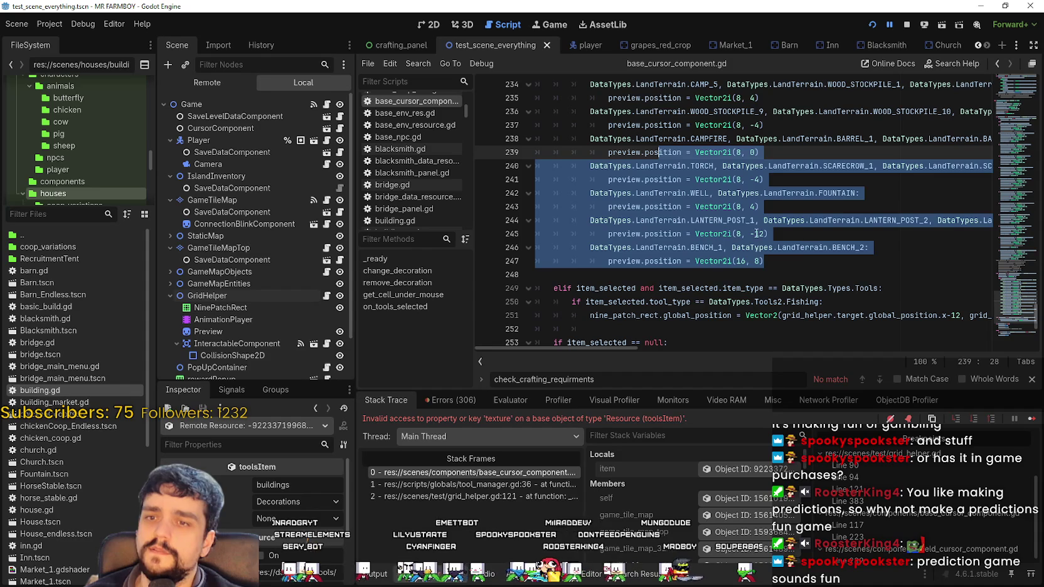
key(ctrl+z)
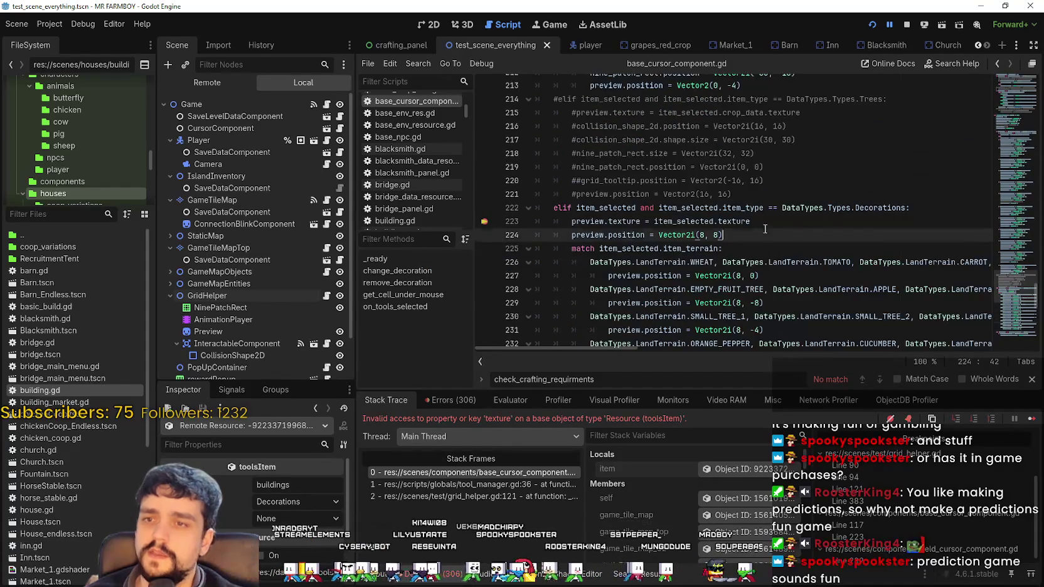
click(918, 209)
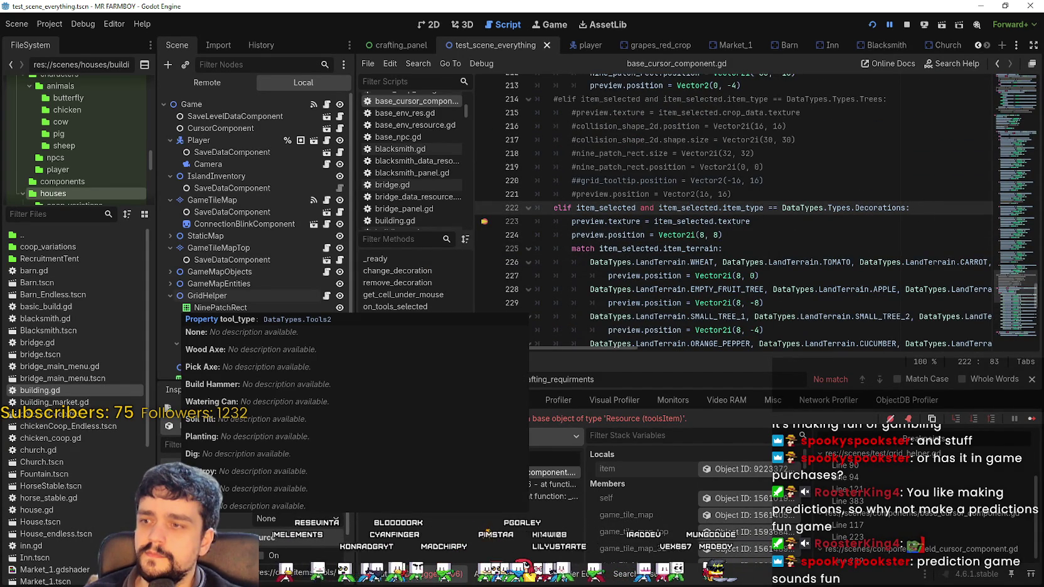
- Check the item's tool_type options, leaving None, and resume execution to the next error
click(325, 521)
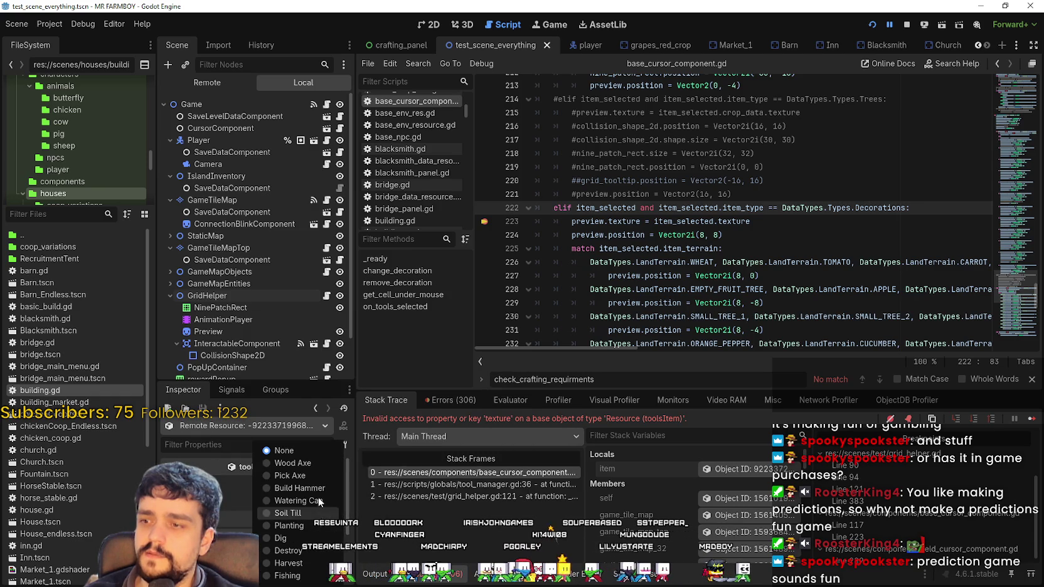
click(299, 445)
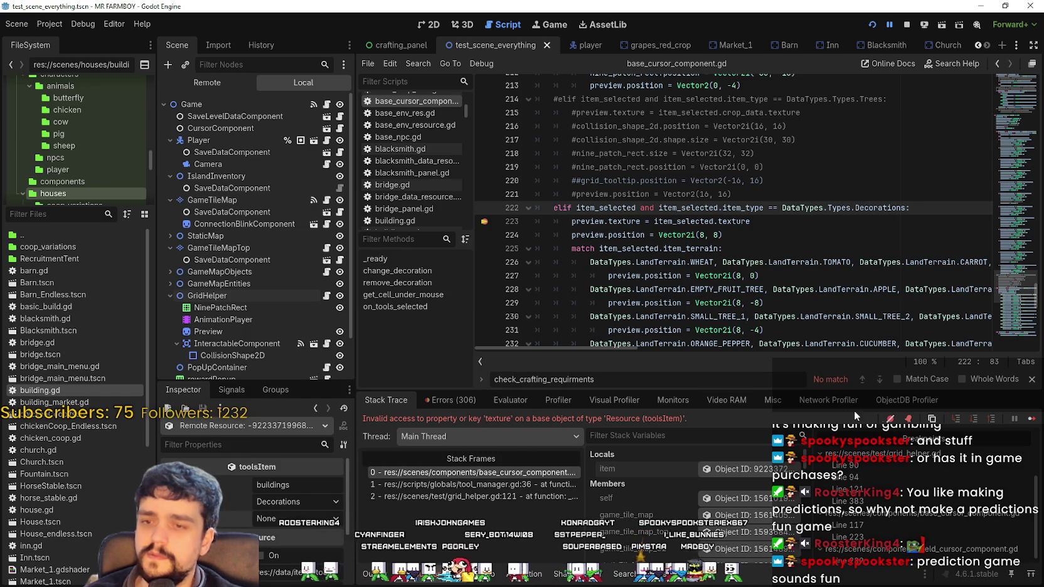
click(751, 223)
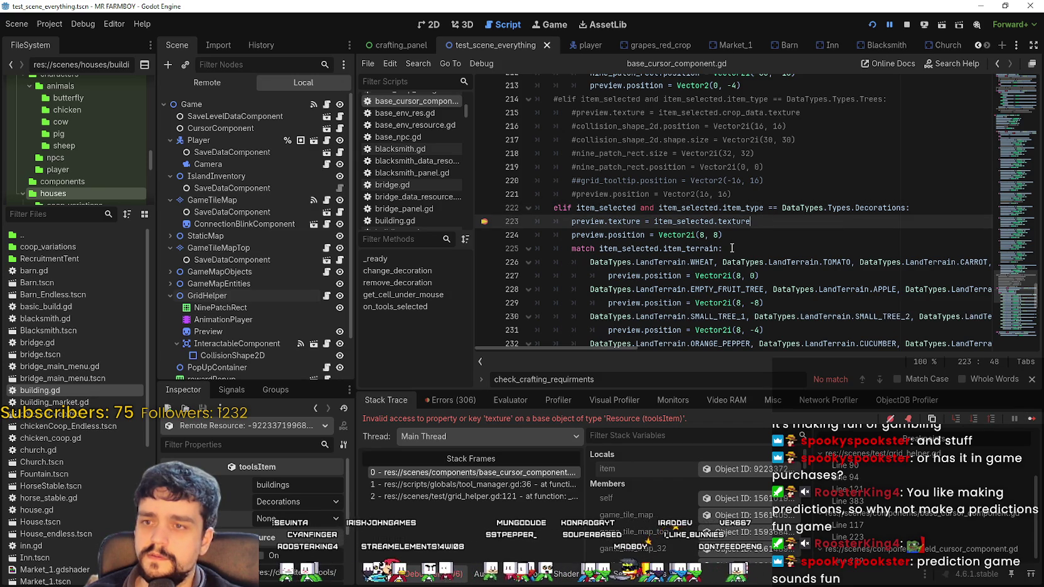
click(1032, 419)
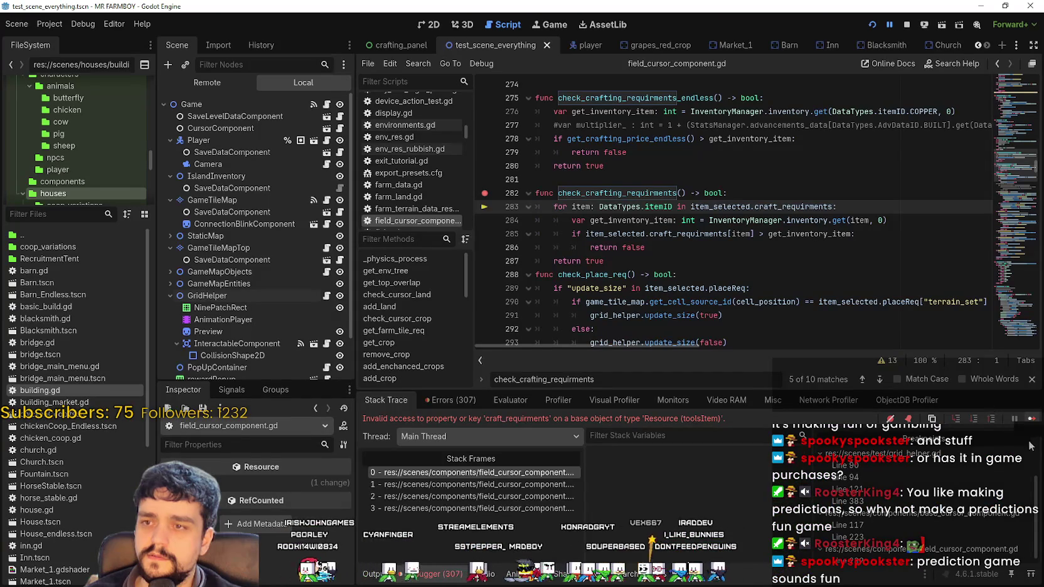
- Continue execution past the remaining breaks and bring the running game forward
click(1032, 421)
click(1032, 421)
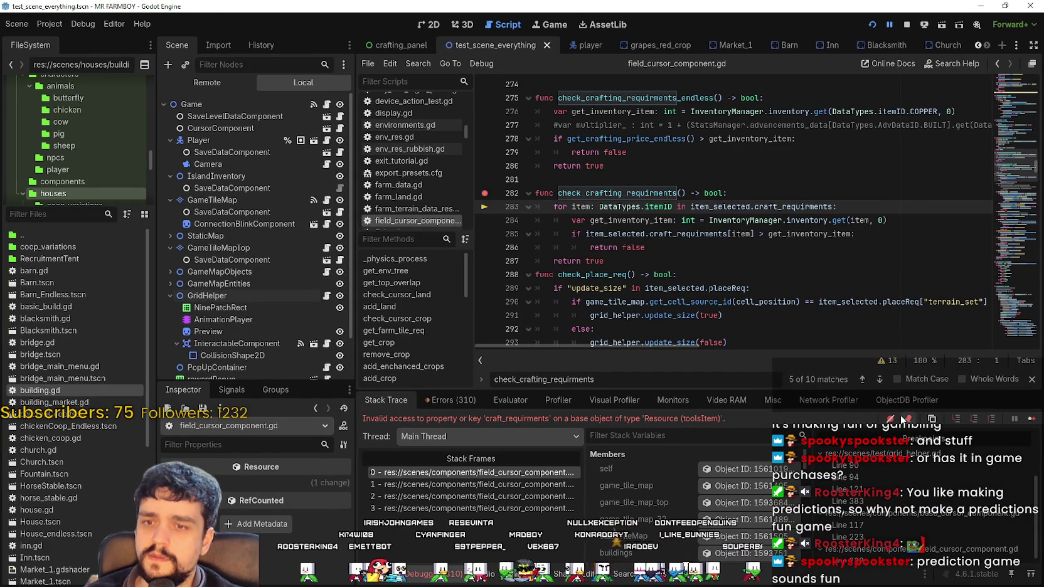
click(1032, 419)
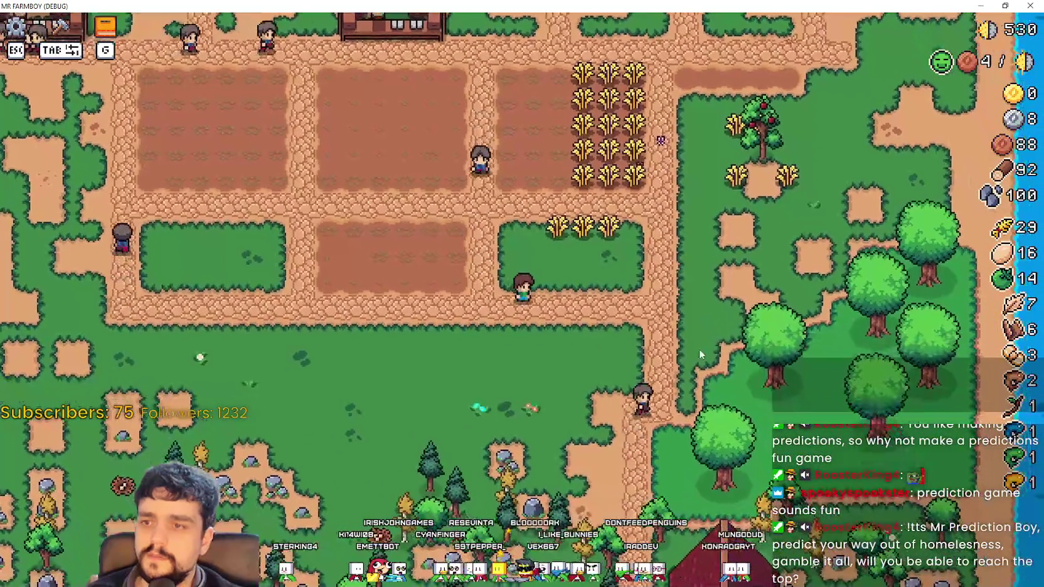
- Choose the Carrot decoration in the game's crafting panel, then return to the editor
key(Tab)
click(90, 134)
click(37, 211)
key(alt+Tab)
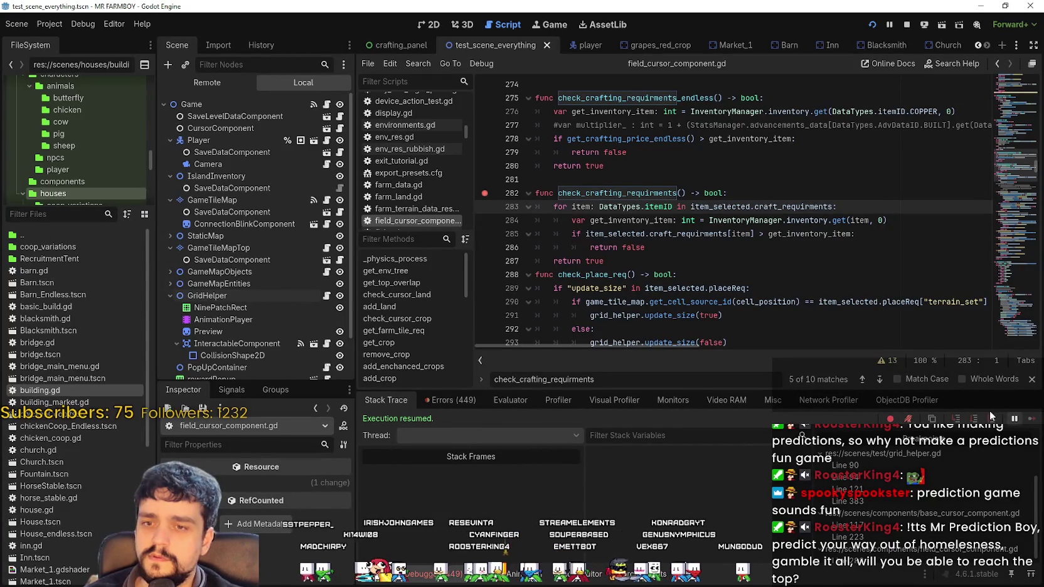
- Select the Carrot card in the game to trigger the breakpoint, then inspect the item local variable
key(alt+Tab)
click(35, 210)
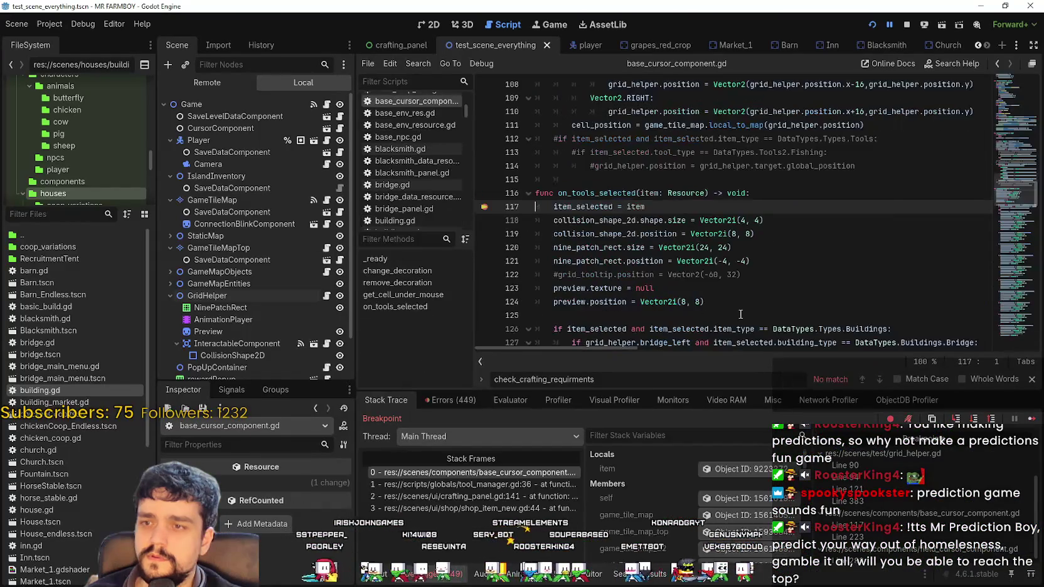
click(737, 470)
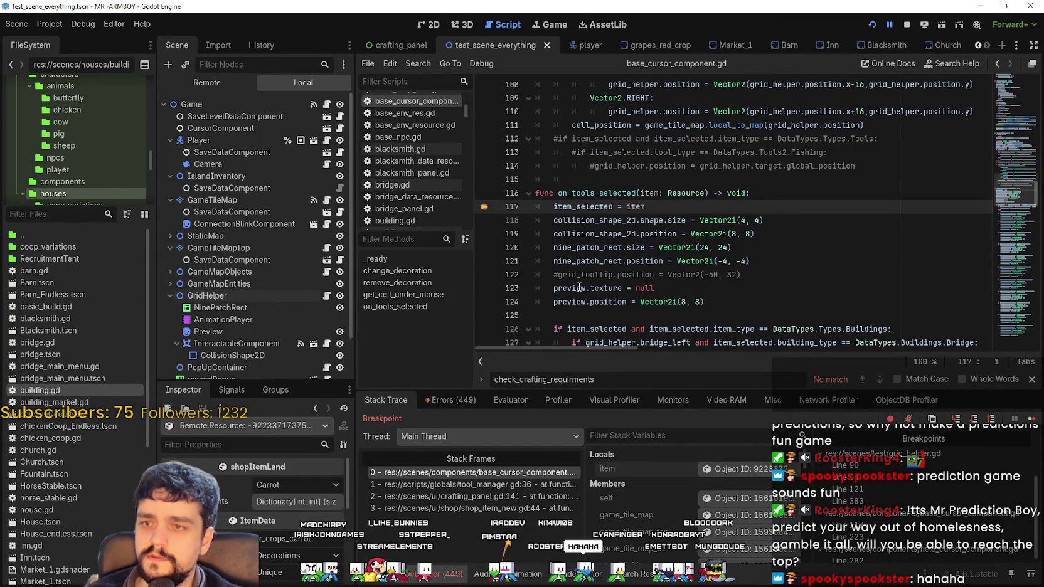
scroll(586, 268, down, 3)
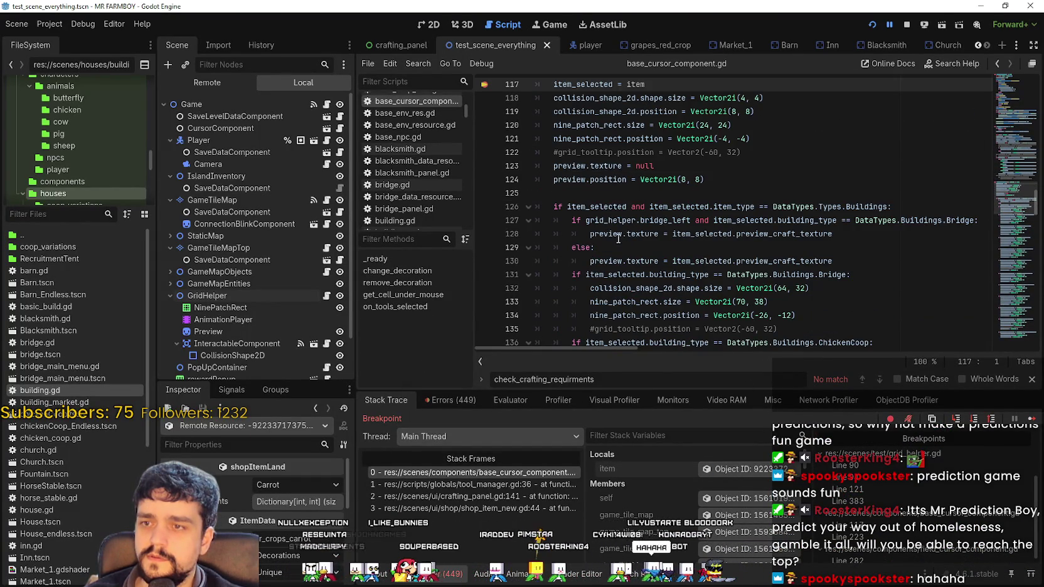
scroll(618, 239, up, 2)
scroll(621, 236, down, 8)
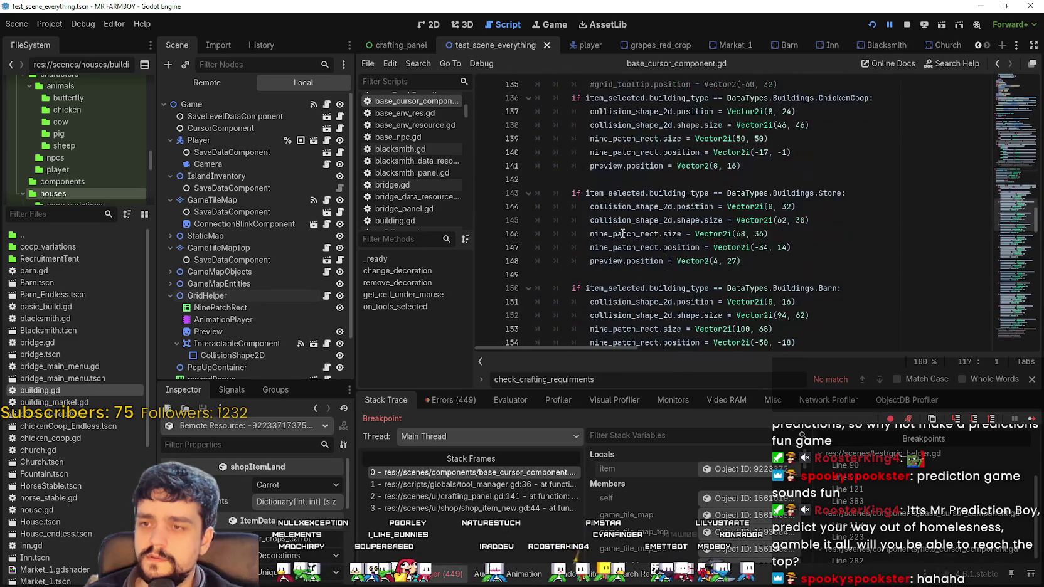
scroll(1013, 217, down, 3)
drag(1012, 217, 1011, 296)
- Select the Decorations item-type condition on line 222 and check the terrain values, keeping Carrot
double_click(600, 128)
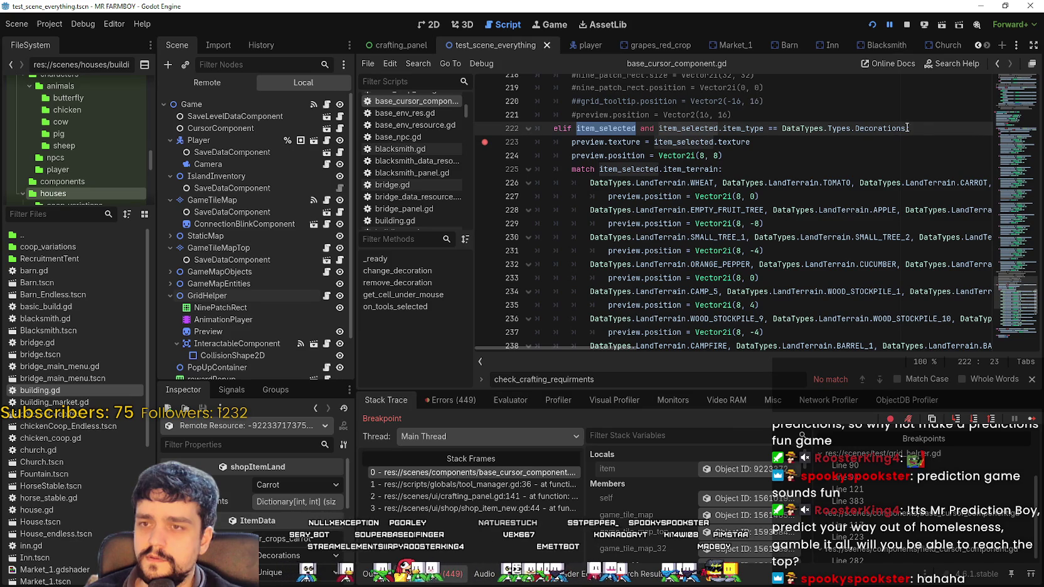
drag(658, 128, 905, 128)
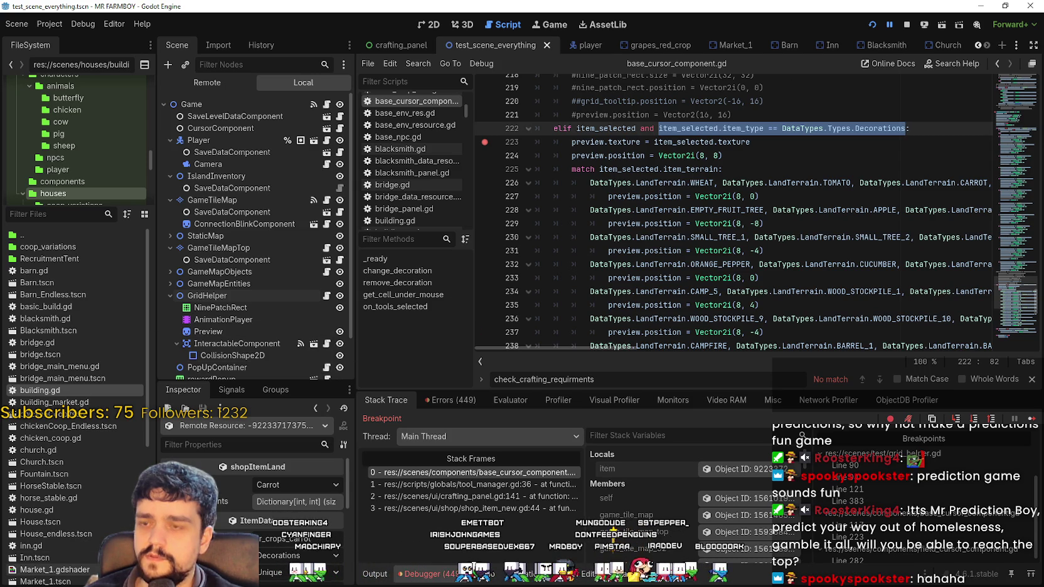
click(315, 483)
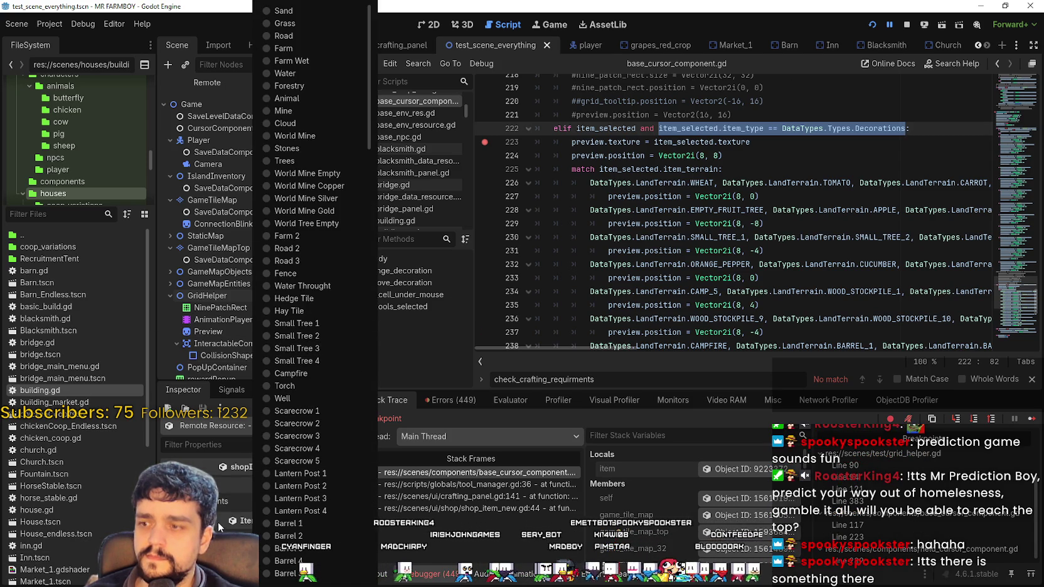
click(216, 505)
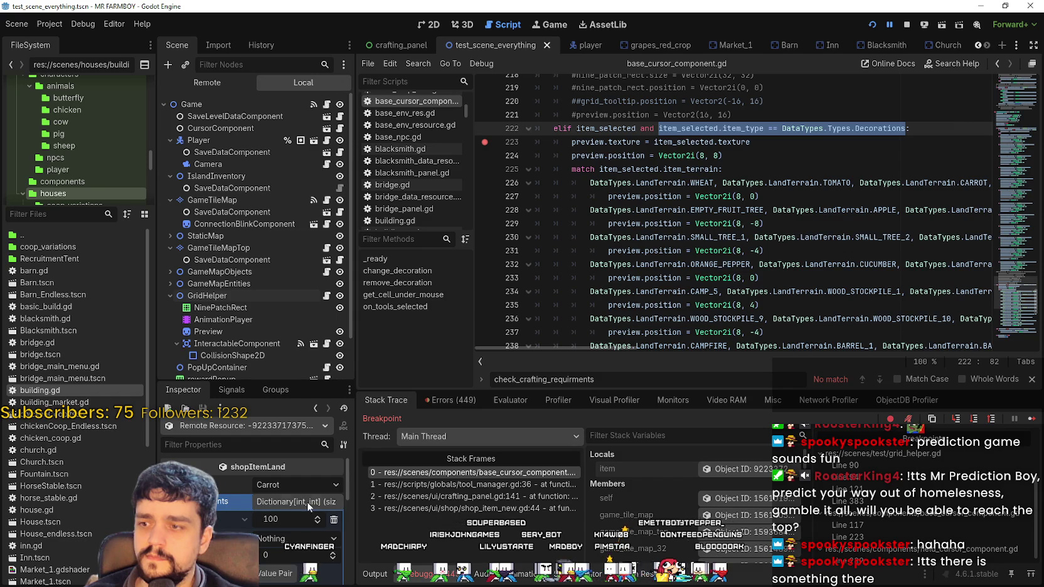
- Review the match statement and preview position lines, including the commented-out one
click(813, 170)
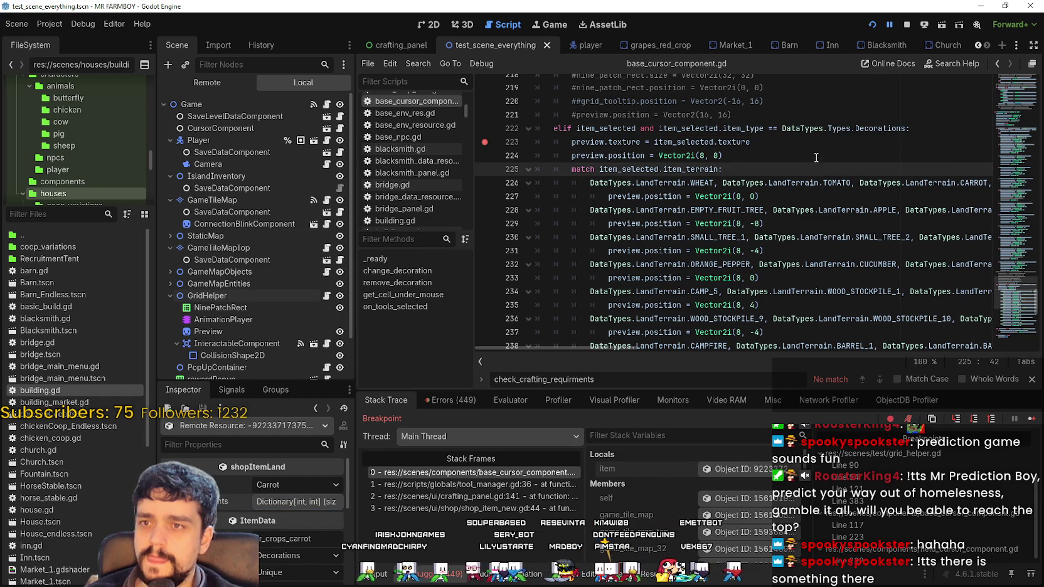
click(816, 160)
scroll(800, 251, up, 4)
click(781, 278)
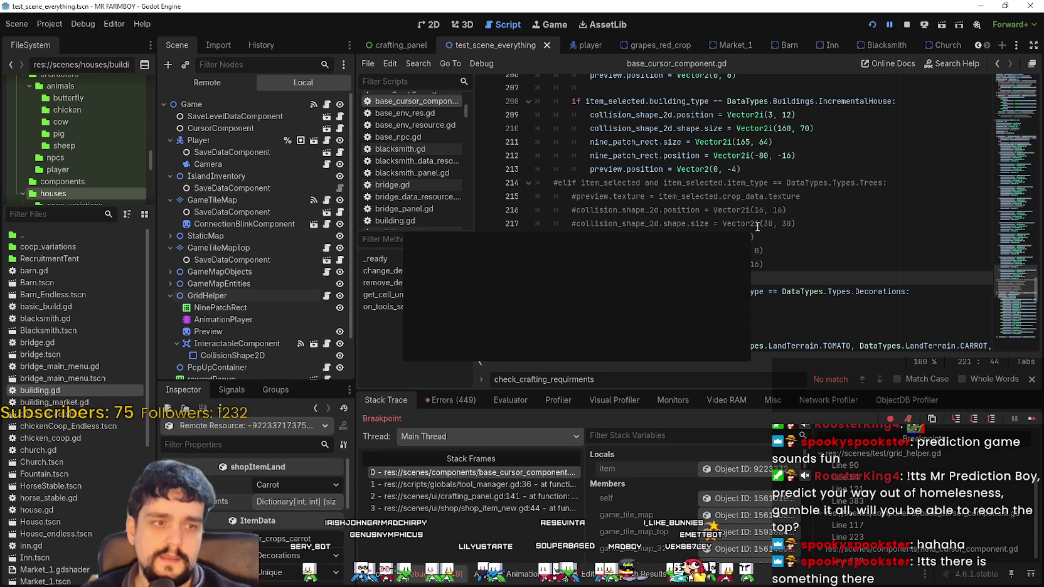
mouse_move(757, 227)
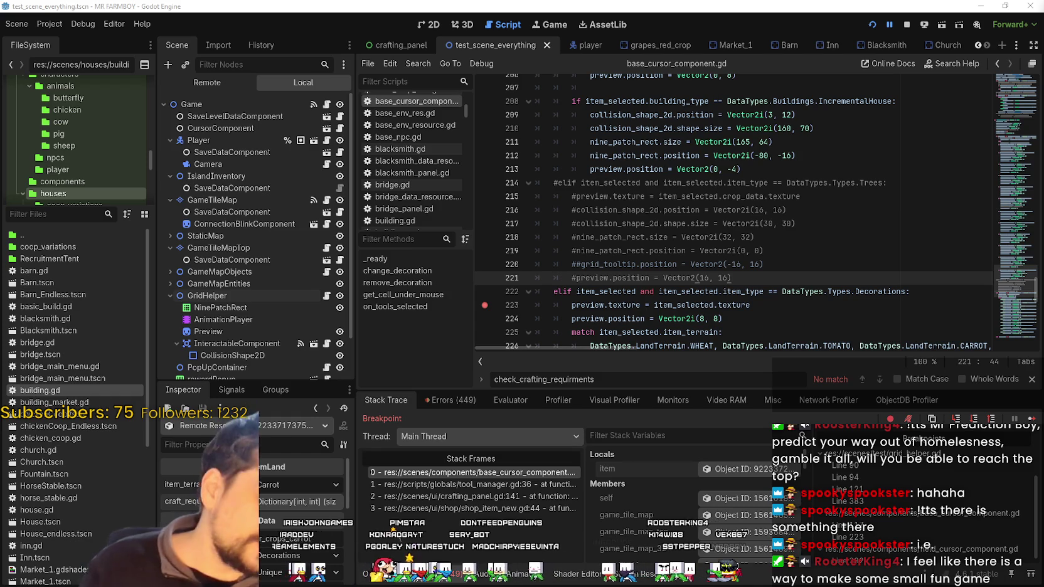
- Close the script search bar and step the caret through the preview texture, position and match lines
scroll(687, 266, down, 2)
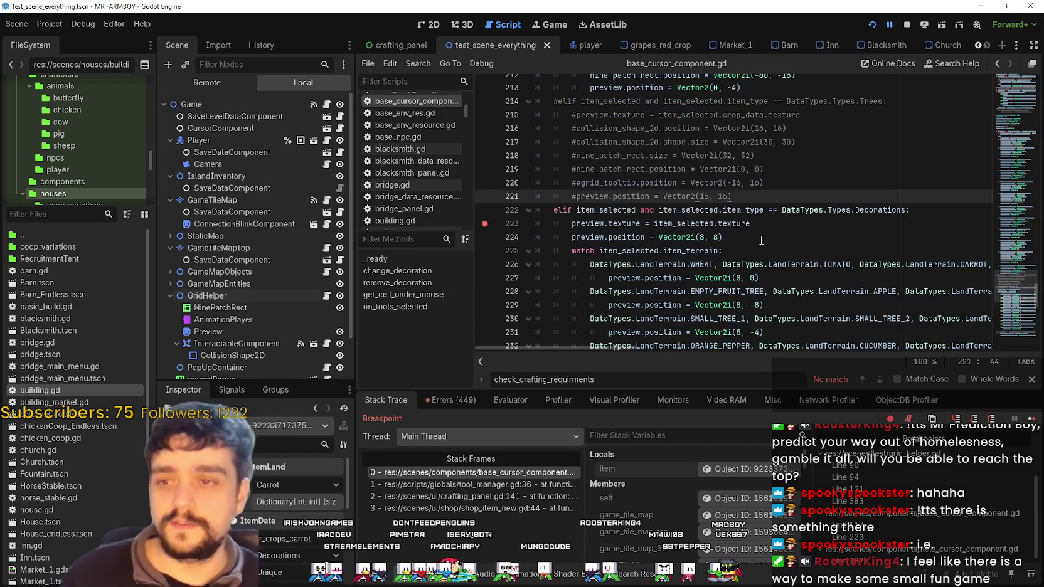
click(781, 227)
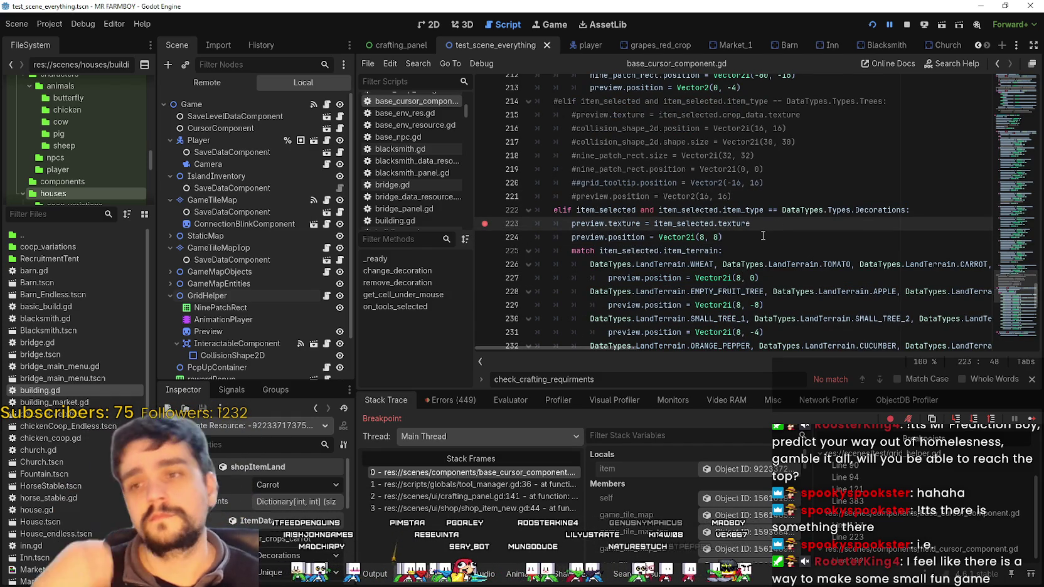
click(1031, 379)
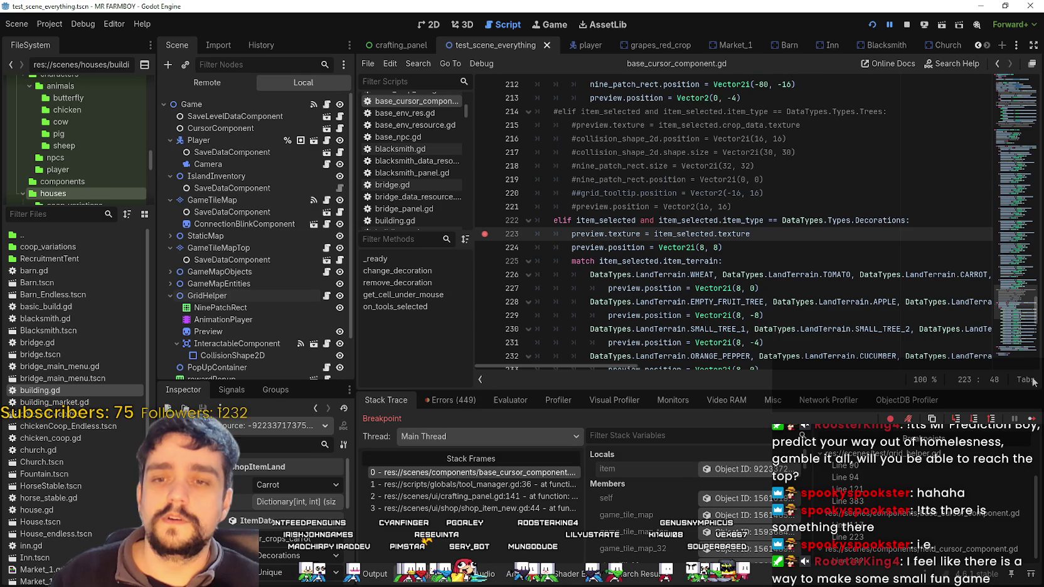
click(751, 249)
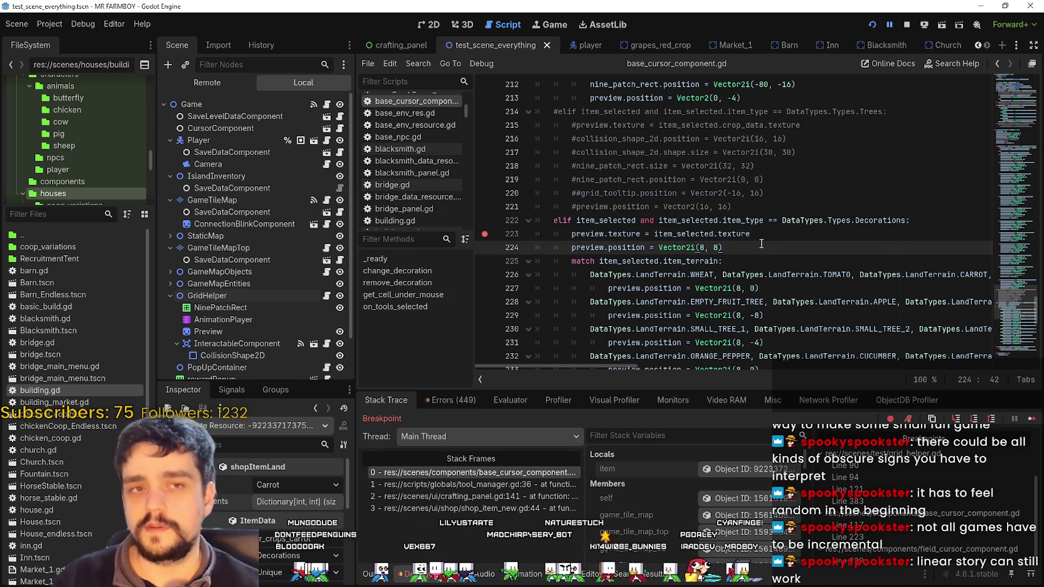
click(741, 261)
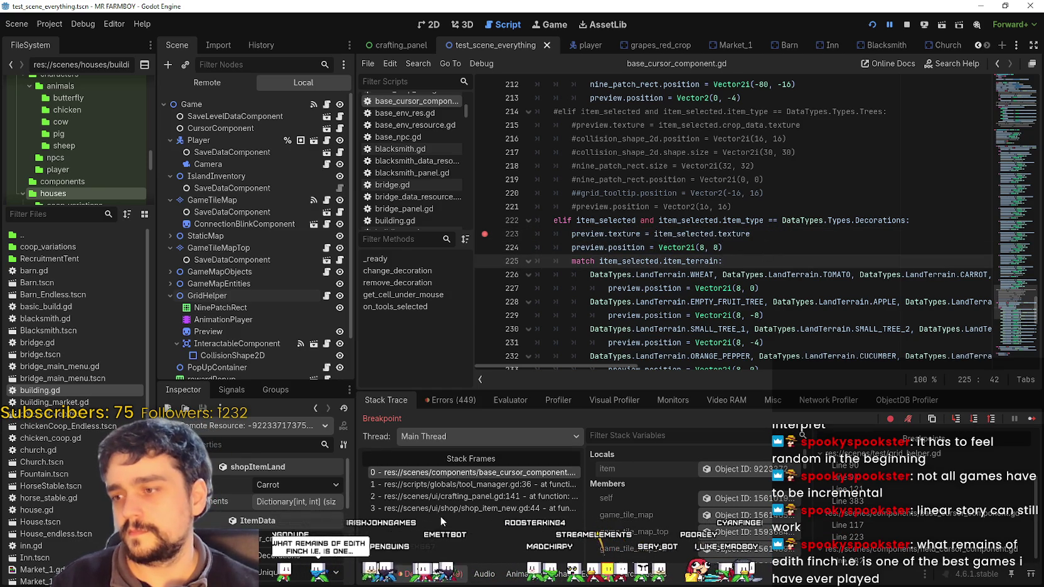
- Select Decorations on line 222 and scroll to the Tools and grid_helper hide/show code
double_click(868, 220)
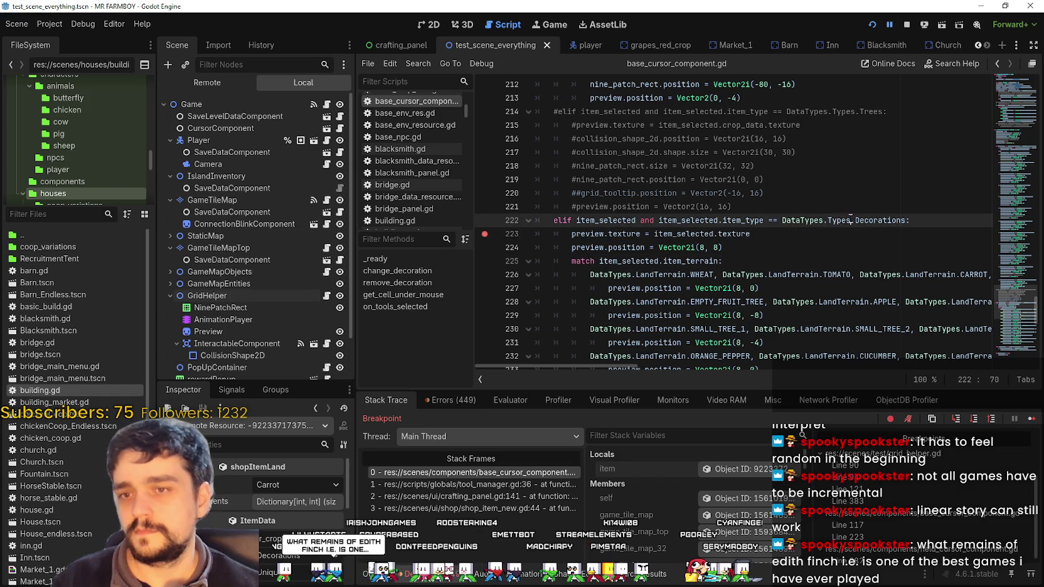
scroll(713, 234, down, 6)
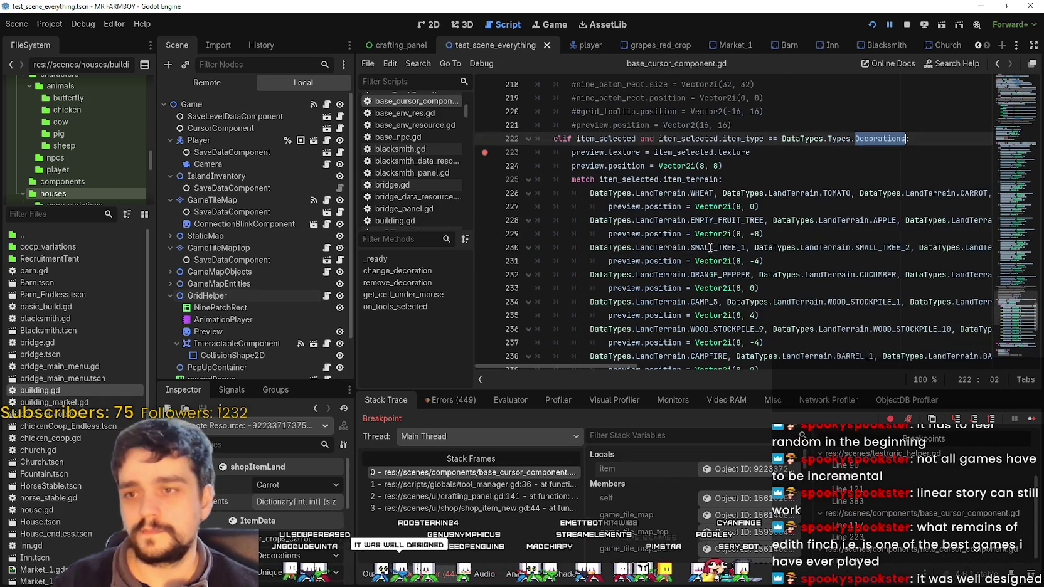
scroll(712, 233, down, 2)
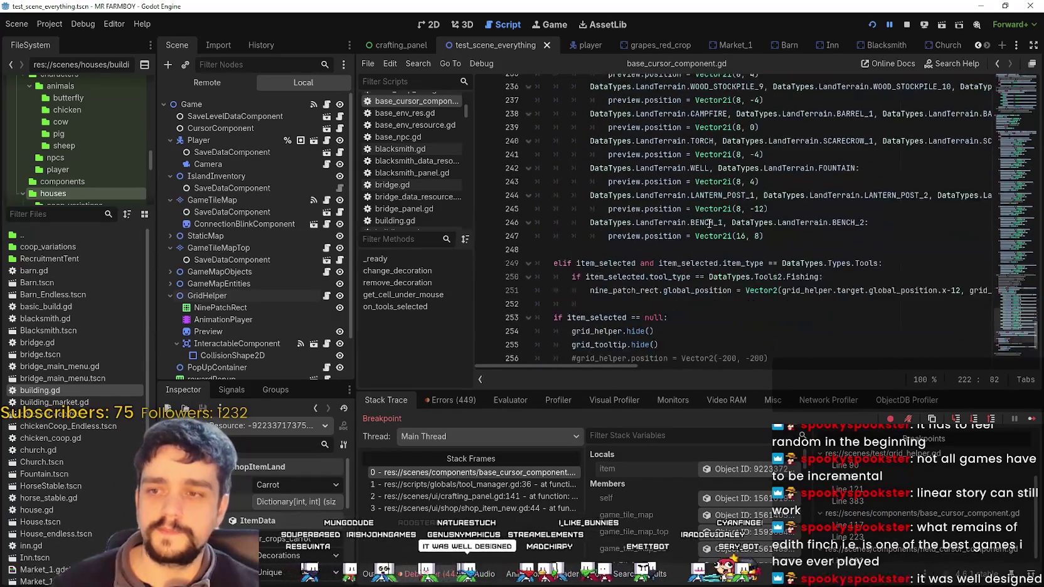
mouse_move(707, 215)
scroll(798, 270, down, 3)
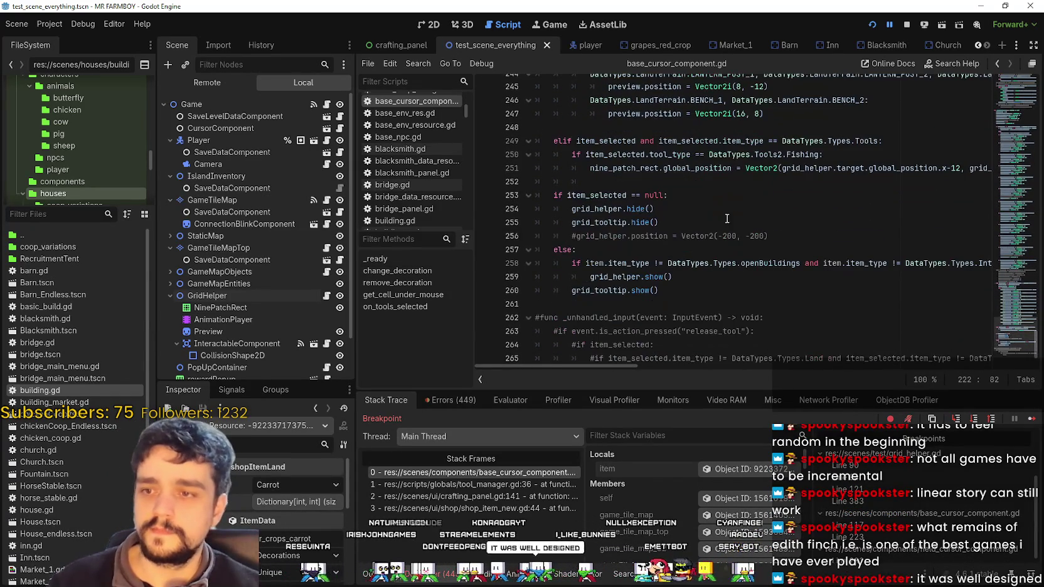
drag(596, 366, 633, 362)
scroll(634, 360, left, 5)
scroll(573, 353, down, 2)
click(1011, 310)
drag(1011, 310, 1000, 138)
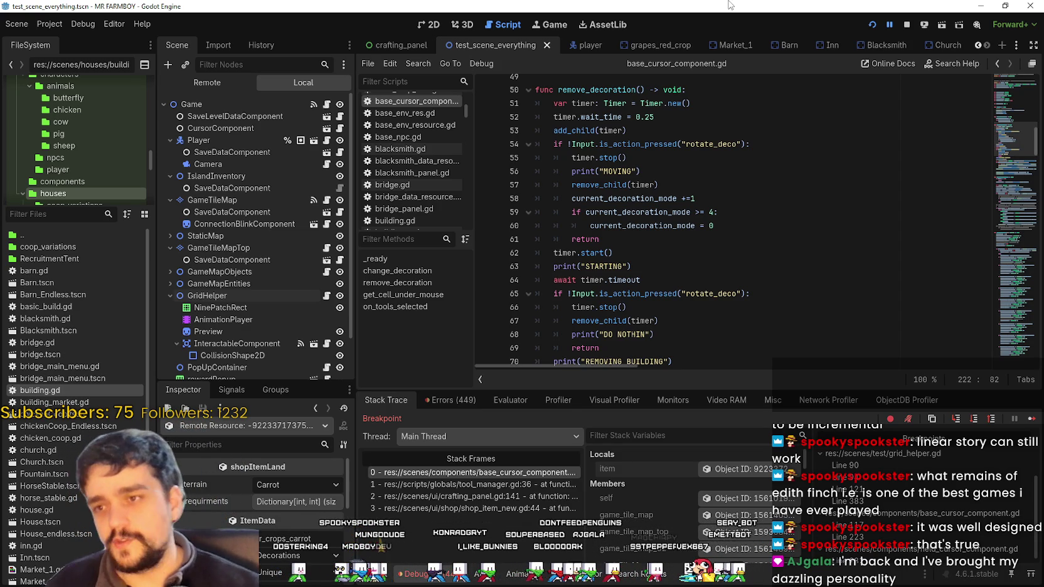
click(637, 219)
scroll(636, 220, down, 3)
click(637, 223)
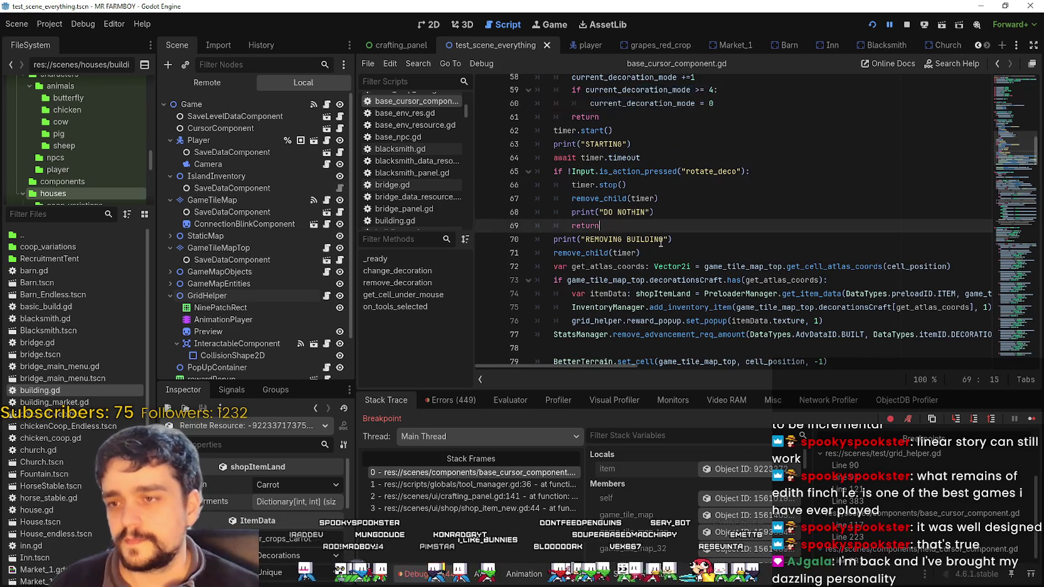
scroll(658, 240, down, 1)
click(649, 239)
click(647, 265)
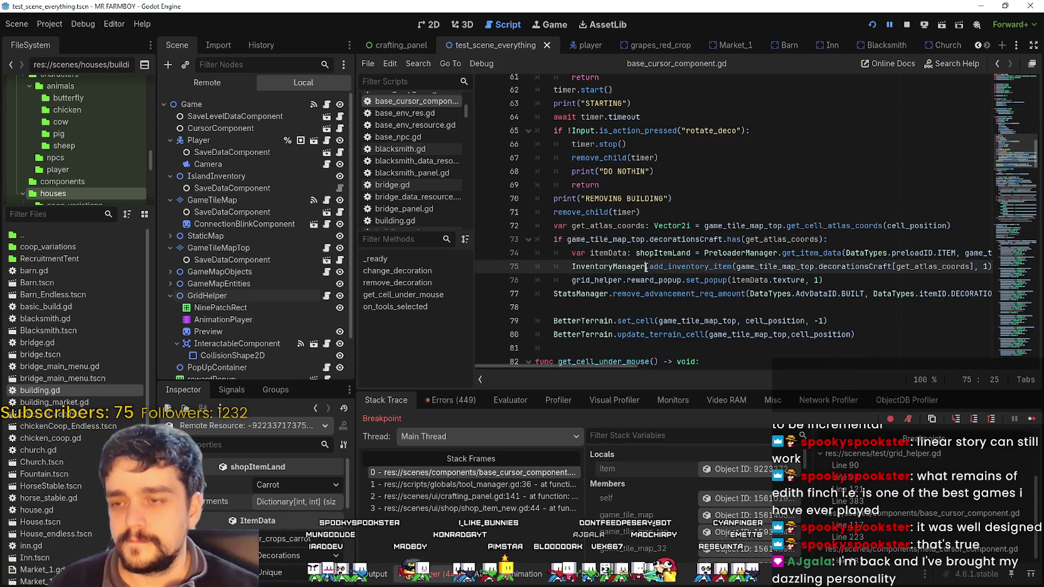
scroll(646, 269, down, 1)
click(644, 276)
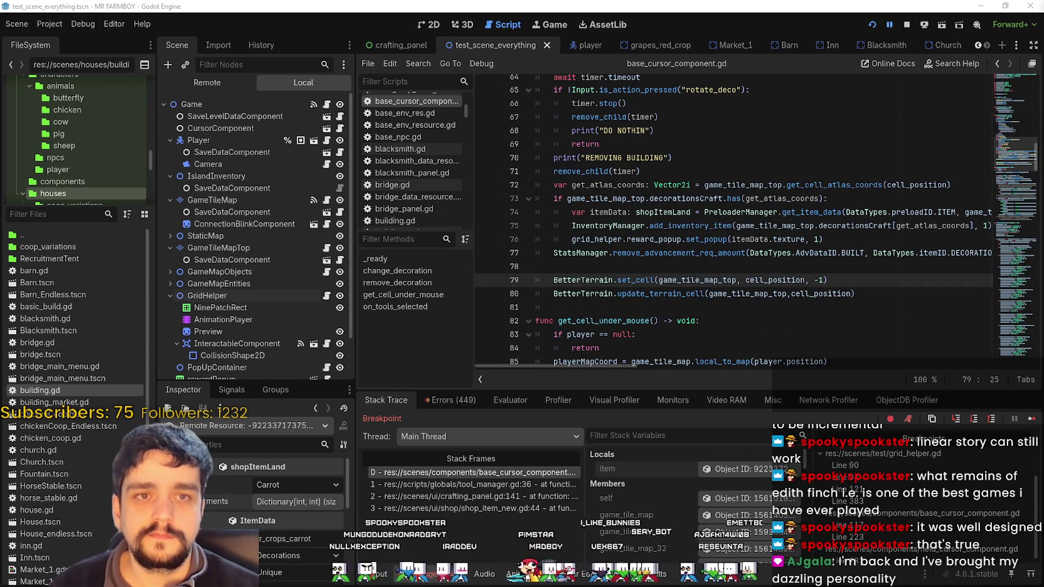
click(631, 257)
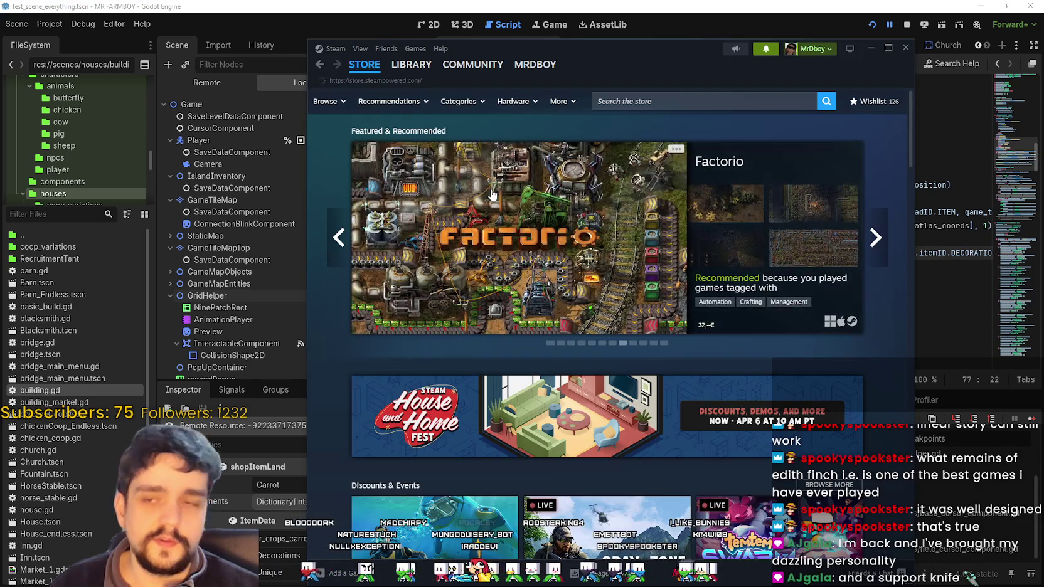
- In Steam, return to the RACCOIN store page, collapse the broadcast, and open the decorations discussion notification
click(321, 66)
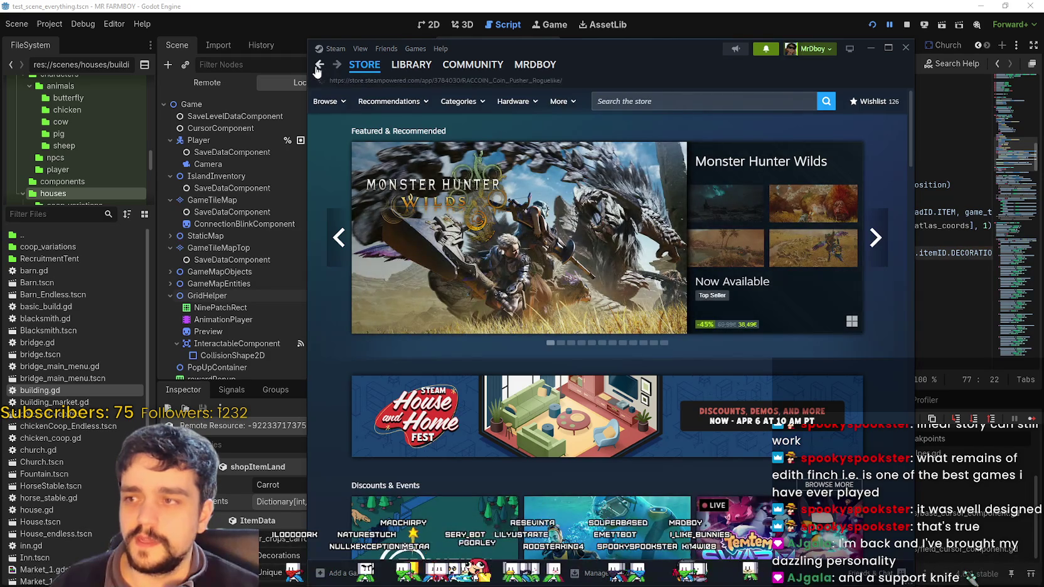
click(834, 287)
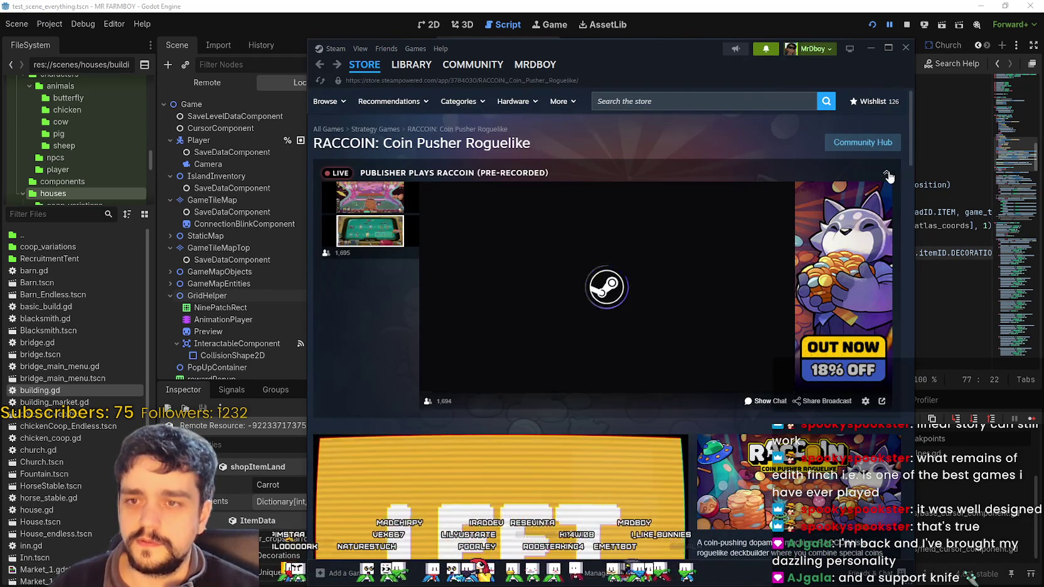
click(885, 172)
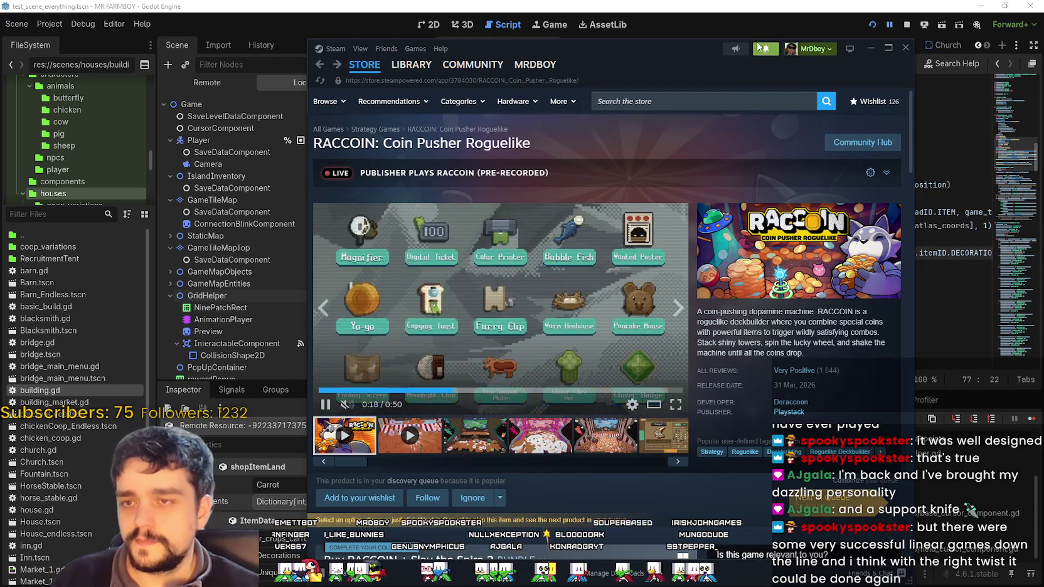
click(766, 48)
click(682, 150)
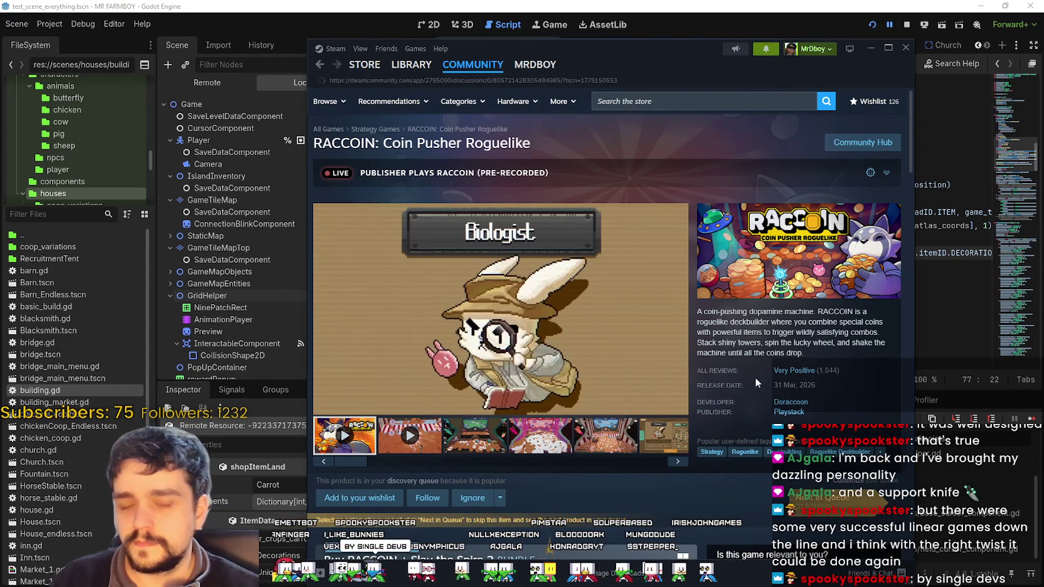
- Read the 'Decorational items not removing?' thread, open a comment's menu and the reply box, then switch to the game
scroll(667, 551, up, 4)
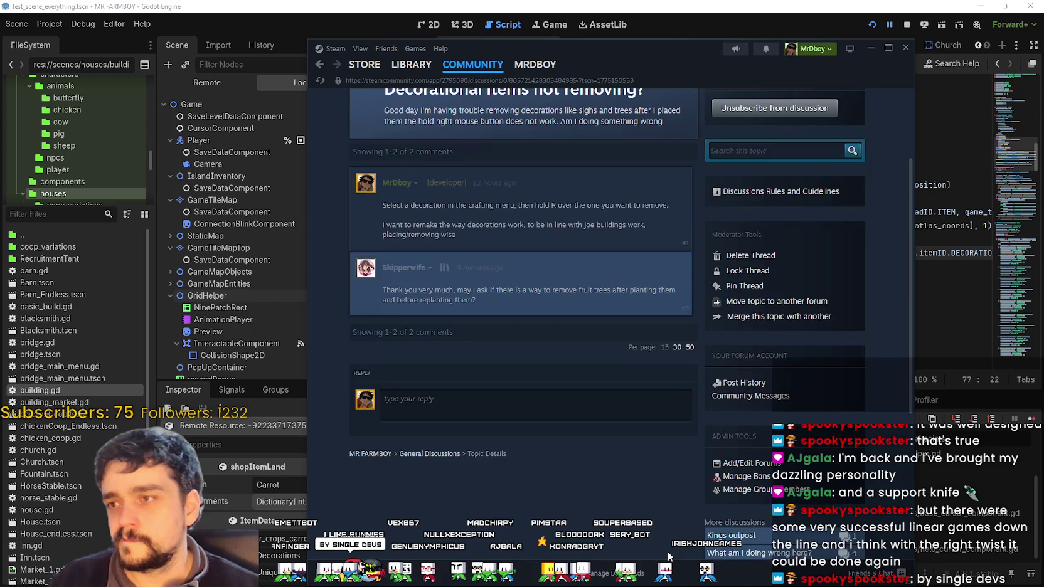
scroll(621, 456, down, 2)
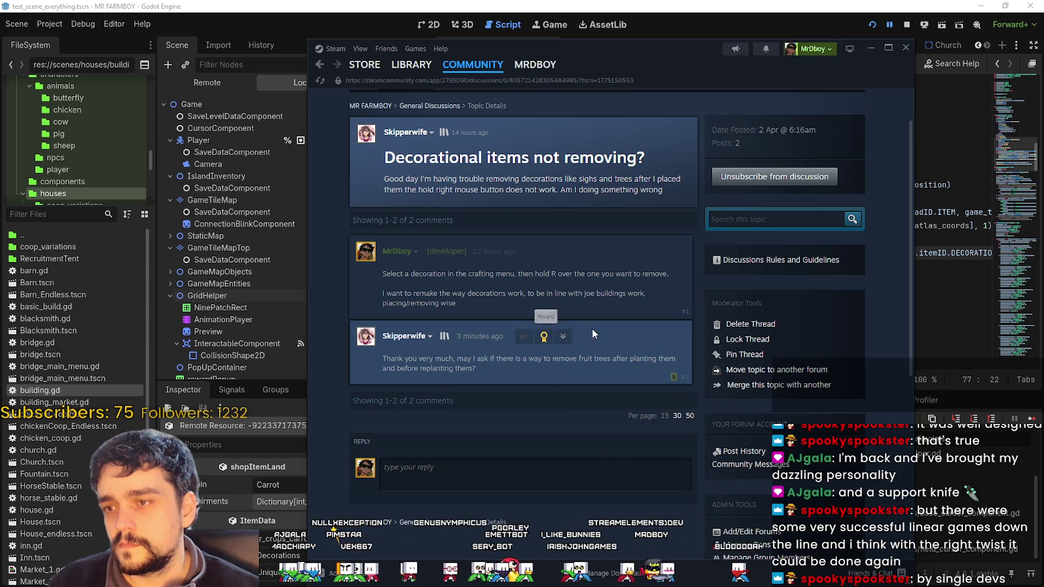
click(563, 337)
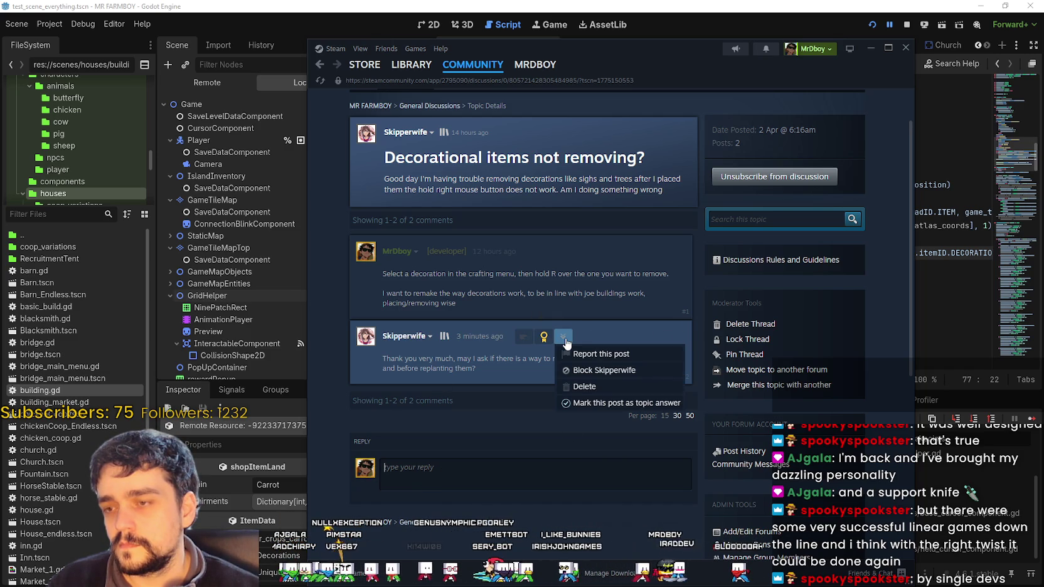
click(472, 482)
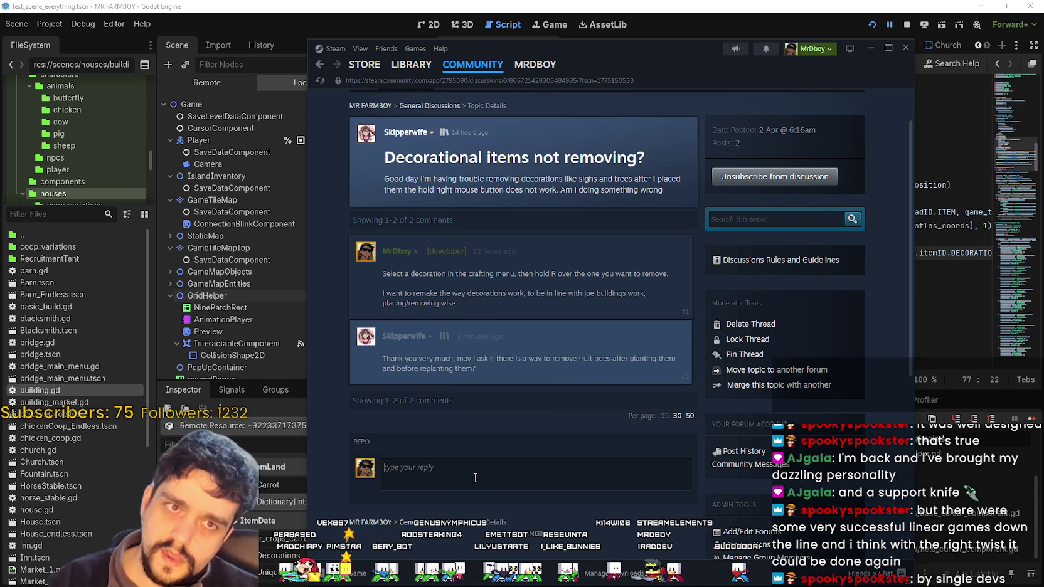
key(alt+Tab)
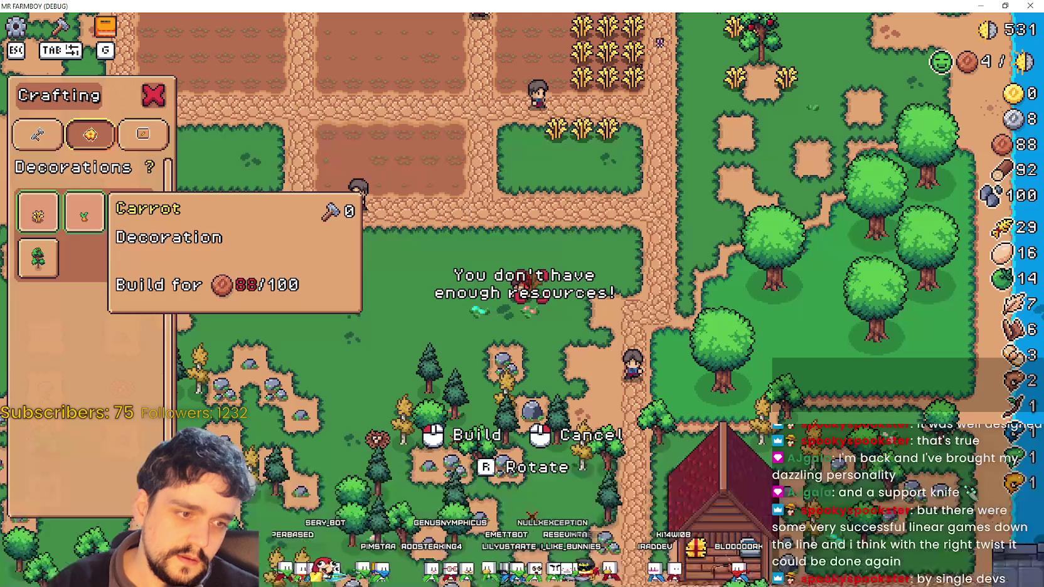
- In Godot, continue execution past the line 223 breakpoint twice, then return to MR FARMBOY
key(alt+Tab)
key(alt+Tab)
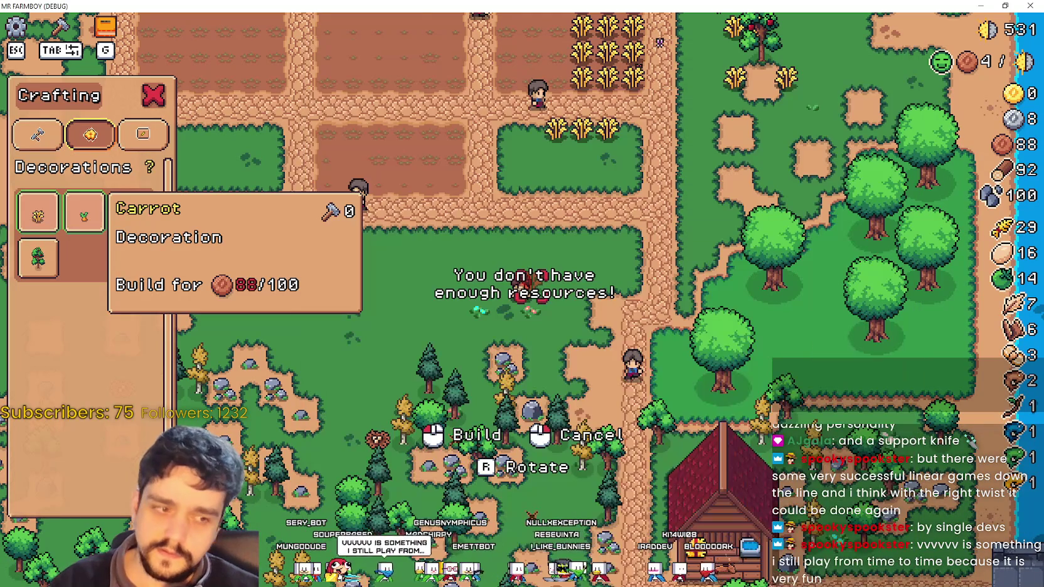
key(alt+Tab)
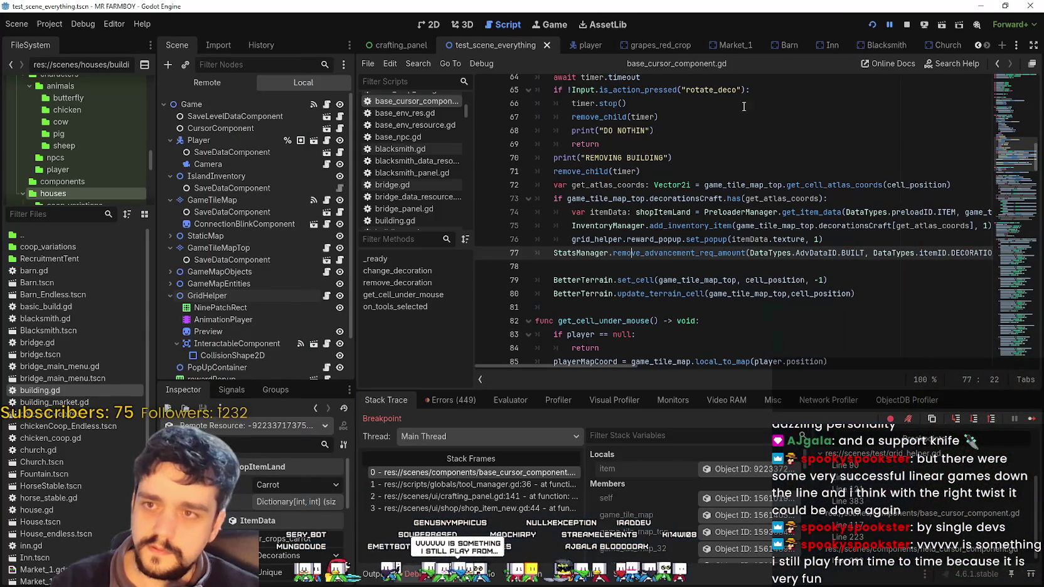
key(alt+Tab)
click(627, 266)
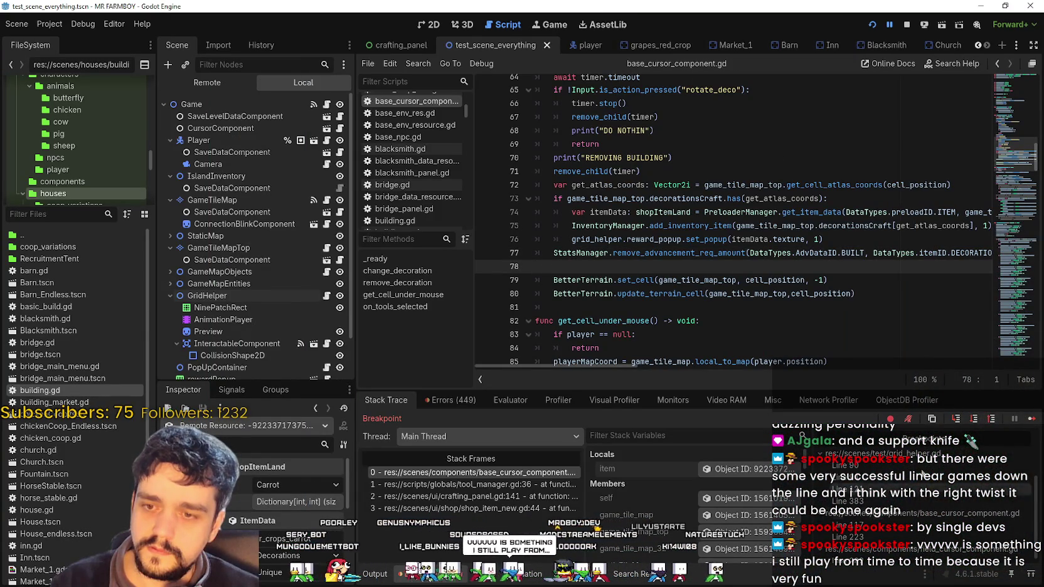
click(1028, 424)
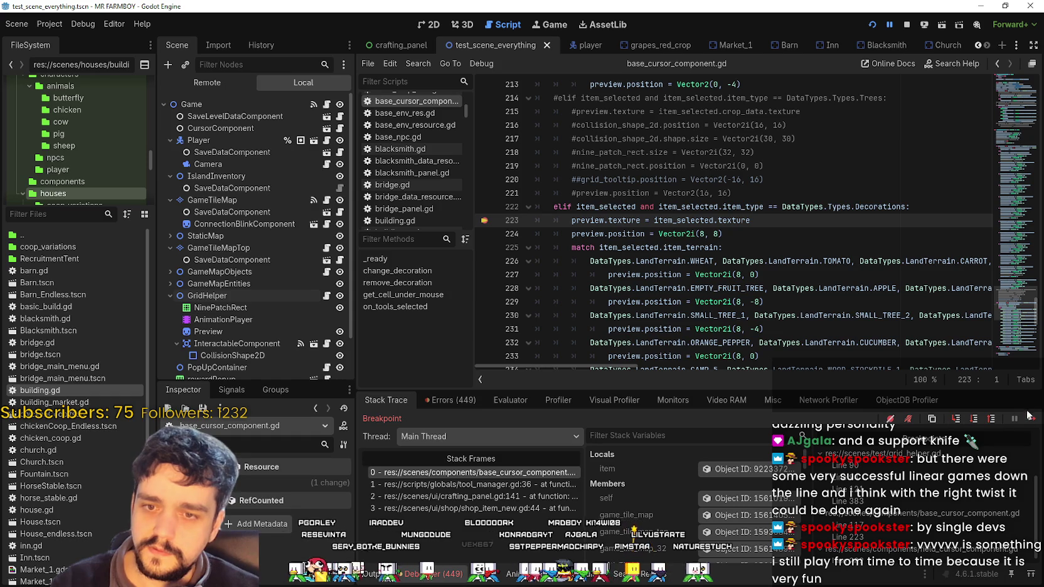
click(1029, 417)
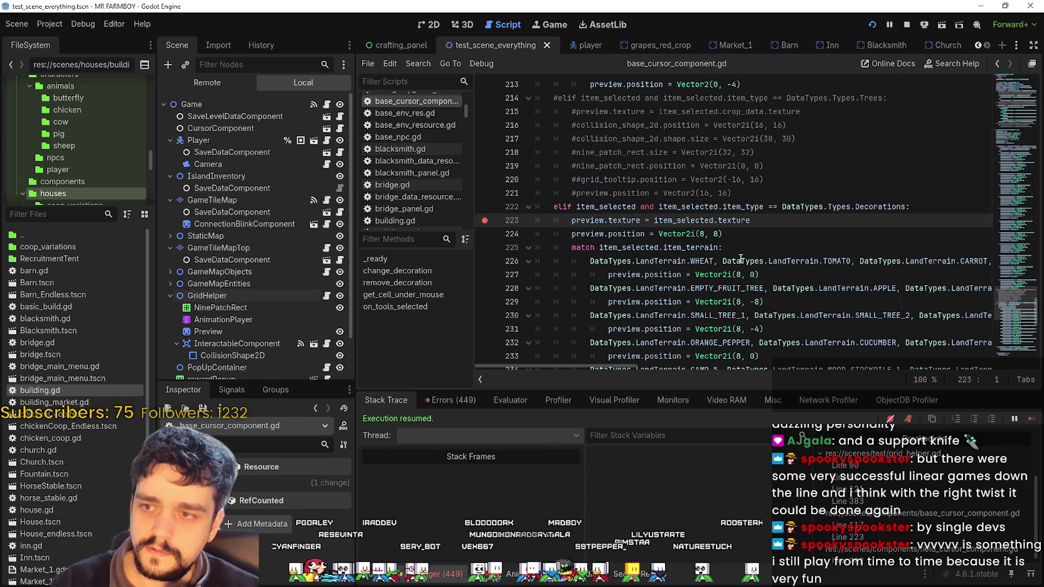
key(alt+Tab)
- Quit to the title screen and load Save 1 from the saved games list
key(a)
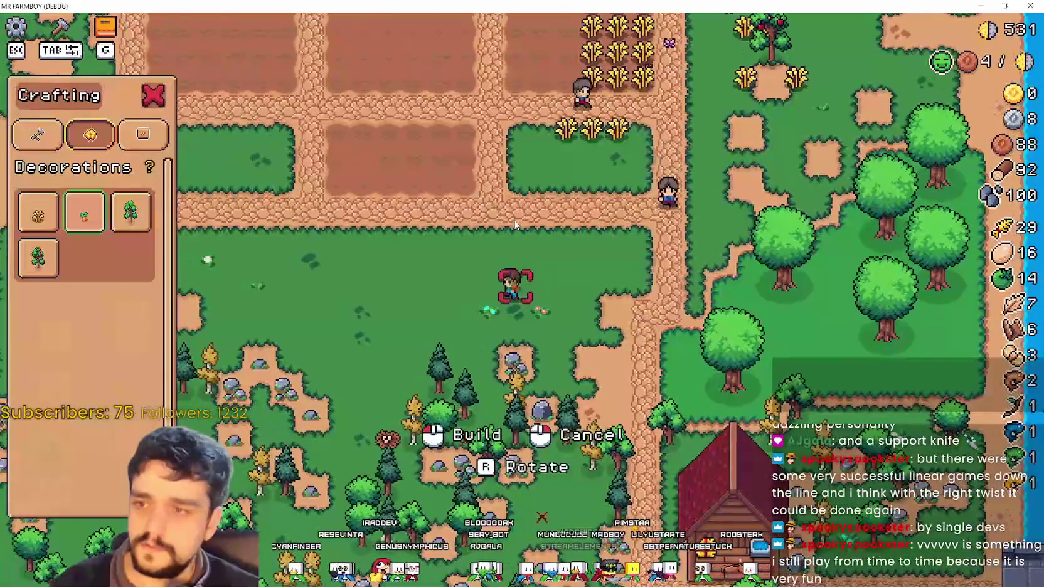
key(Escape)
key(Escape)
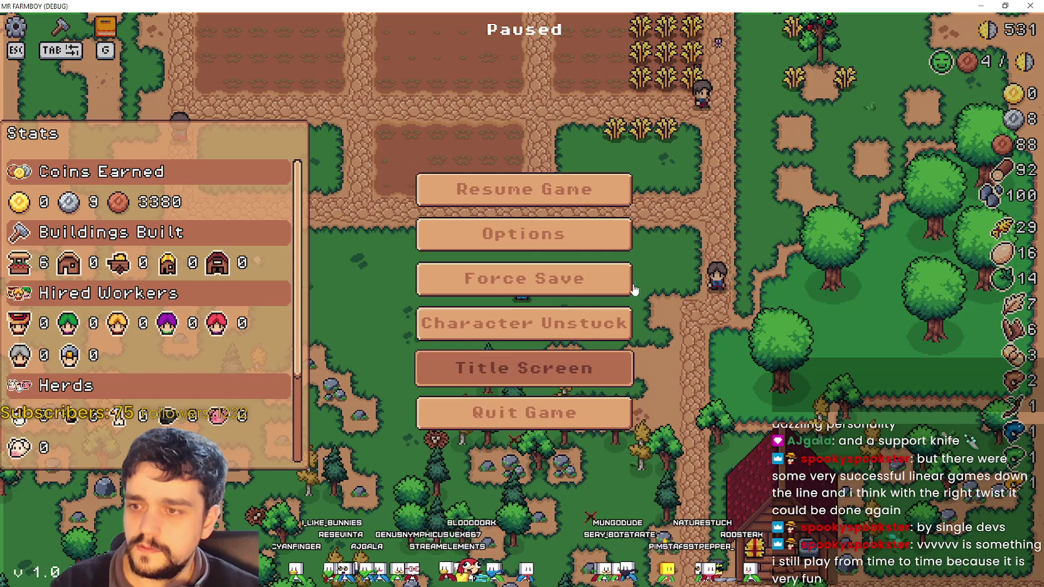
click(544, 374)
click(563, 261)
scroll(566, 297, down, 2)
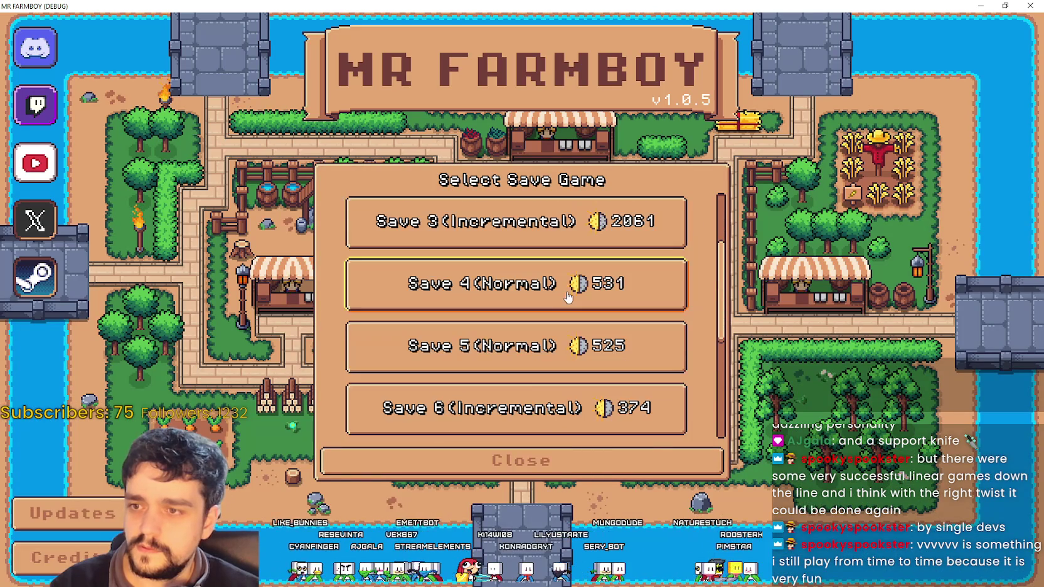
scroll(567, 291, down, 1)
scroll(638, 364, up, 2)
scroll(638, 364, up, 2)
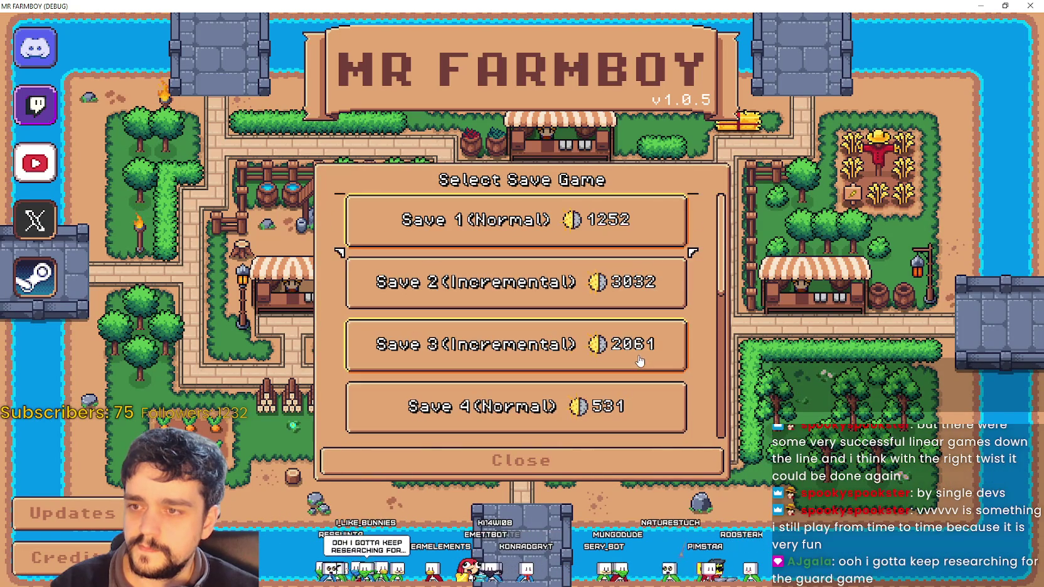
click(559, 296)
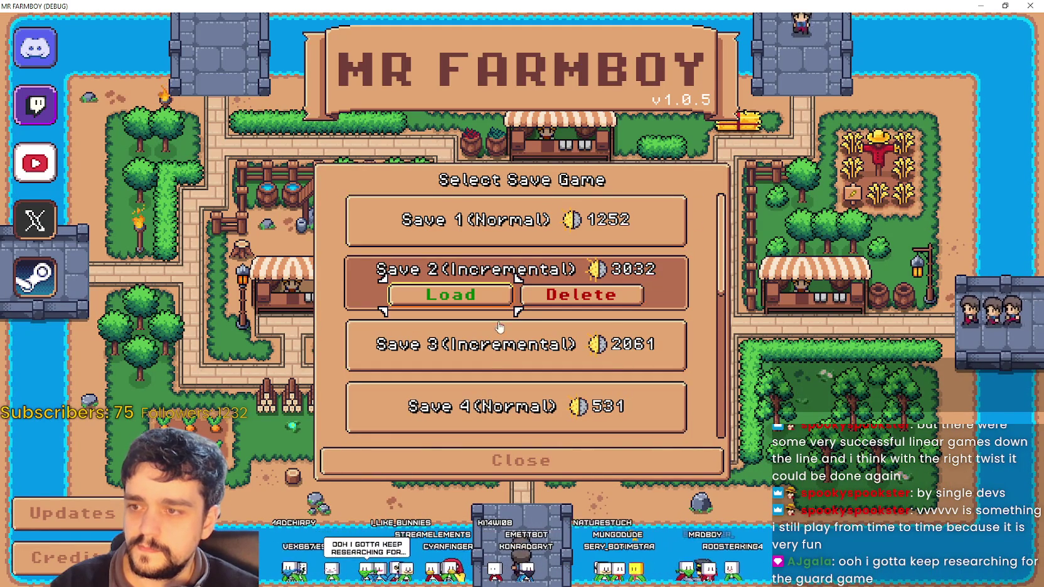
click(476, 345)
click(469, 289)
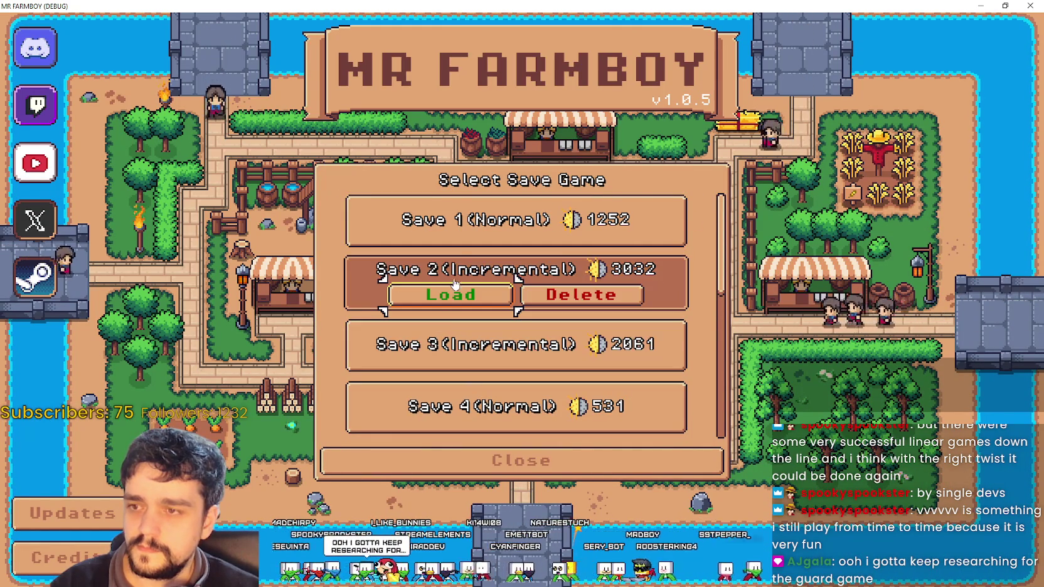
click(450, 239)
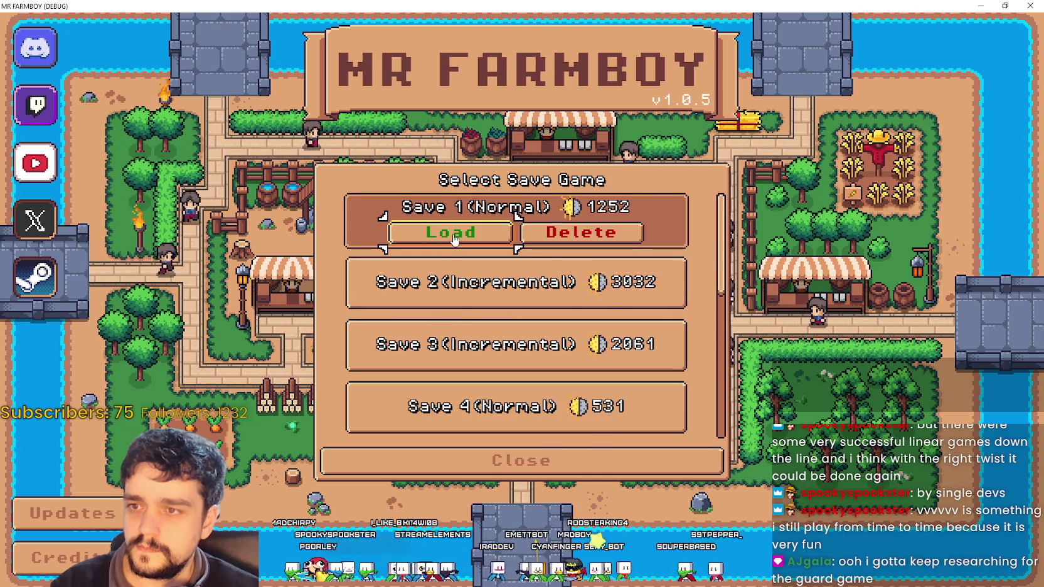
click(453, 237)
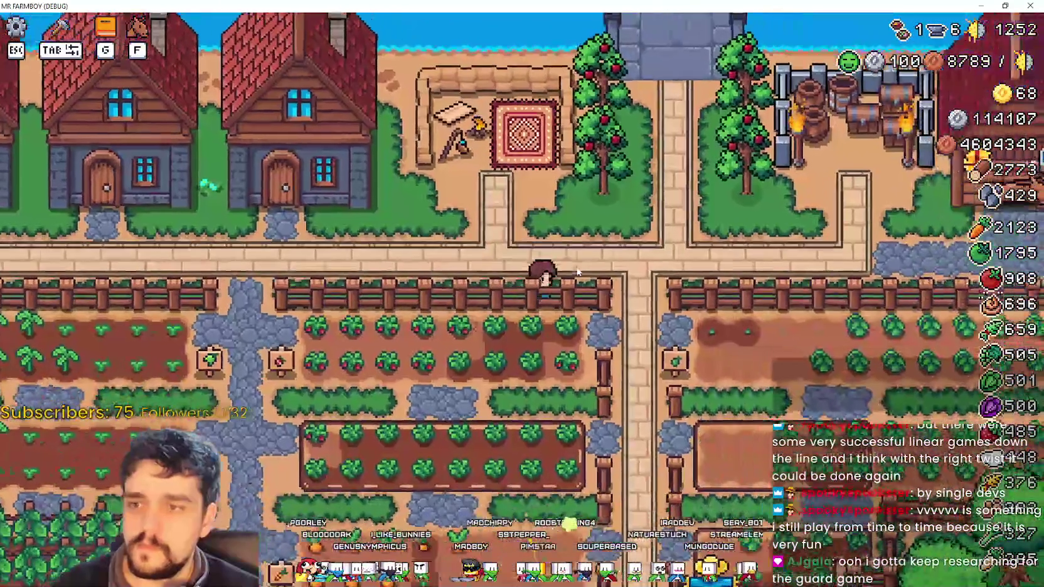
- Walk to the apple tree, pick the green Land tile from crafting, then bring up the Steam thread
key(w)
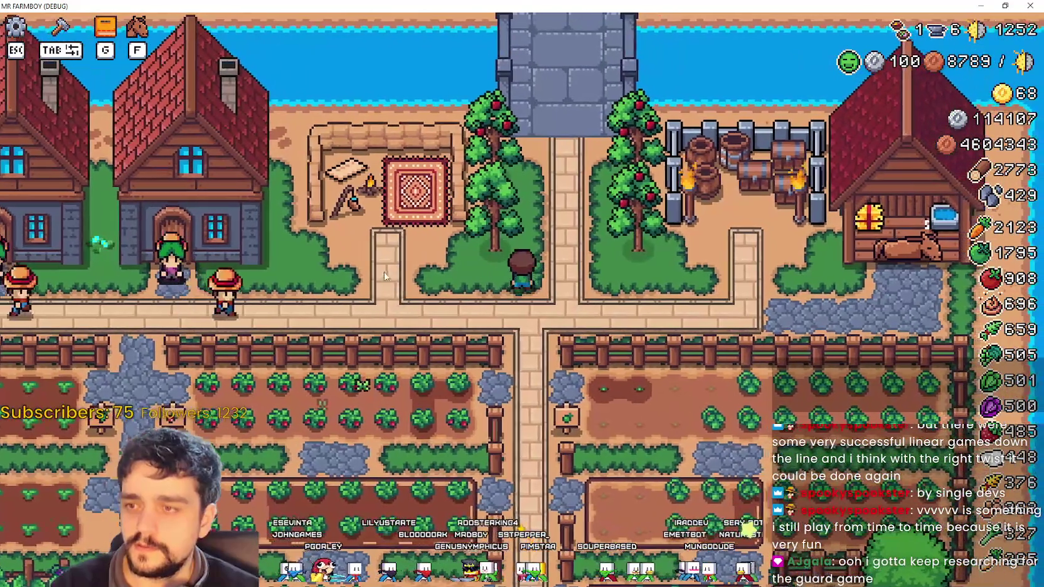
click(59, 26)
click(141, 134)
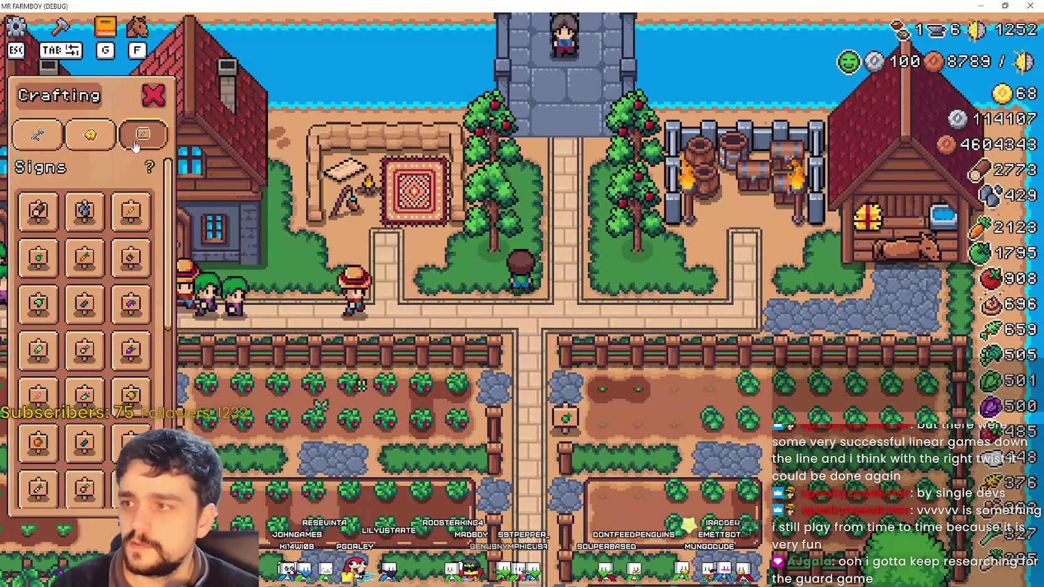
click(37, 133)
click(39, 297)
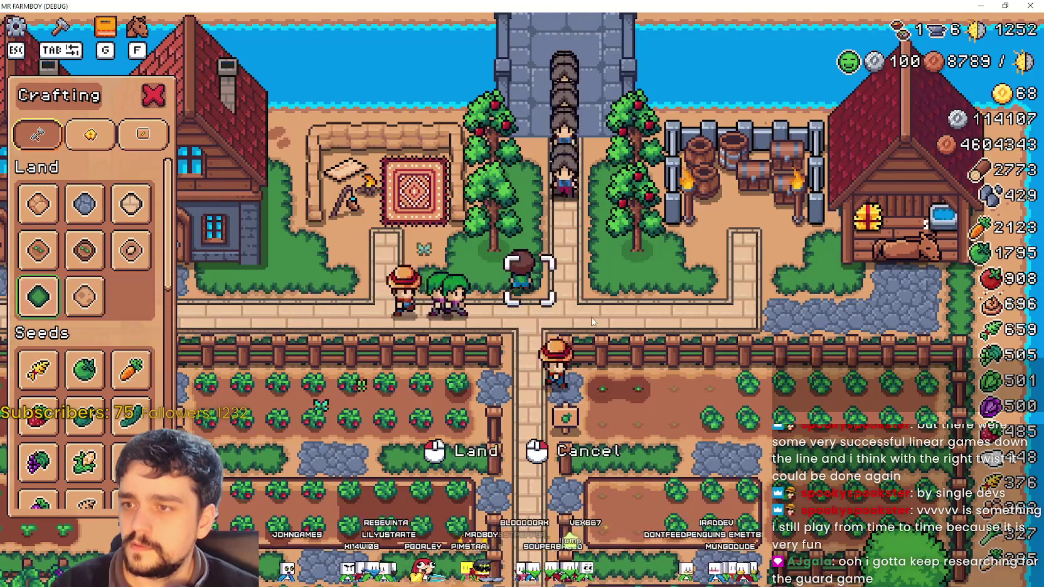
key(w)
key(a)
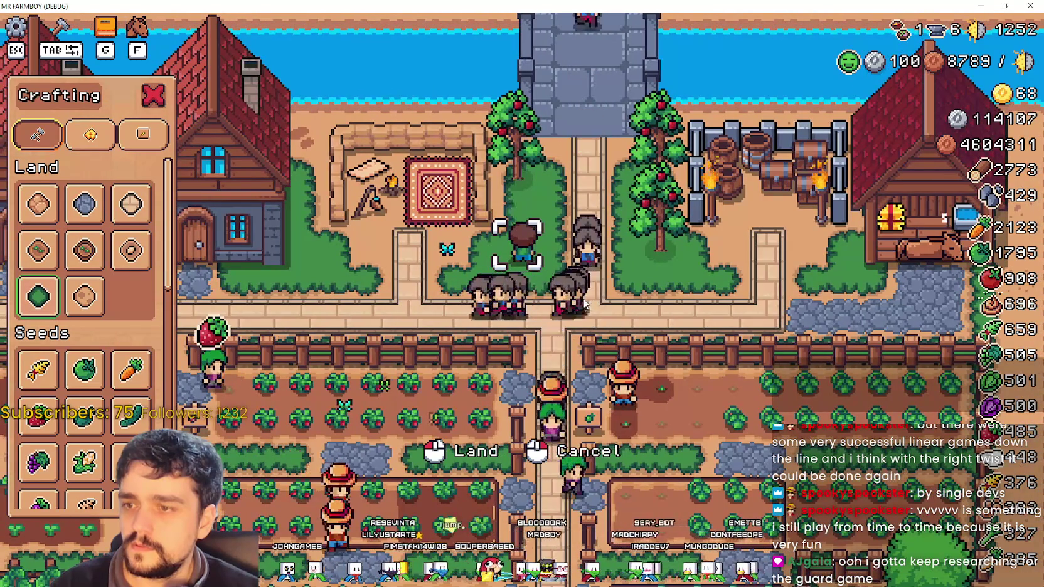
key(alt+Tab)
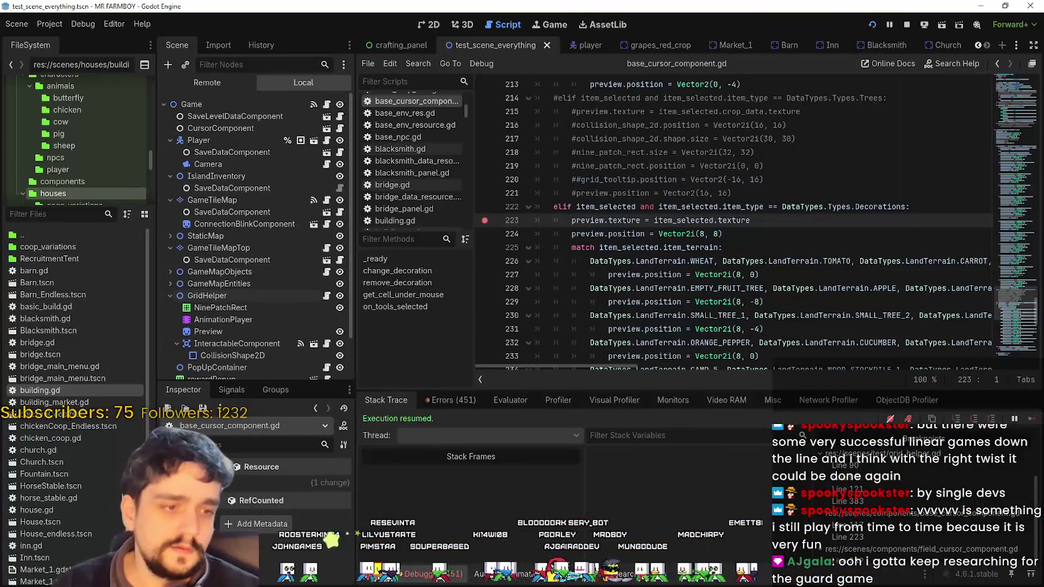
key(alt+Tab)
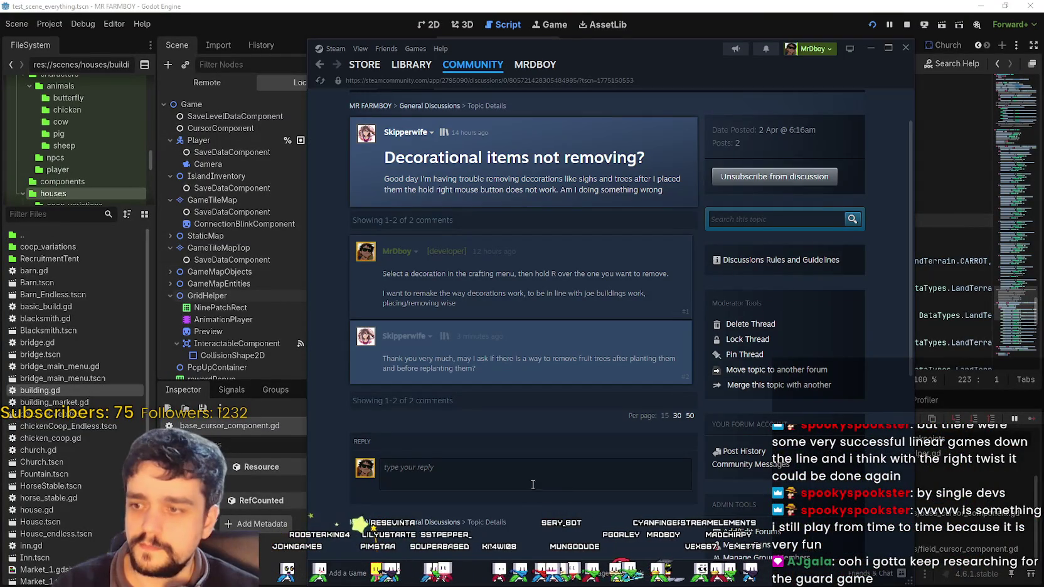
- Begin a reply about replacing trees using Grass/Sand land, then return to the game
click(530, 485)
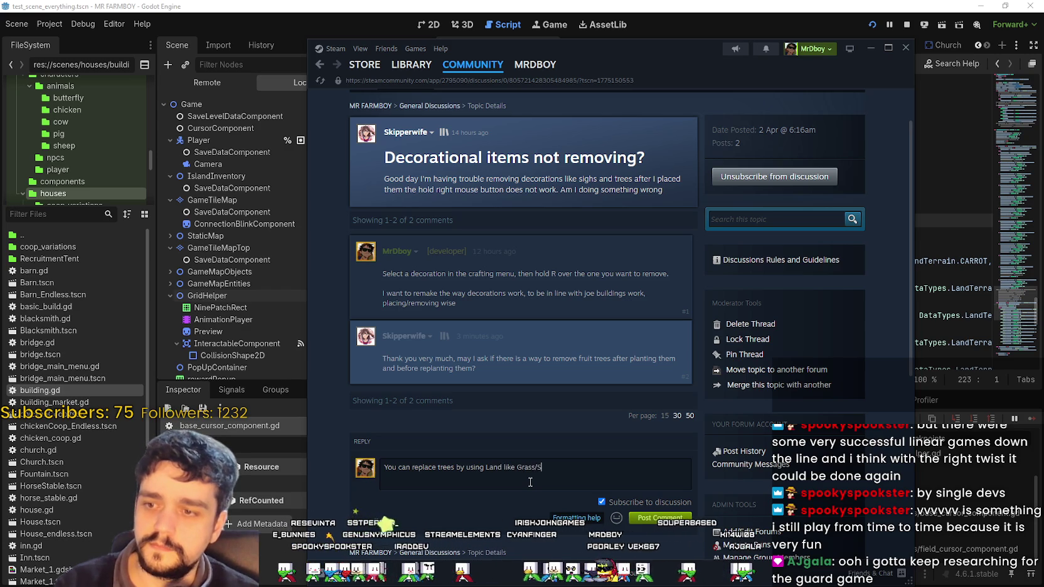
key(alt+Tab)
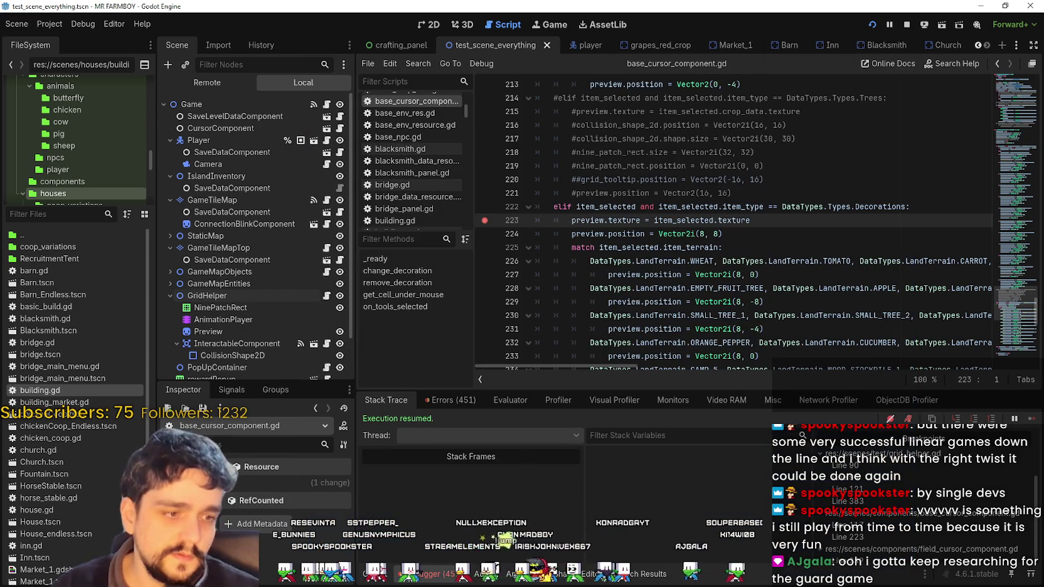
key(alt+Tab)
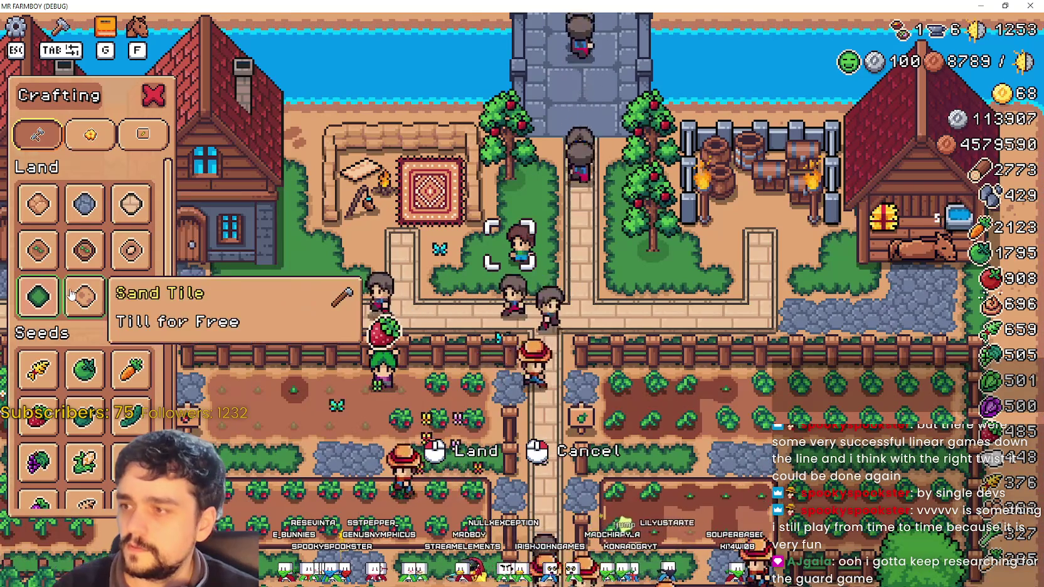
- Try Sand Tile, then Grass Tile, cancel placement, reselect Sand Tile, and switch to Godot
click(85, 296)
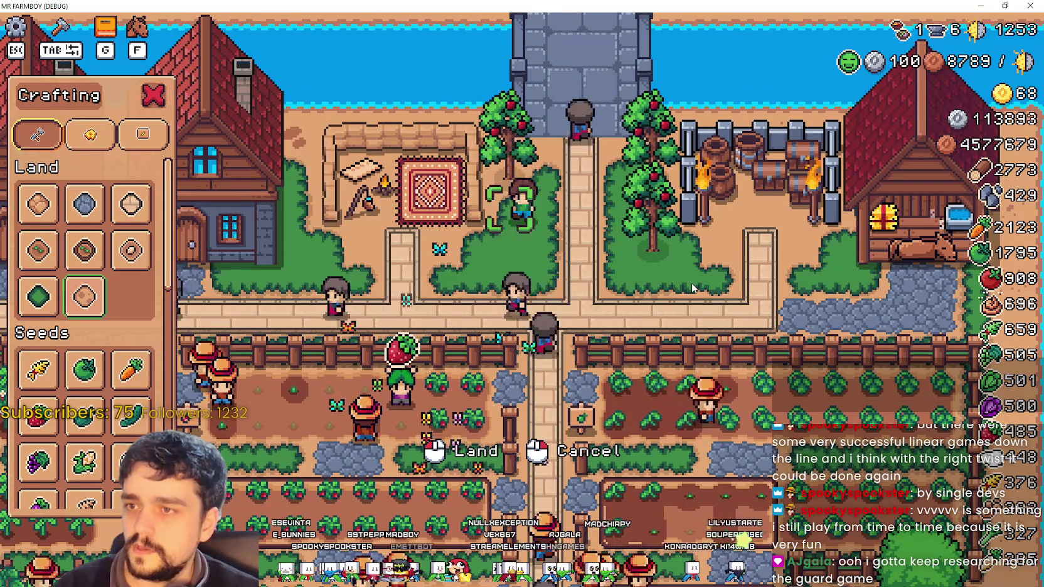
key(d)
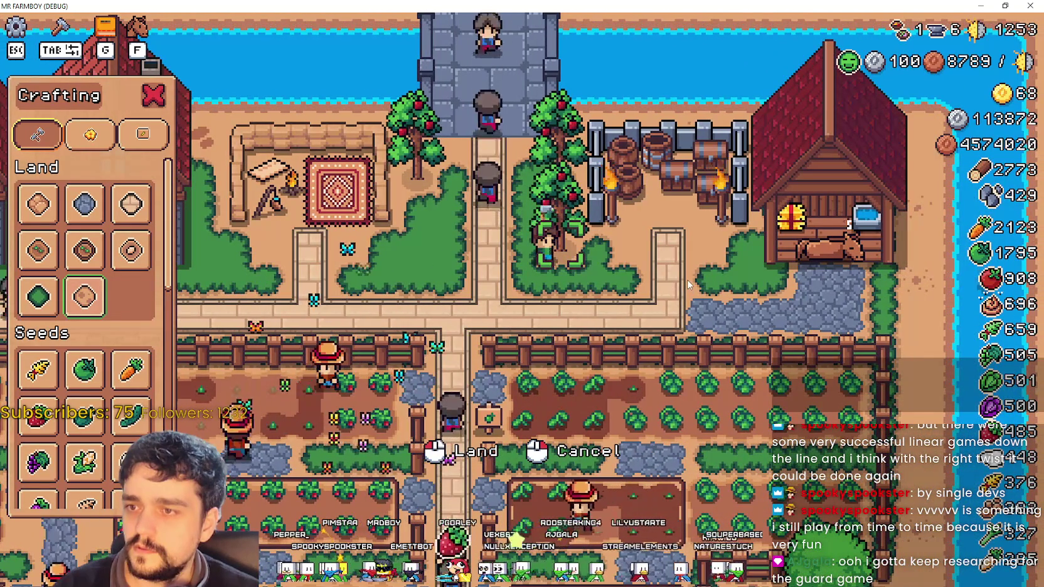
click(38, 296)
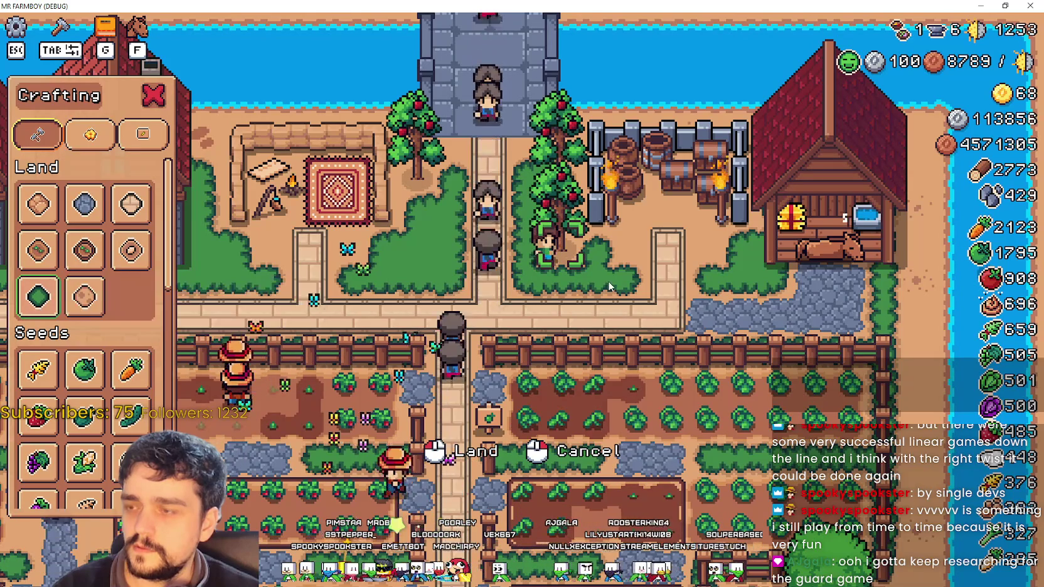
key(a)
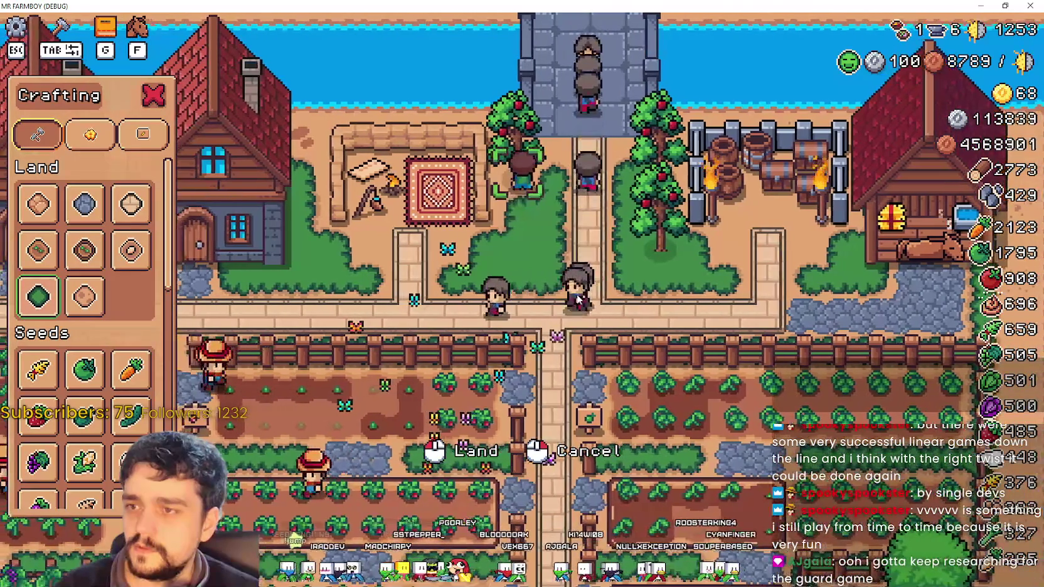
right_click(595, 267)
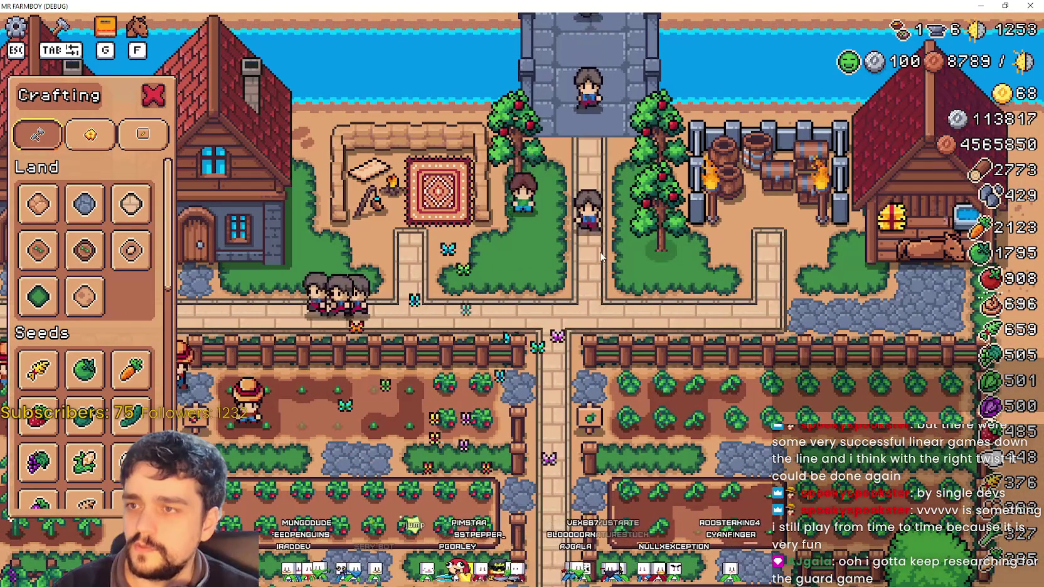
key(s)
click(84, 296)
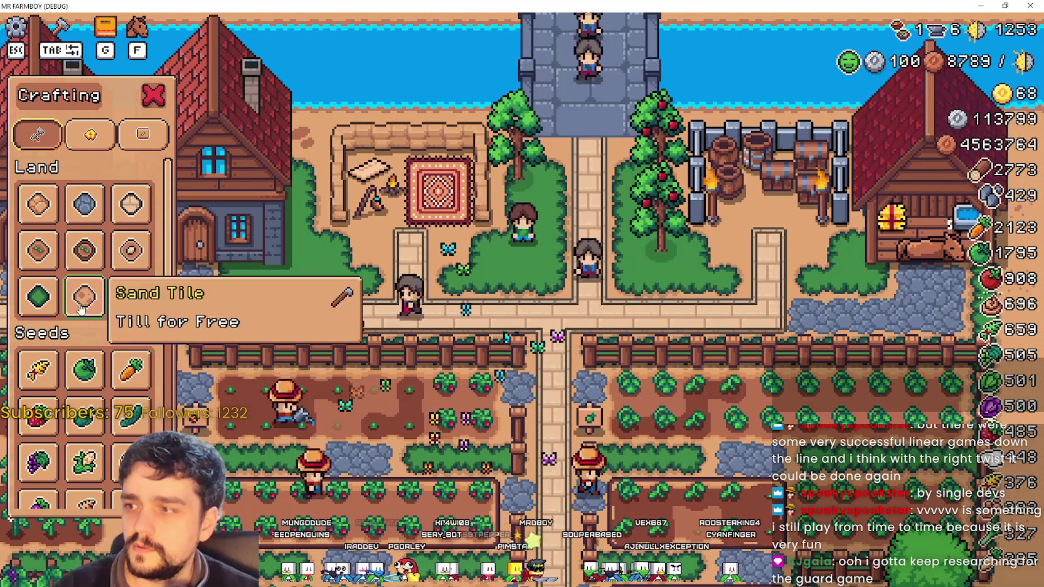
key(alt+Tab)
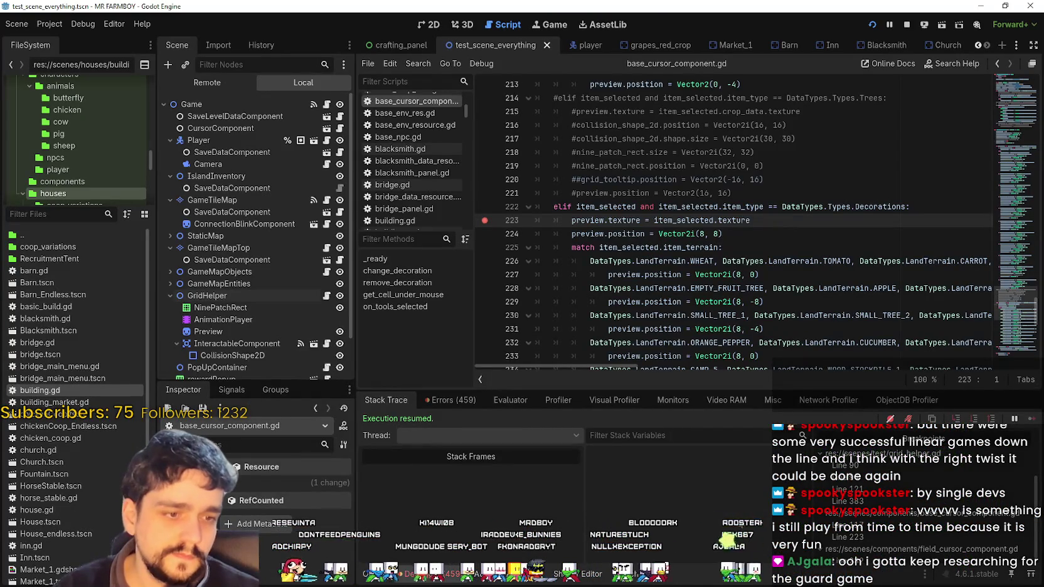
- Finish the reply about harvesting trees first, adding ', same with ghosts', and post it
key(alt+Tab)
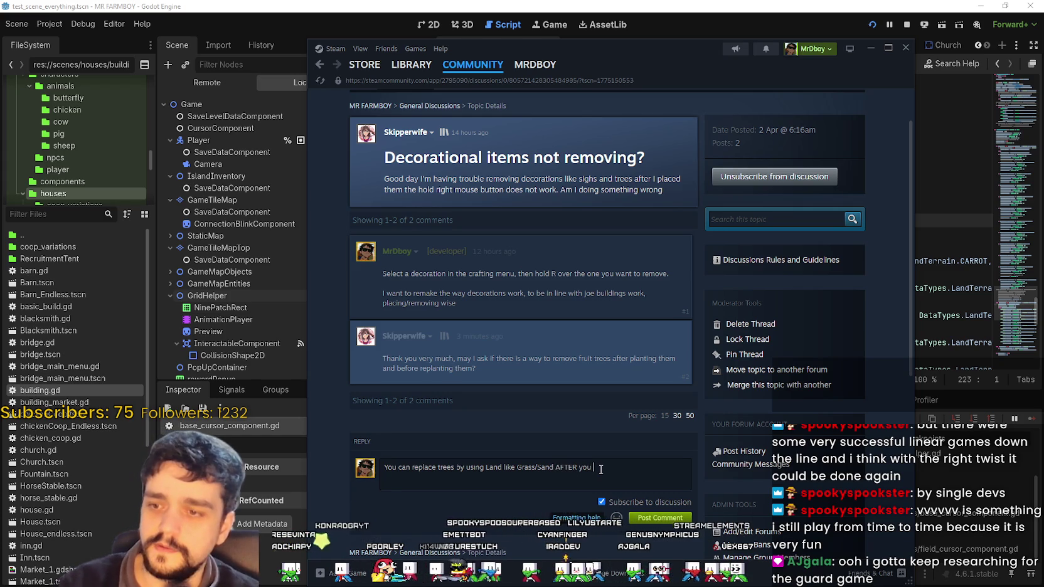
text(harvested it,)
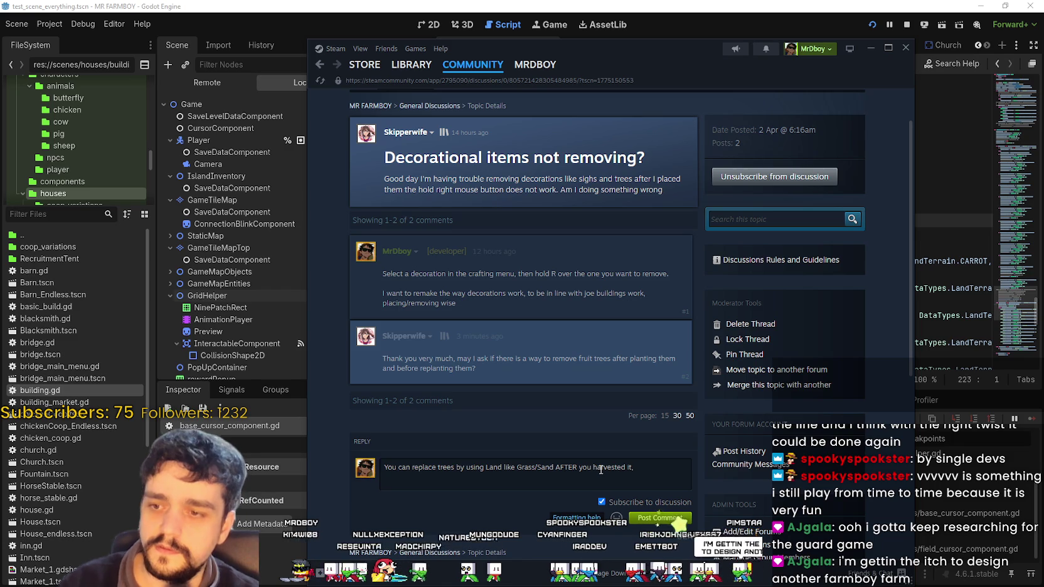
key(BackSpace)
text(not while)
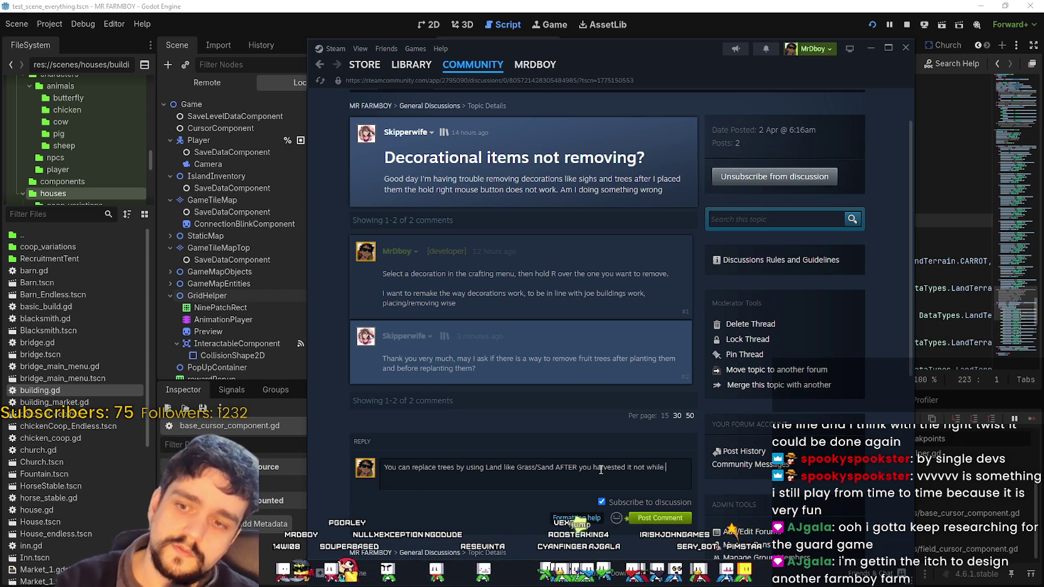
key(BackSpace)
key(BackSpace)
text(gr)
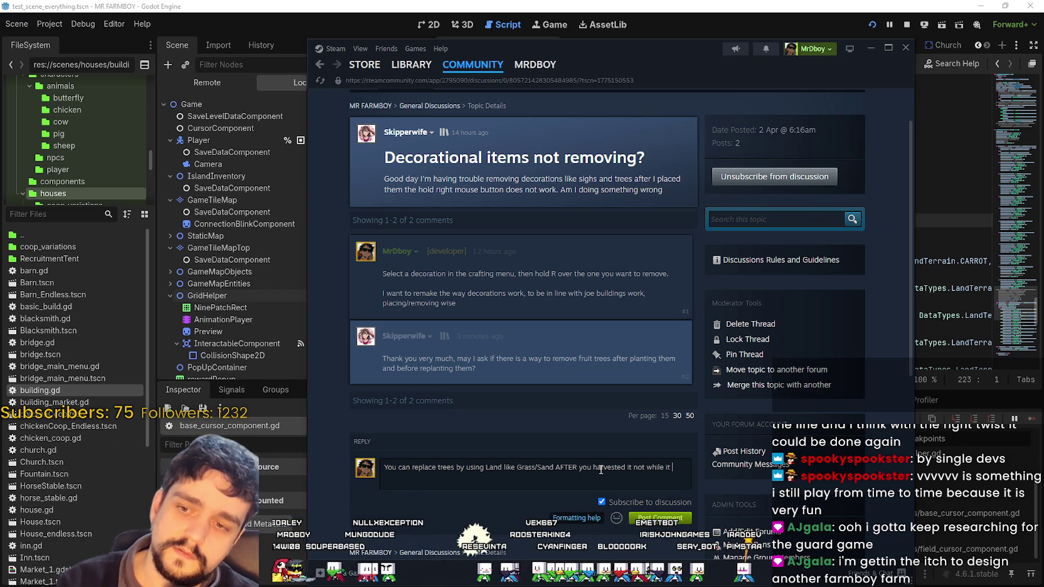
key(BackSpace)
key(BackSpace)
text(prod)
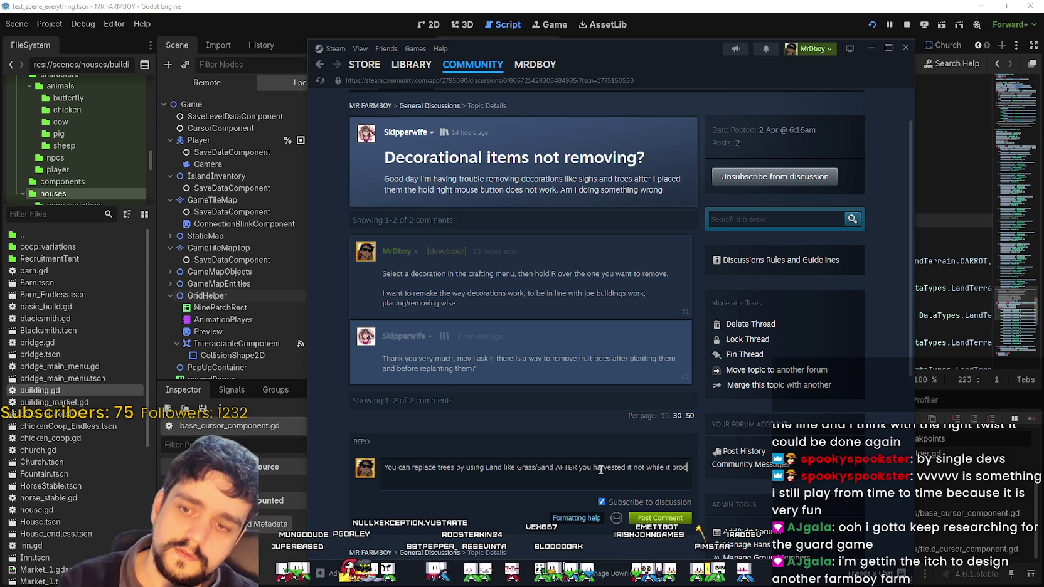
text(ucing)
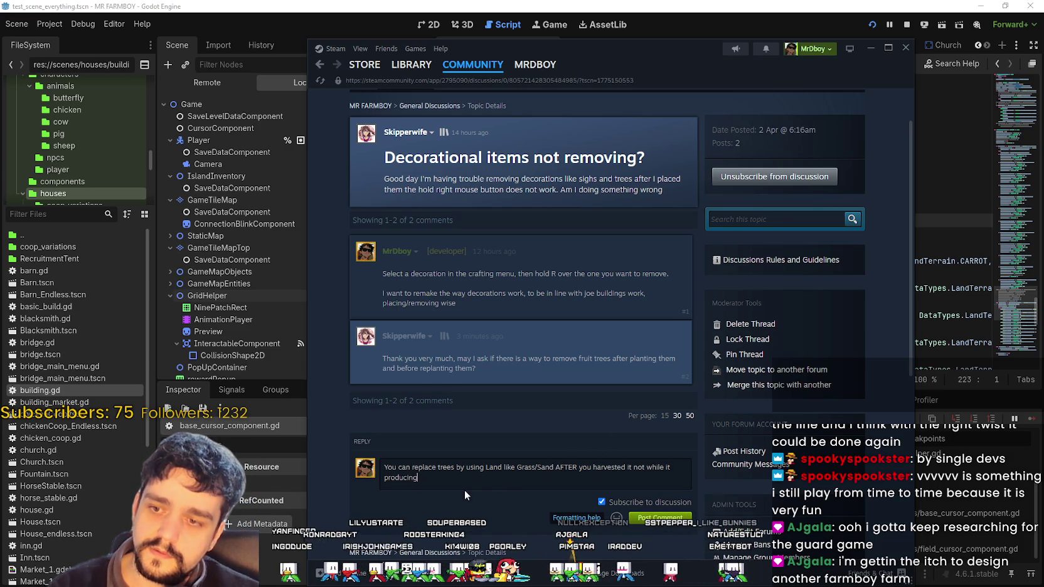
scroll(656, 499, down, 2)
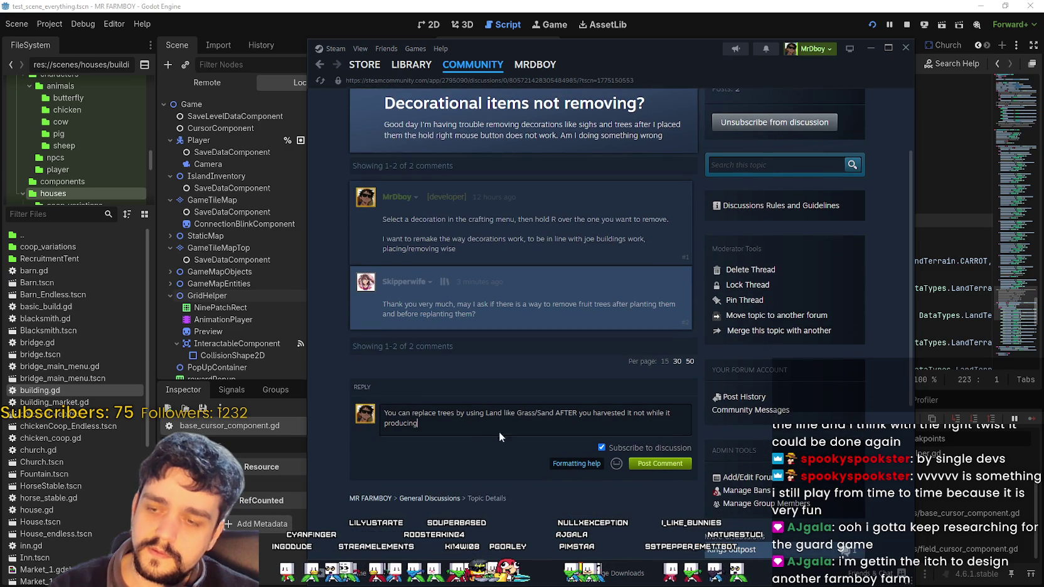
text(, )
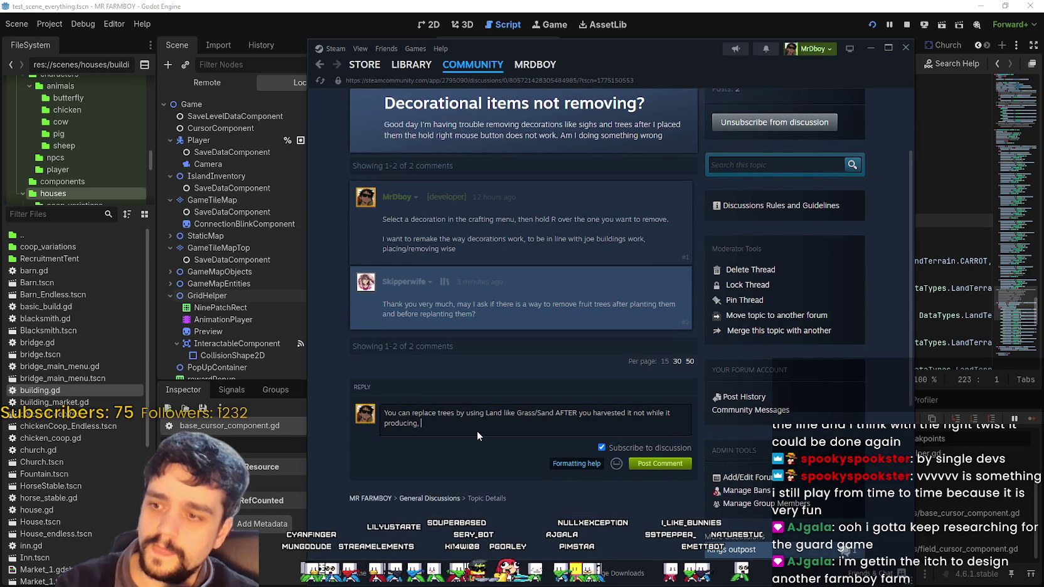
text(same with ghosts)
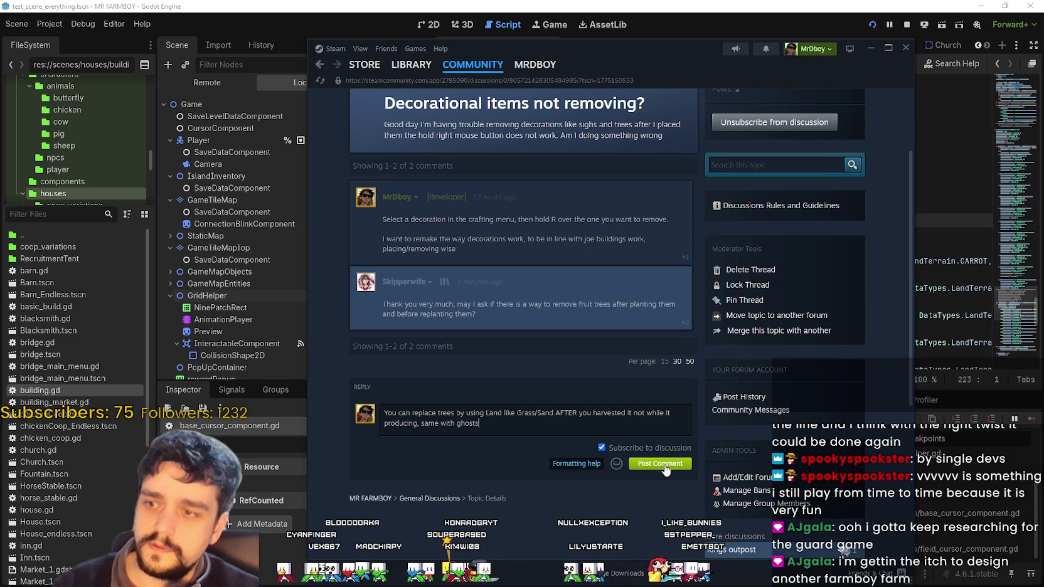
click(665, 466)
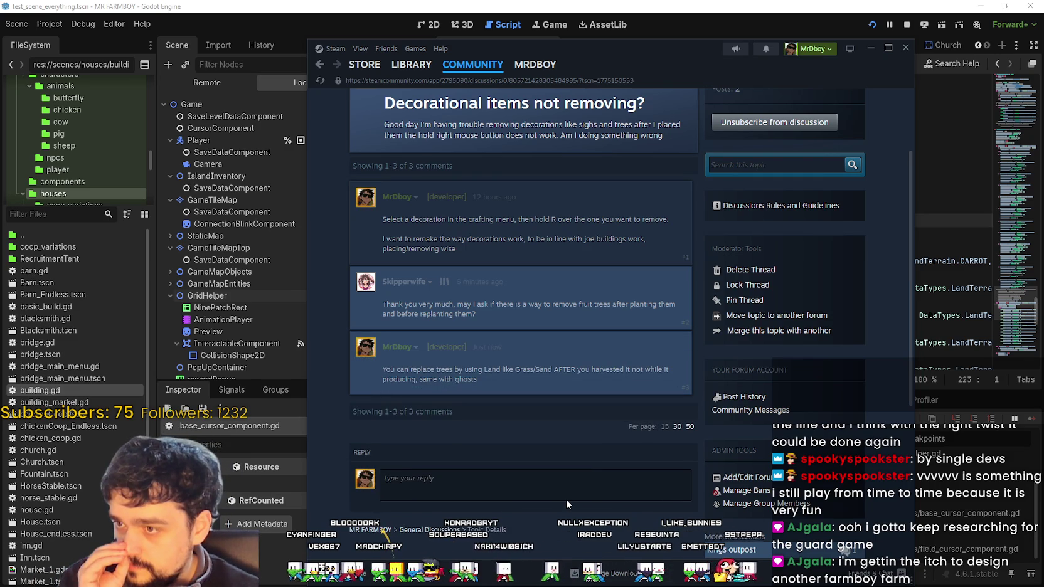
- Edit the posted comment to remove the word 'replace', save it, and return to the game
mouse_move(438, 376)
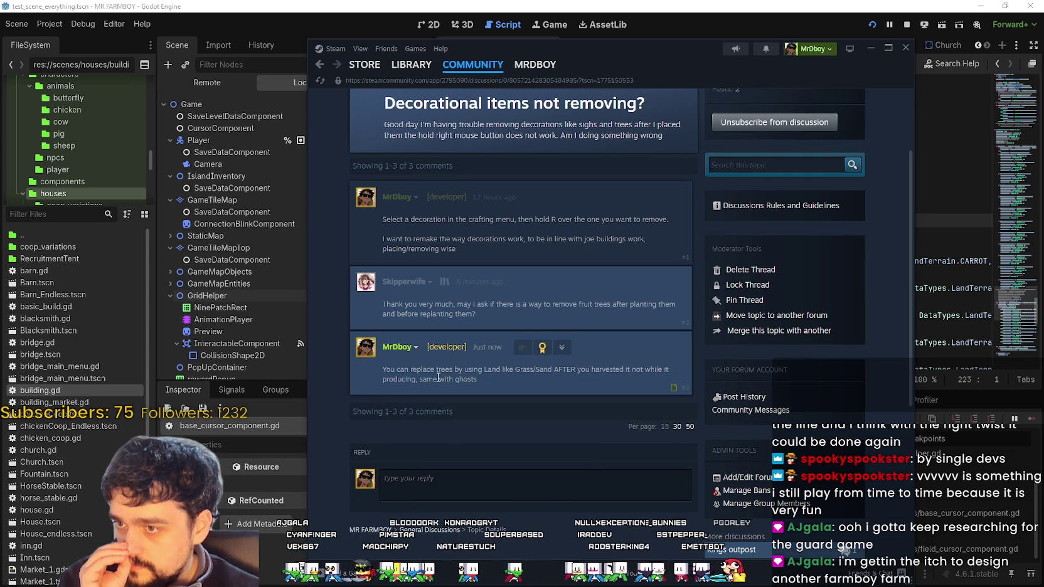
click(559, 347)
click(590, 381)
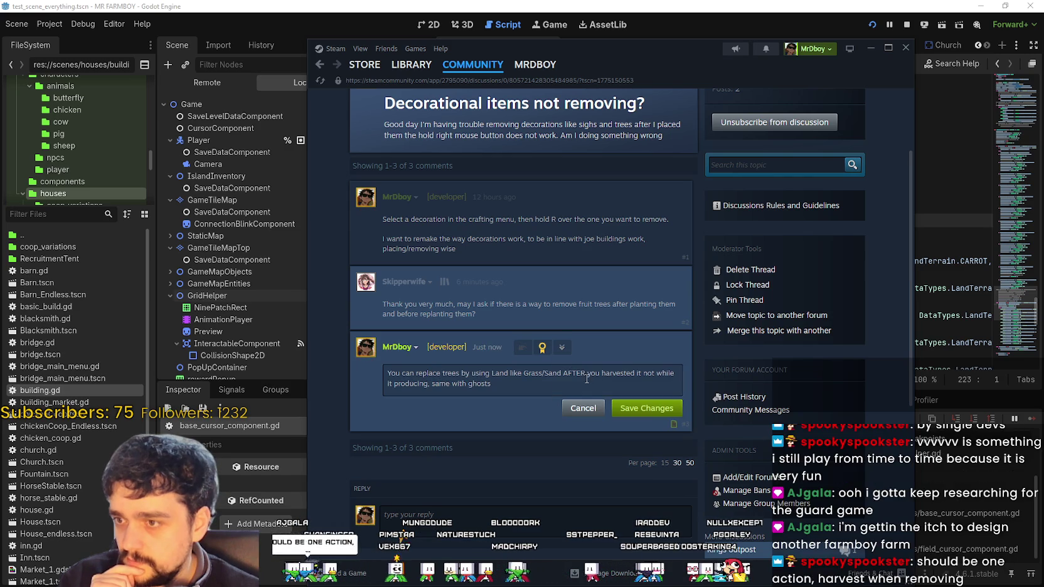
key(BackSpace)
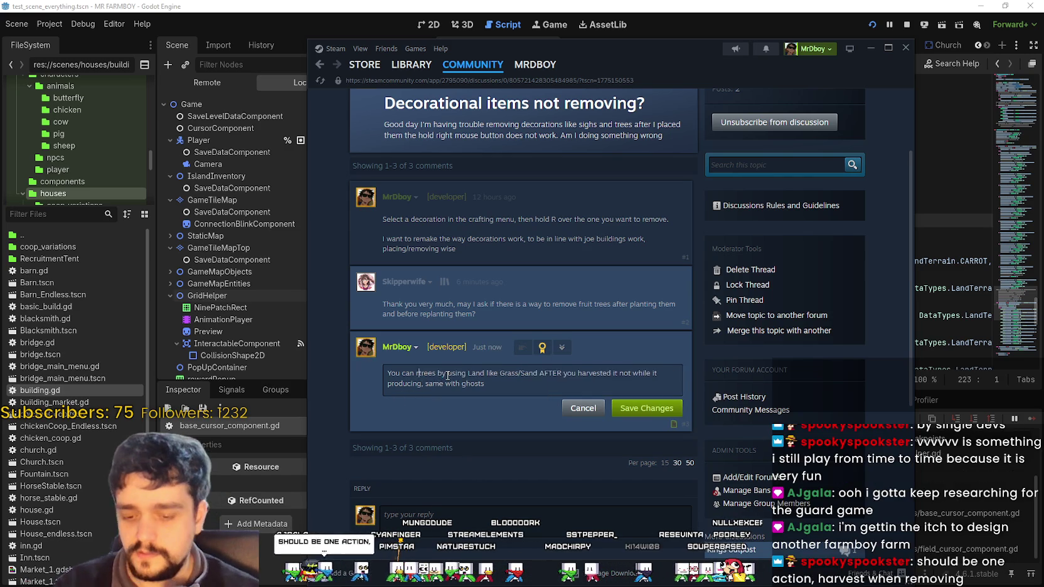
text(remove)
click(645, 409)
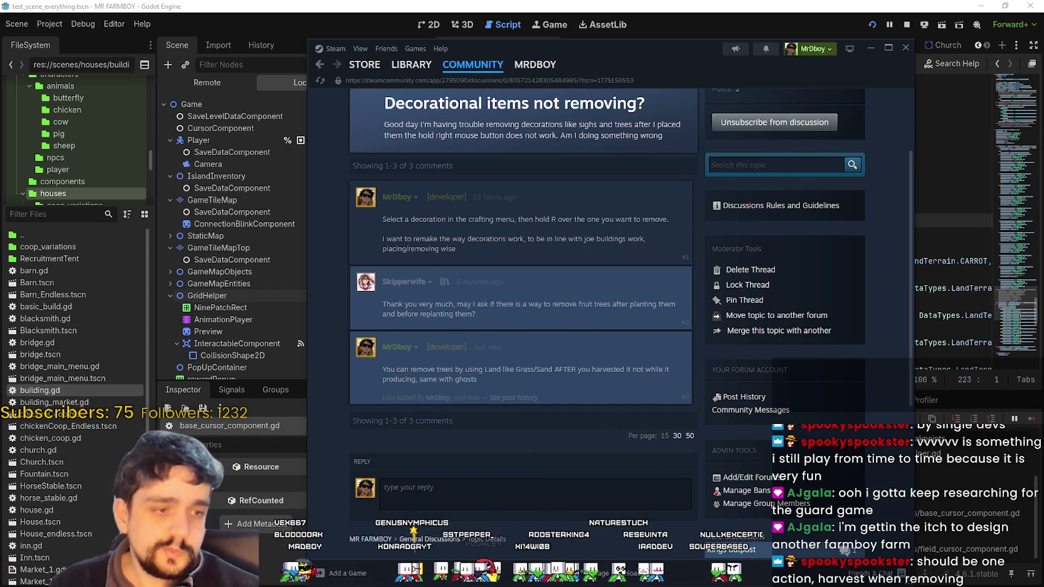
key(alt+Tab)
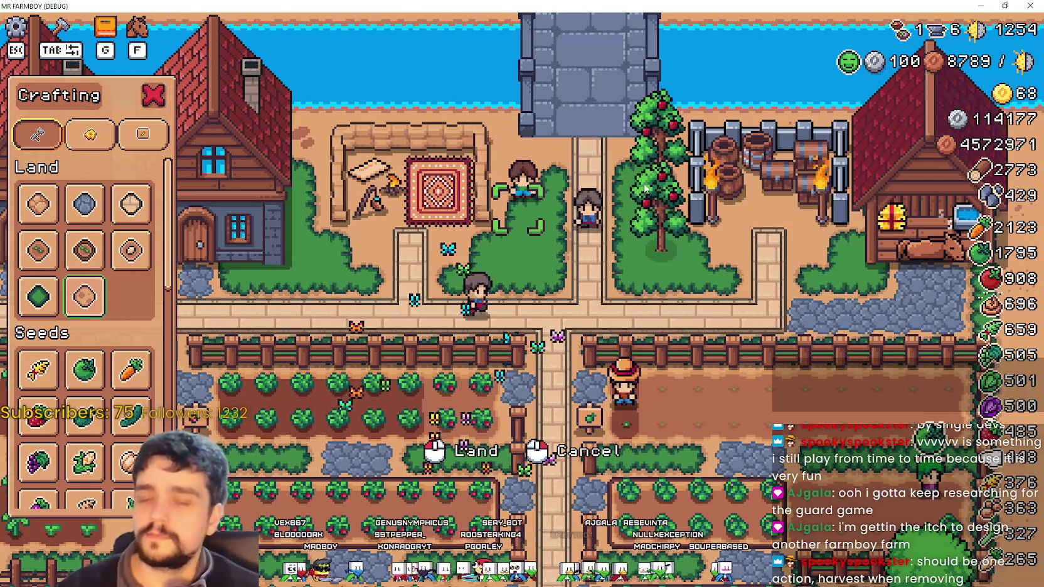
- Quit to the title screen and load Save 4
key(Escape)
key(Escape)
click(526, 386)
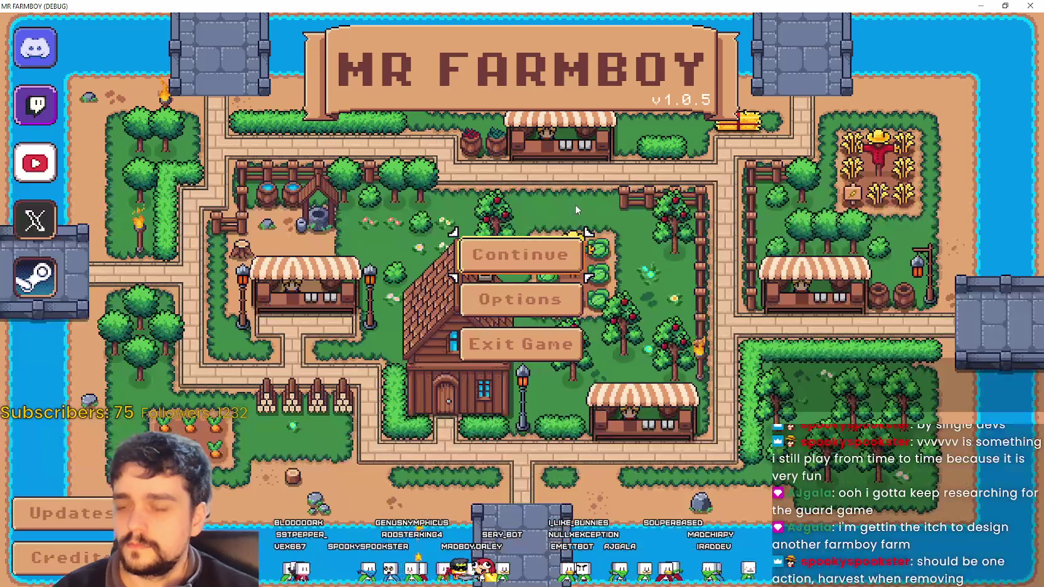
click(517, 251)
scroll(524, 337, down, 2)
click(526, 279)
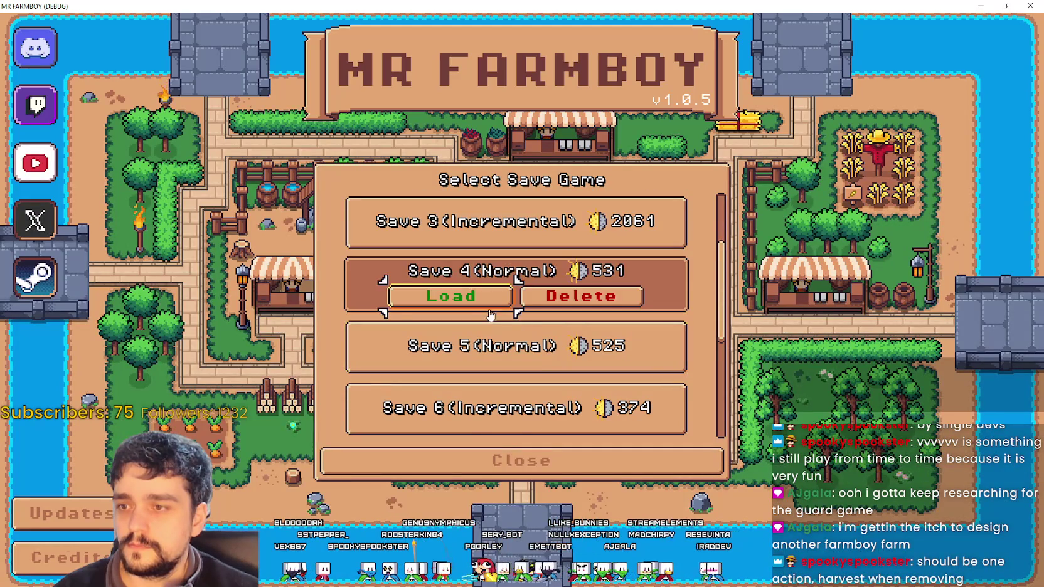
click(526, 291)
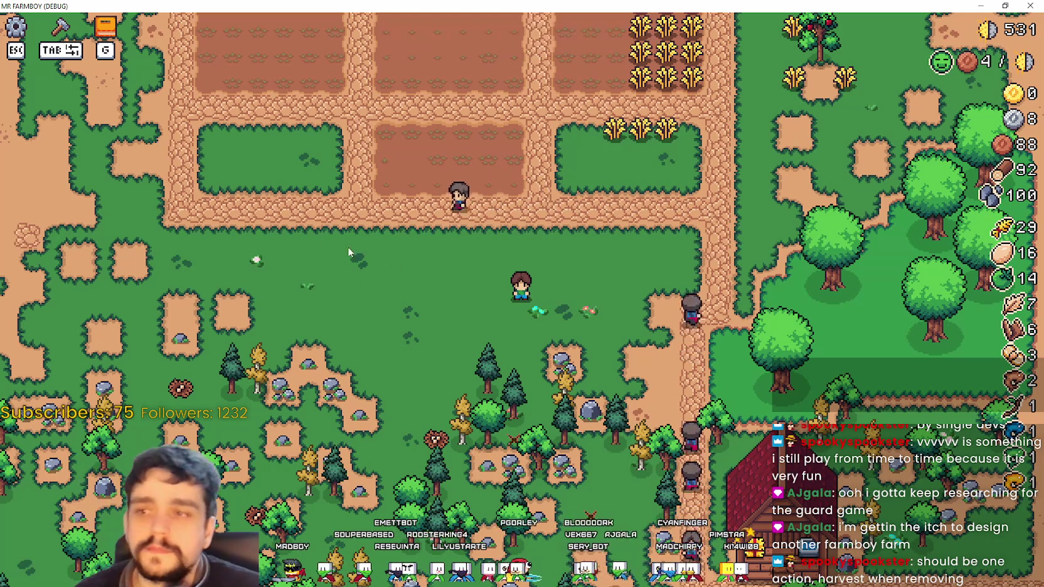
- Walk the farmer through the wheat plots and past the apple tree, then switch to Godot
key(w)
scroll(579, 320, up, 3)
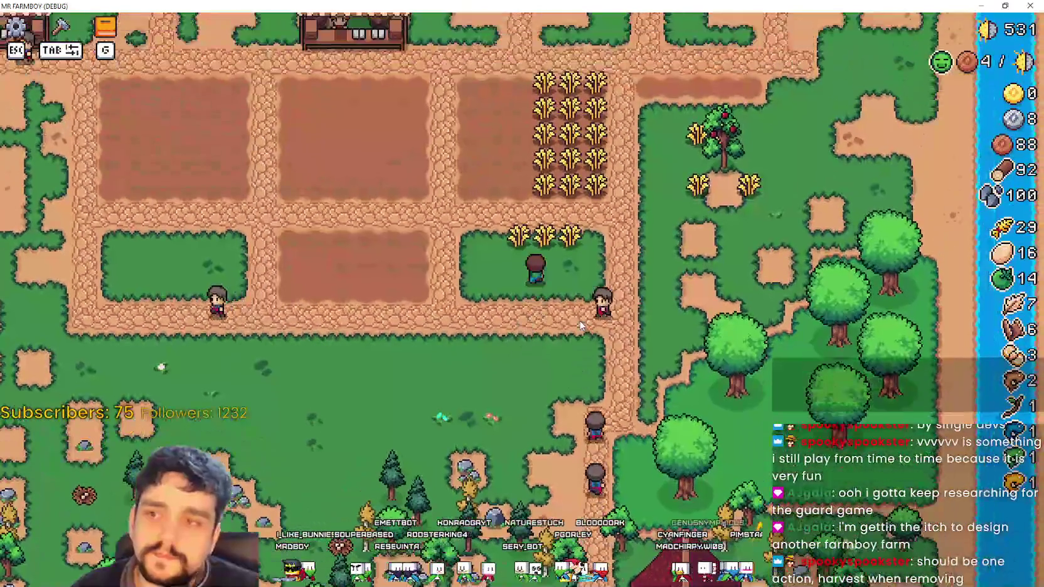
key(d)
key(w)
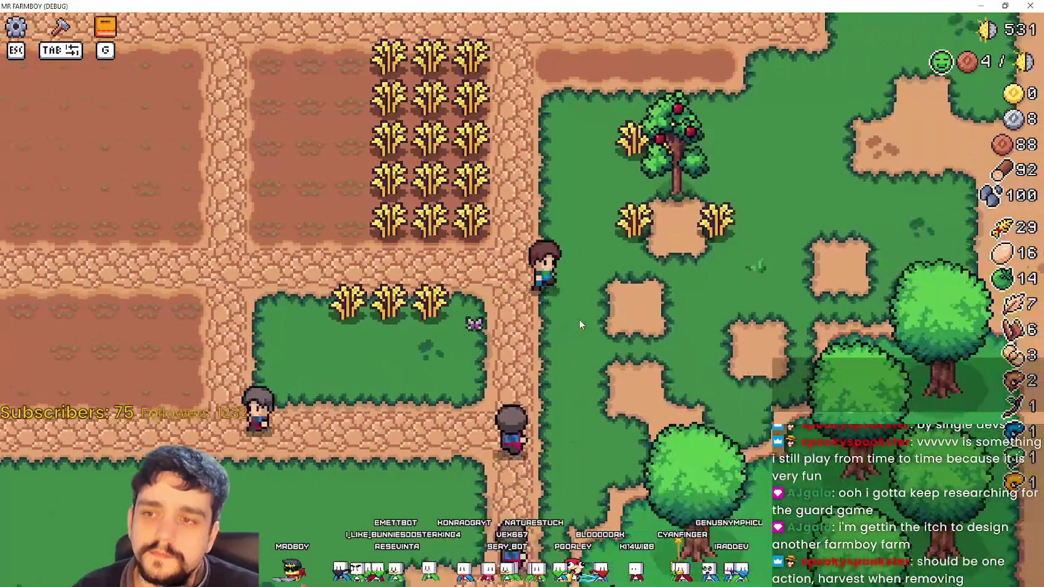
key(s)
key(w)
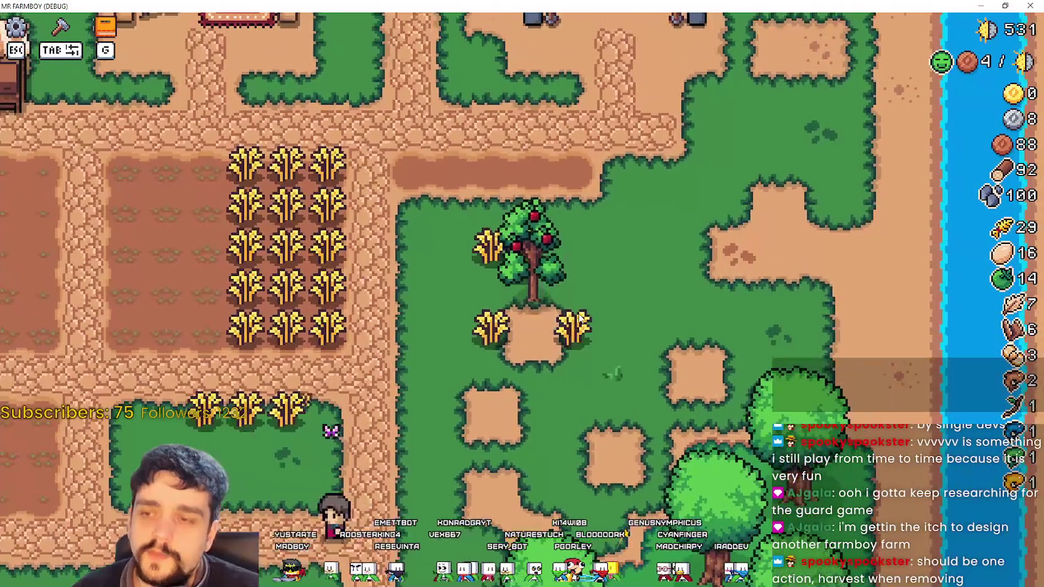
key(s)
scroll(577, 297, down, 2)
key(a)
key(a)
key(w)
key(s)
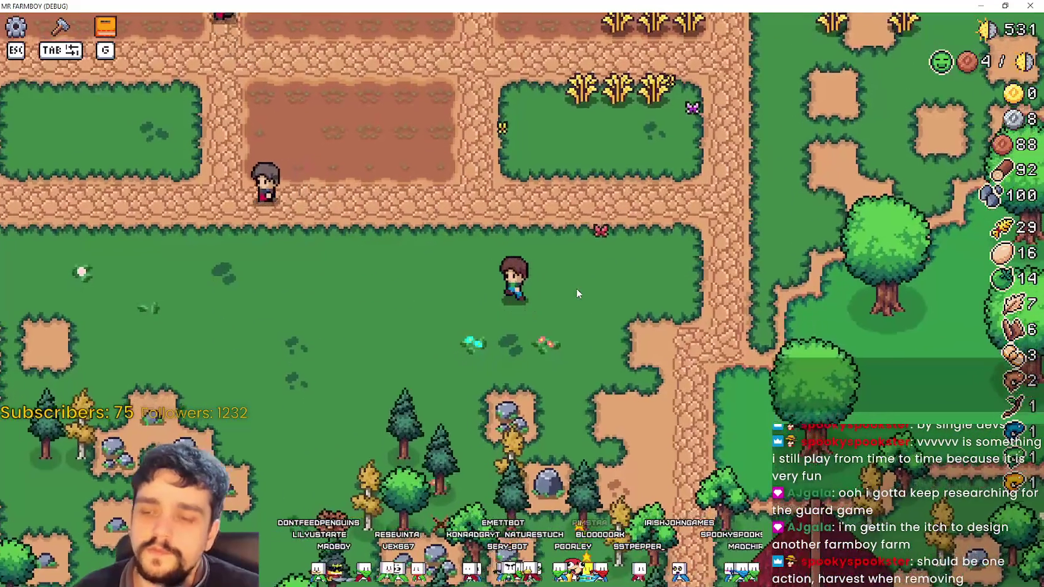
key(w)
scroll(542, 260, up, 3)
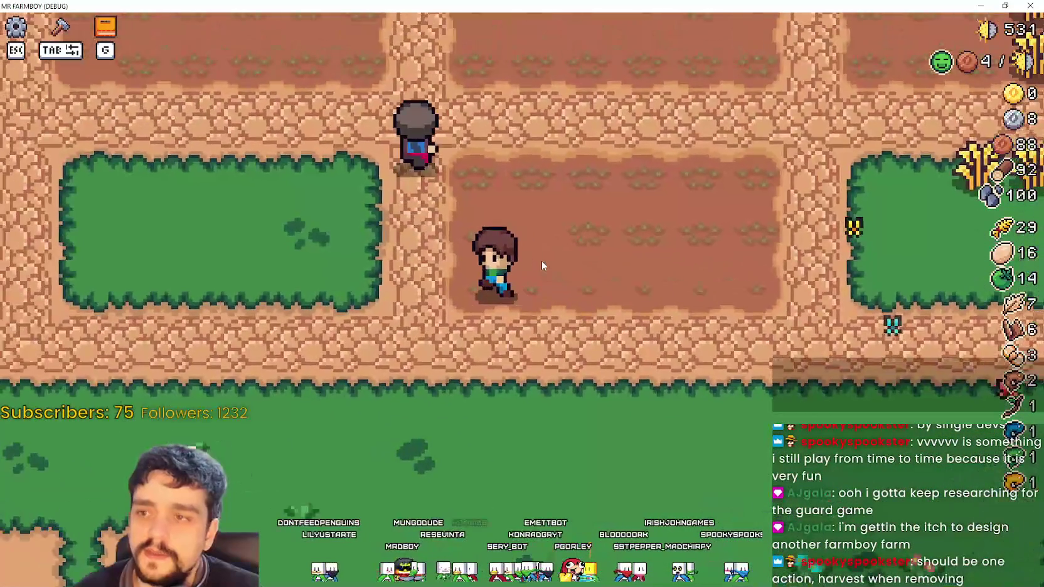
scroll(541, 260, down, 5)
key(w)
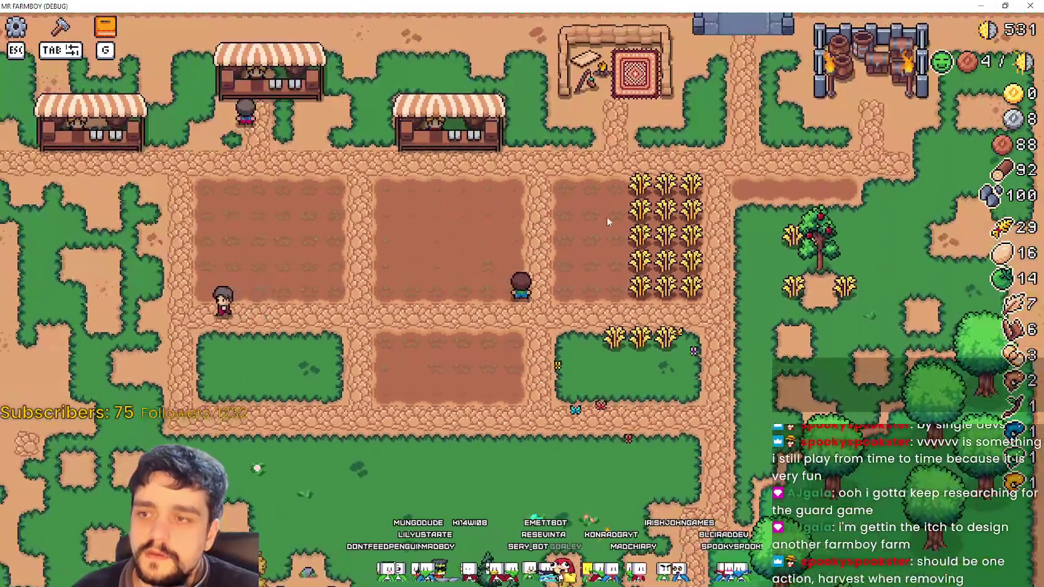
key(s)
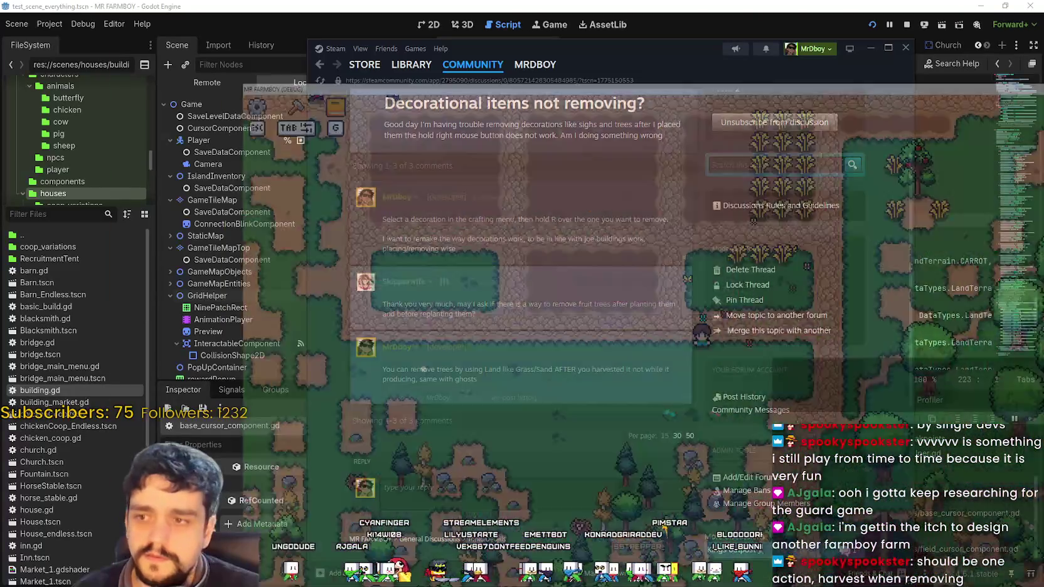
key(alt+Tab)
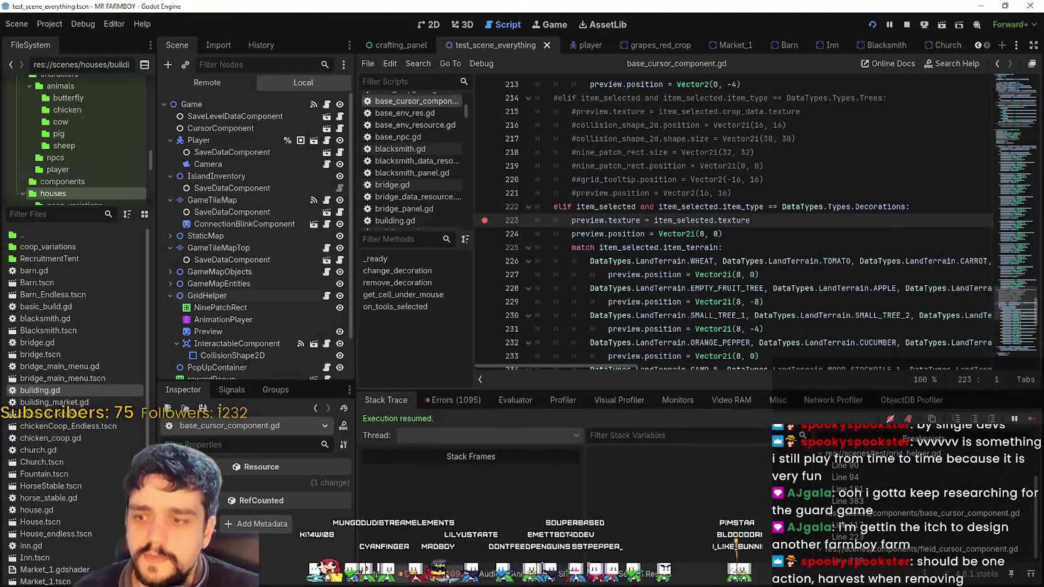
- Check the Errors tab, review lines 223–226, and stop the running game
click(457, 406)
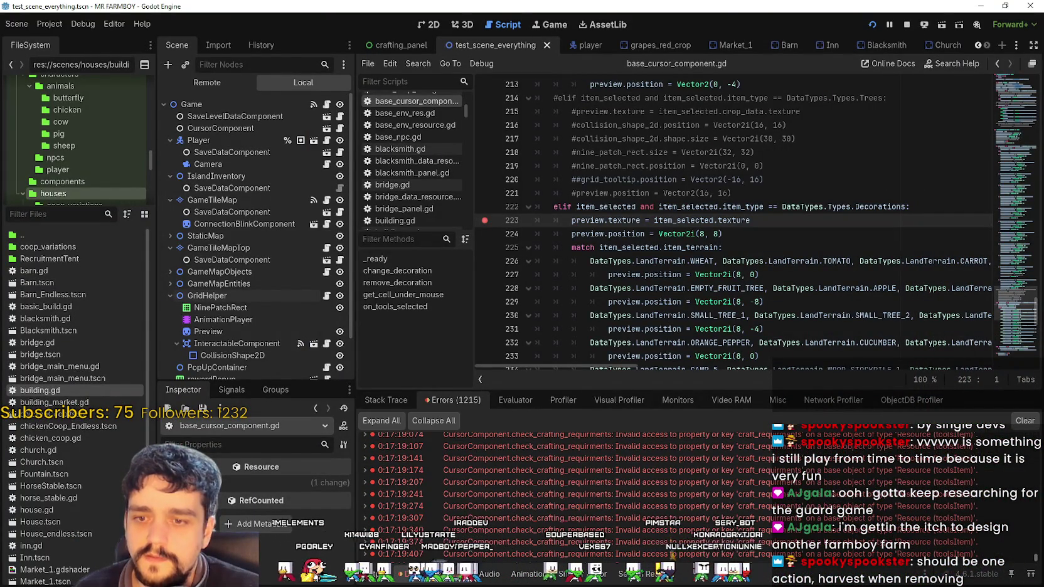
click(802, 261)
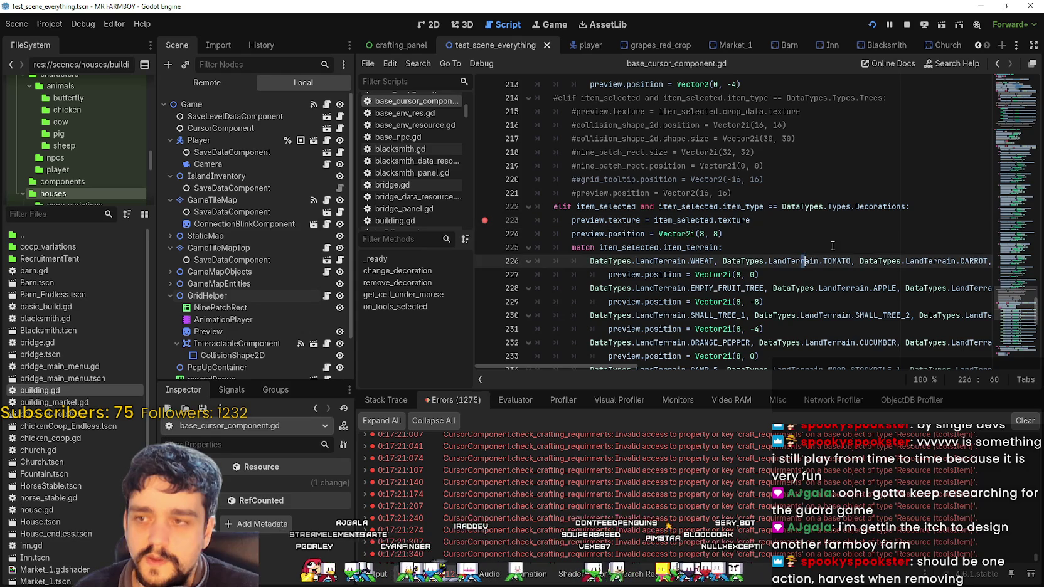
scroll(819, 249, up, 1)
scroll(819, 249, up, 1)
click(816, 302)
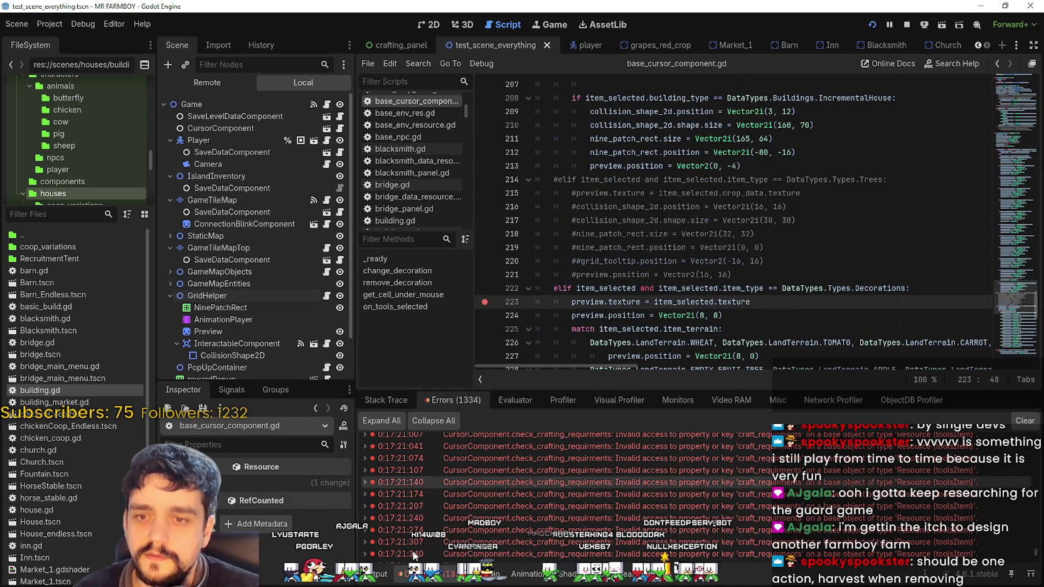
click(907, 23)
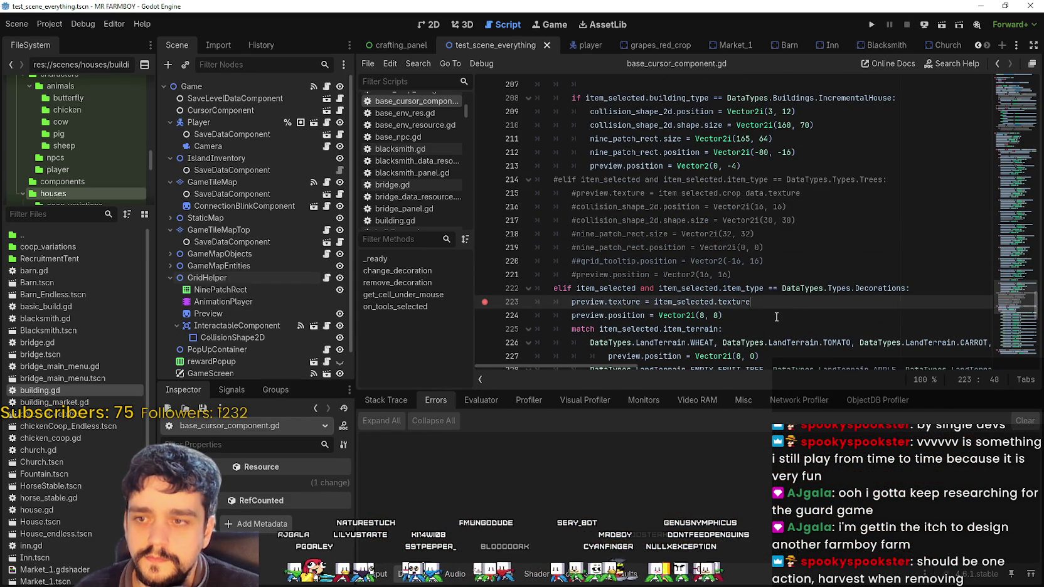
- Show the debugger's stack trace and breakpoints, then review lines 220–224 of the Decorations code
scroll(757, 308, down, 1)
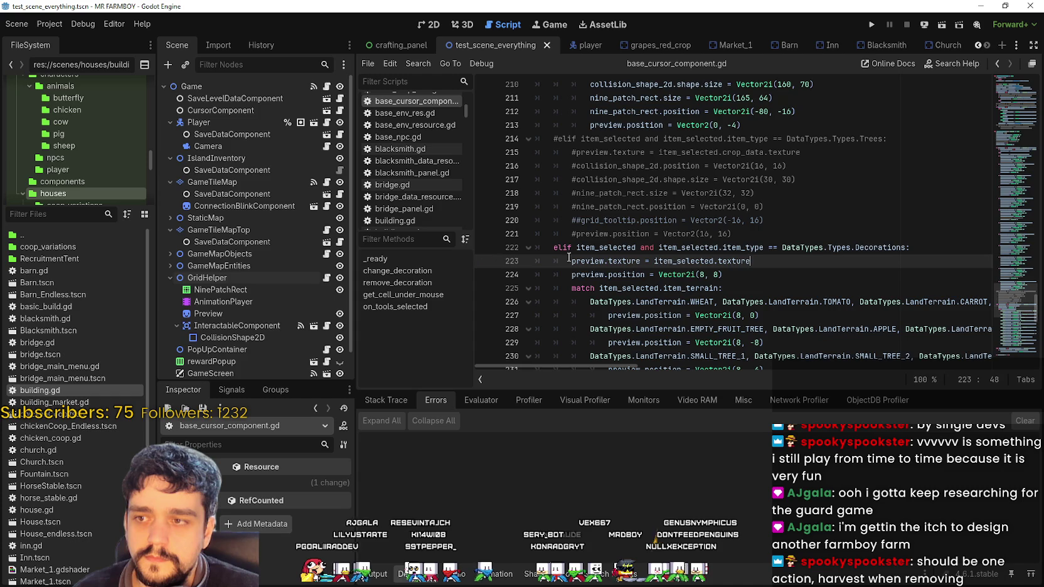
scroll(820, 266, up, 4)
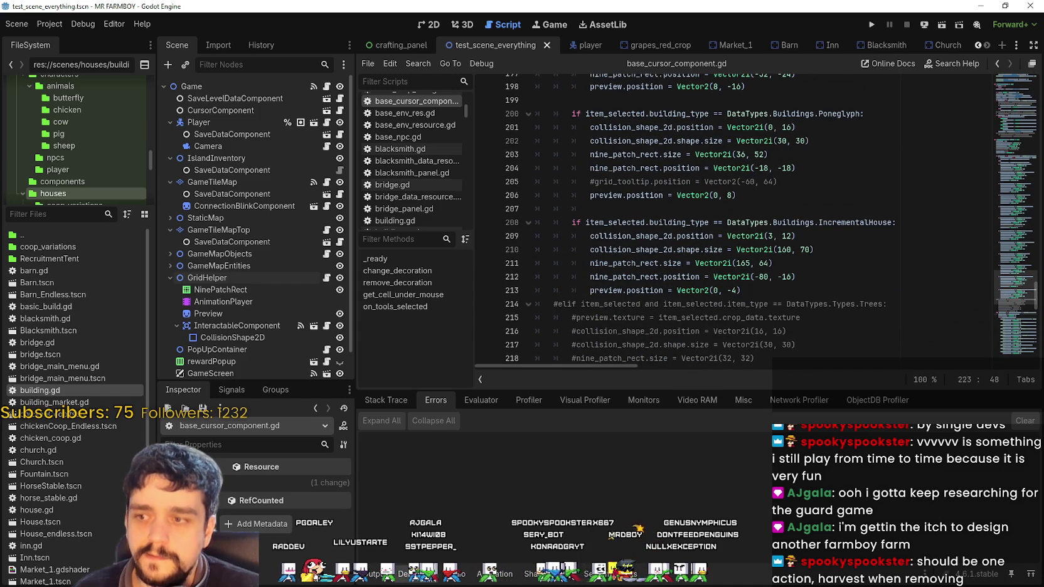
click(437, 582)
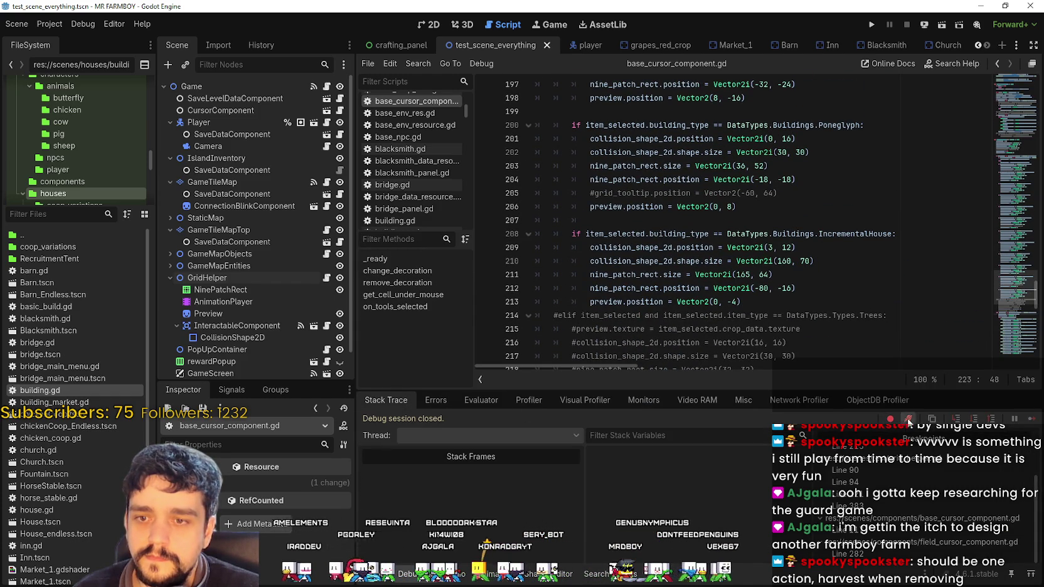
scroll(779, 188, down, 7)
click(779, 162)
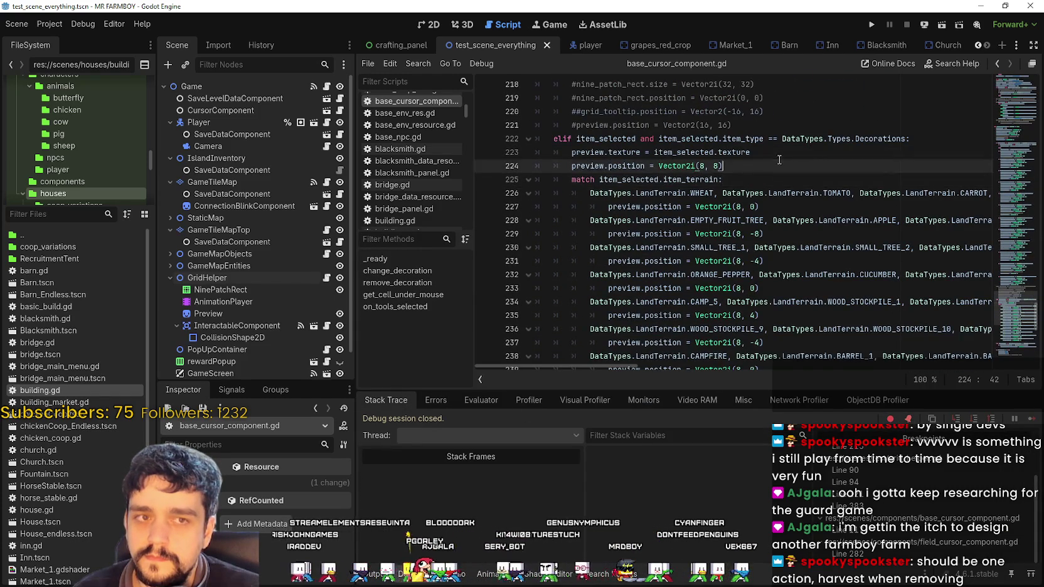
click(800, 150)
scroll(788, 259, up, 2)
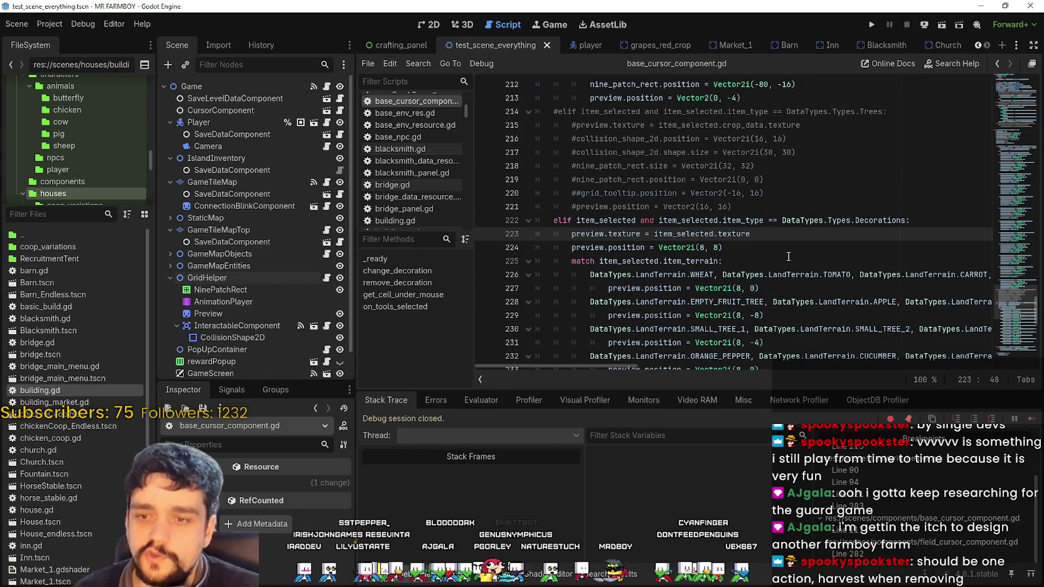
scroll(786, 246, up, 1)
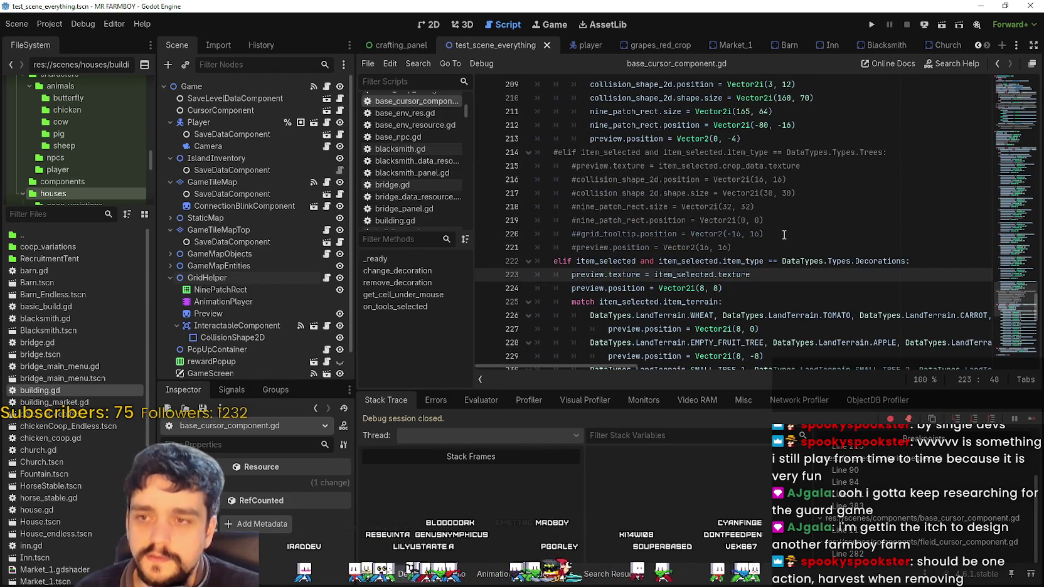
click(783, 237)
click(777, 261)
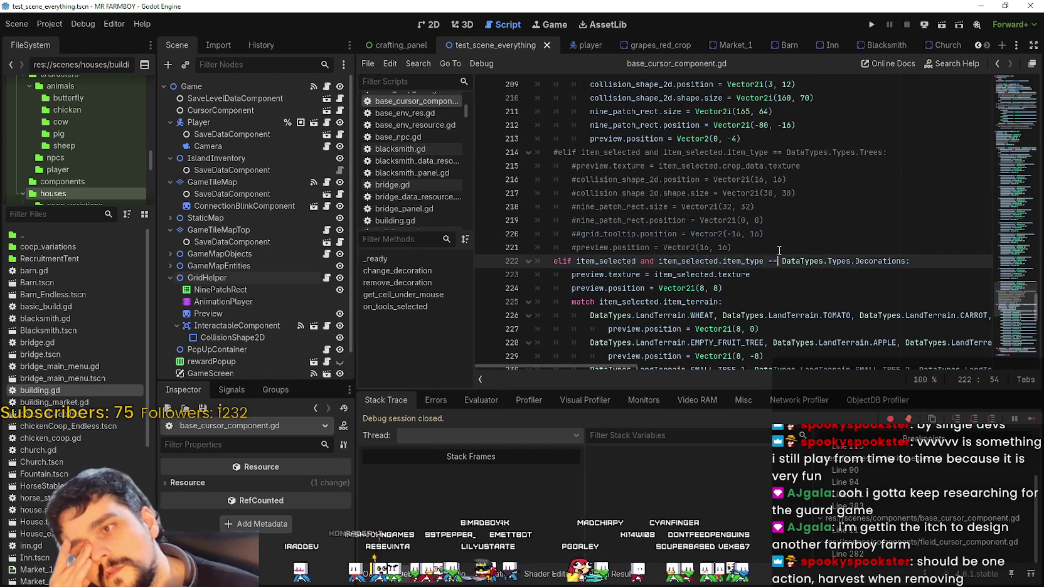
click(777, 246)
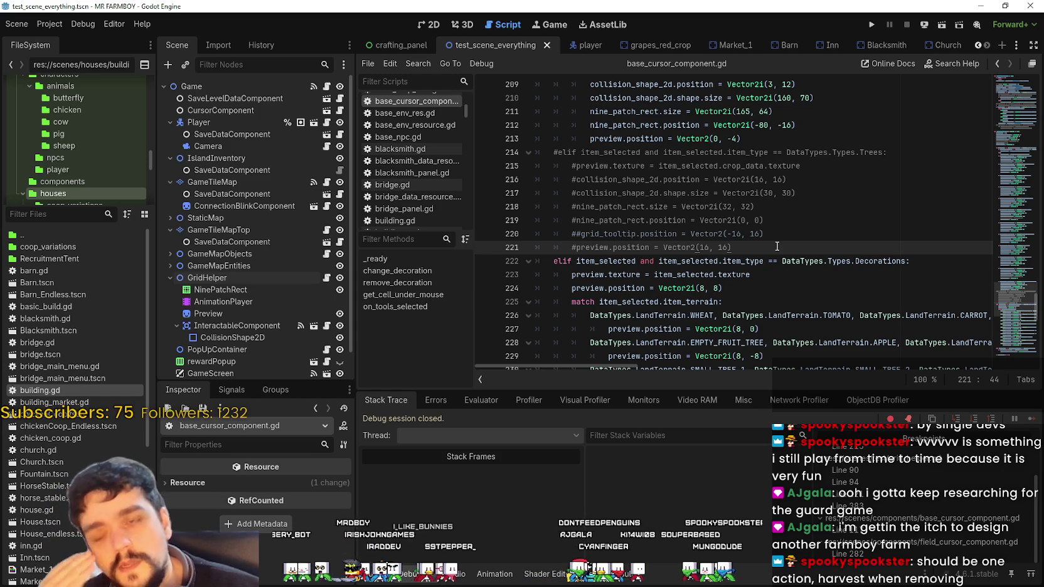
scroll(775, 251, up, 3)
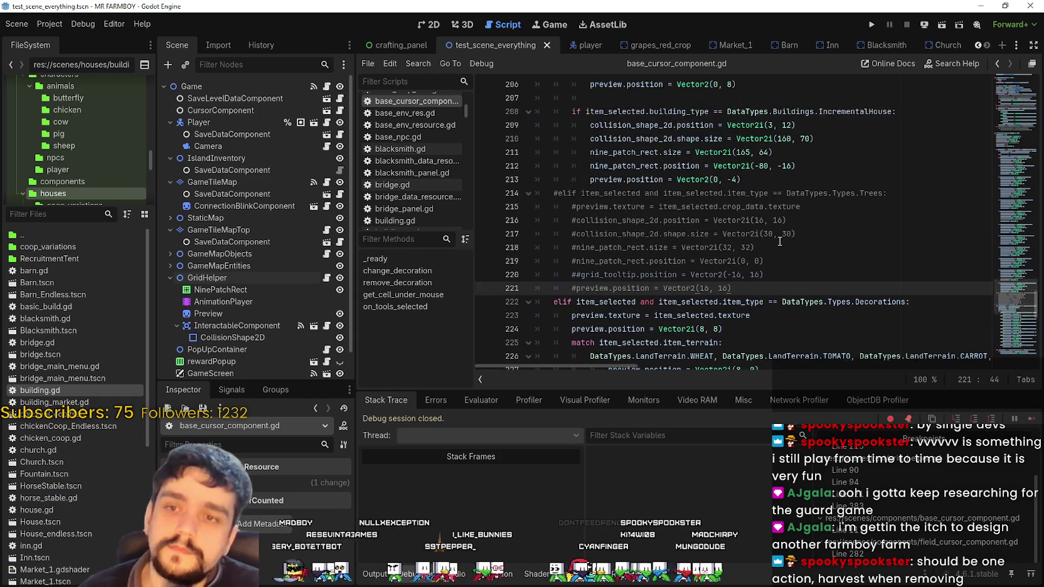
scroll(1031, 308, down, 3)
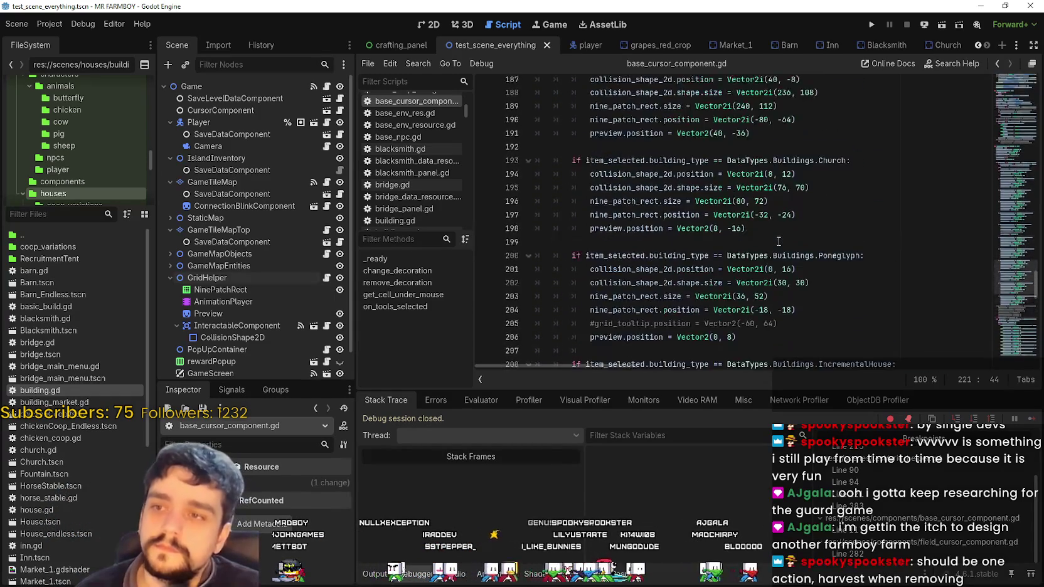
- Inspect the commented-out Trees block, Decorations and item_selected on line 222, then relaunch the project
mouse_move(781, 250)
mouse_down()
mouse_move(565, 150)
mouse_move(541, 162)
mouse_up()
click(803, 258)
scroll(797, 250, down, 2)
click(786, 228)
scroll(800, 258, down, 1)
scroll(800, 257, up, 1)
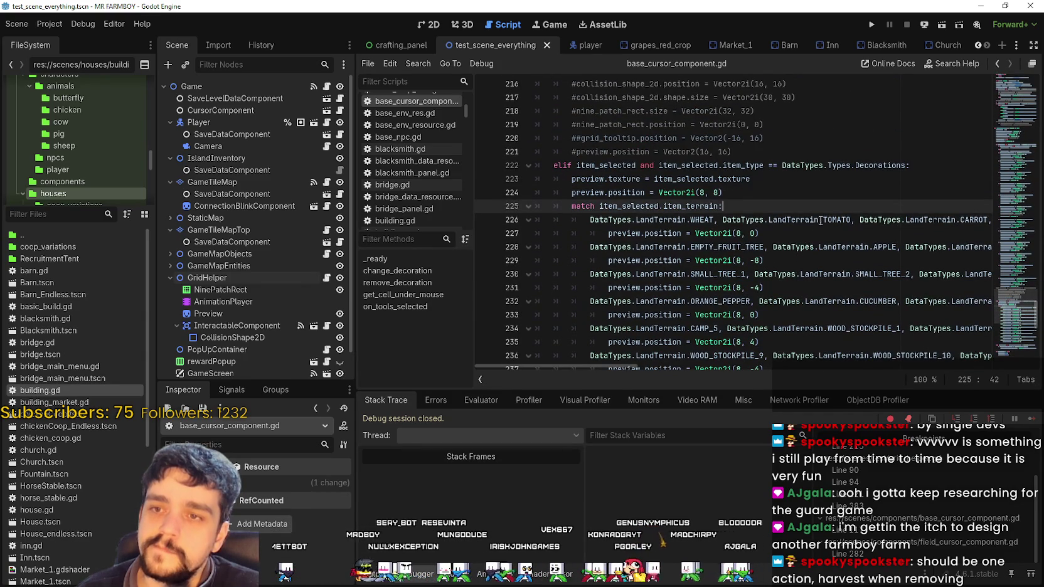
double_click(875, 165)
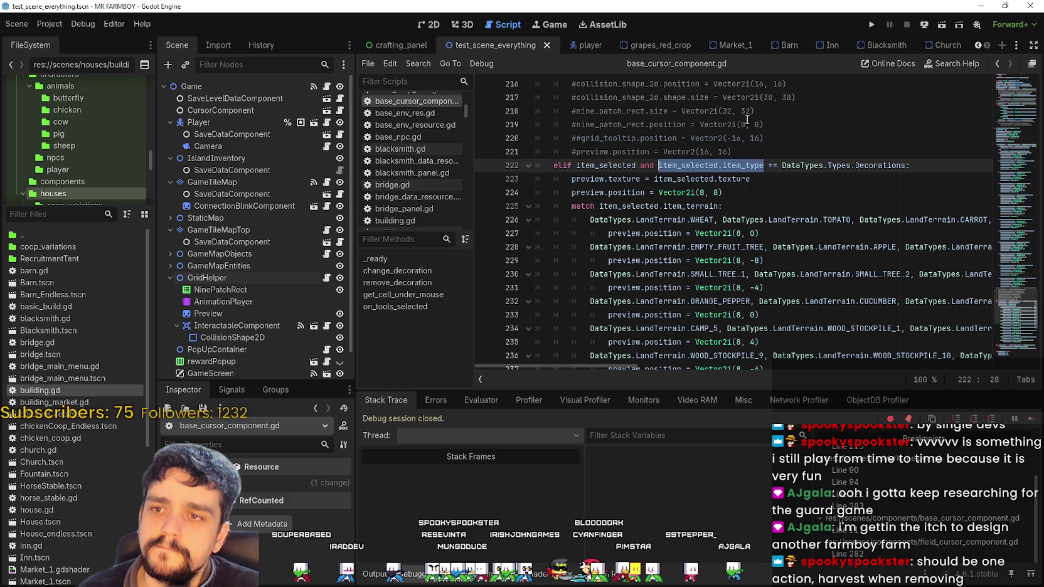
double_click(705, 166)
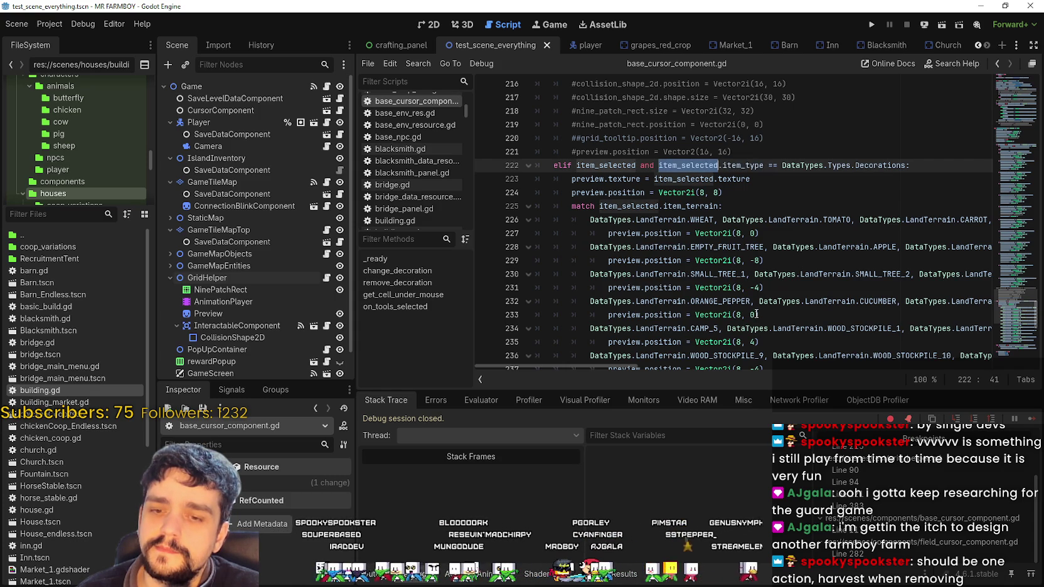
click(875, 25)
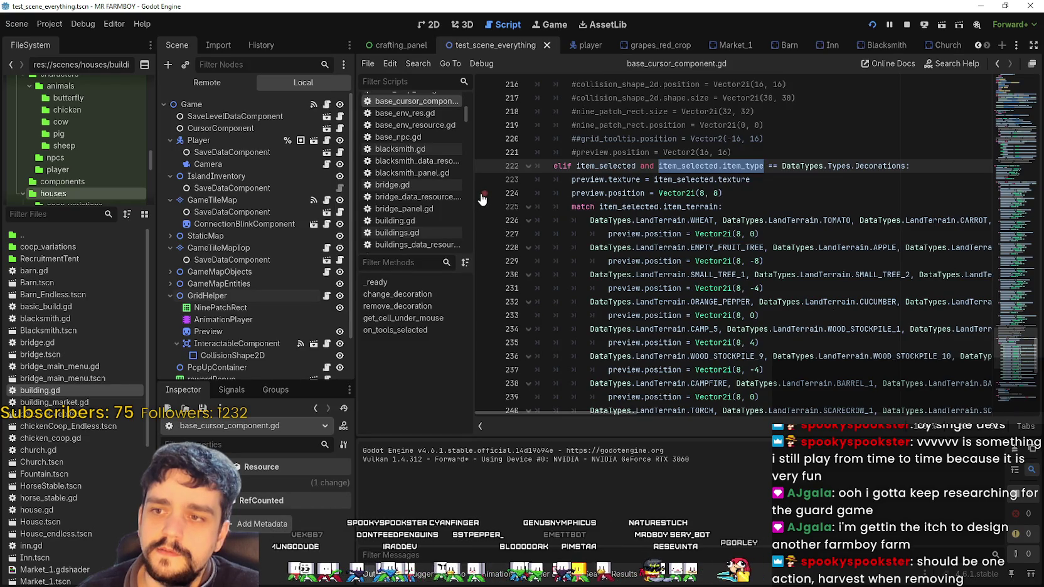
- Load Save 4 from the saved-games list with the game window fullscreen
click(769, 192)
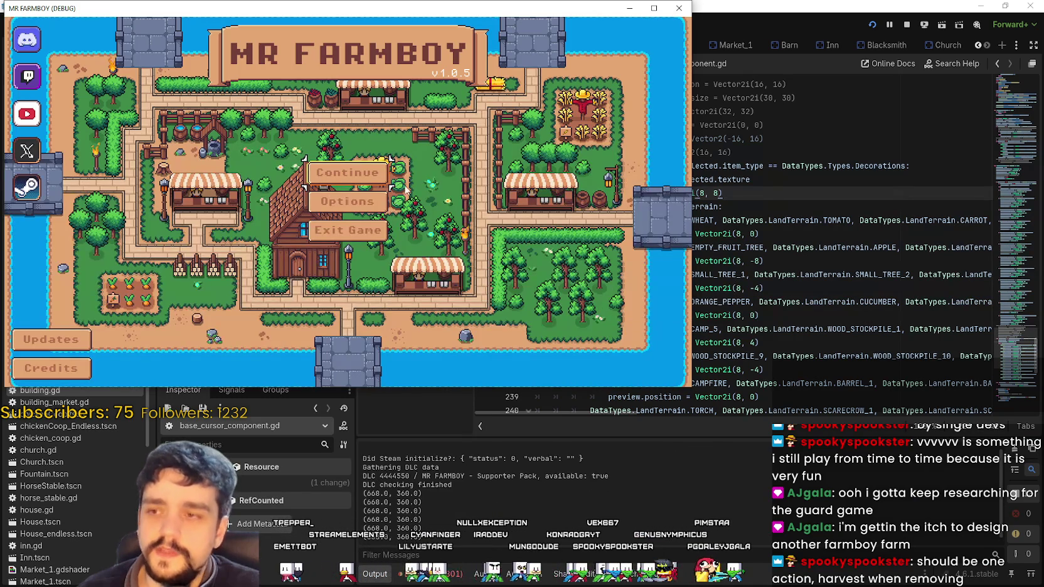
click(349, 175)
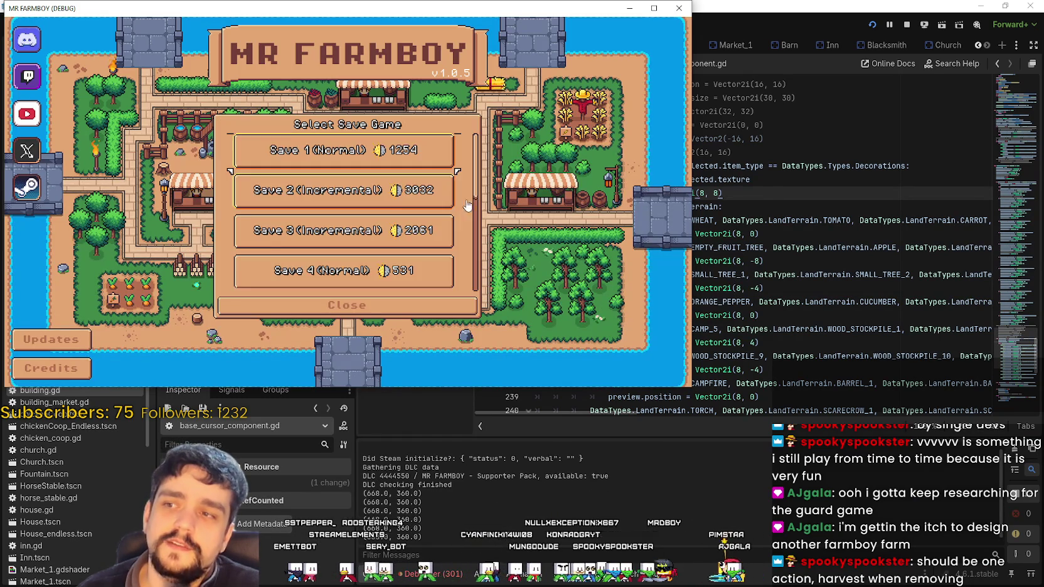
key(F11)
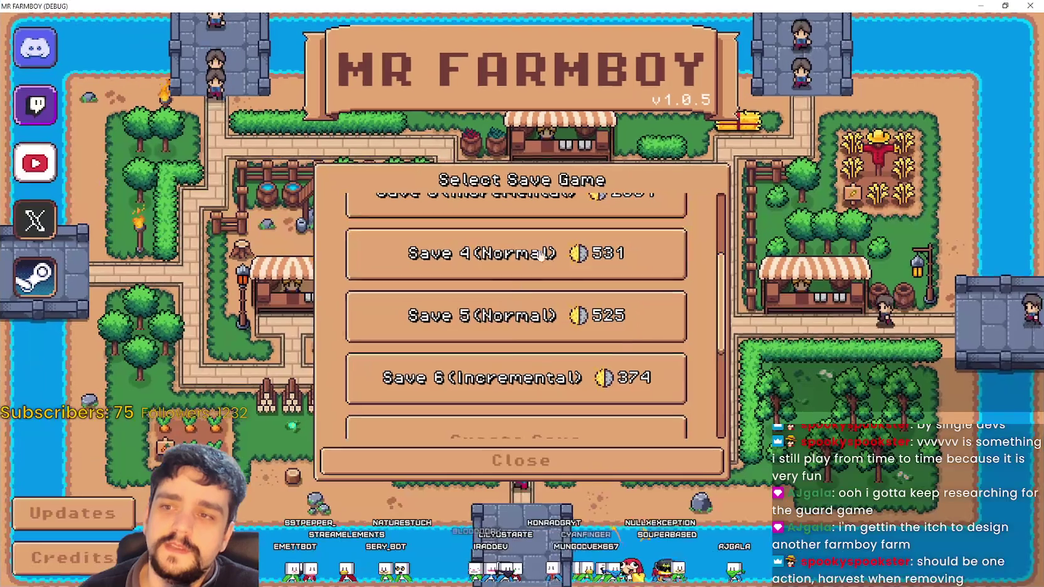
scroll(541, 252, up, 2)
scroll(526, 335, down, 3)
scroll(526, 335, up, 1)
click(520, 296)
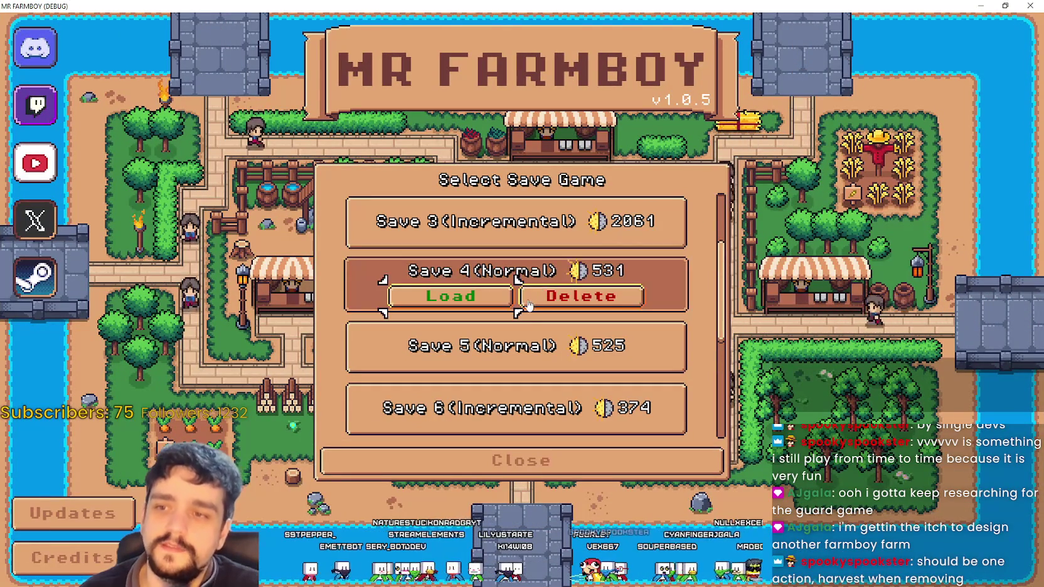
click(478, 303)
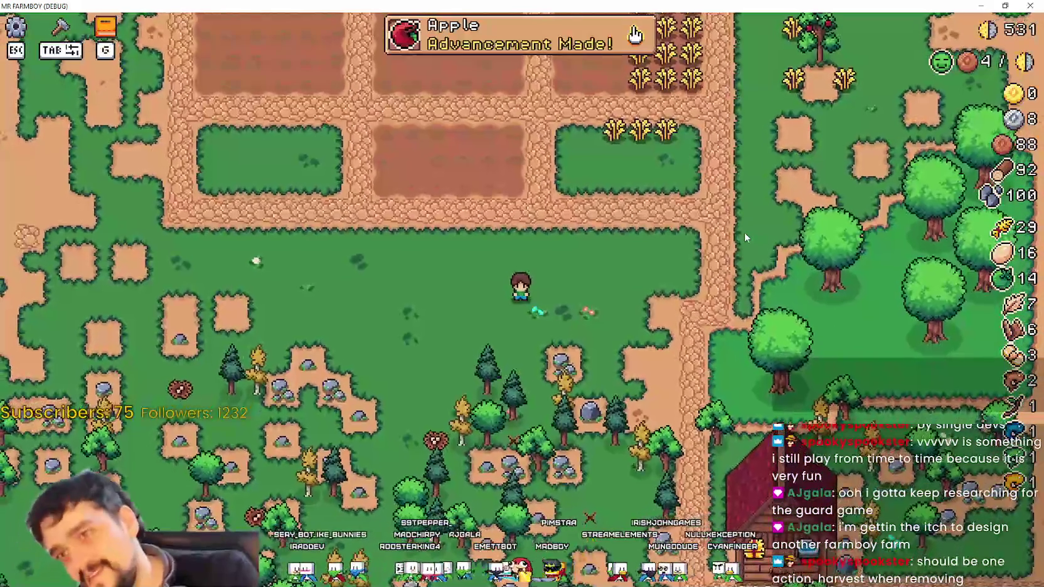
- Walk the farmer down the dirt path and back up, then select tool 1
key(s)
key(d)
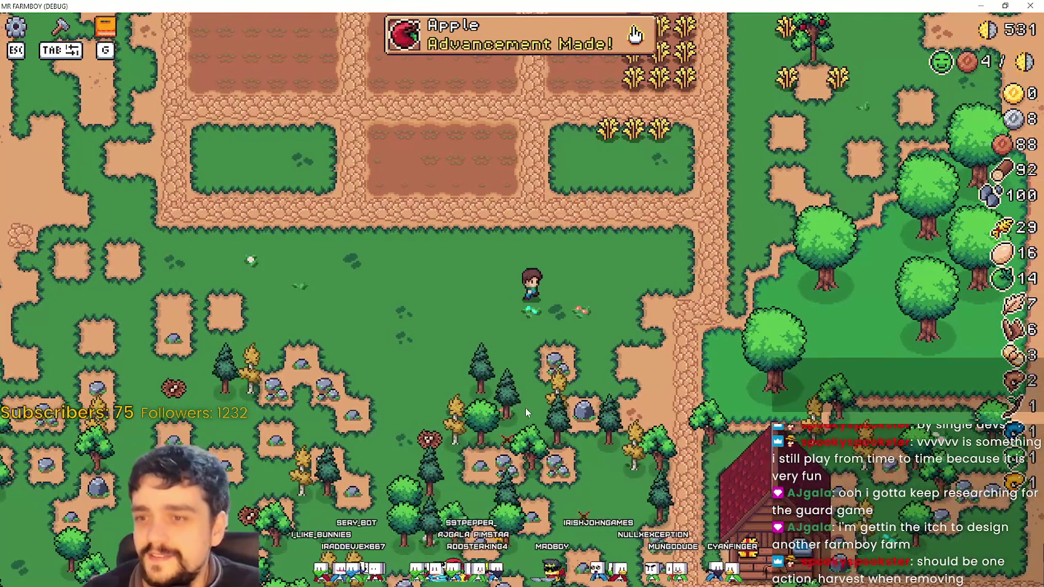
key(s)
key(d)
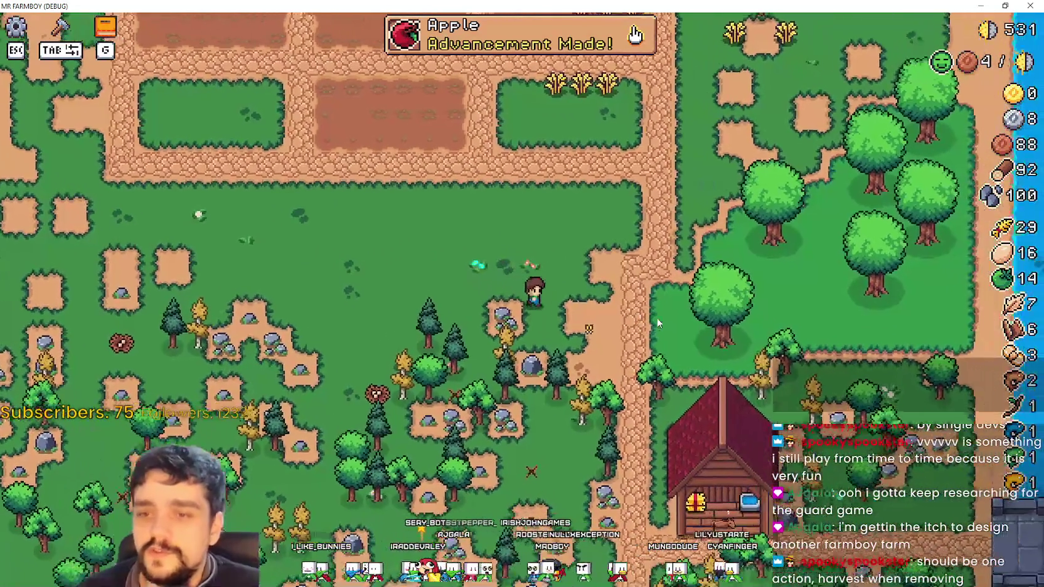
key(w)
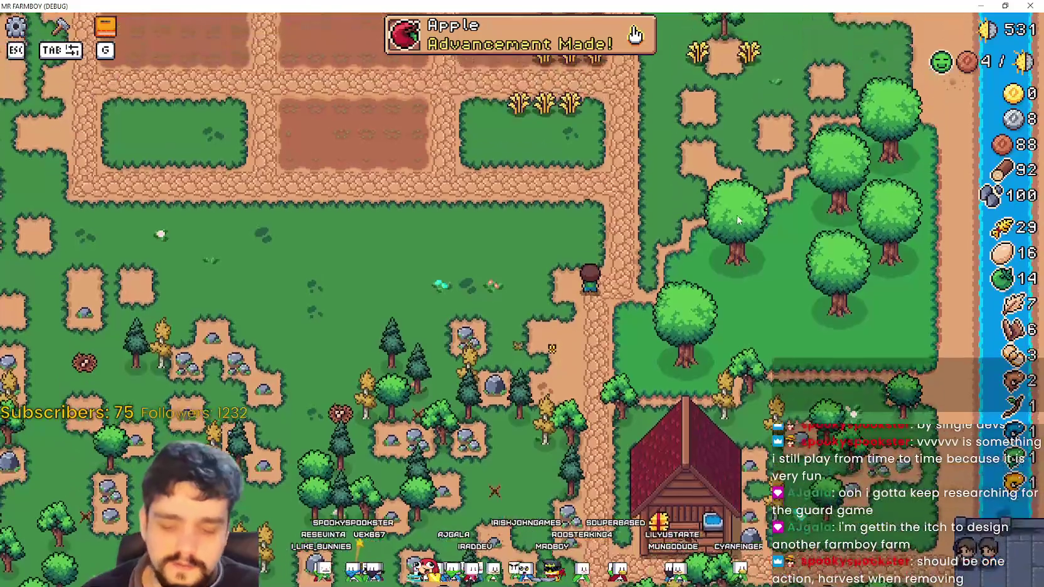
key(Tab)
key(Tab)
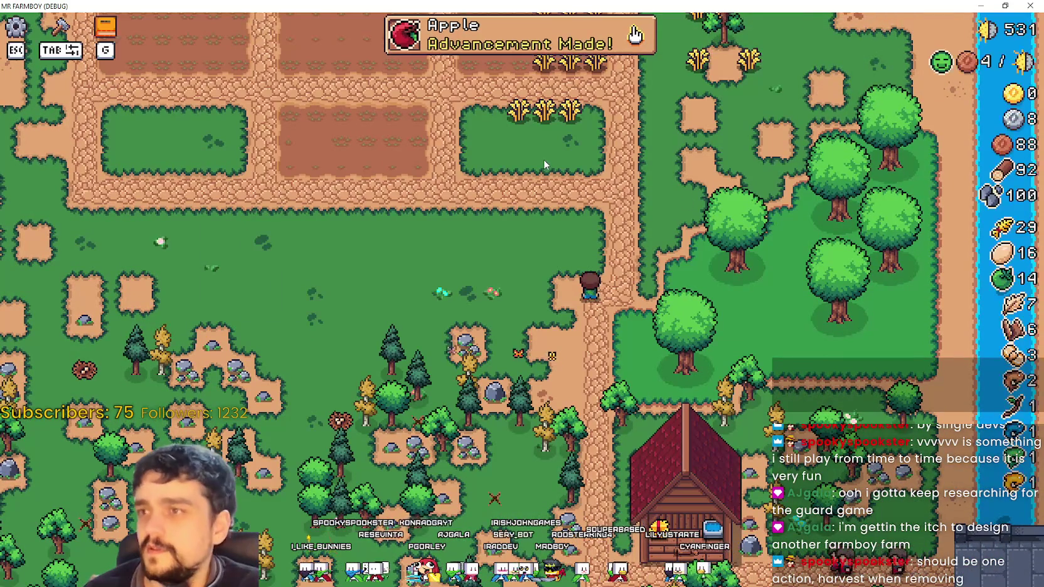
key(1)
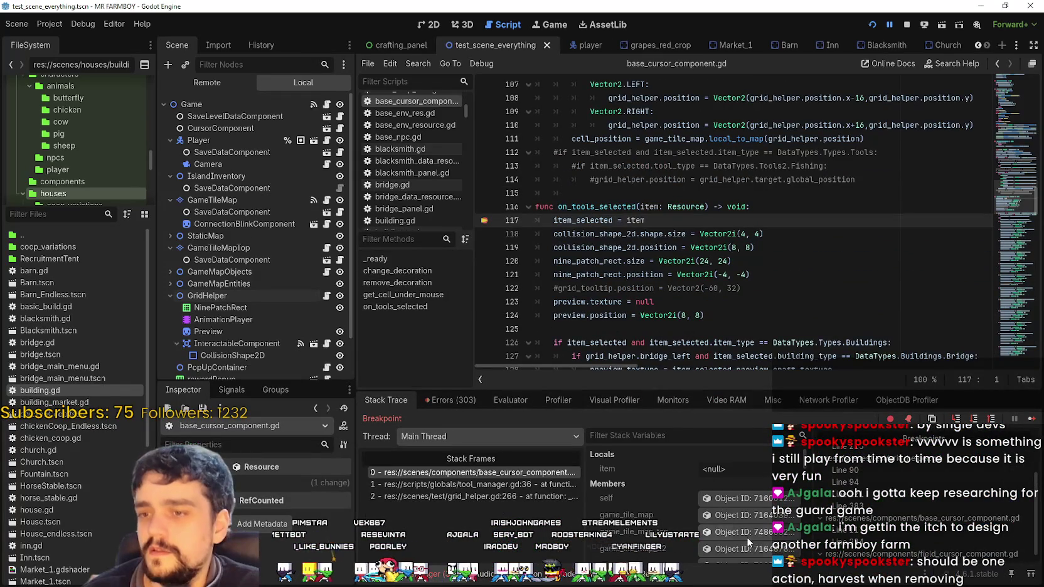
- Check the grid_helper.gd and tool_manager.gd stack frames, remove the line 117 breakpoint, and resume
click(481, 496)
click(487, 483)
click(498, 471)
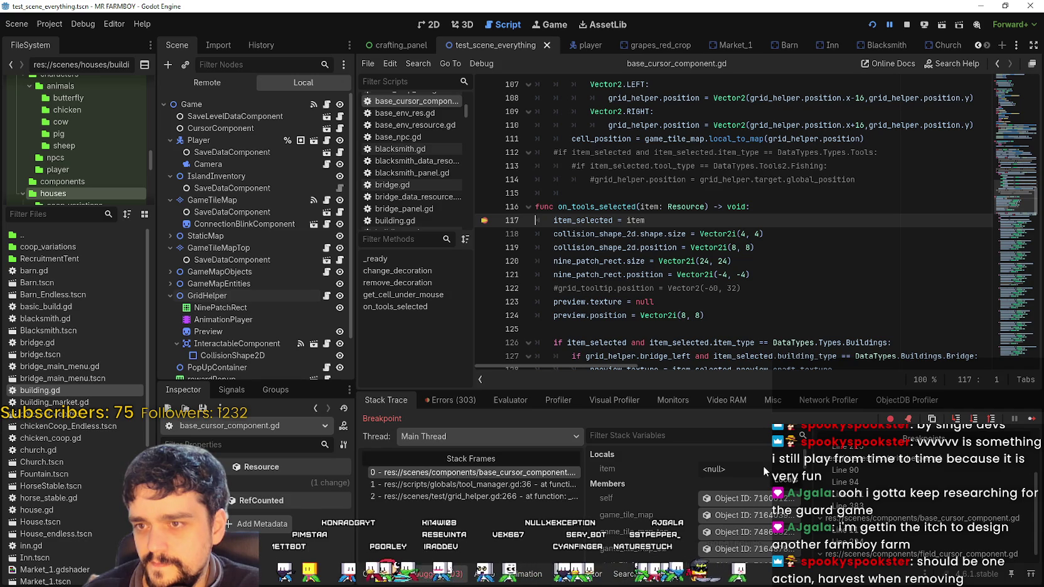
key(F9)
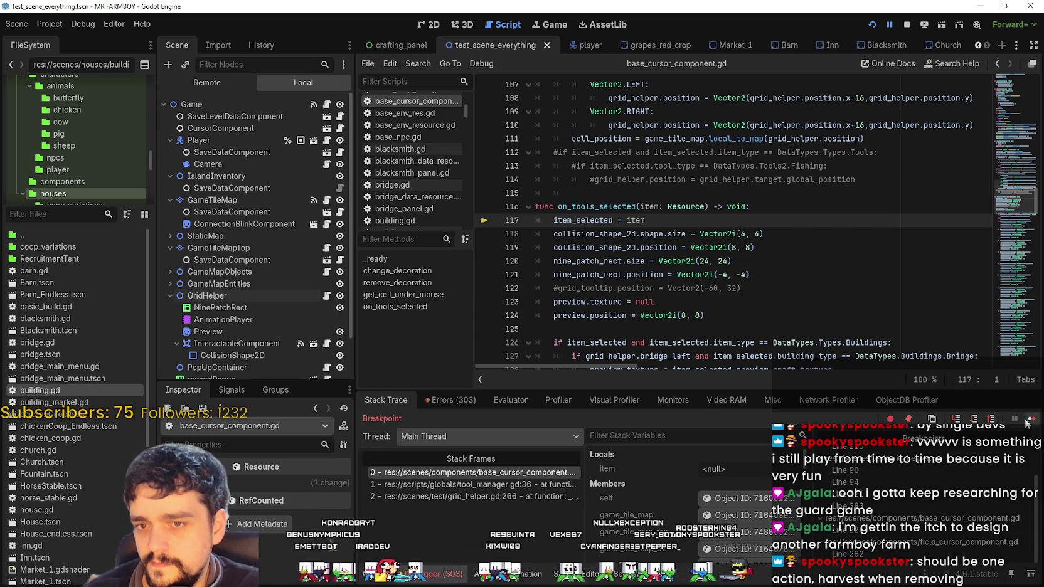
key(F12)
- In the game's crafting panel, pick a decoration from the Decorations list
key(w)
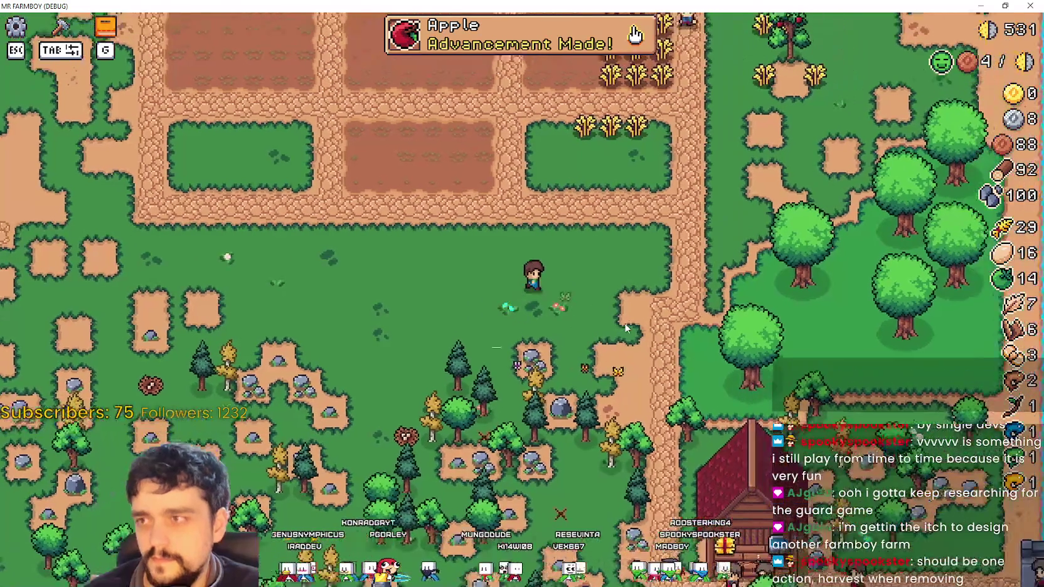
key(alt+Tab)
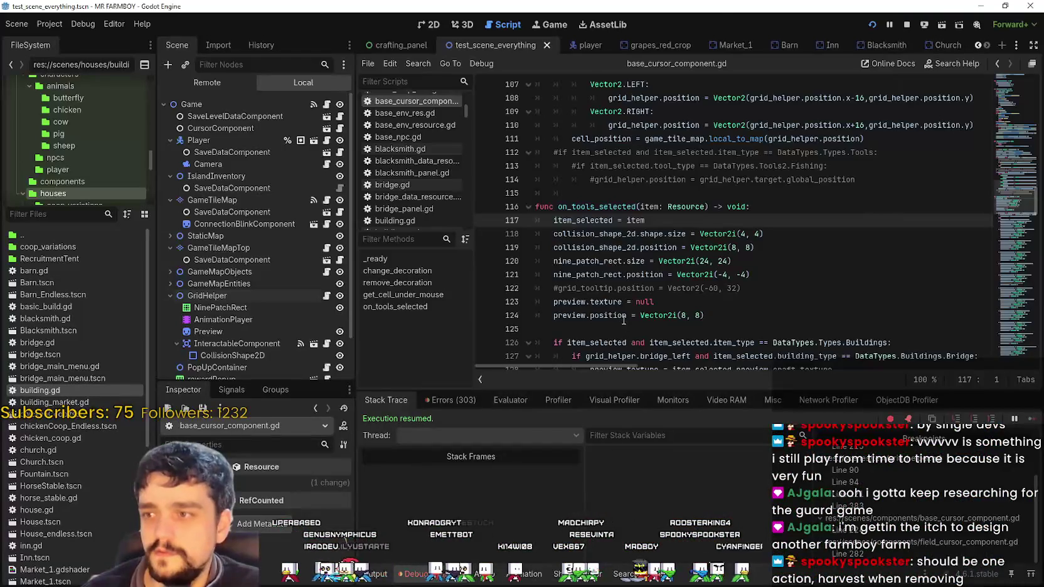
key(alt+Tab)
key(Tab)
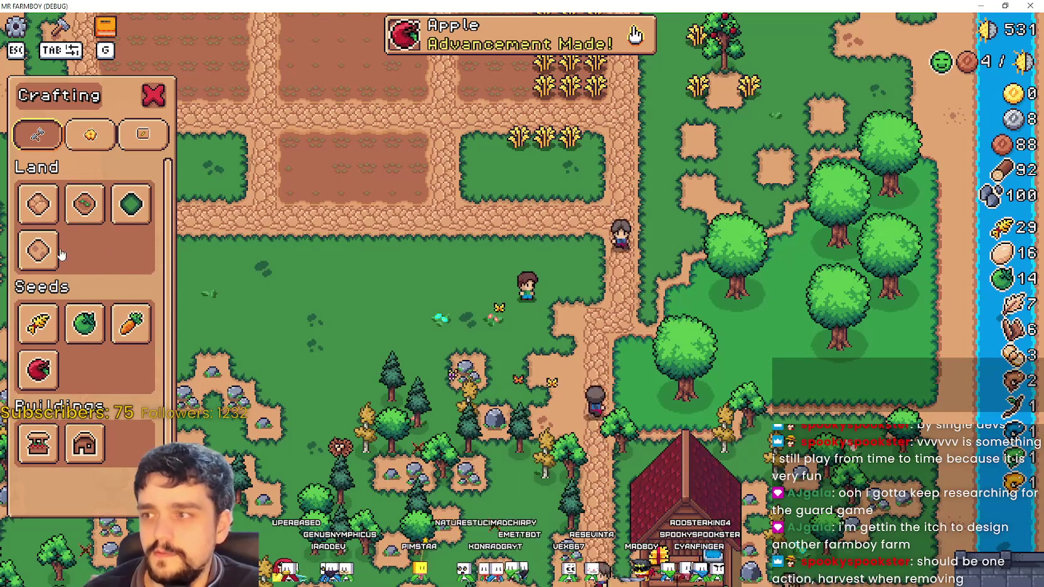
click(38, 323)
click(91, 133)
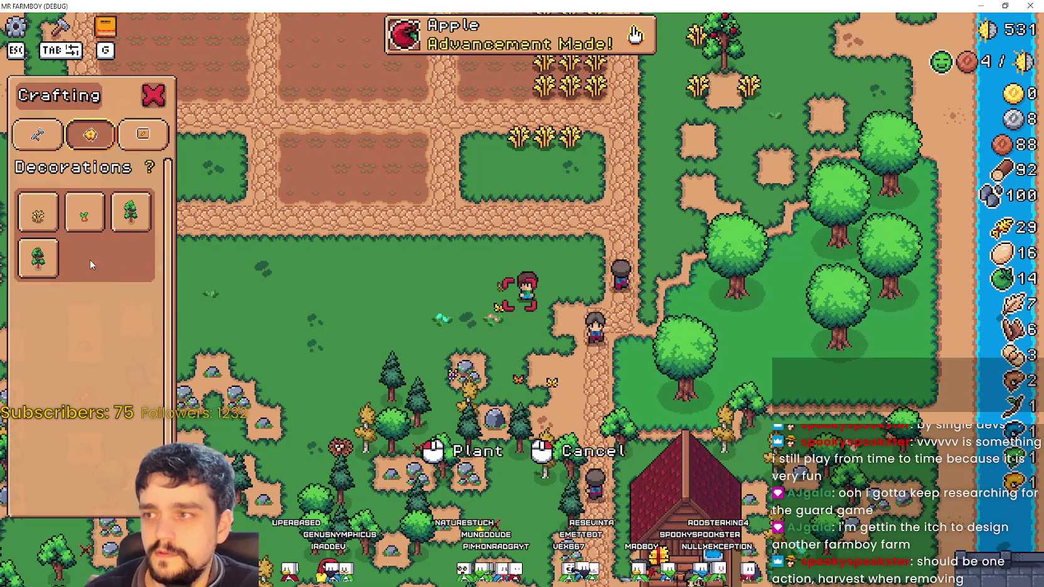
click(81, 223)
click(772, 206)
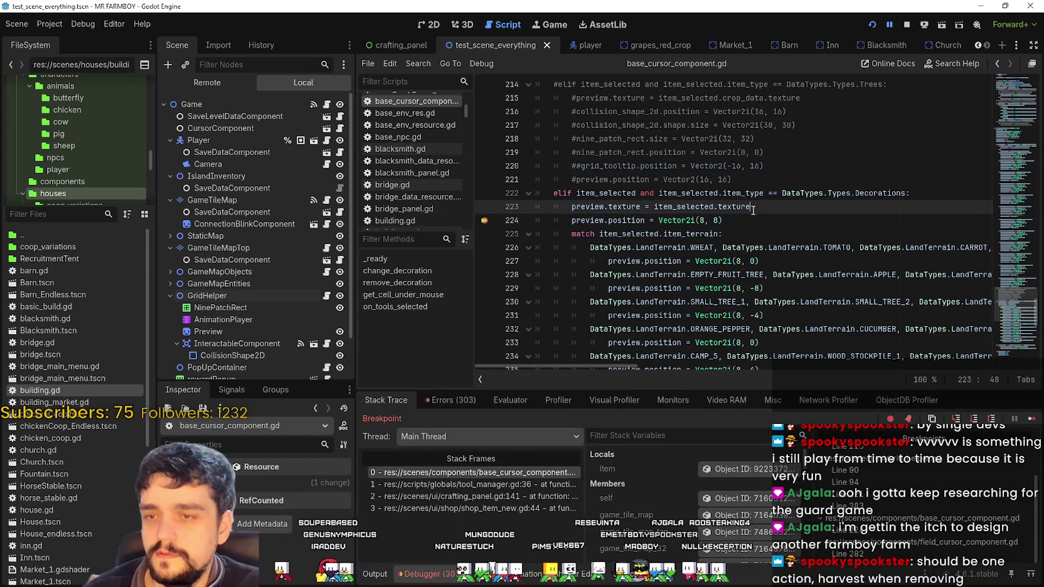
- Inspect the paused item tr_crops_wheat and confirm its type is Decorations, rarity Unique
click(746, 471)
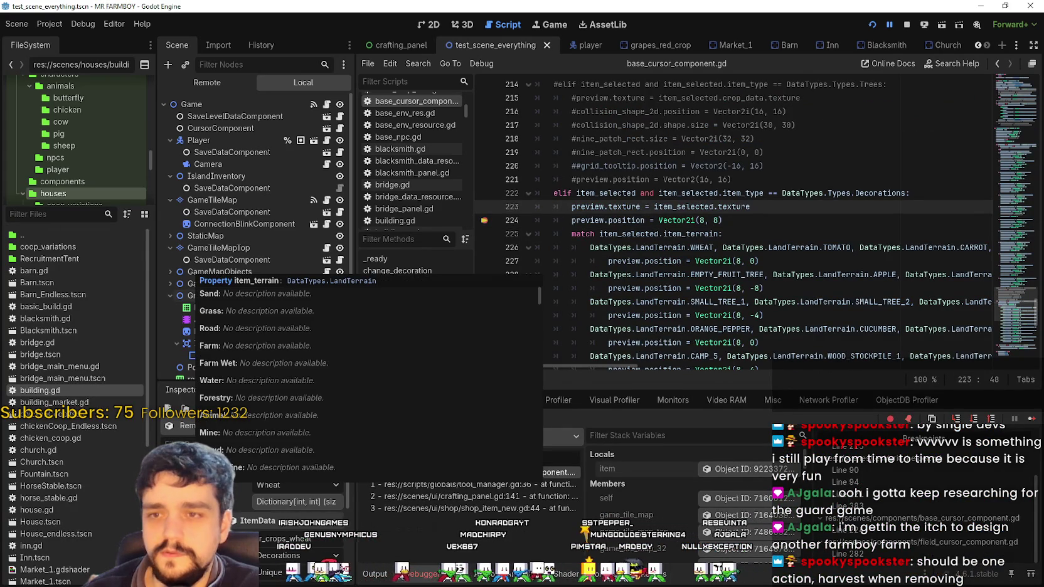
mouse_move(195, 484)
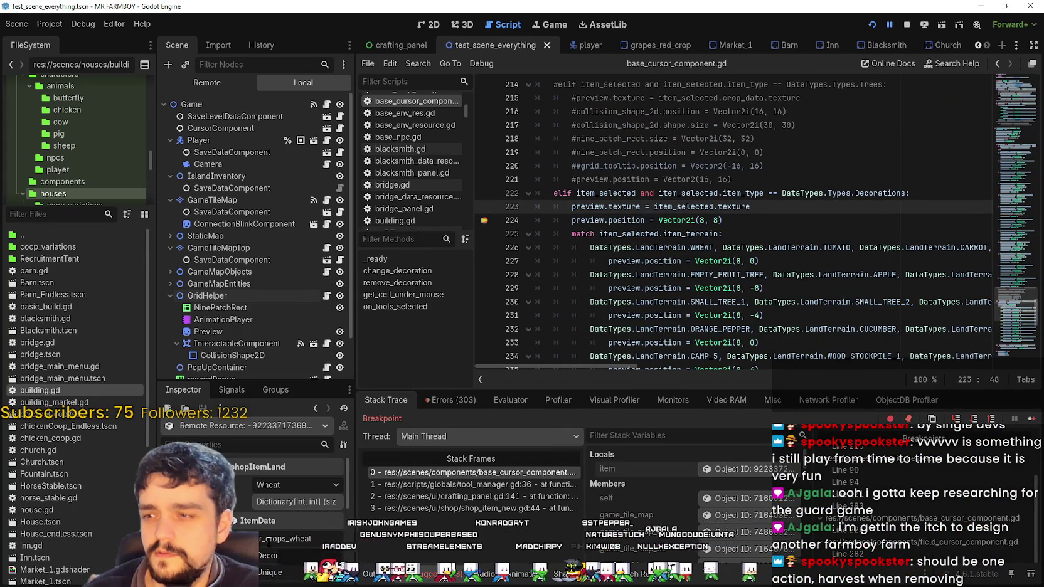
scroll(270, 543, down, 2)
scroll(298, 502, down, 2)
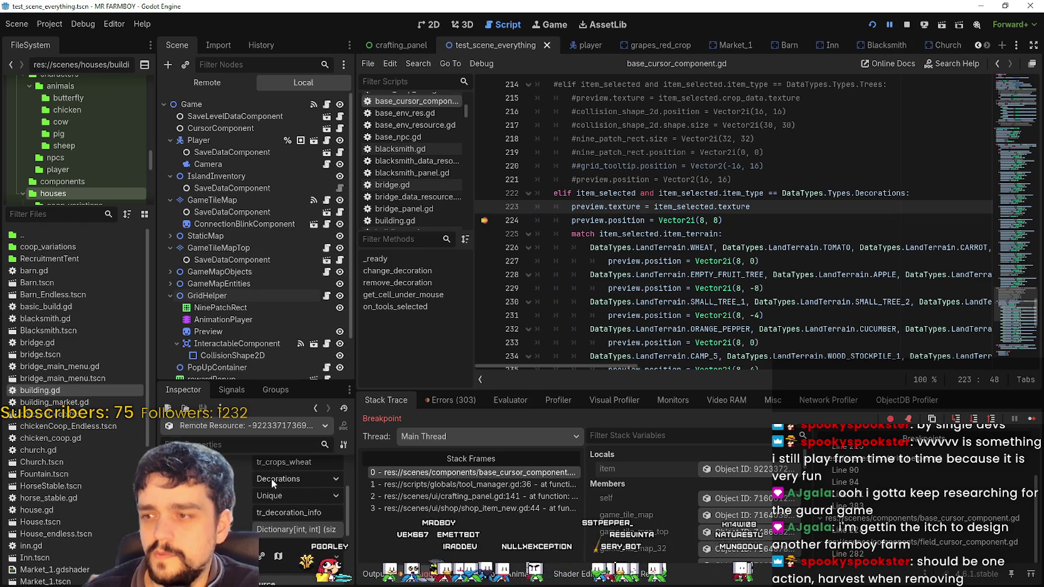
scroll(298, 502, up, 1)
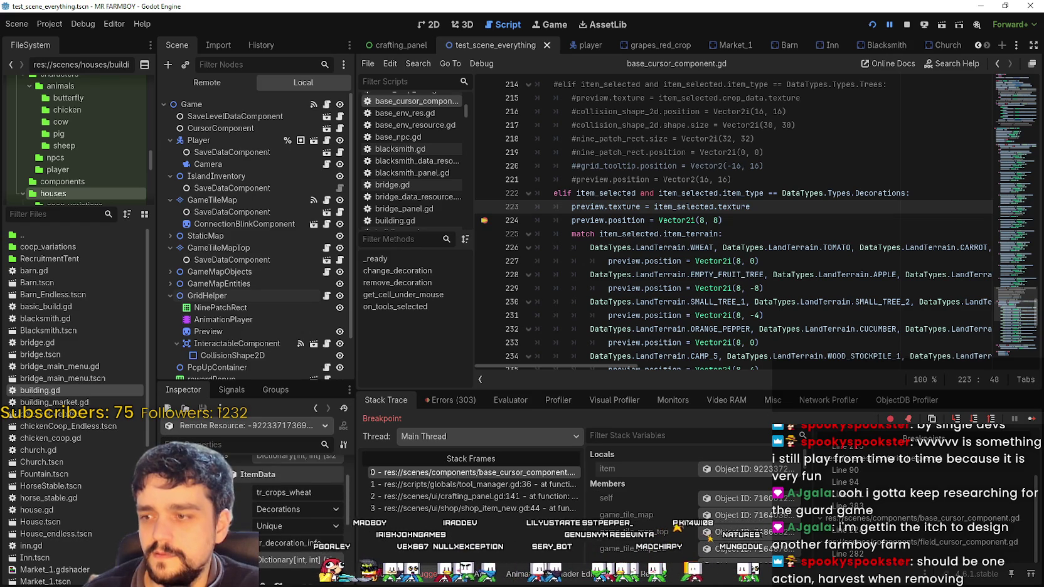
click(290, 510)
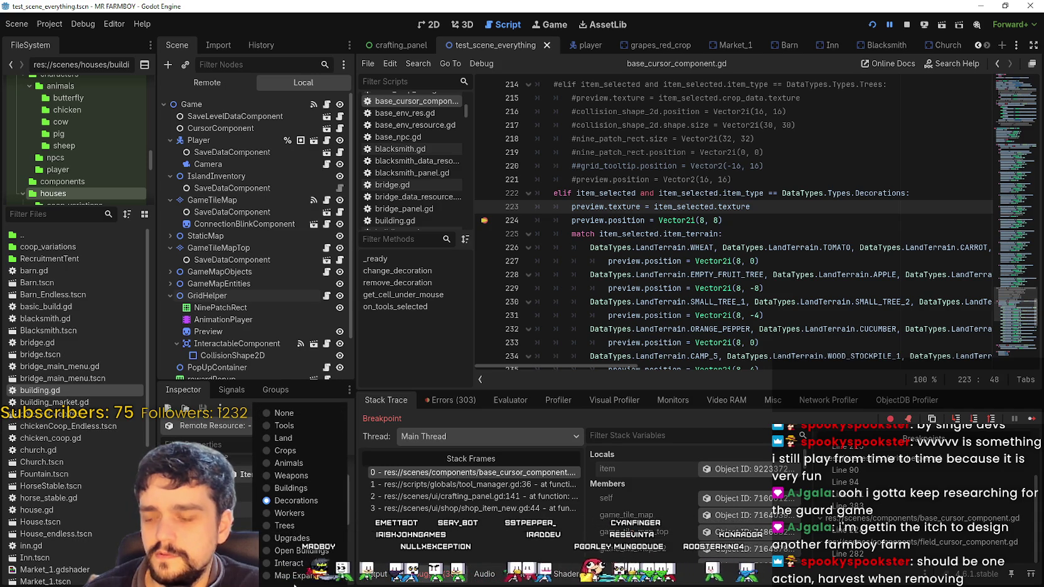
click(300, 501)
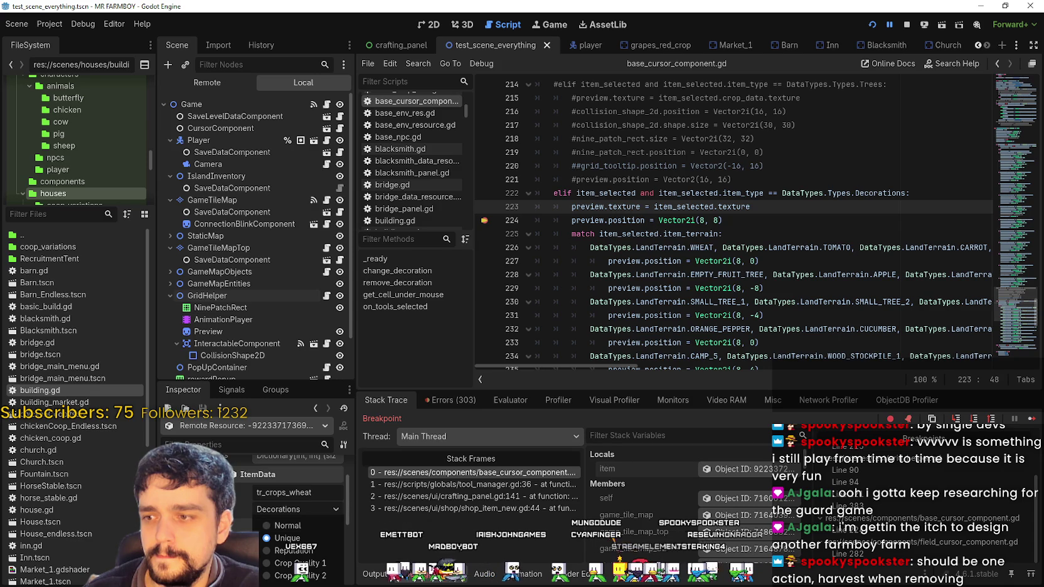
scroll(292, 508, down, 2)
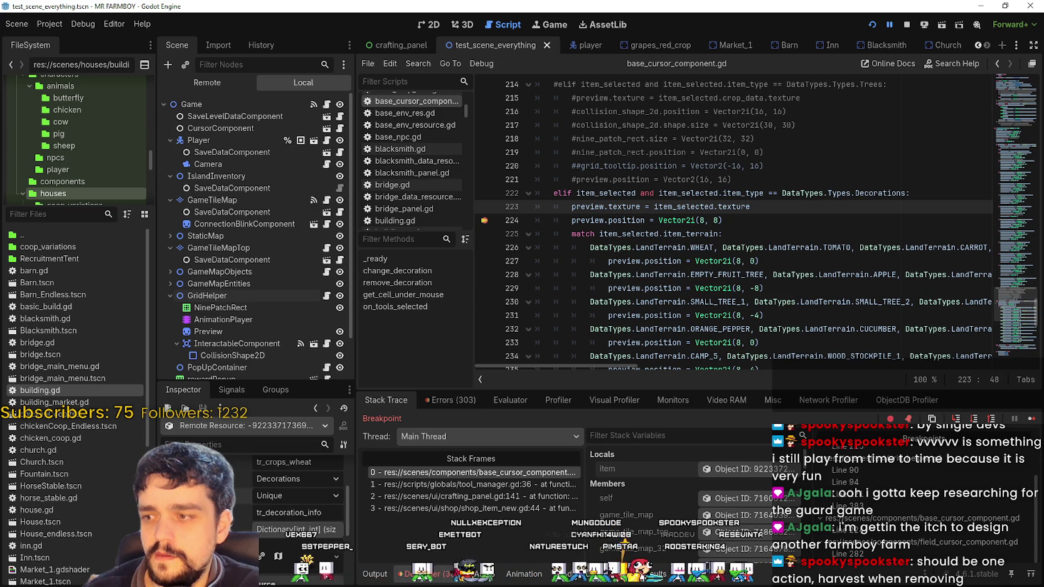
scroll(293, 509, up, 3)
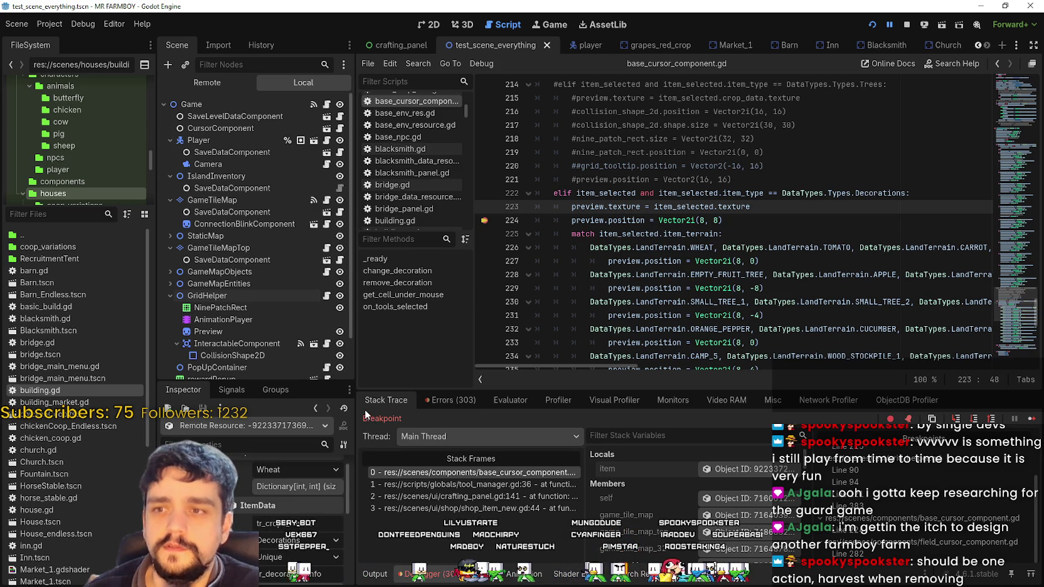
scroll(607, 280, down, 9)
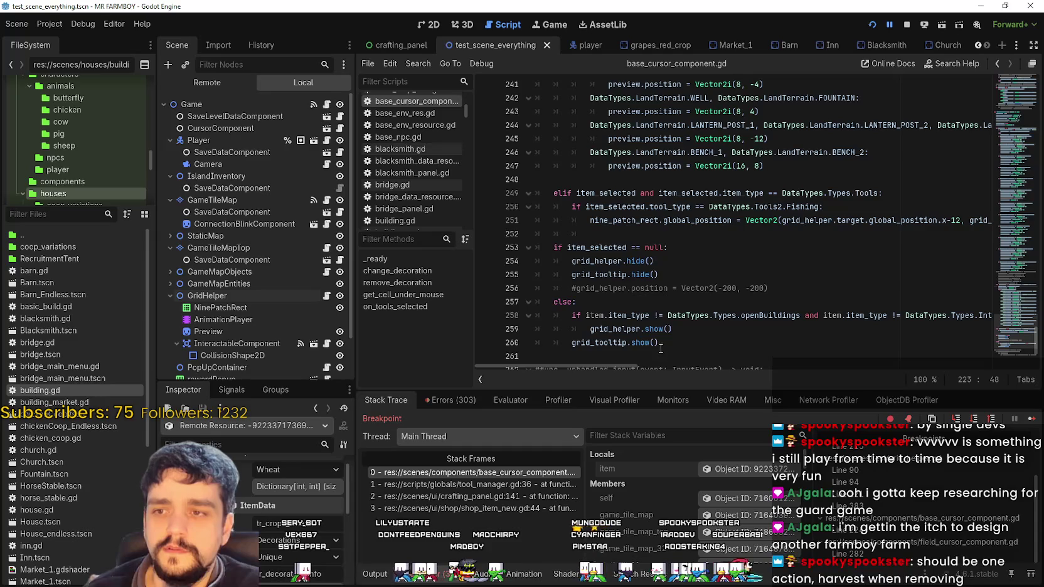
click(755, 317)
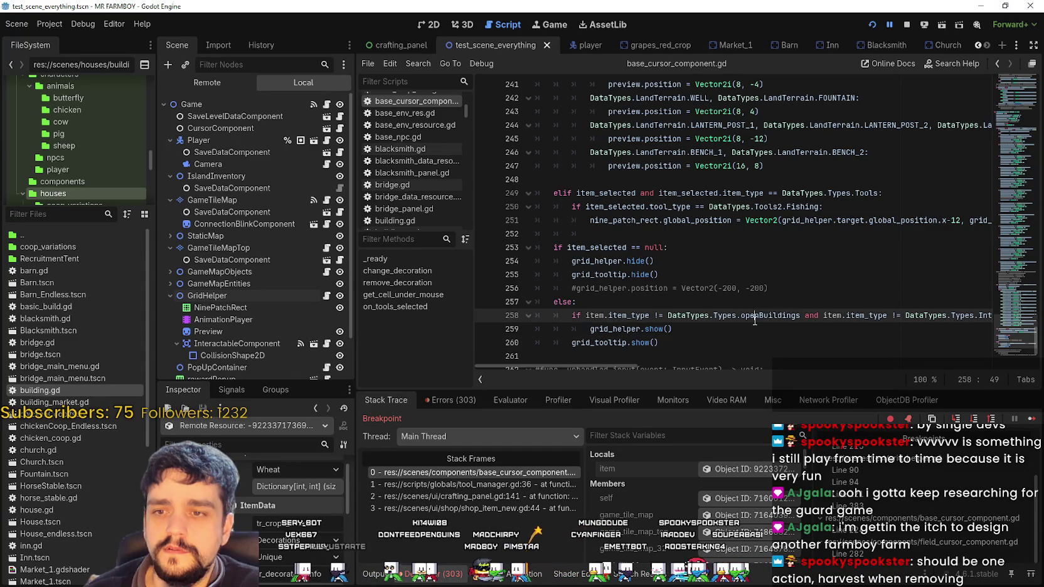
mouse_move(596, 365)
mouse_down()
mouse_move(674, 369)
mouse_move(590, 363)
mouse_up()
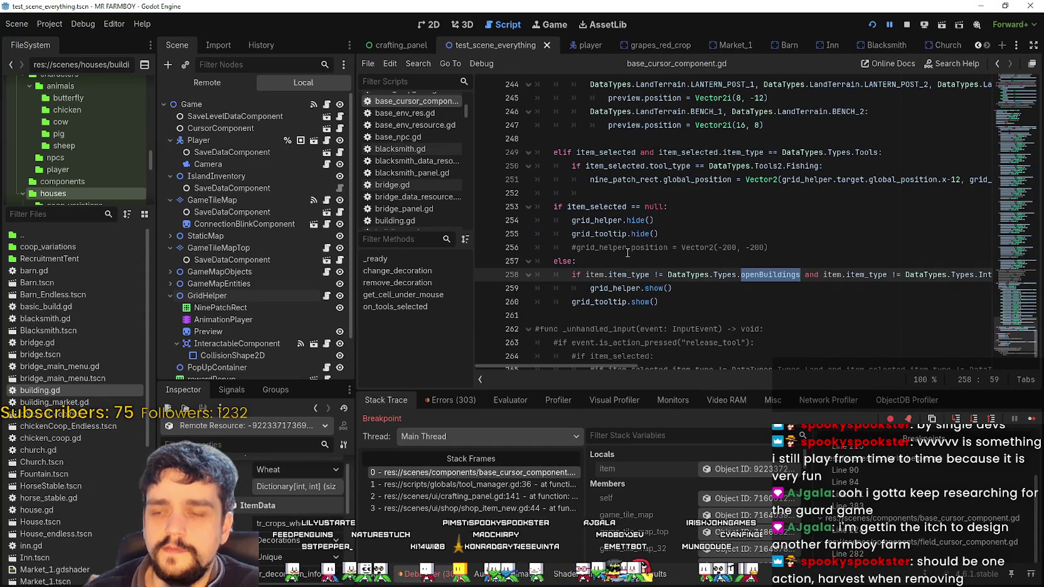
click(629, 288)
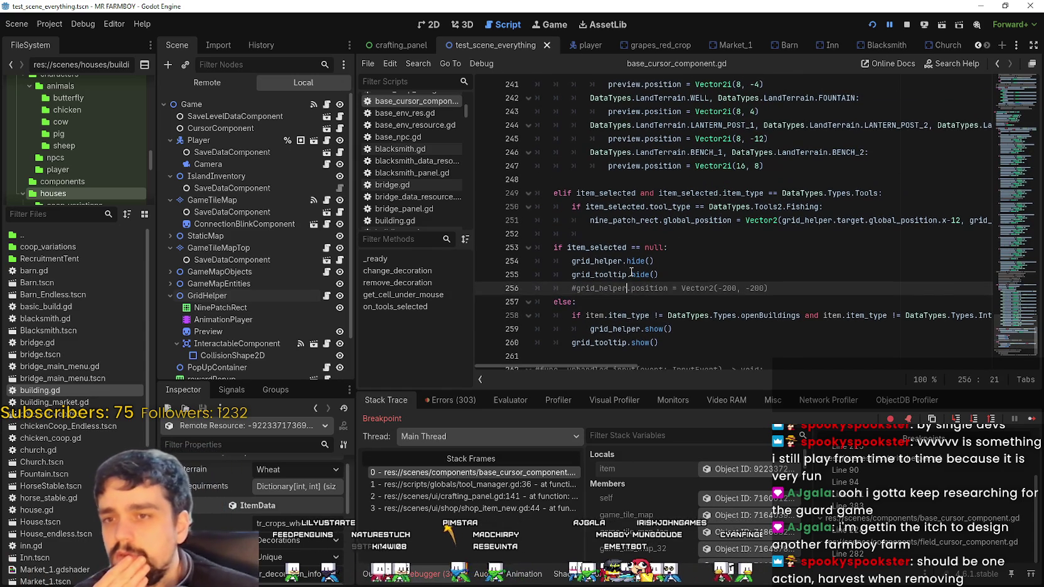
click(640, 233)
scroll(642, 236, up, 3)
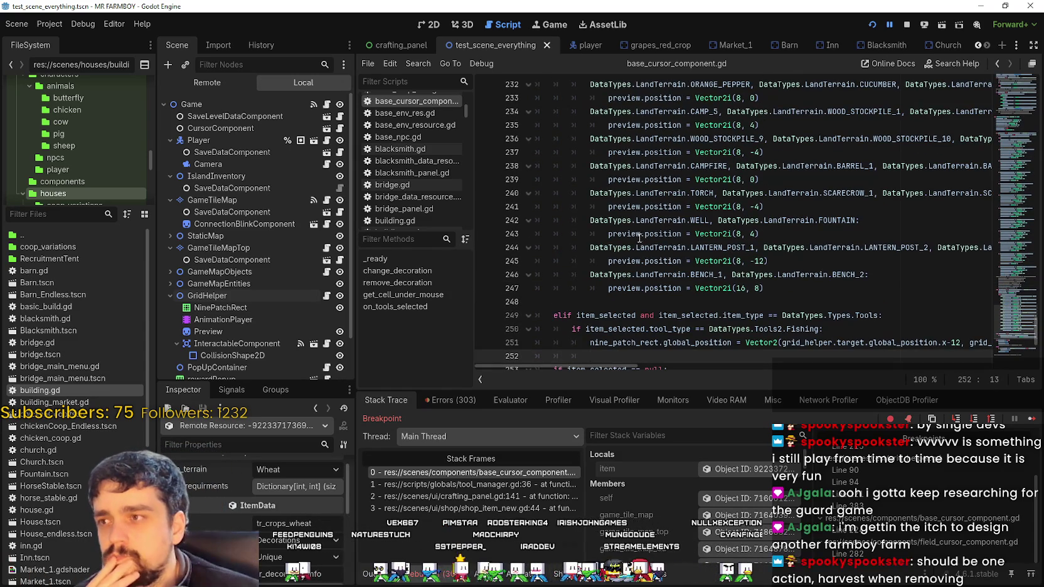
- On GridHelper, set the buildings.tres tool type to None, then clear decorationTool
click(279, 295)
scroll(296, 530, down, 2)
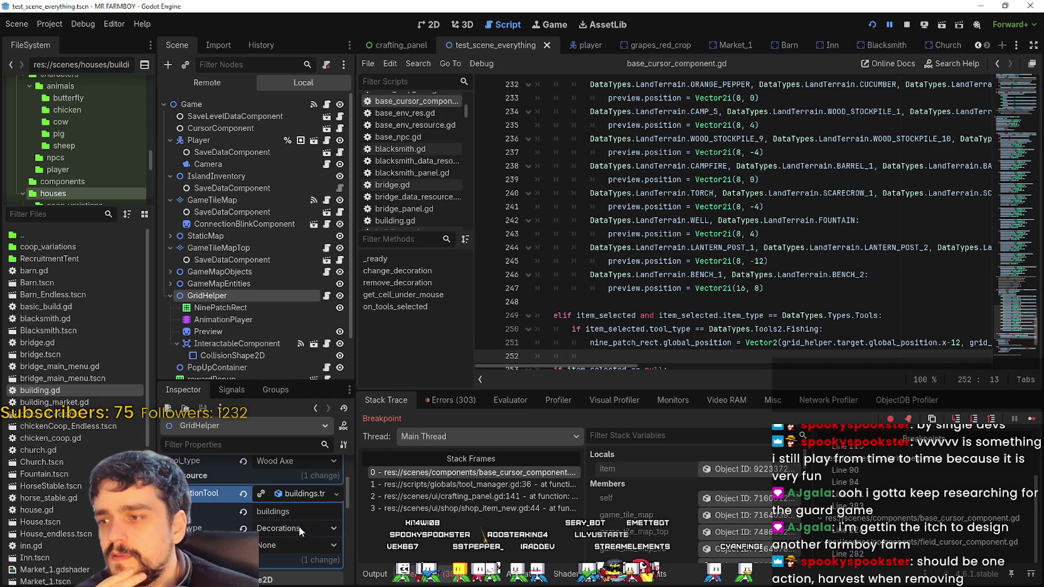
click(294, 495)
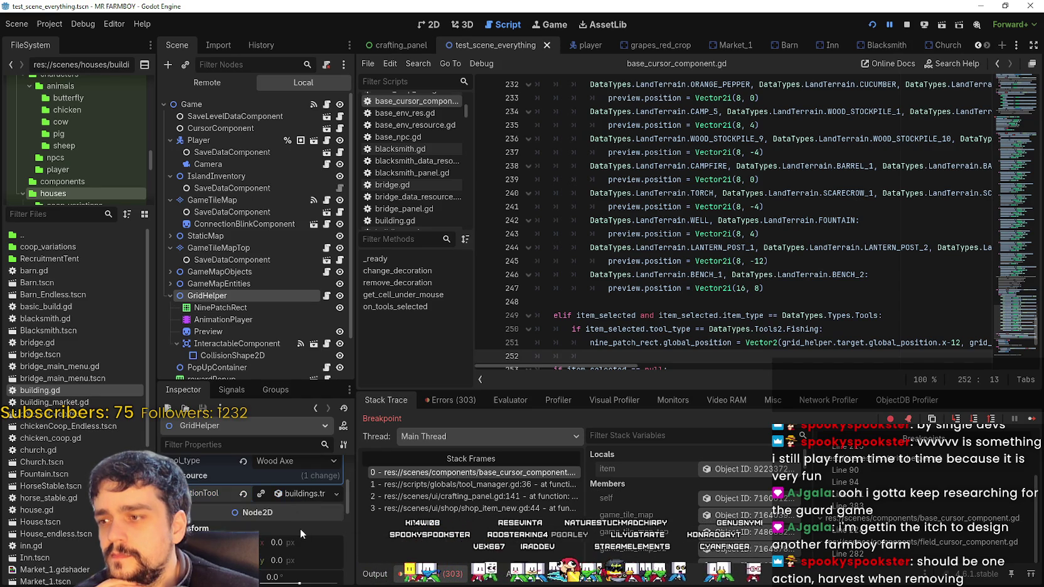
click(299, 495)
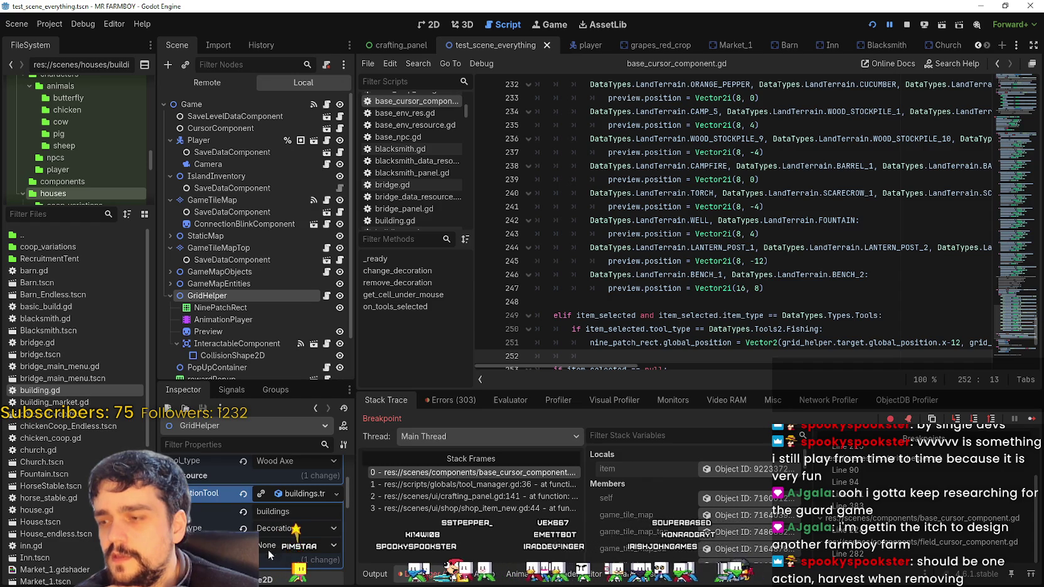
click(244, 529)
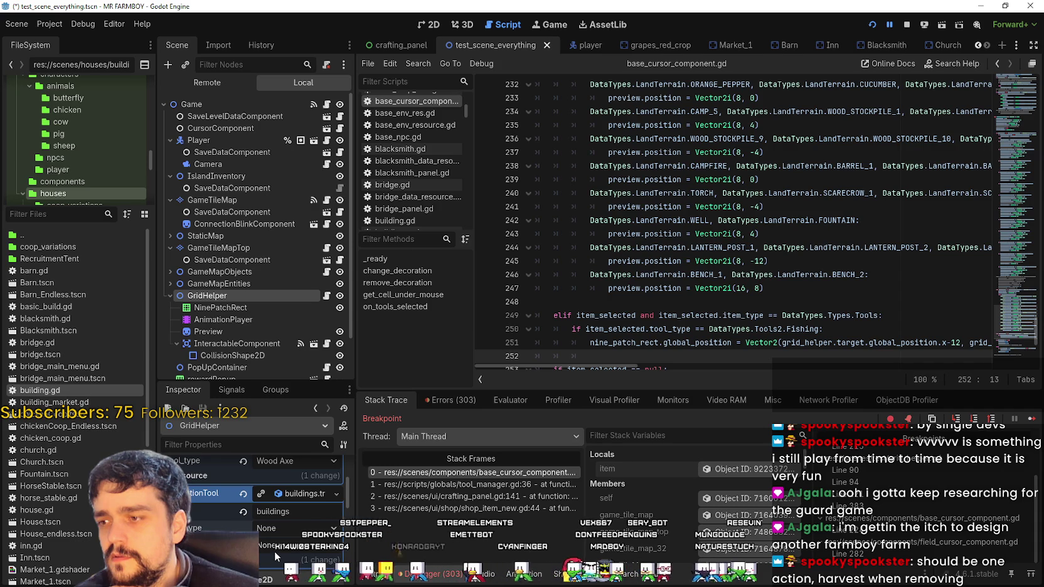
click(244, 495)
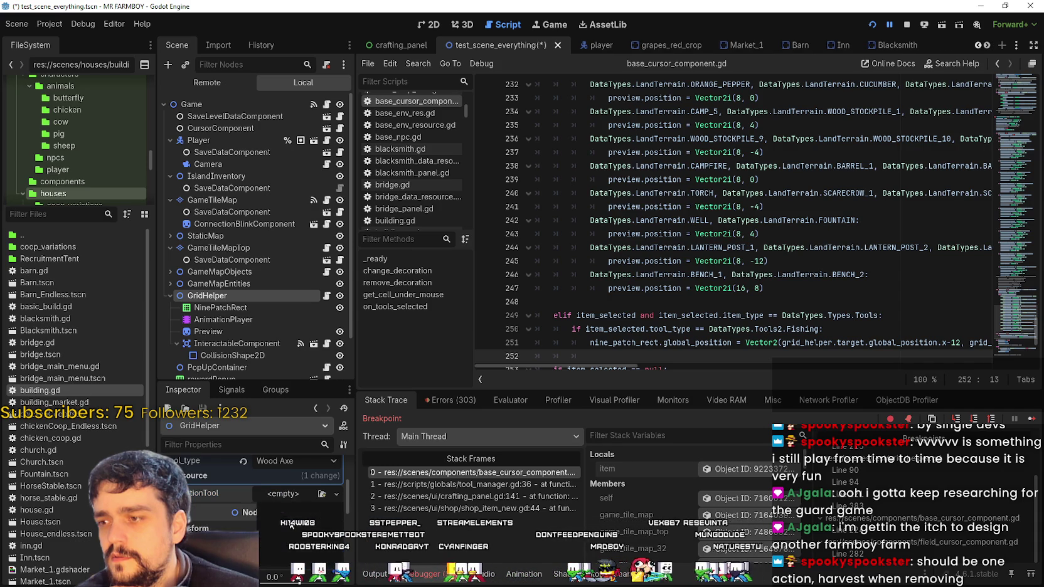
- Reassign buildings.tres as decorationTool, trying item type Open Buildings and tool type Wood Axe
click(321, 494)
click(406, 205)
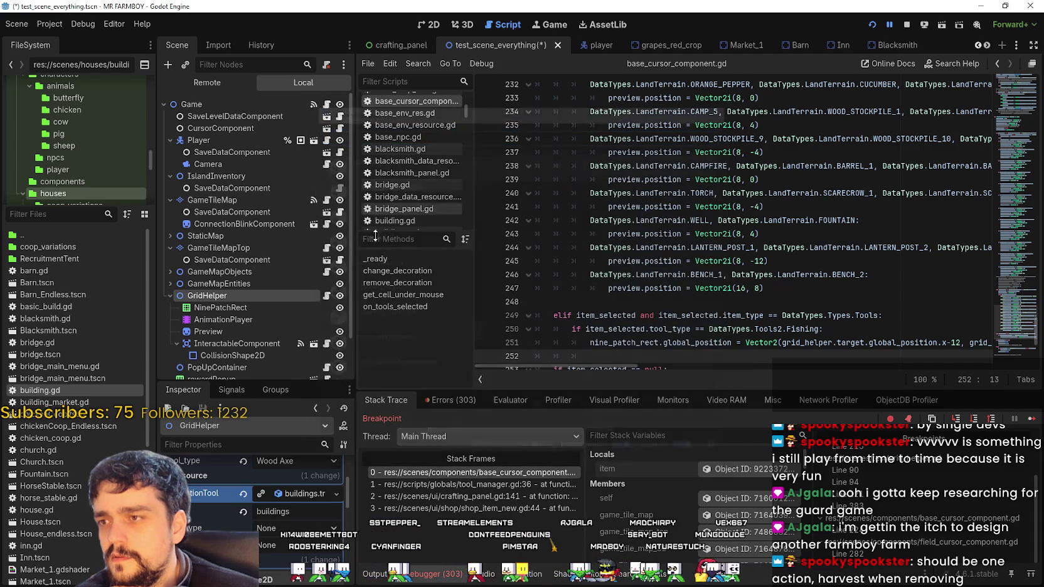
click(295, 546)
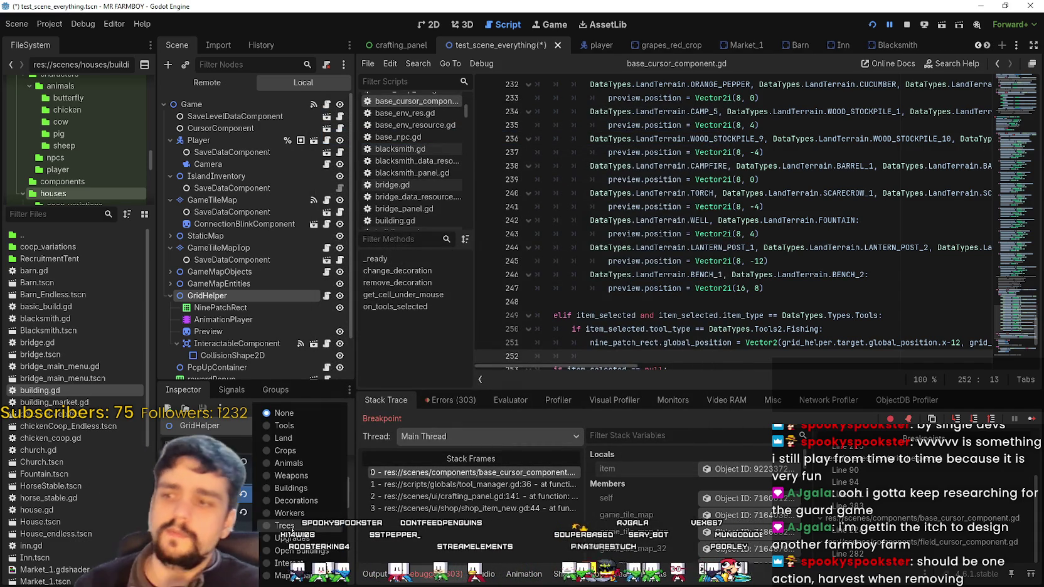
click(303, 552)
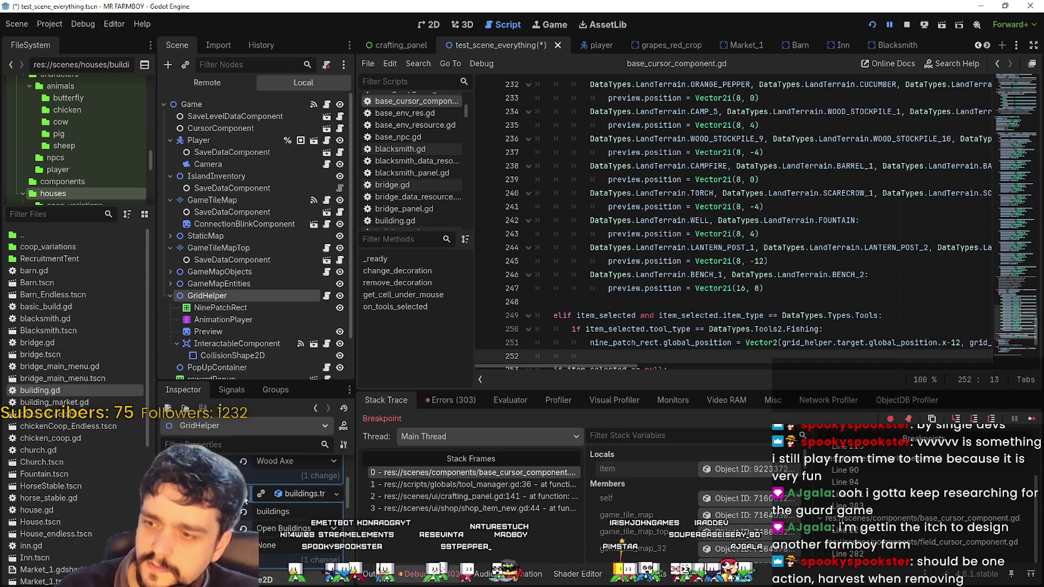
click(262, 545)
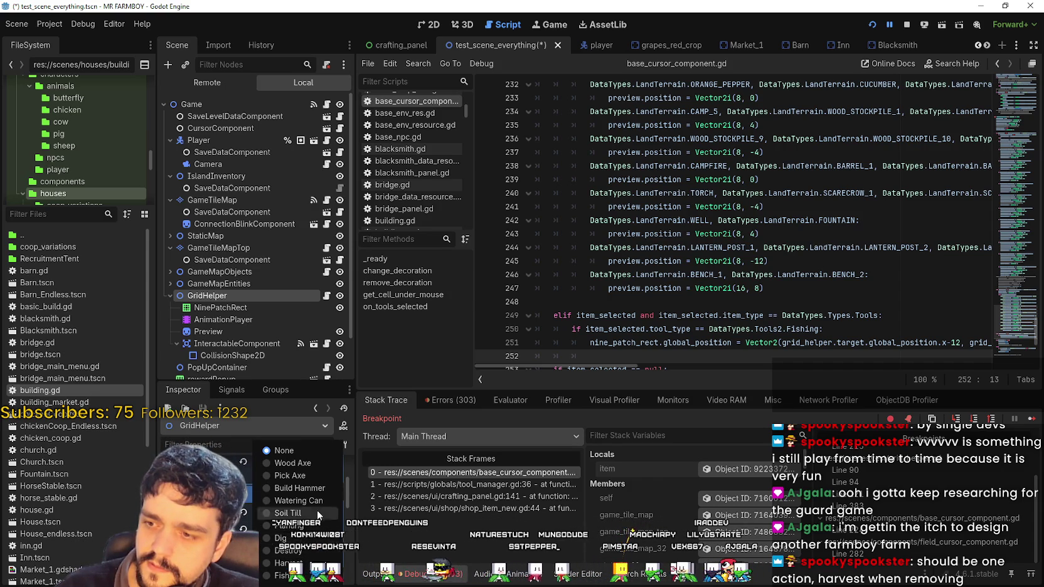
click(294, 463)
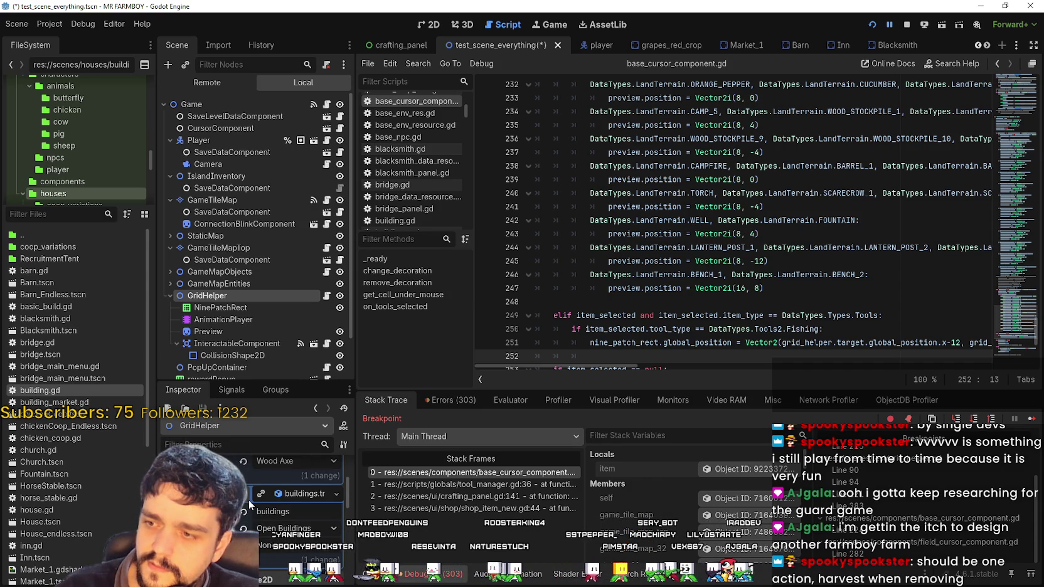
click(297, 495)
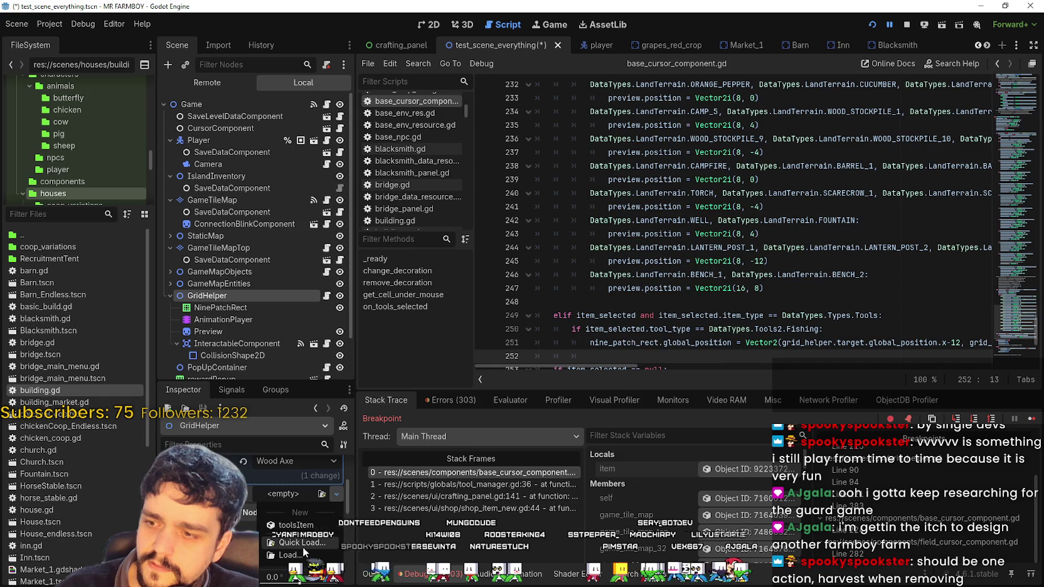
click(304, 538)
click(355, 165)
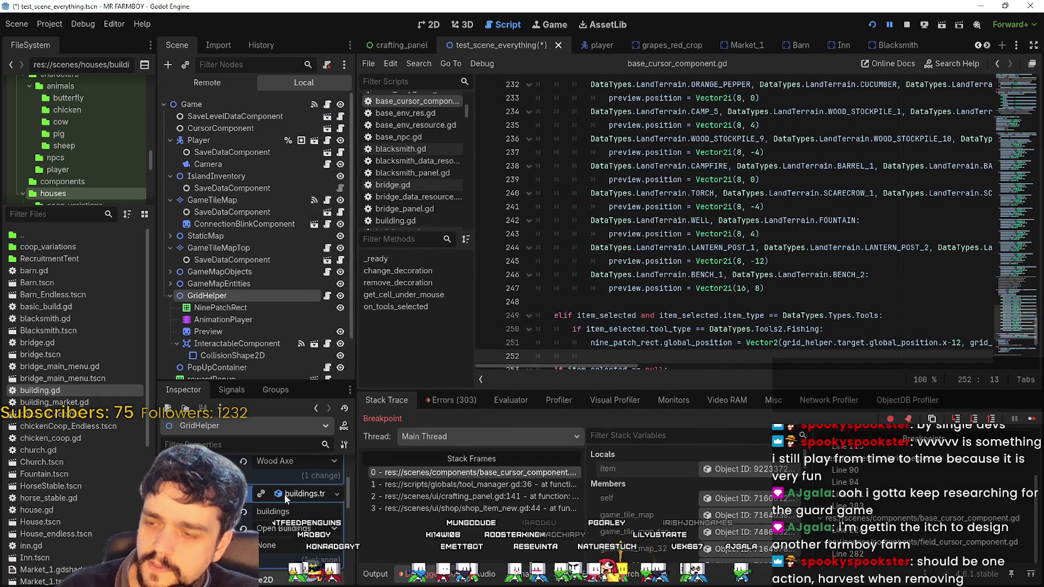
- Clear decorationTool and create a New toolsItem resource in its place
click(276, 540)
click(337, 494)
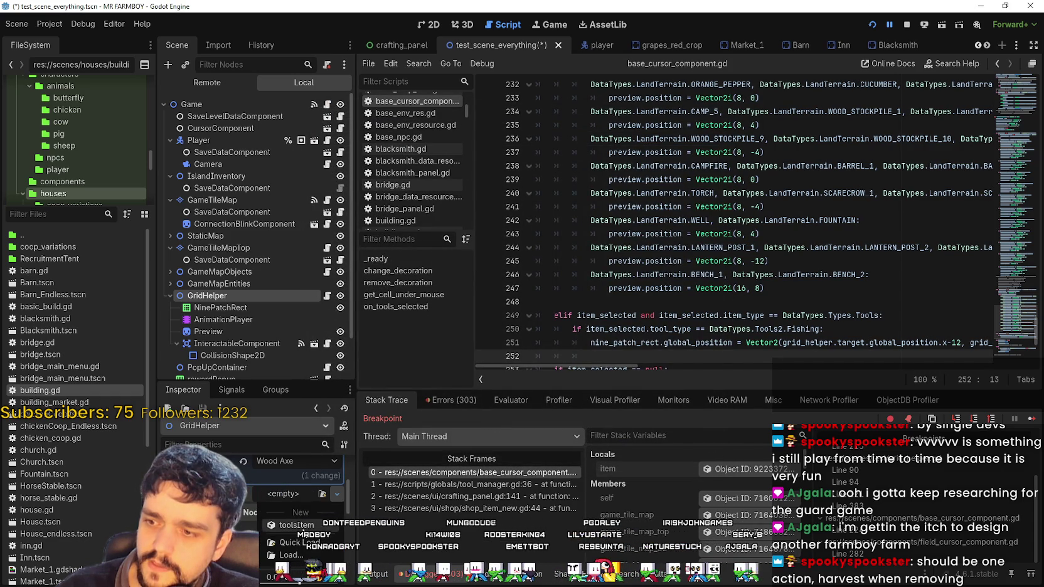
click(298, 525)
click(292, 528)
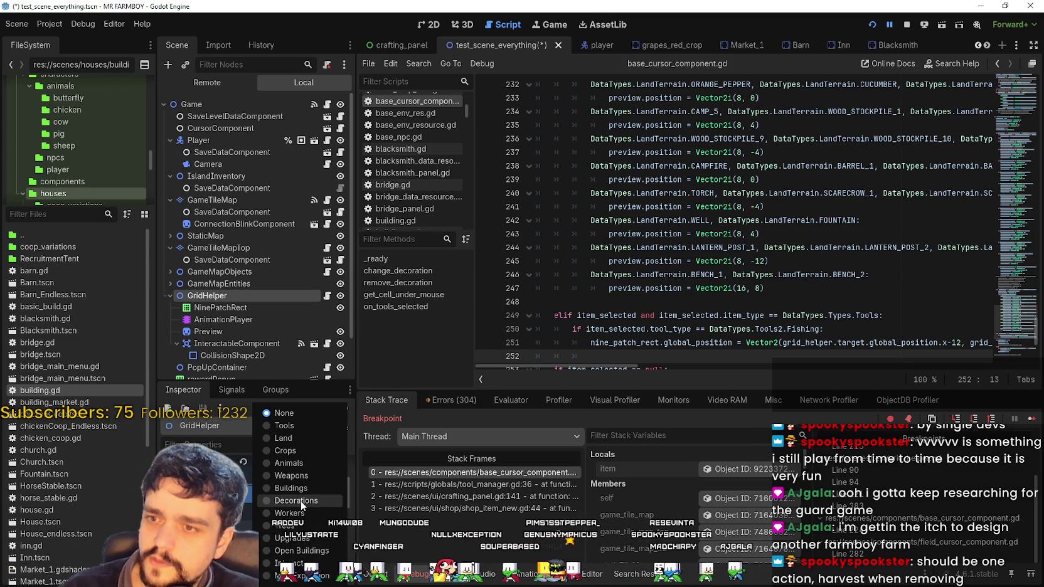
- Choose Wood Axe in the new toolsItem's tool_type dropdown, then switch to crafting_panel
click(281, 414)
click(275, 547)
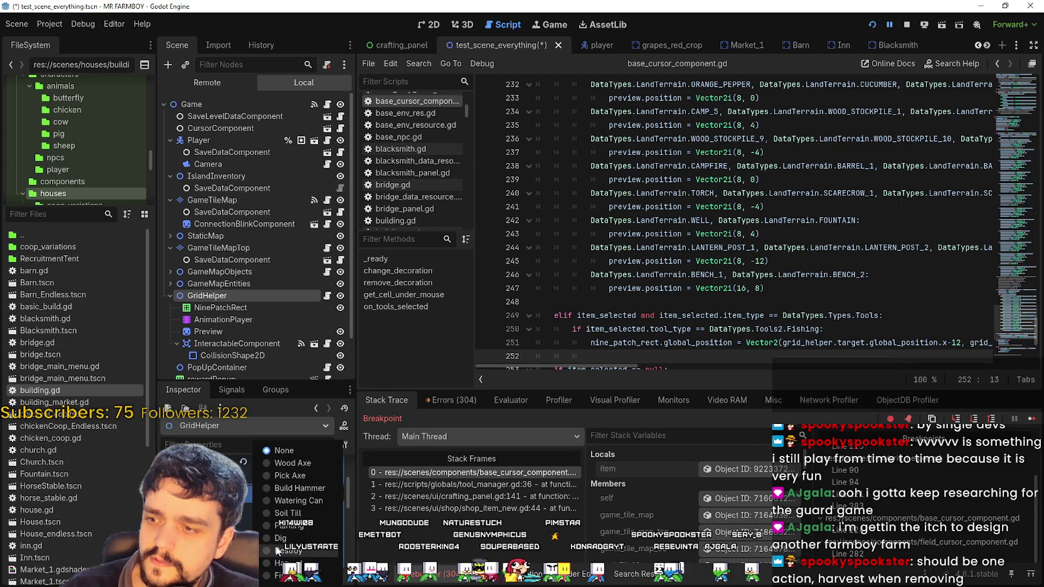
click(292, 463)
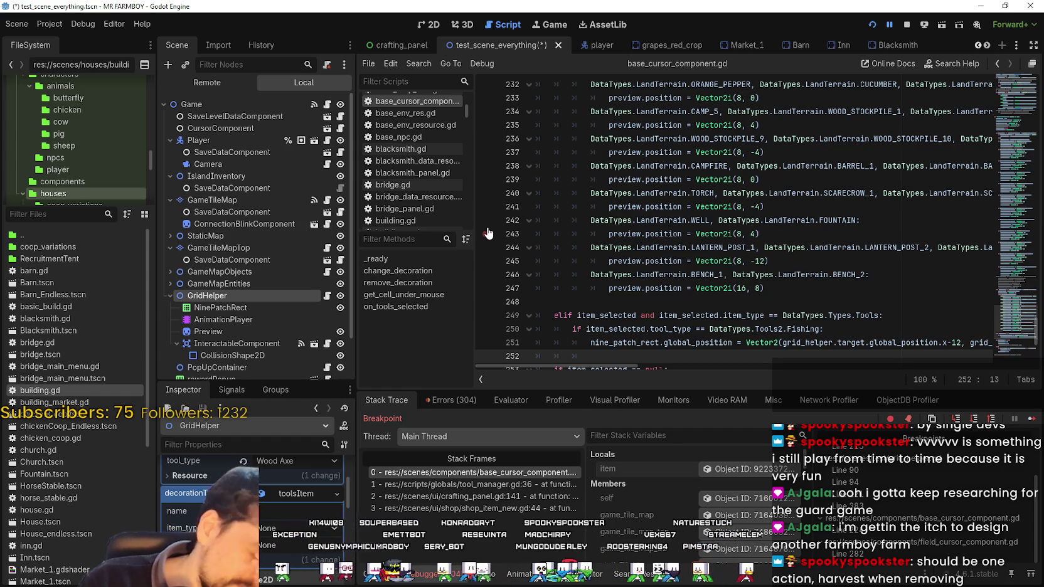
click(422, 53)
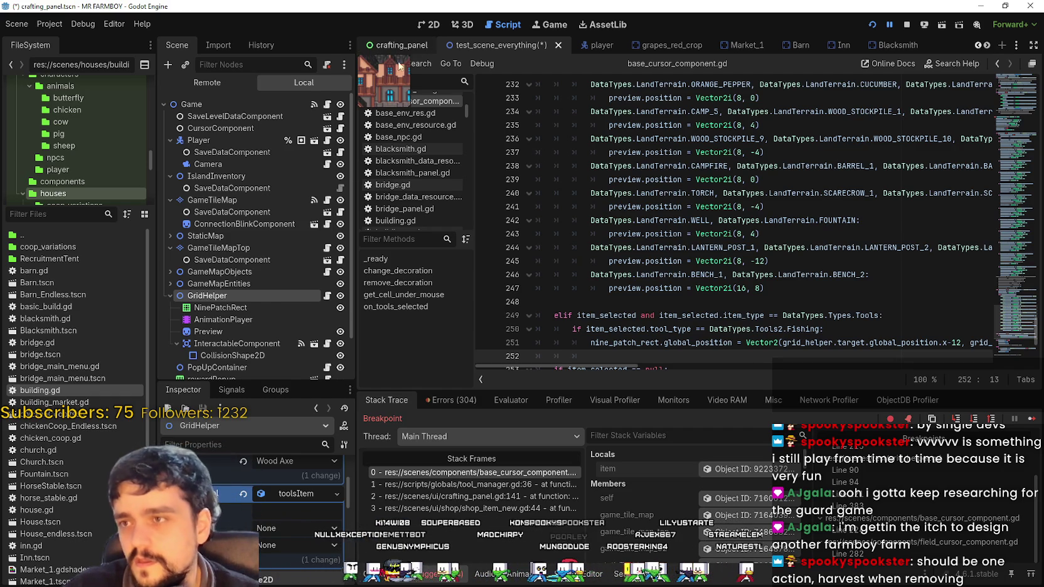
- Select the crafting_panel root node and enlarge the Inspector and scene dock
click(168, 117)
click(169, 118)
click(177, 129)
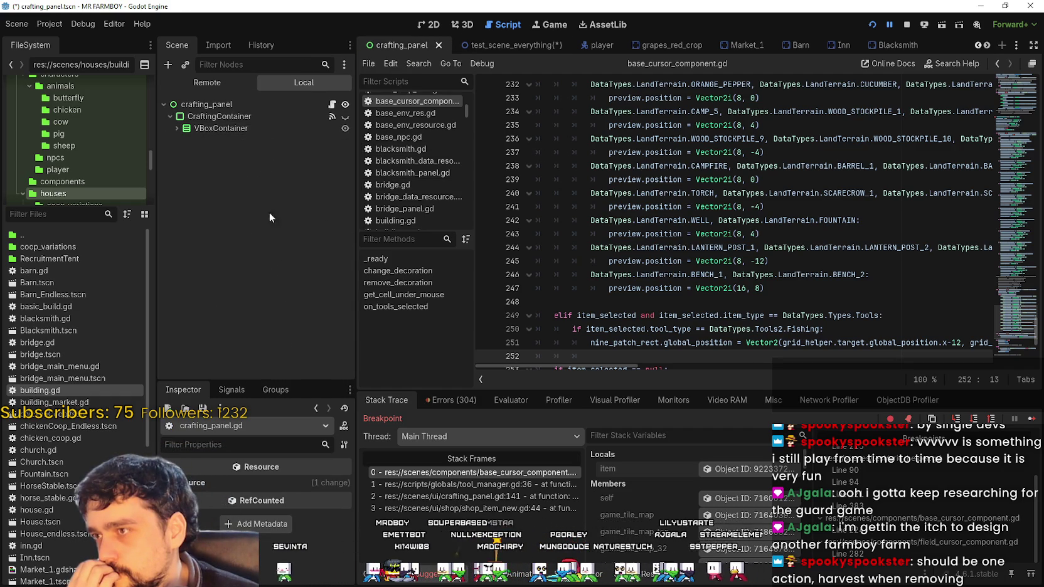
click(643, 303)
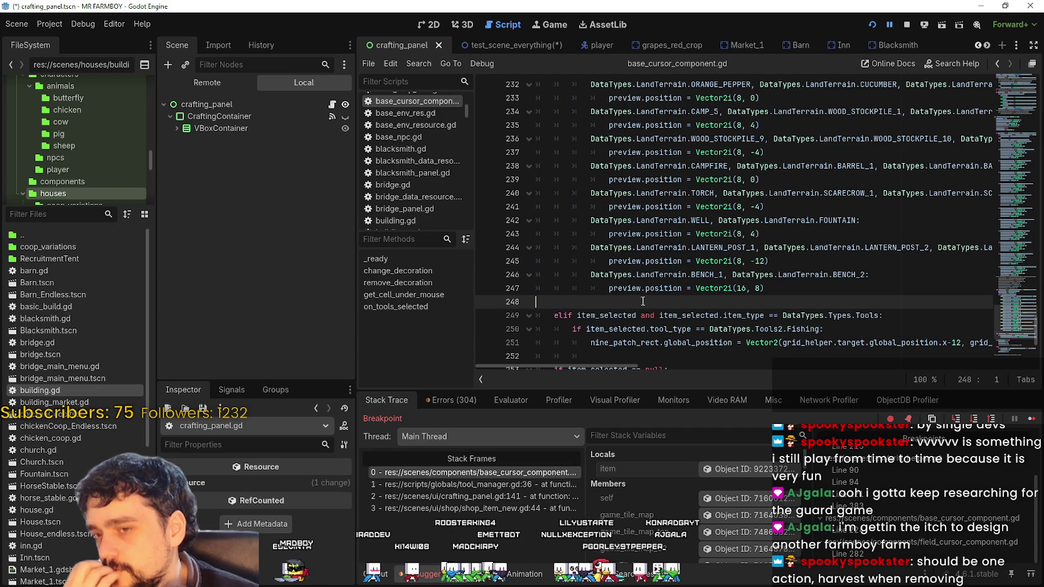
click(251, 118)
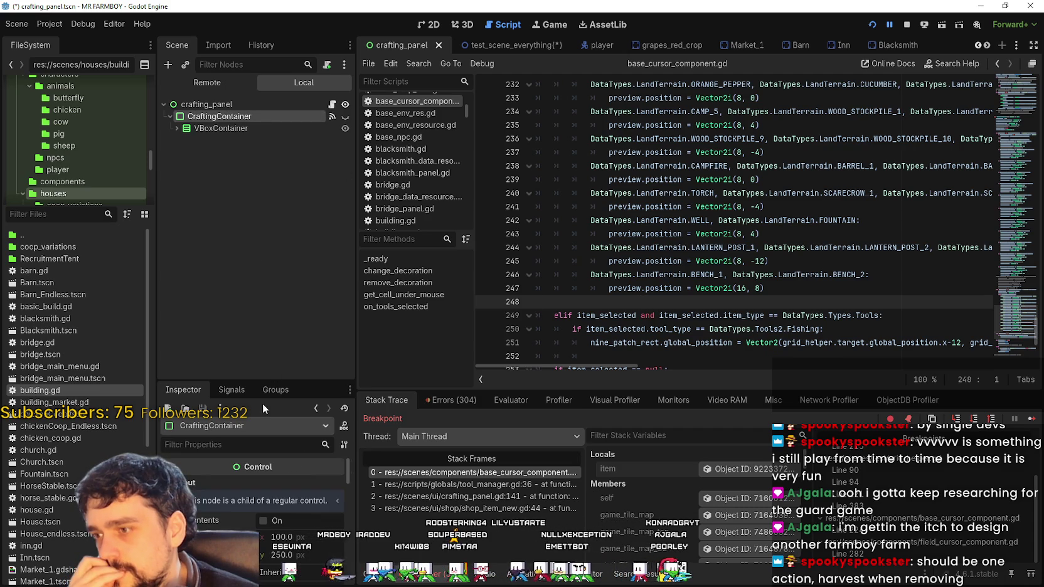
drag(267, 380, 238, 154)
click(231, 105)
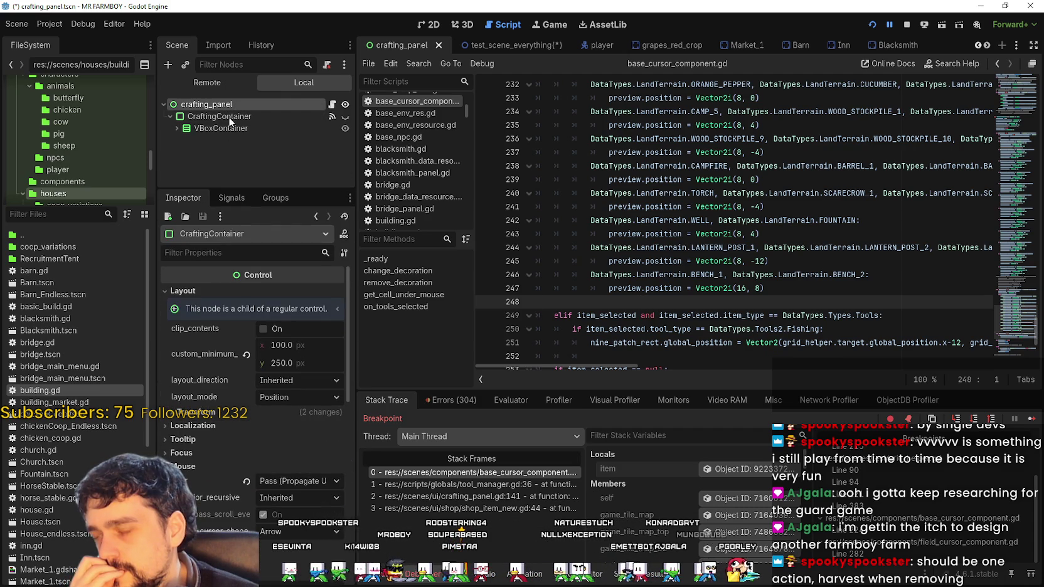
click(283, 362)
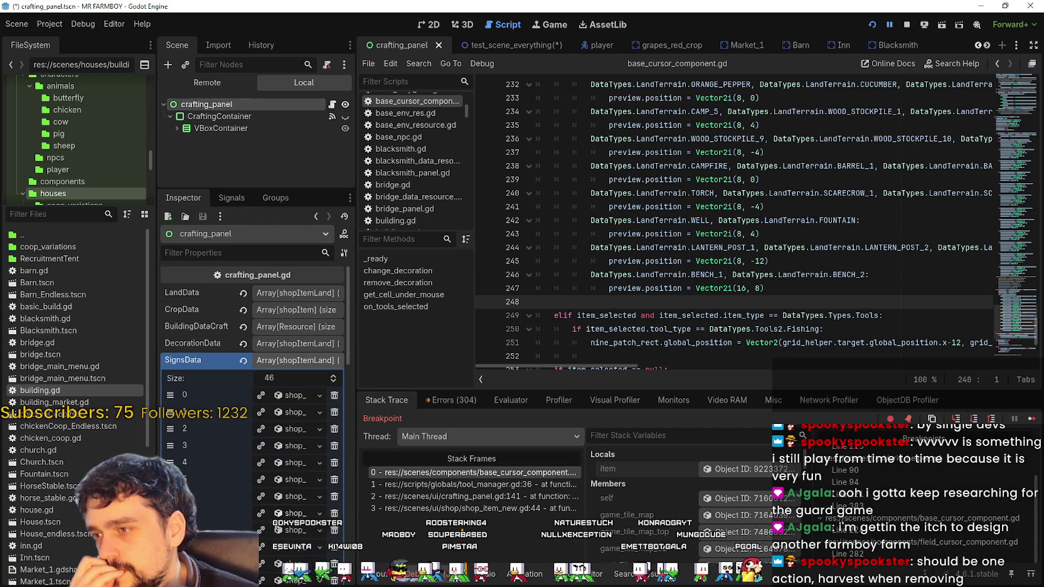
click(284, 364)
drag(355, 399, 532, 392)
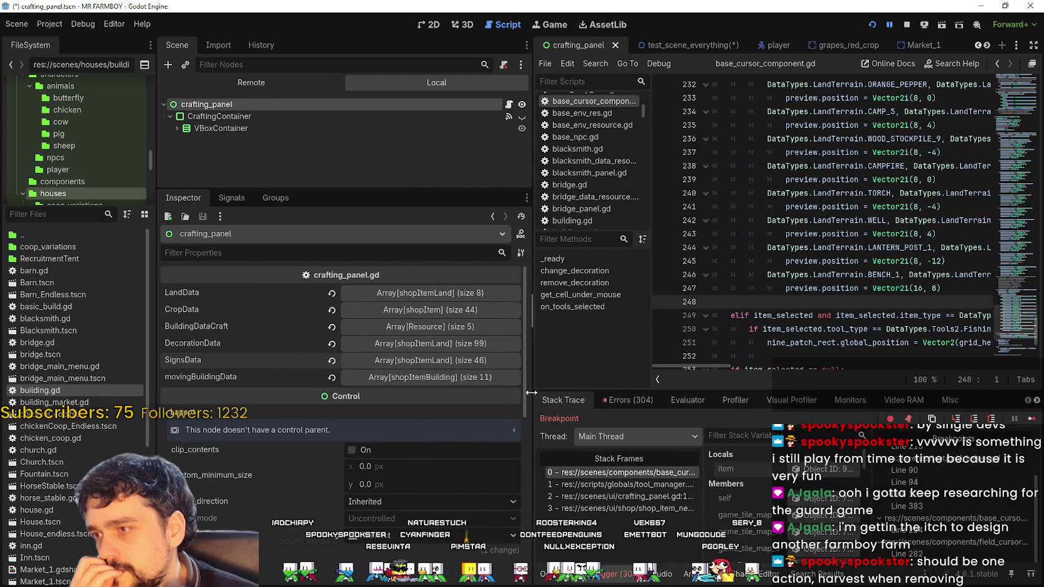
- Expand movingBuildingData, then SignsData and its first entry shop_sign_wood.tres
click(477, 367)
click(476, 365)
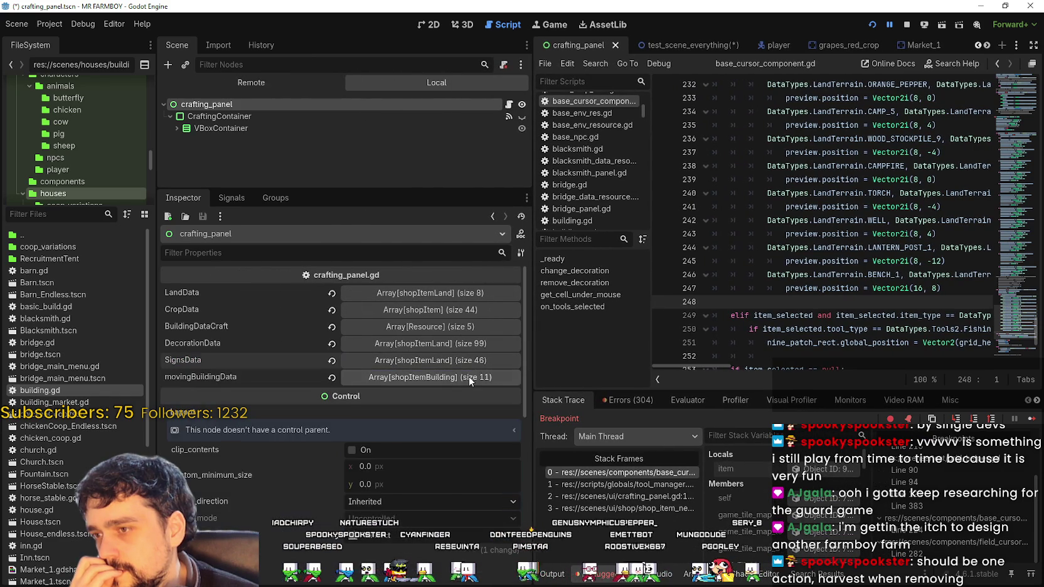
click(469, 377)
click(459, 412)
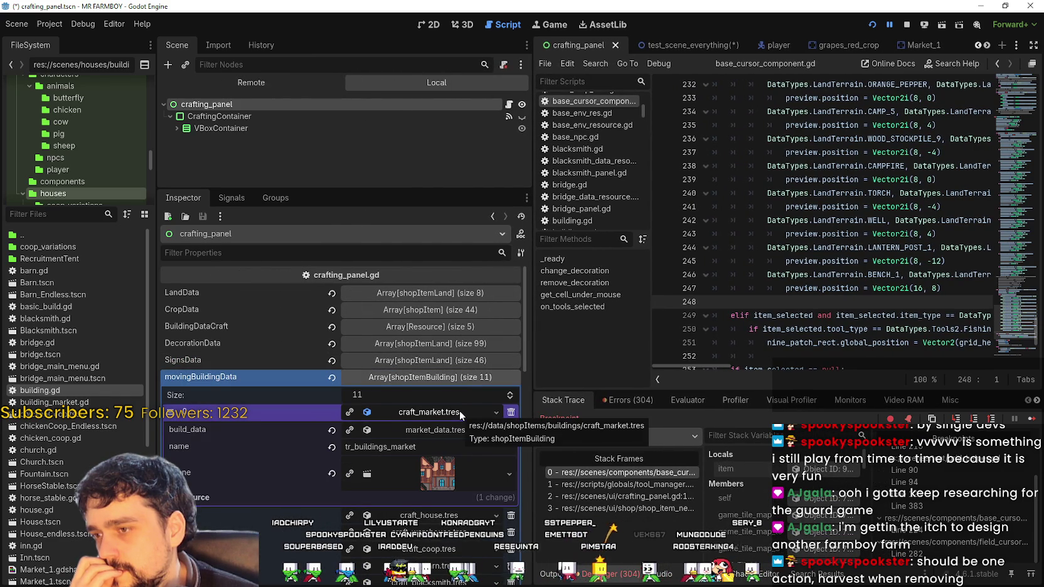
click(458, 408)
click(447, 360)
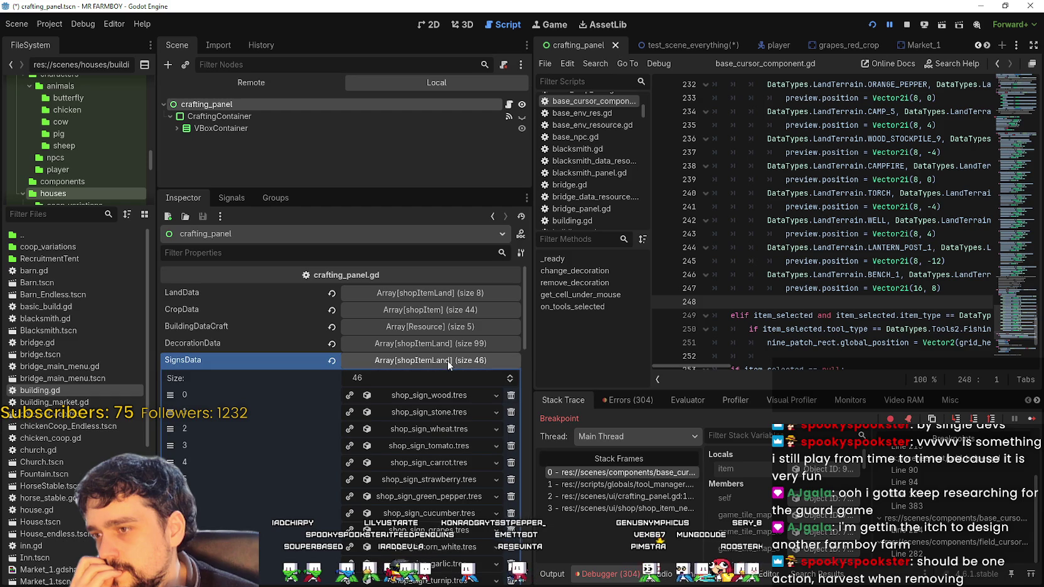
click(441, 395)
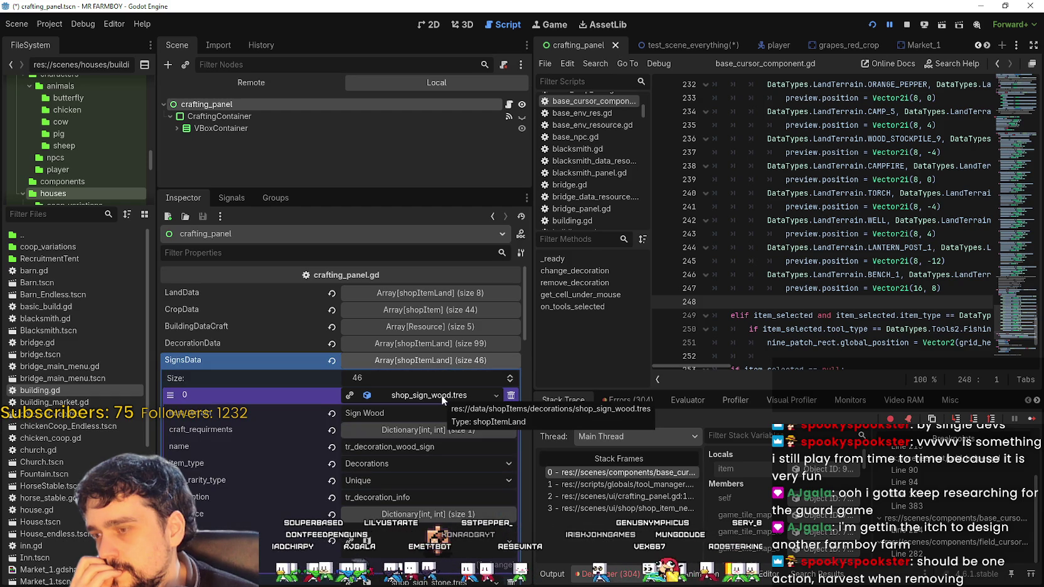
scroll(282, 426, down, 1)
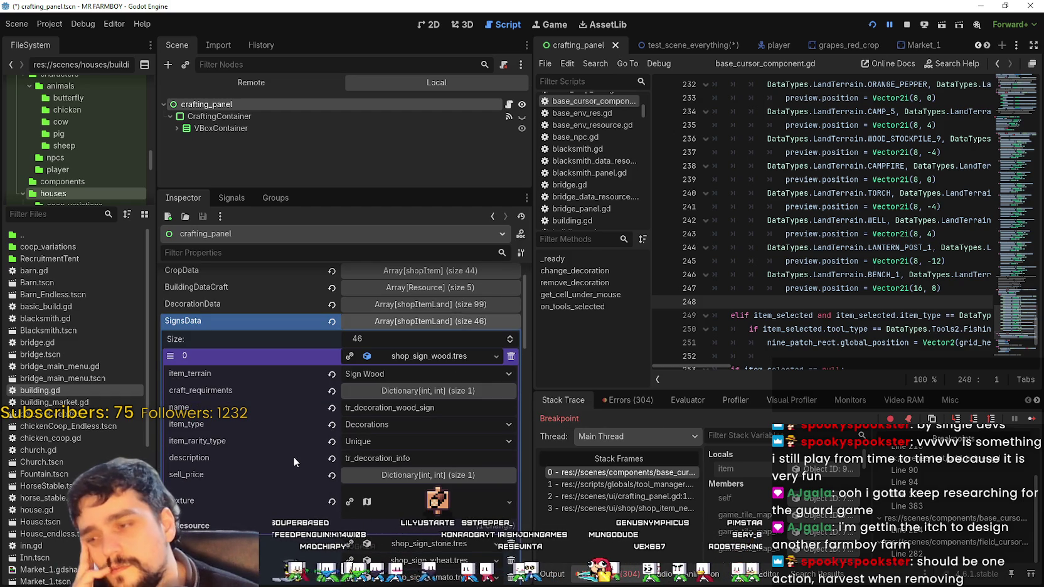
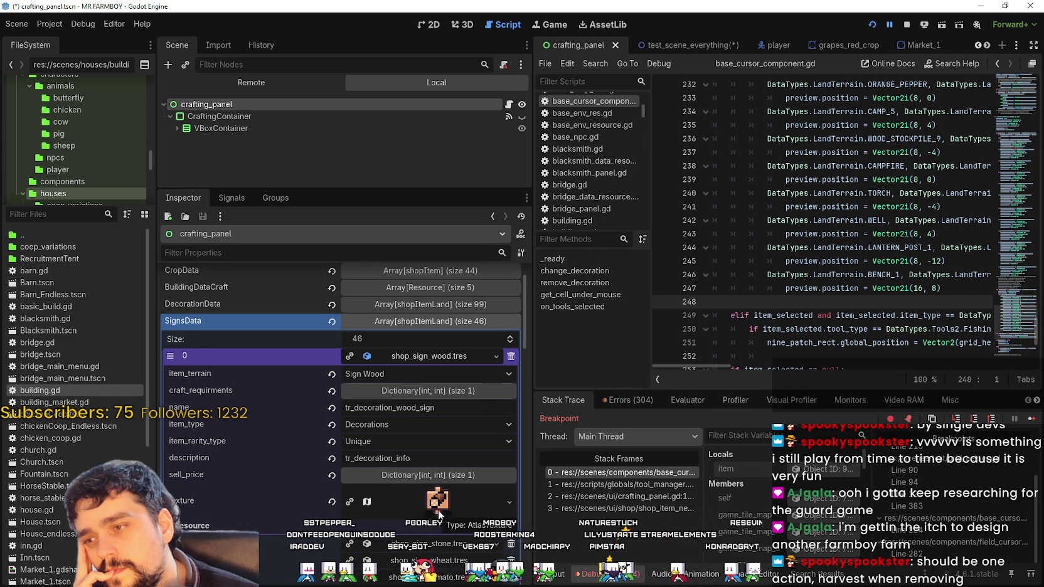
- Expand and collapse the SignsData, BuildingDataCraft and movingBuildingData arrays in the Inspector to inspect them
scroll(435, 349, up, 2)
click(430, 362)
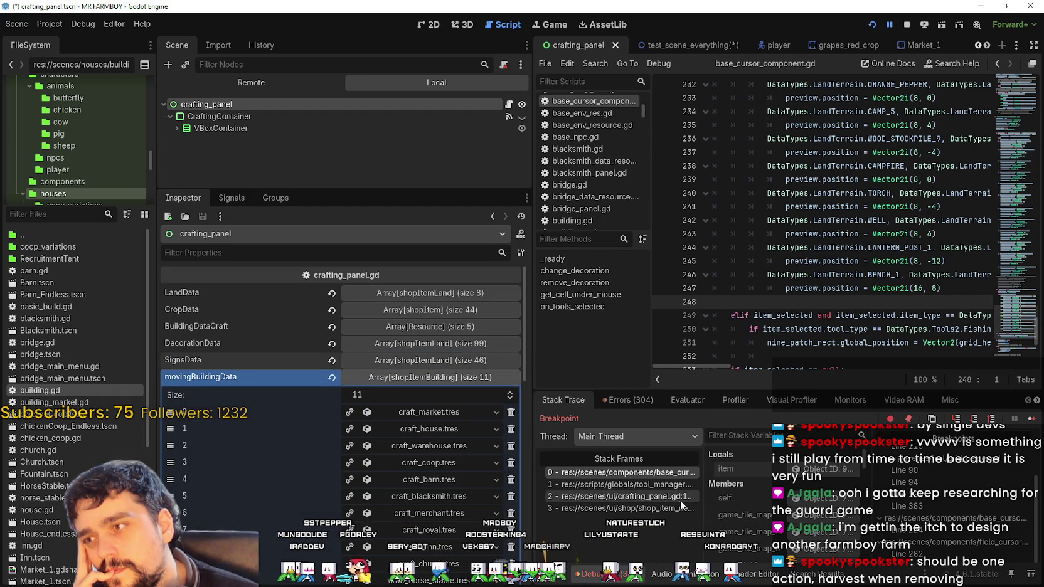
click(488, 329)
click(488, 329)
click(457, 377)
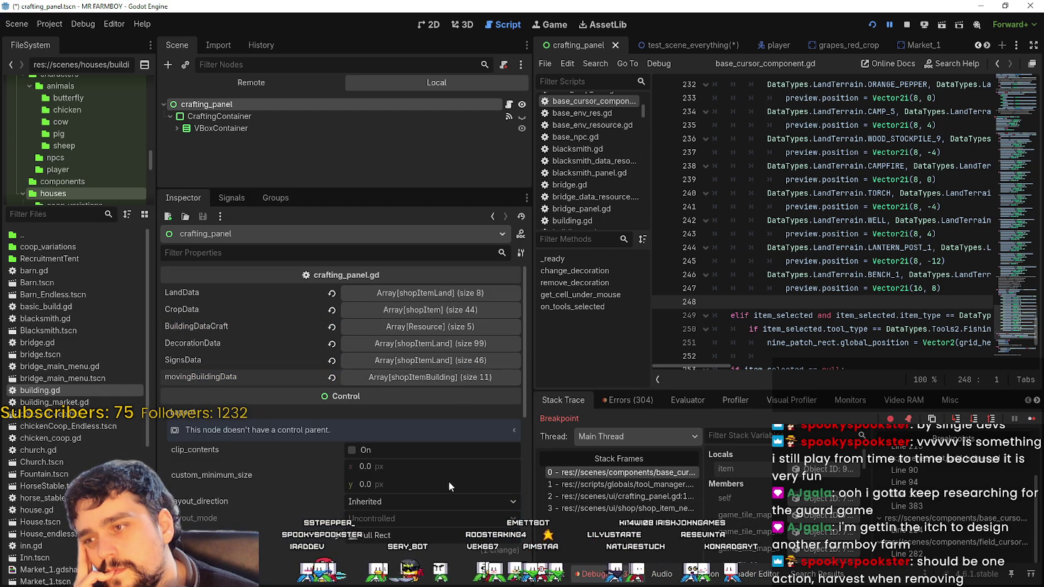
click(438, 377)
scroll(423, 433, down, 5)
scroll(419, 451, up, 5)
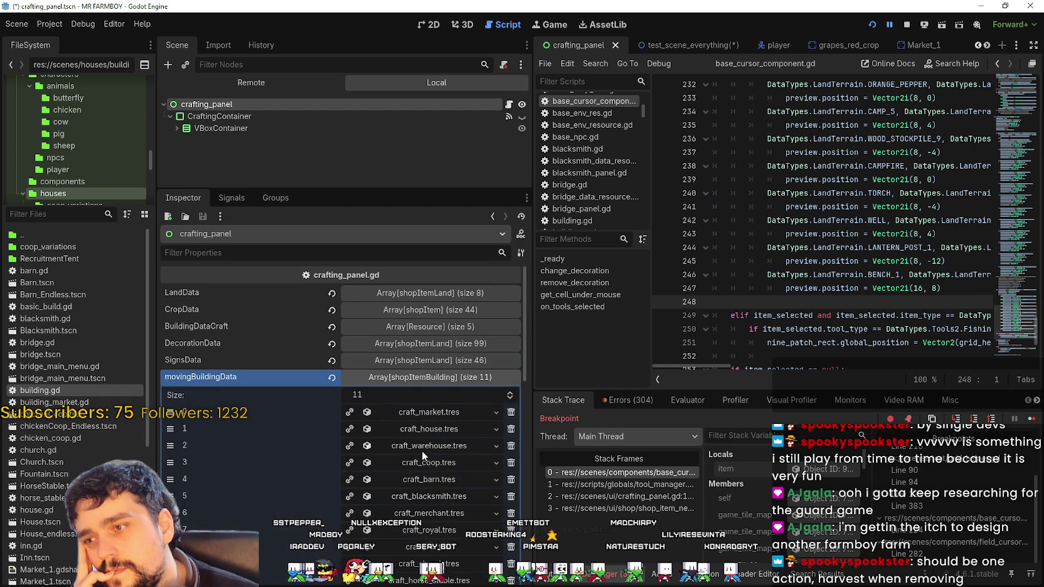
click(429, 379)
click(439, 360)
click(439, 359)
- Narrow the Inspector and scroll the script up to the decoration_modes match block near line 100
drag(530, 270, 383, 270)
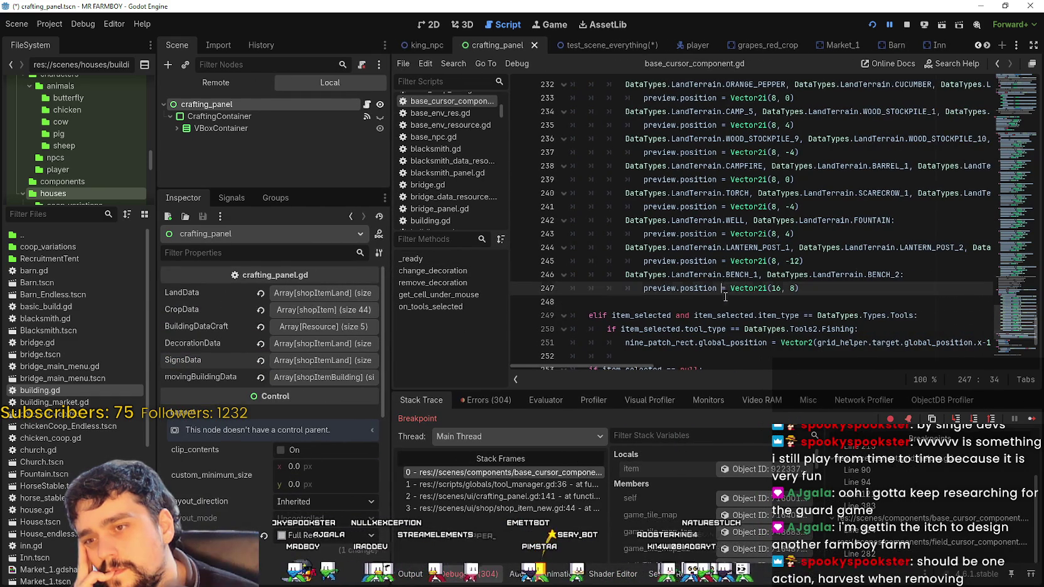
scroll(716, 310, down, 5)
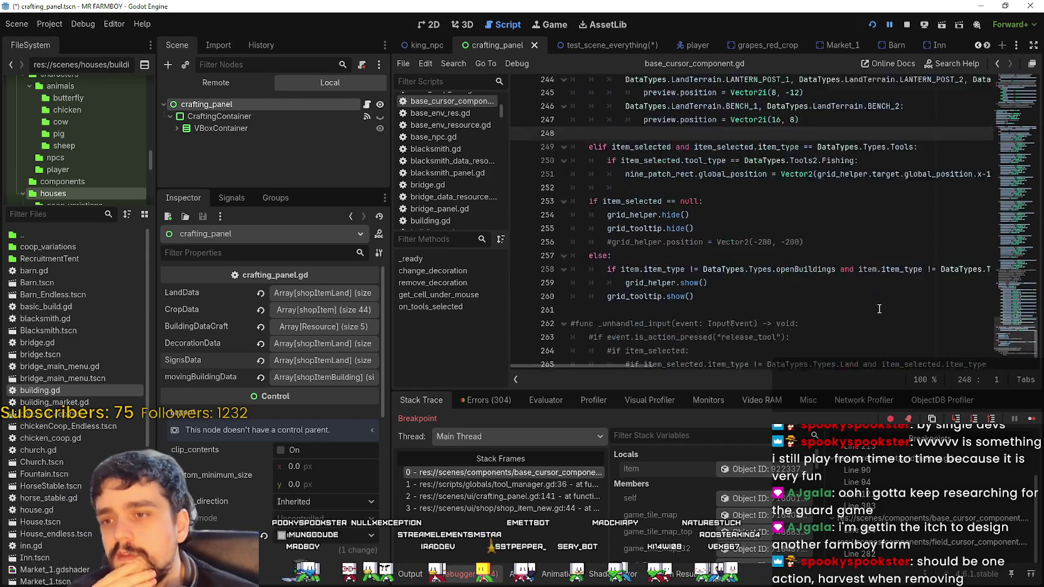
click(804, 273)
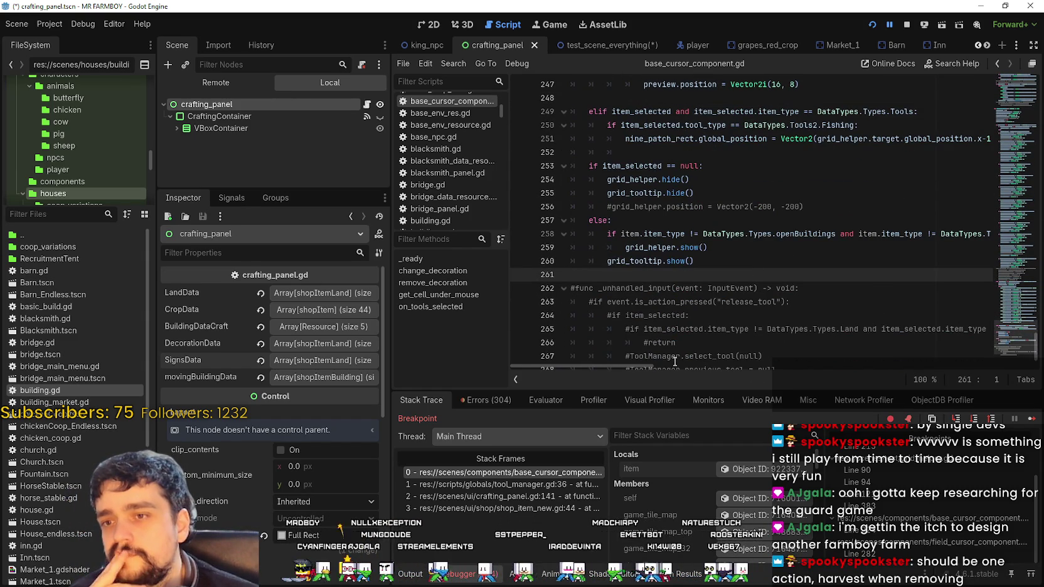
mouse_move(605, 363)
mouse_down()
mouse_move(681, 361)
mouse_move(589, 356)
mouse_up()
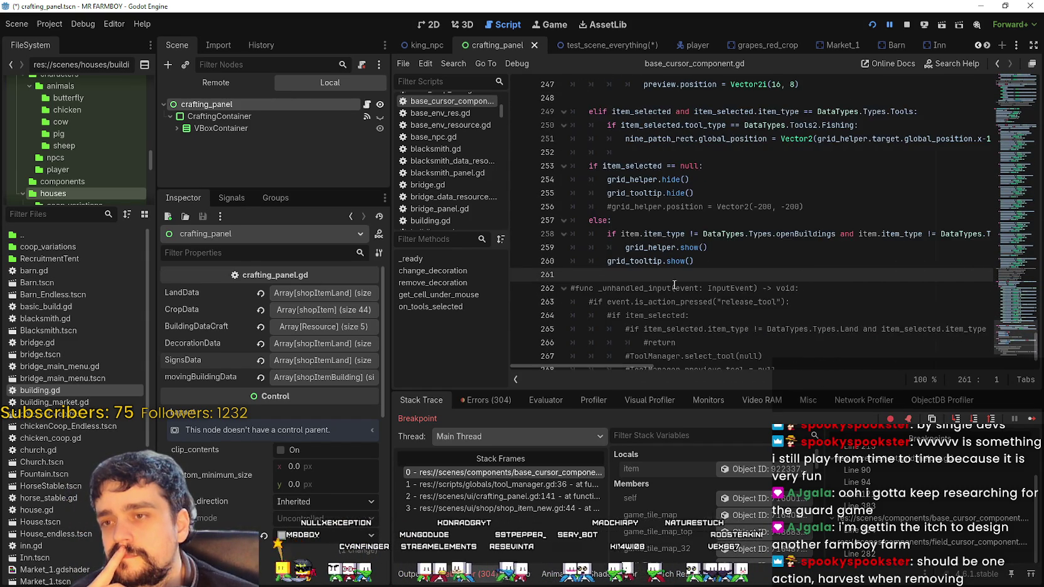
scroll(1002, 357, up, 3)
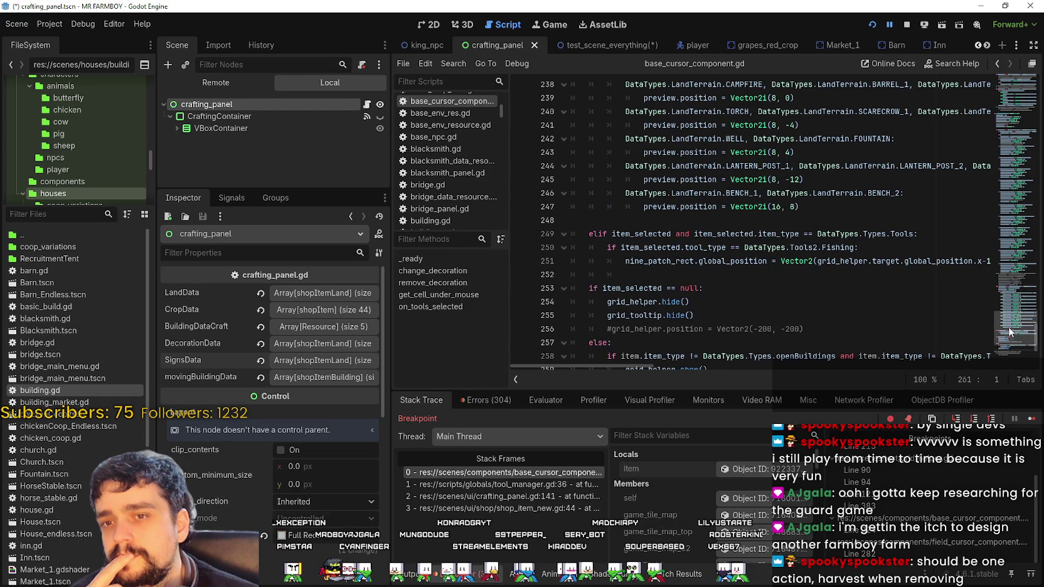
scroll(1010, 333, down, 2)
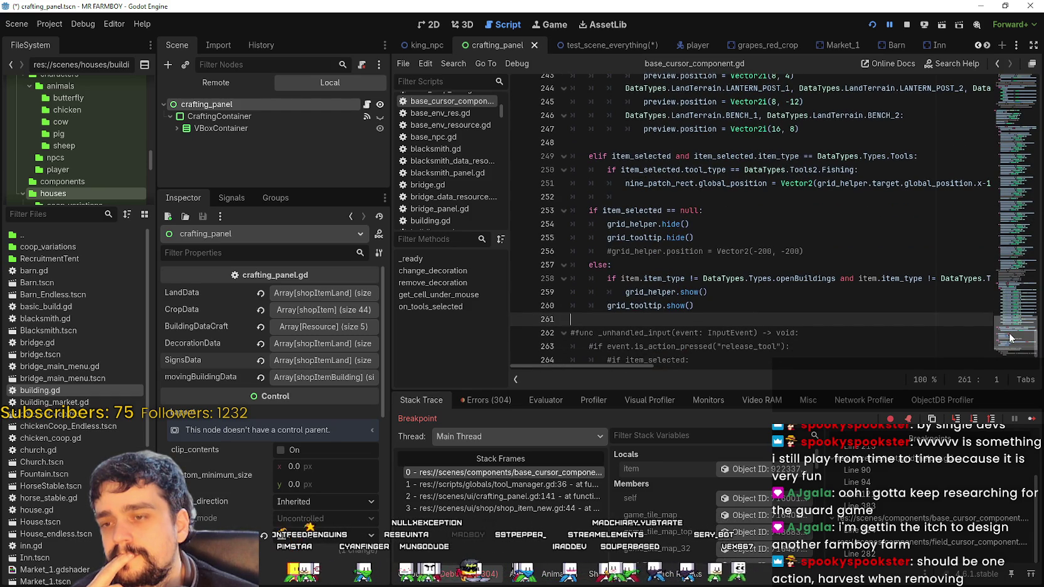
mouse_move(1010, 338)
mouse_down()
mouse_move(1023, 111)
mouse_move(1010, 198)
mouse_move(1010, 181)
mouse_up()
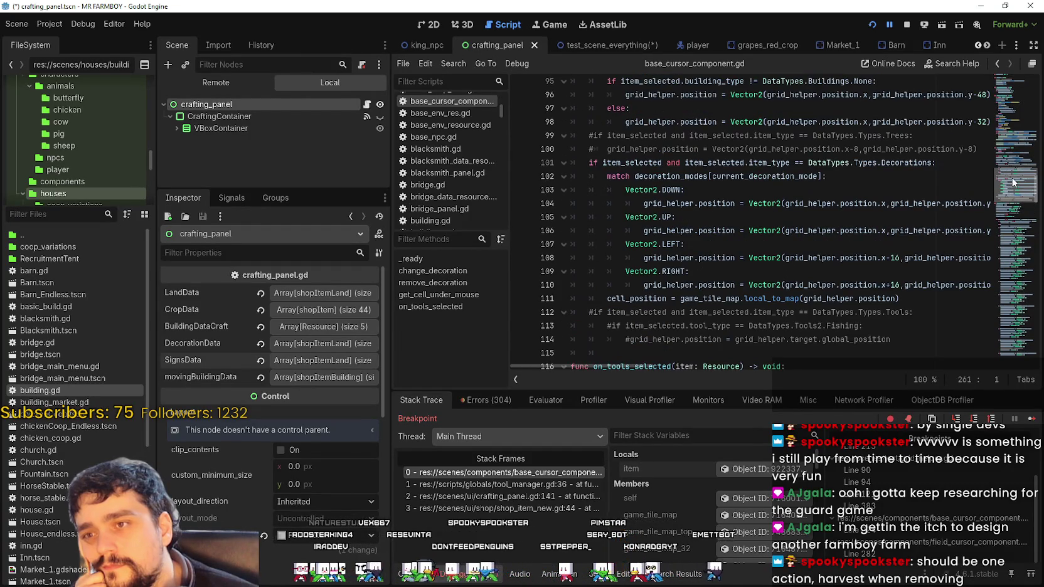
- Resume from the breakpoint, click the map to plant Wheat, and land back at the breakpoint
key(F12)
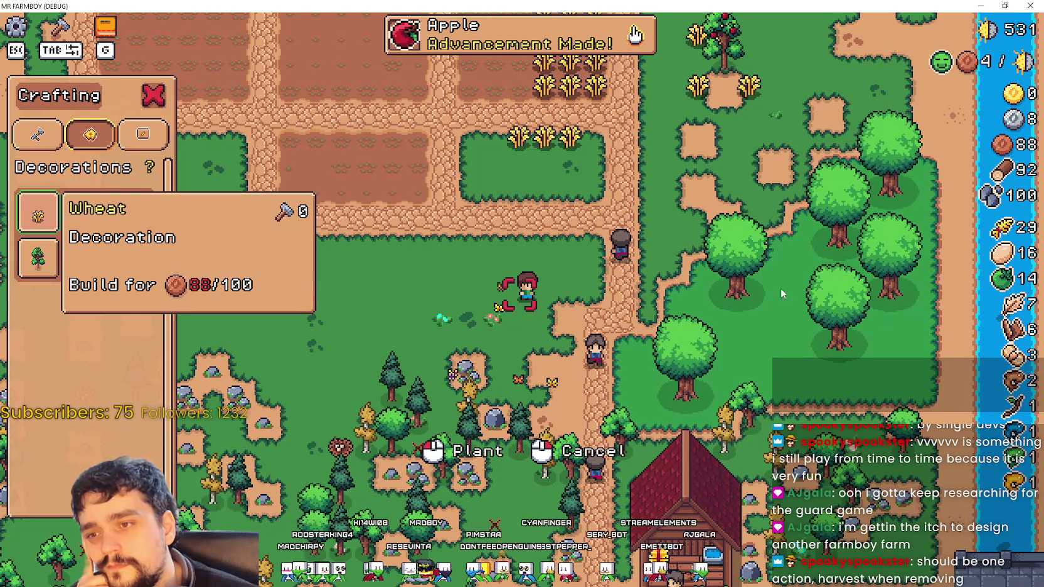
click(663, 384)
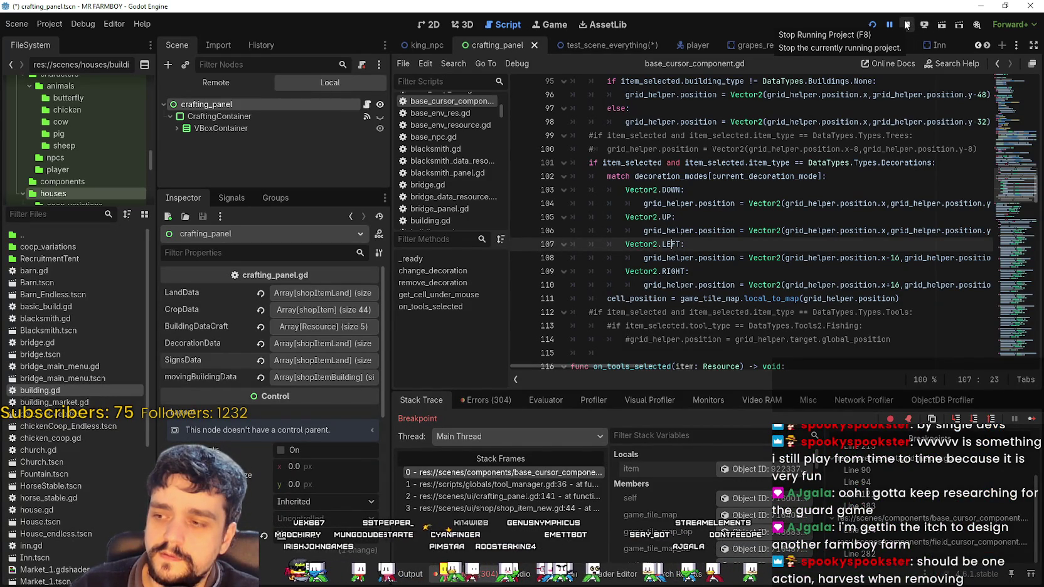
scroll(1011, 164, up, 7)
- Scroll up to review the remove_decoration function around line 60
scroll(1011, 165, up, 13)
scroll(1001, 121, up, 2)
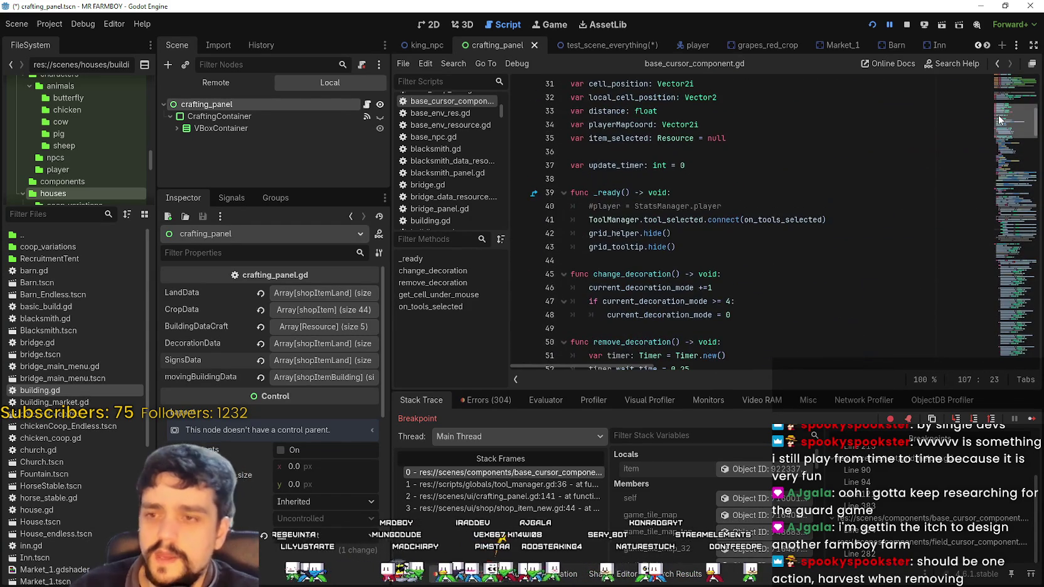
scroll(998, 115, up, 1)
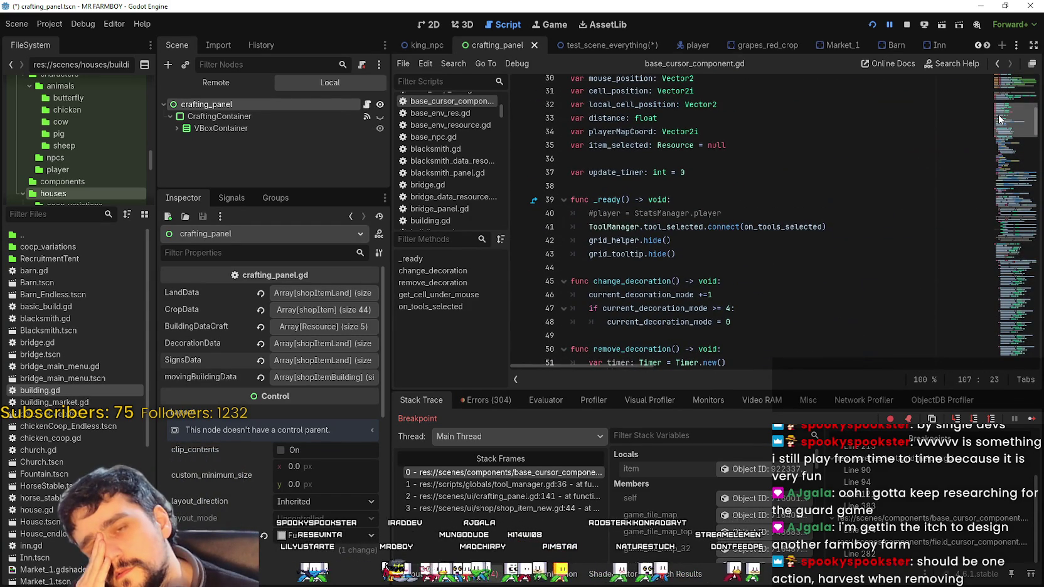
scroll(998, 115, up, 1)
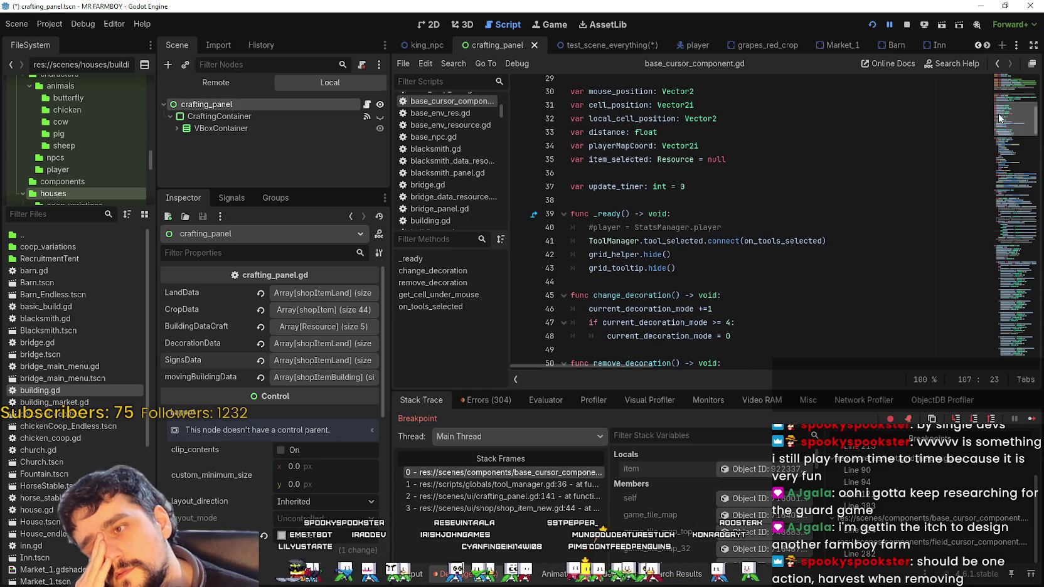
drag(998, 112, 996, 133)
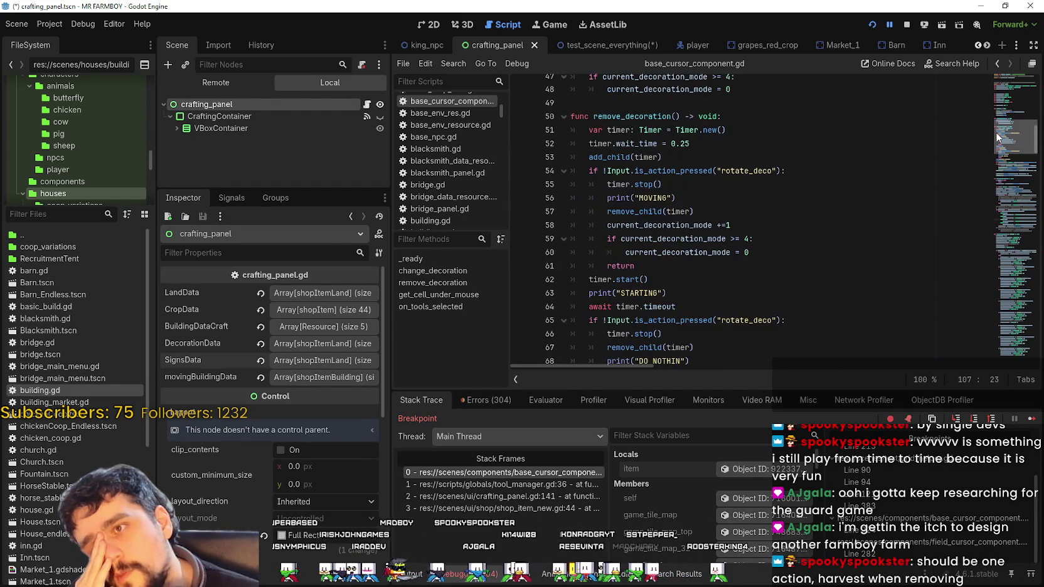
click(763, 254)
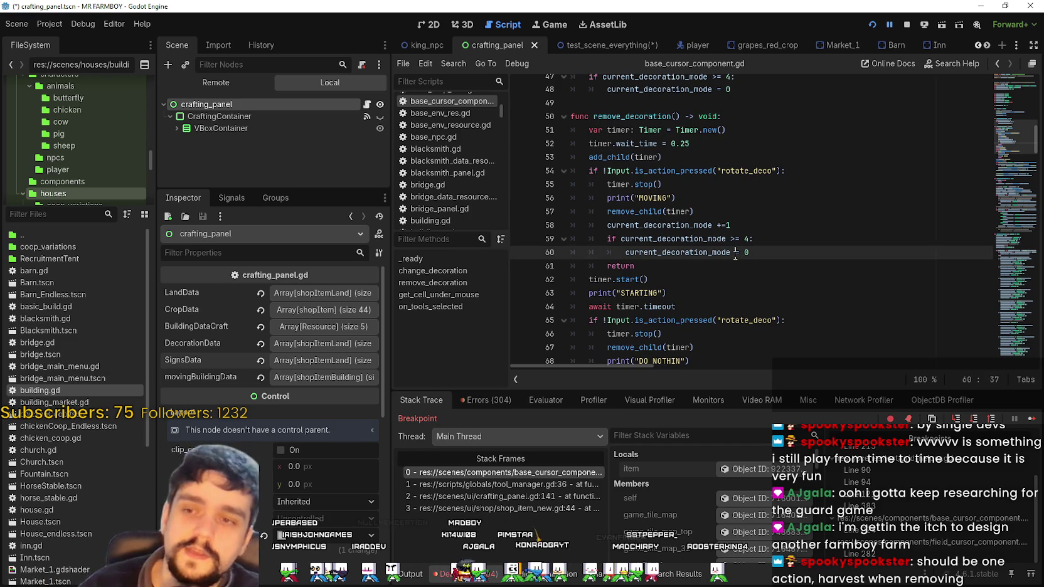
- Resume and retry planting Wheat, then stop the game and switch to test_scene_everything
key(F12)
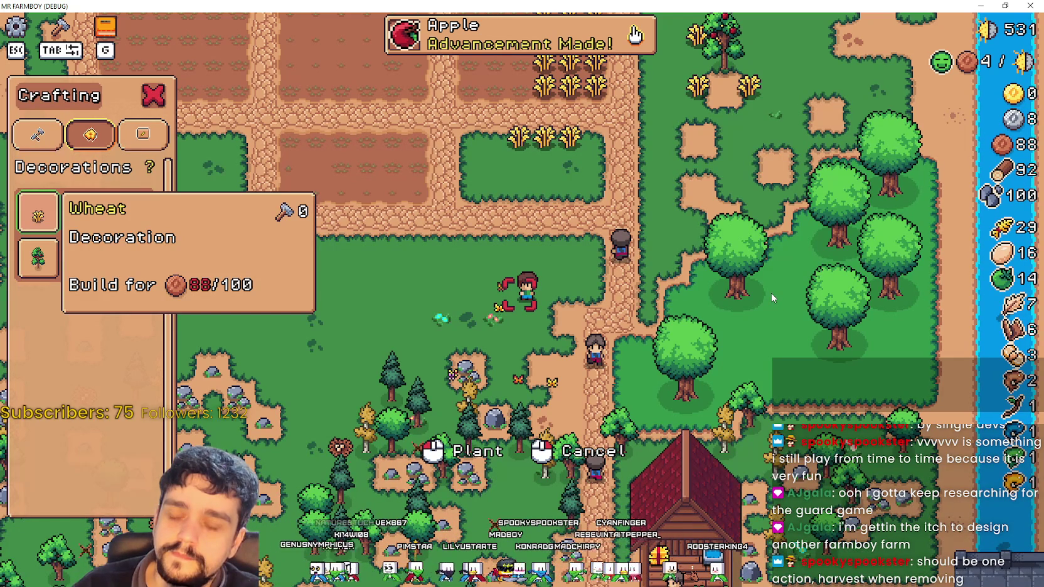
click(770, 293)
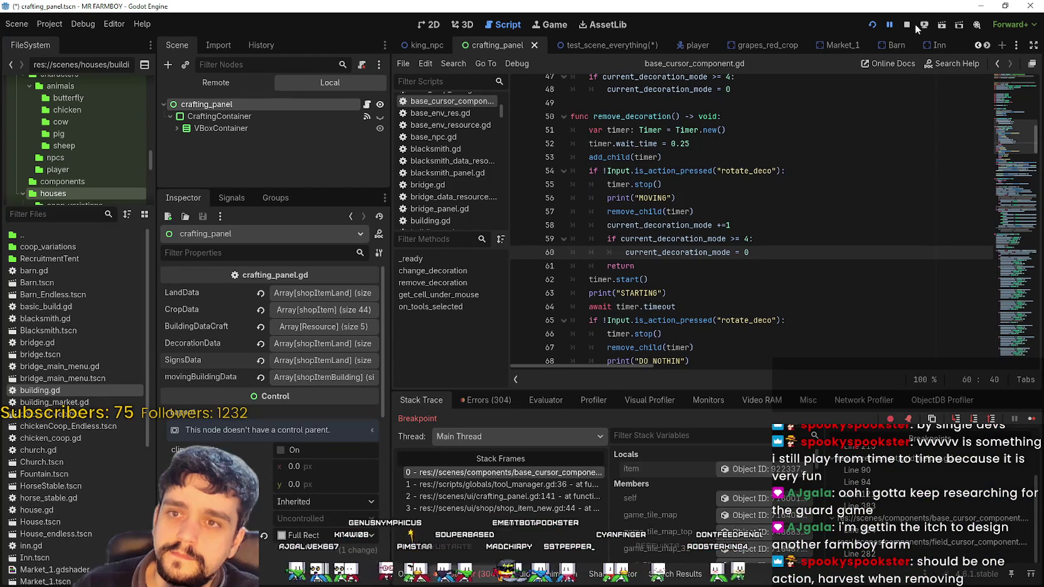
click(908, 26)
scroll(861, 158, down, 2)
scroll(861, 157, down, 3)
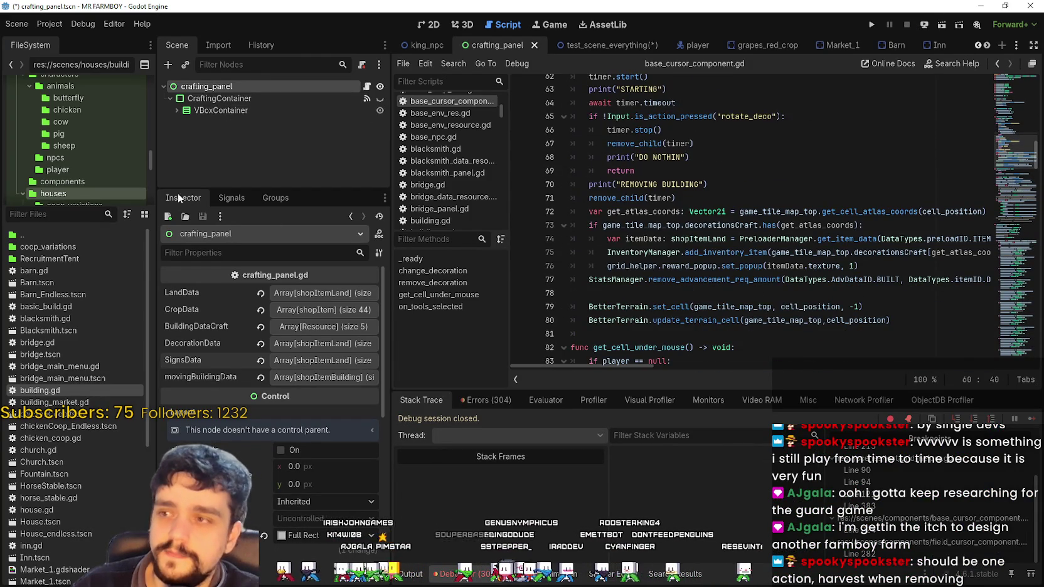
click(603, 45)
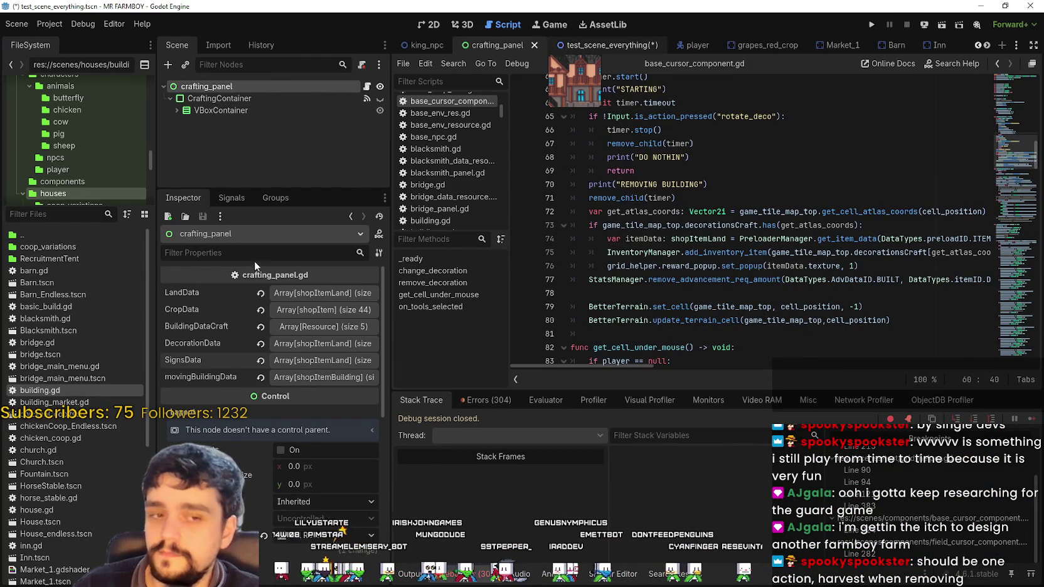
- Inspect GridHelper's wood_axe.tres chopping tool, confirming its Wood Axe tool type
scroll(288, 360, up, 3)
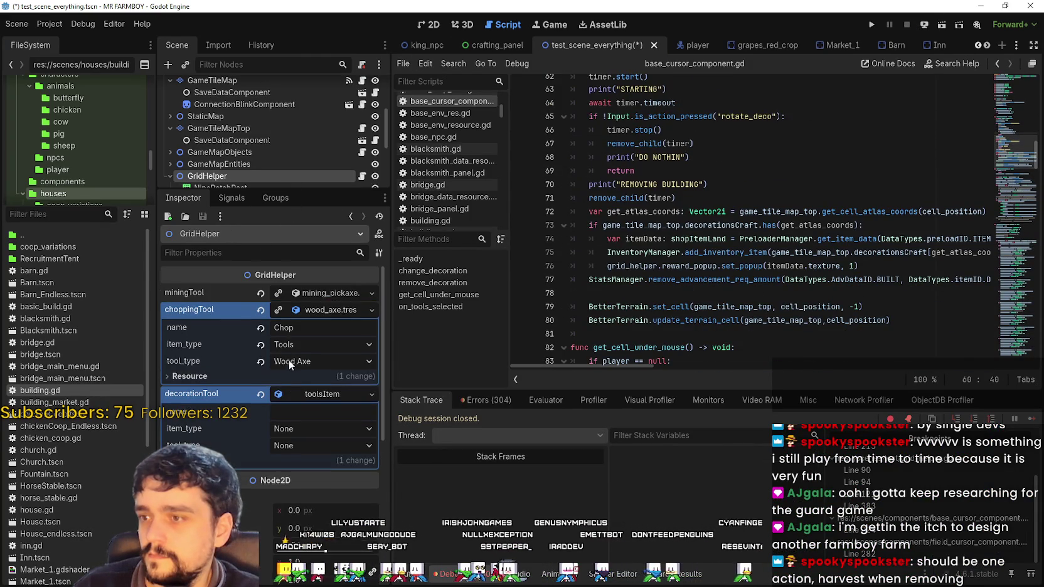
click(344, 312)
click(340, 313)
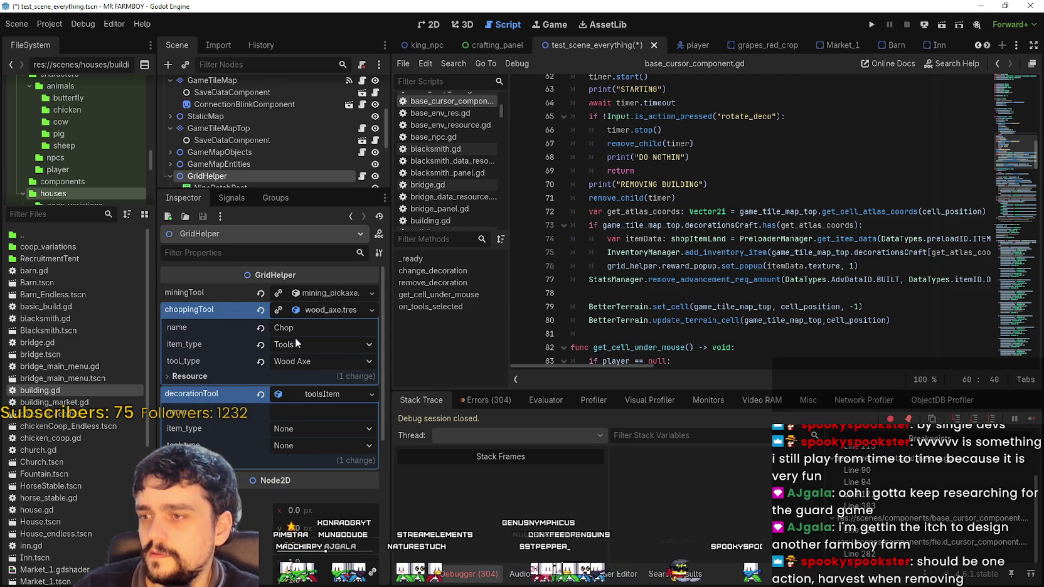
click(304, 362)
click(304, 362)
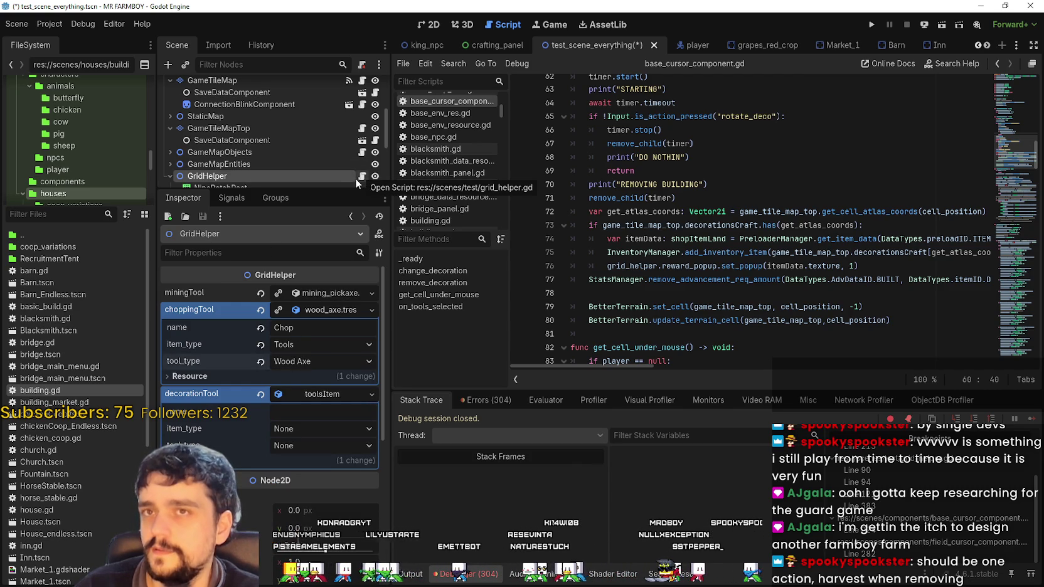
click(675, 171)
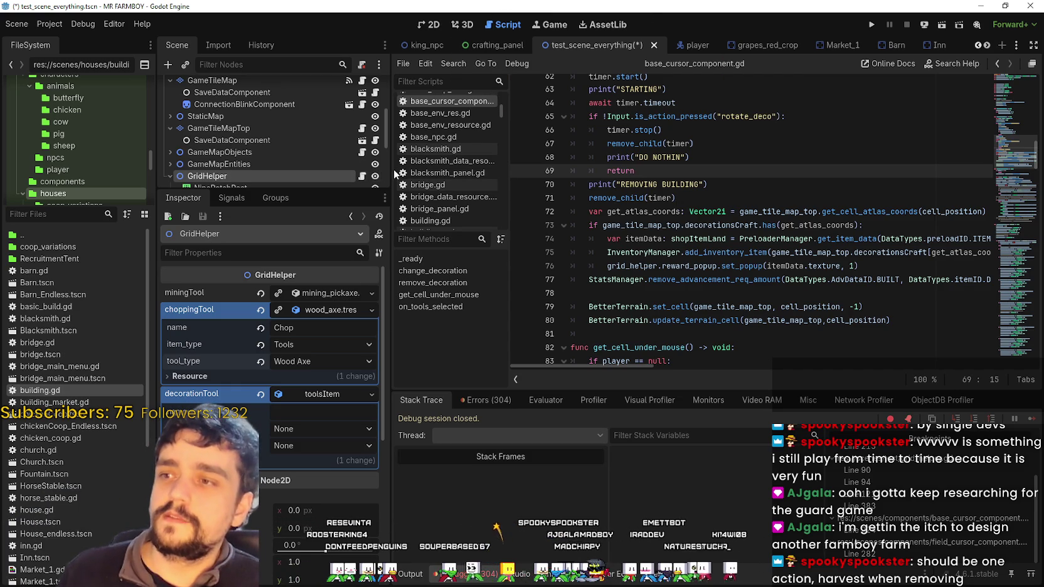
- Enlarge the Scene dock to show more nodes, then open the GameScreen scene in the editor
drag(389, 169, 427, 169)
scroll(340, 157, down, 3)
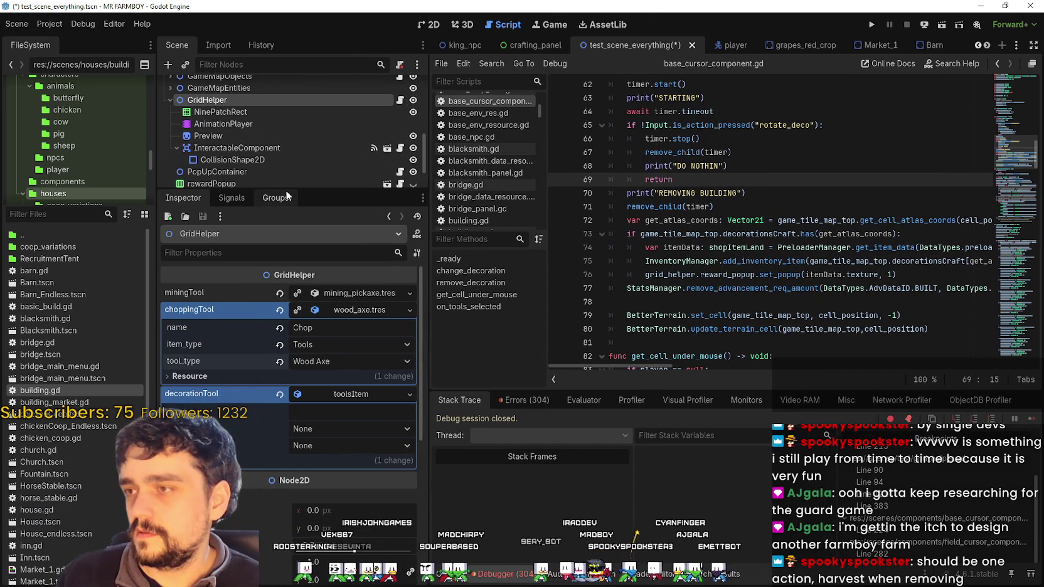
drag(288, 189, 289, 342)
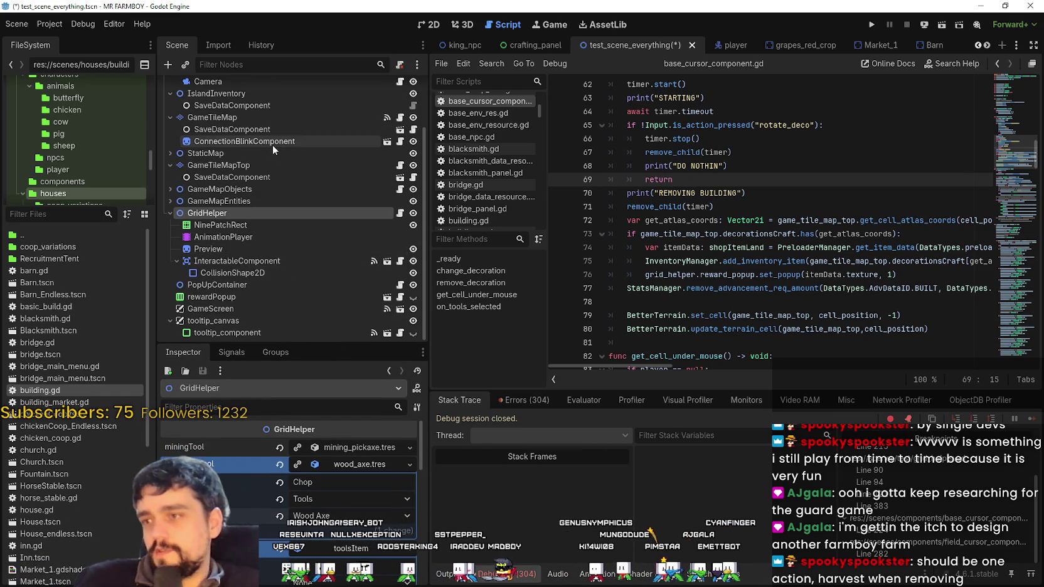
scroll(310, 207, up, 2)
scroll(320, 172, down, 2)
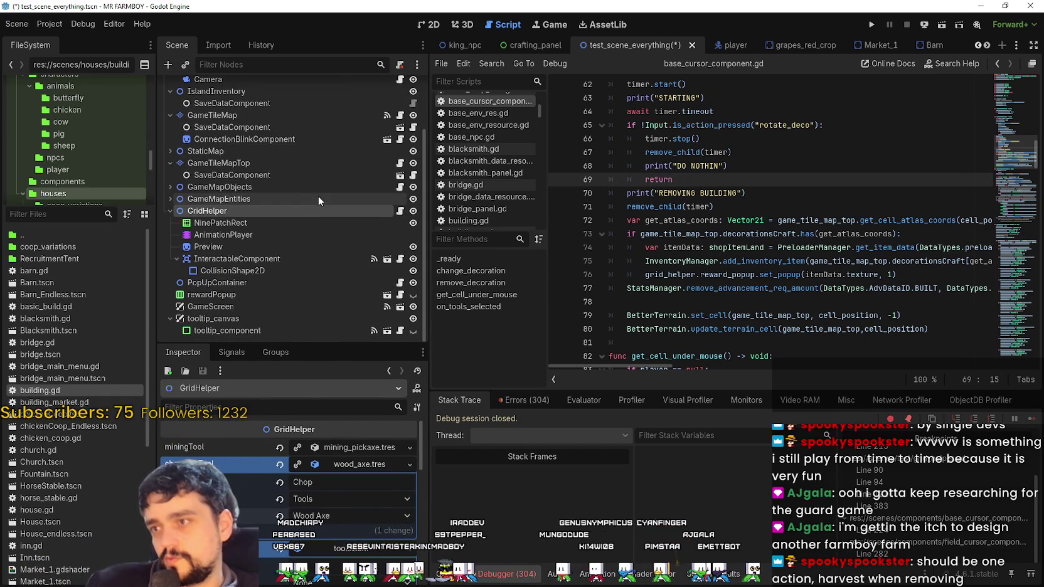
click(400, 307)
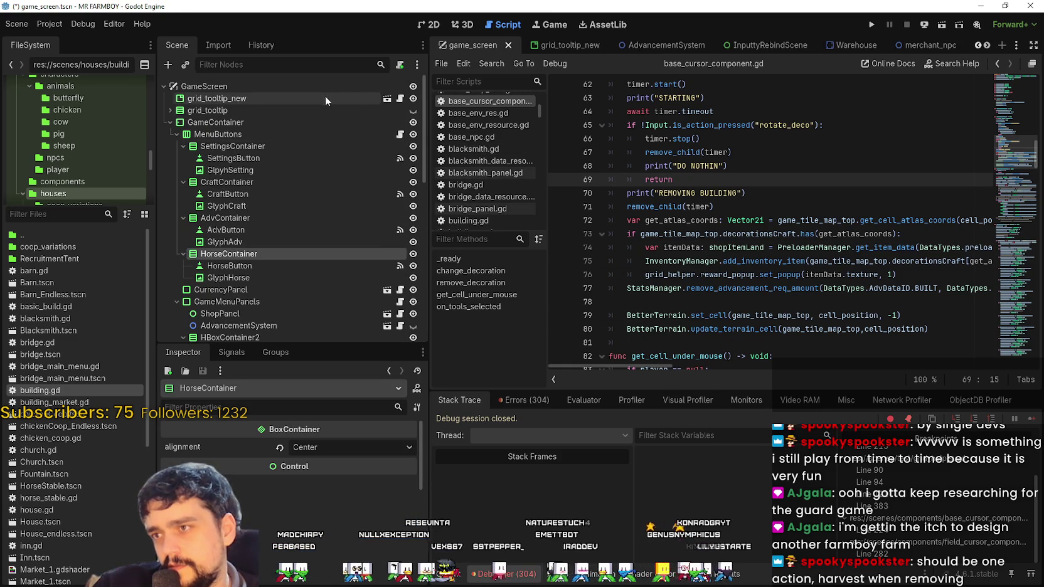
click(336, 96)
click(400, 97)
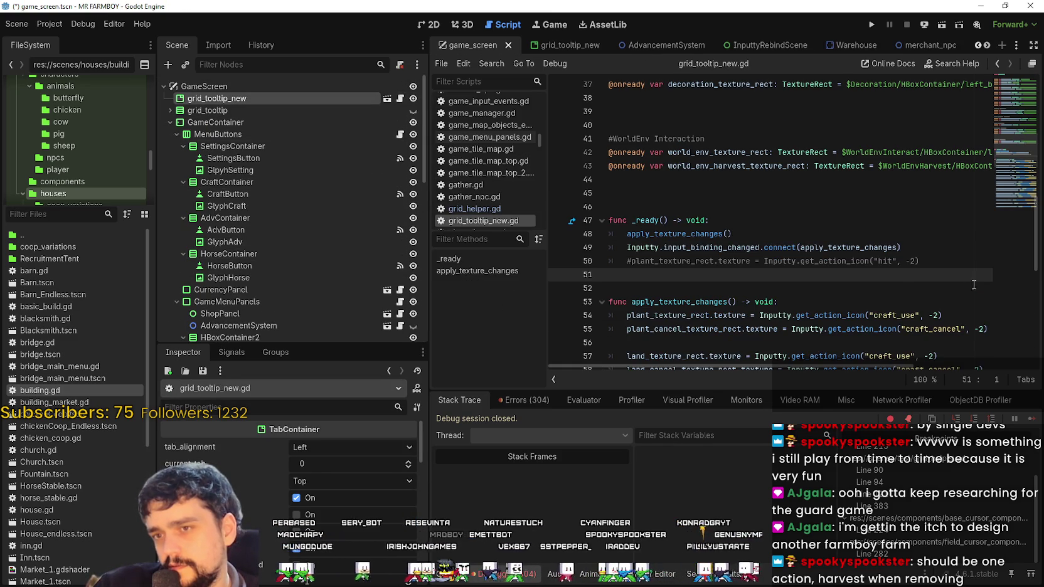
scroll(861, 257, down, 10)
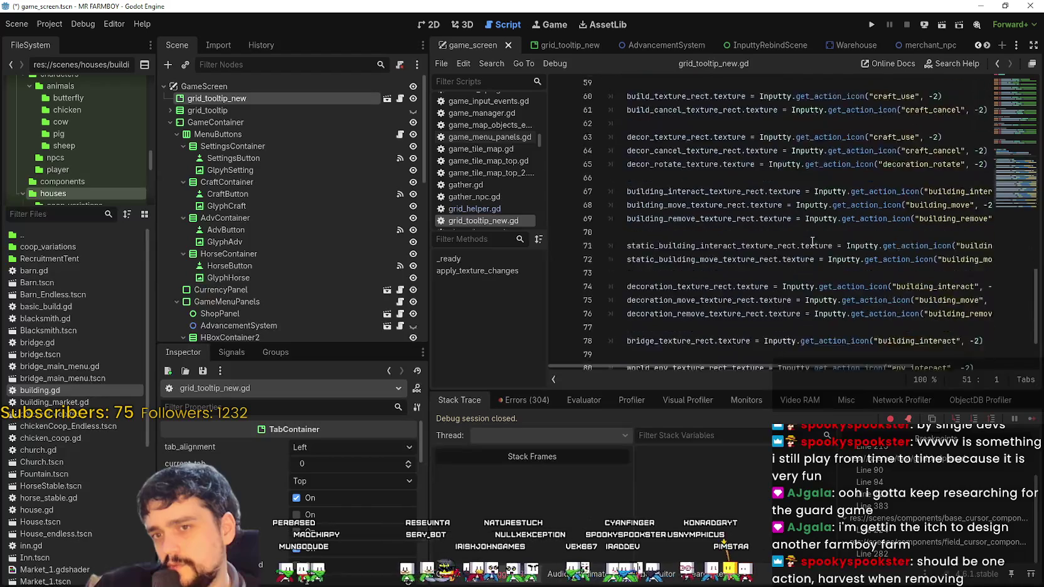
scroll(799, 267, up, 6)
scroll(799, 267, up, 3)
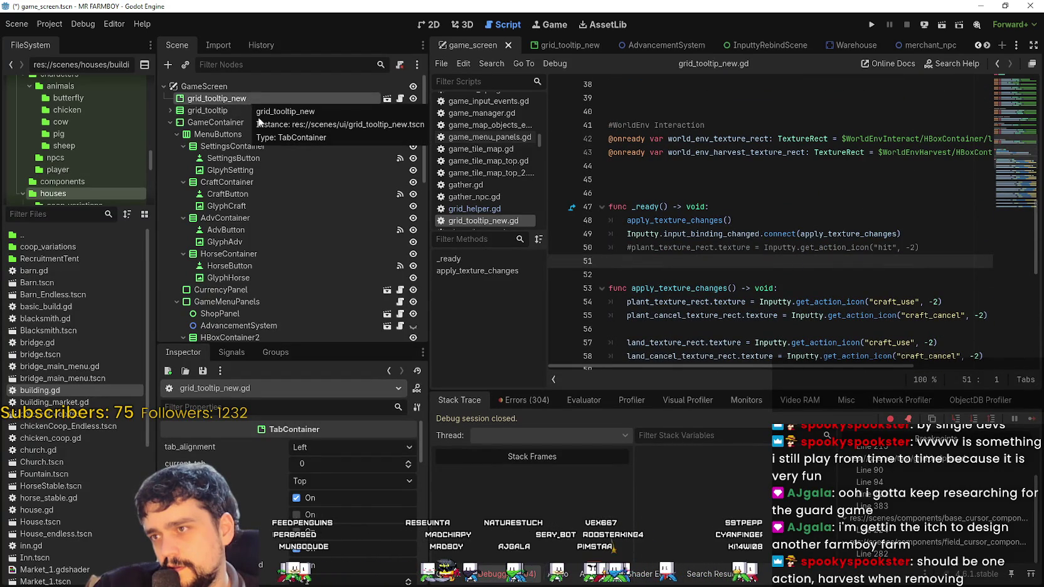
scroll(287, 301, down, 3)
scroll(285, 189, up, 3)
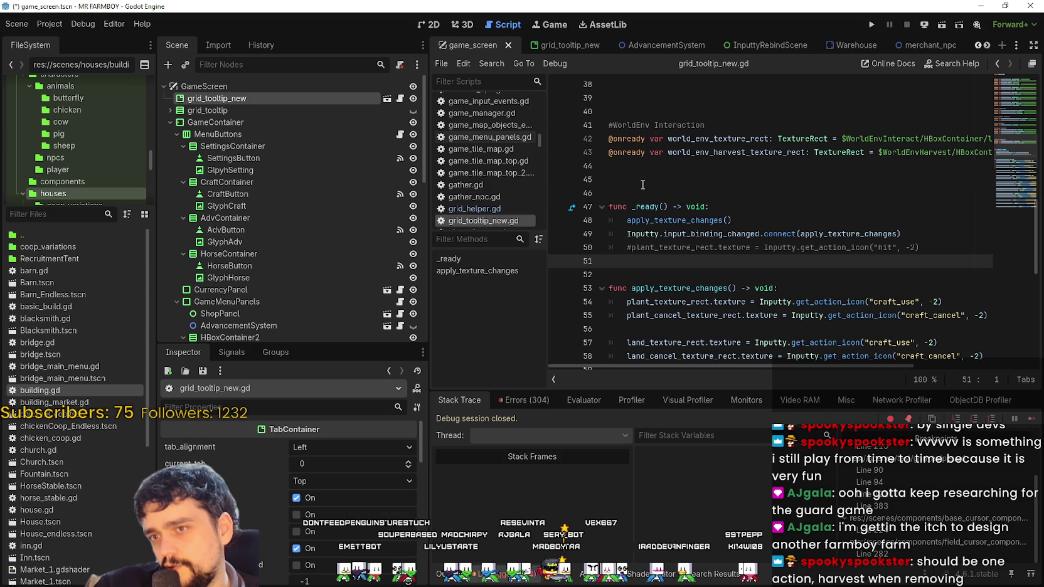
click(621, 193)
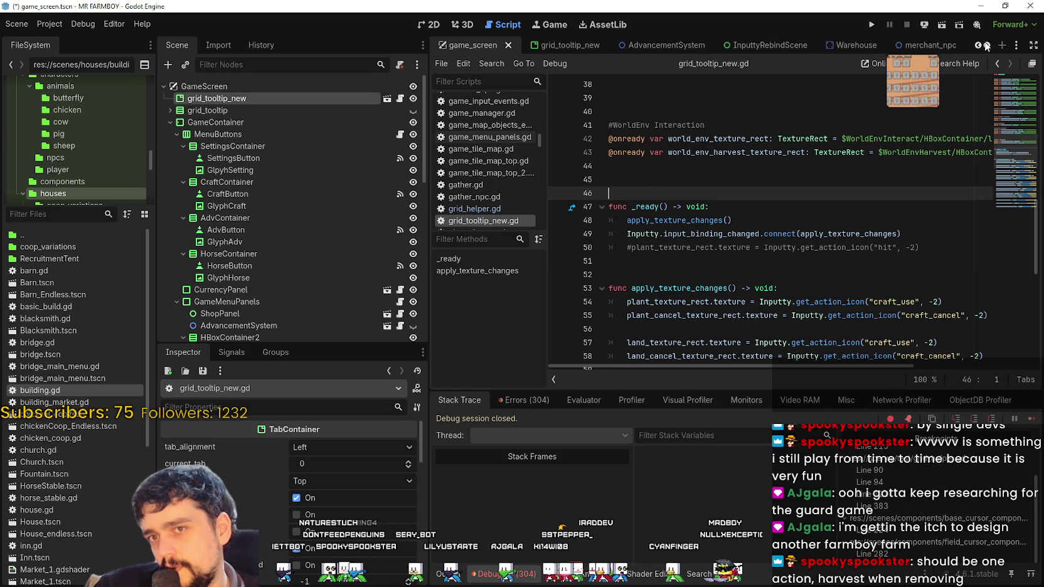
scroll(986, 46, down, 7)
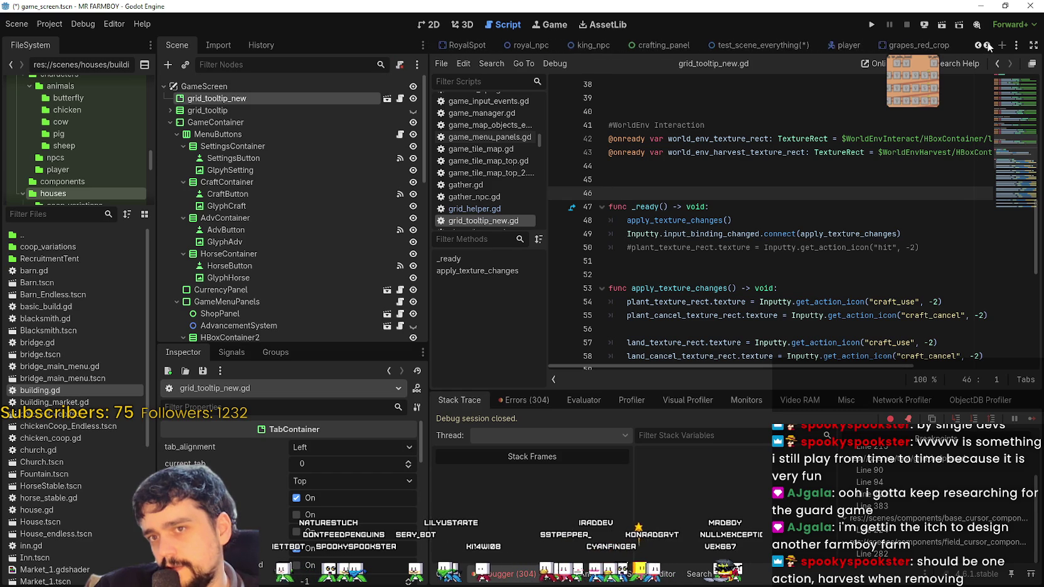
scroll(986, 46, down, 2)
- Return to test_scene_everything and open the grid_helper.gd script
click(690, 45)
right_click(229, 332)
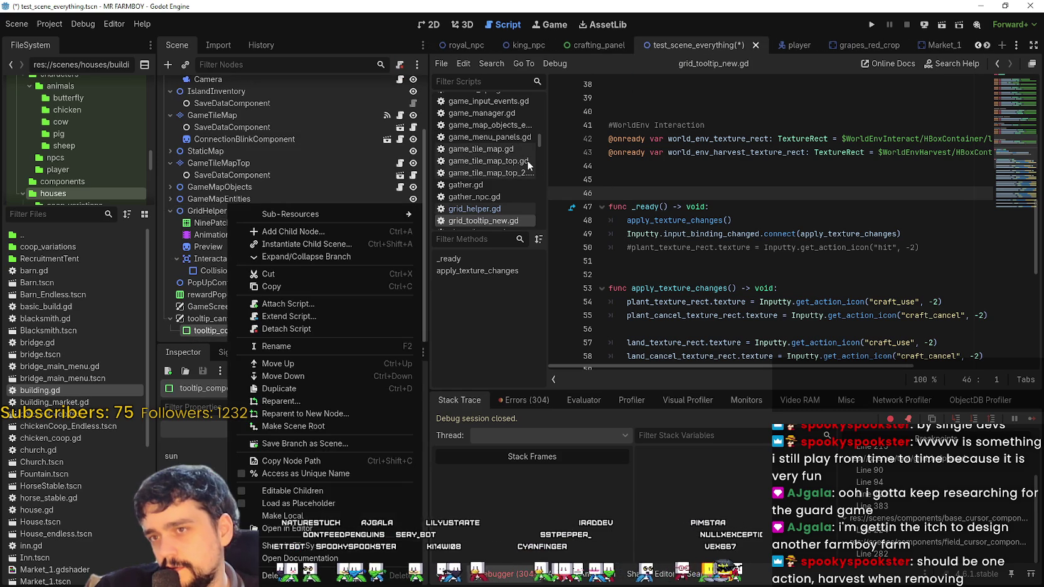
key(Escape)
scroll(308, 269, up, 2)
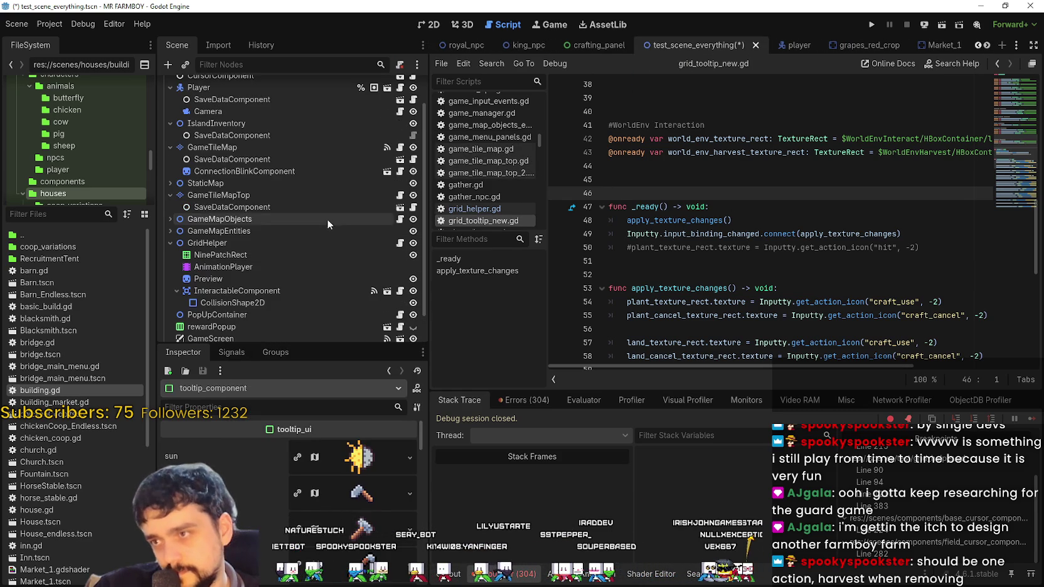
click(399, 243)
- Browse update_tooltip and select the grid_tooltip_new current_tab = 3 statement on line 402
scroll(878, 201, up, 15)
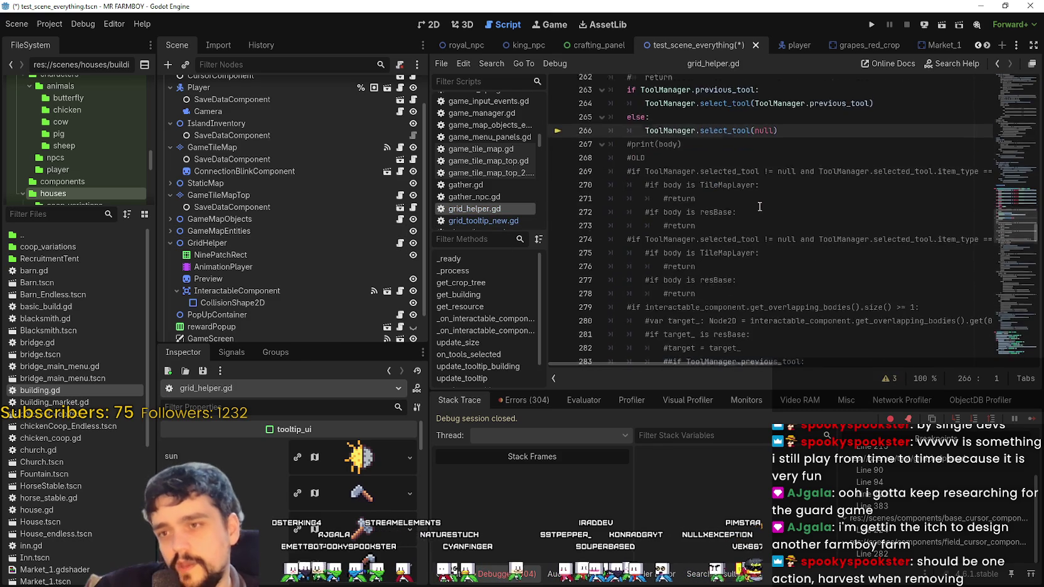
drag(1020, 193, 1008, 270)
scroll(790, 191, down, 1)
click(791, 191)
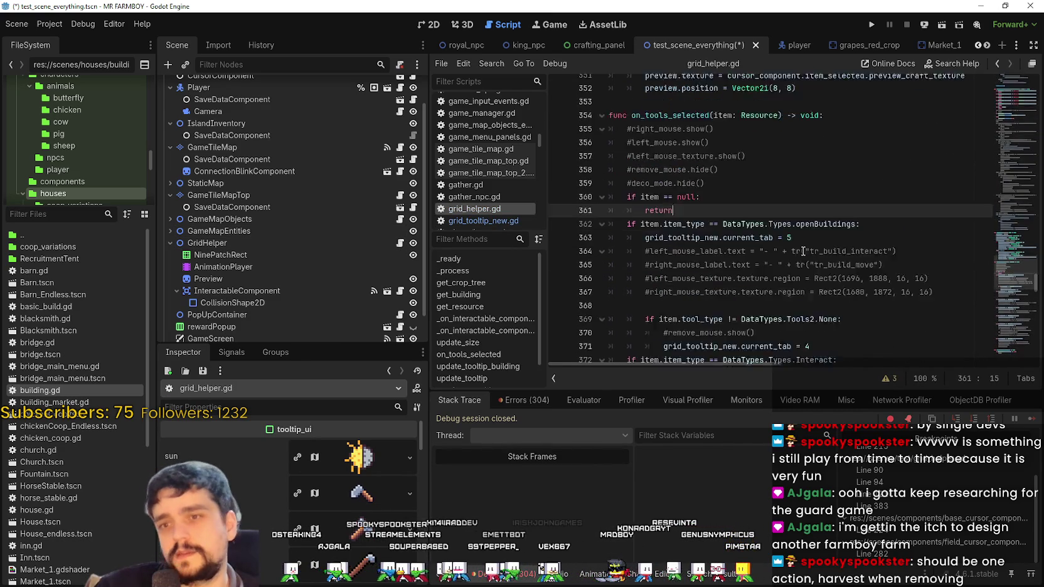
scroll(801, 197, down, 5)
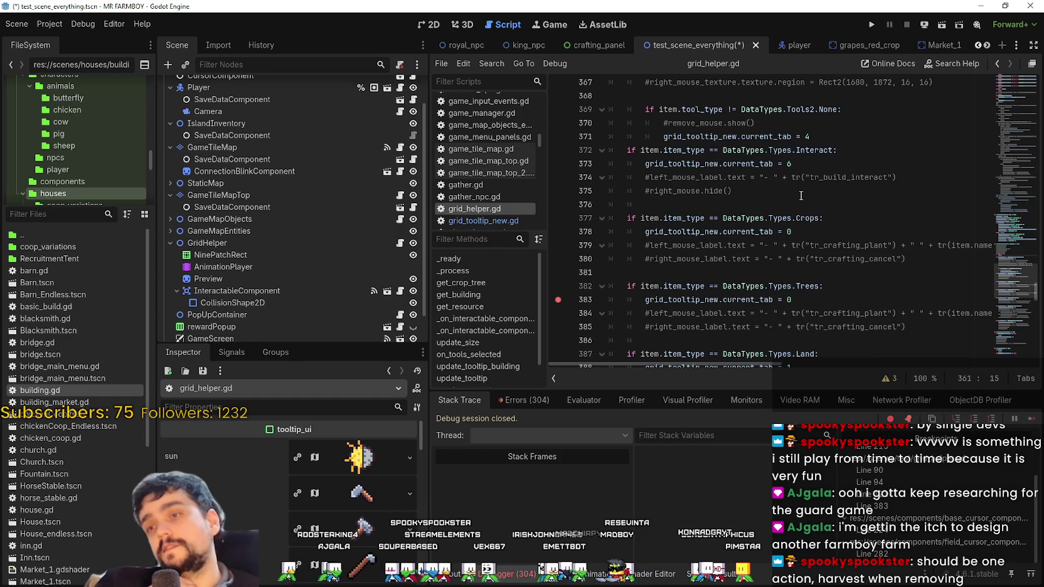
scroll(801, 196, down, 1)
click(774, 287)
scroll(775, 276, down, 6)
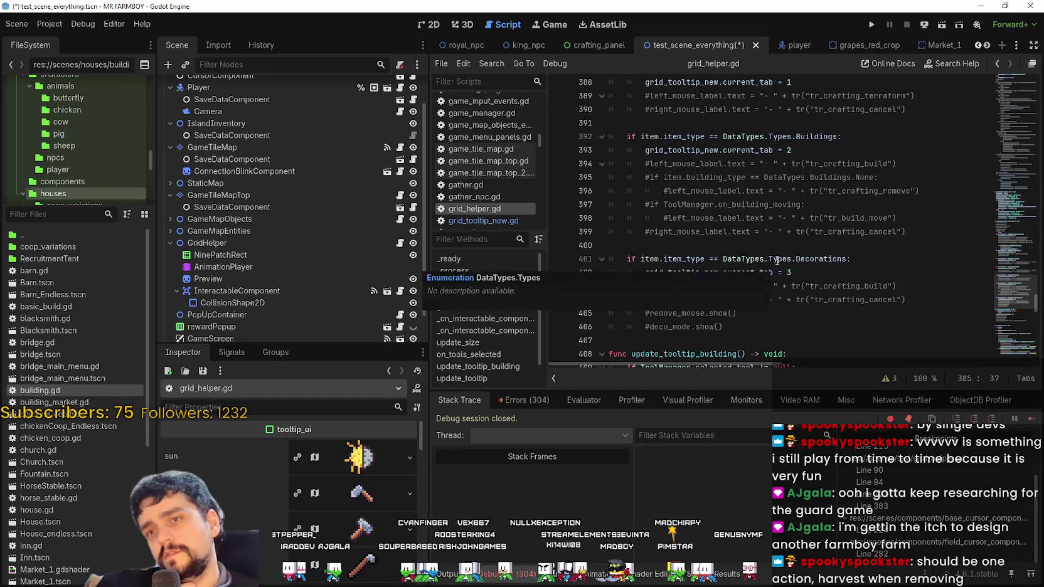
scroll(798, 268, down, 4)
click(794, 182)
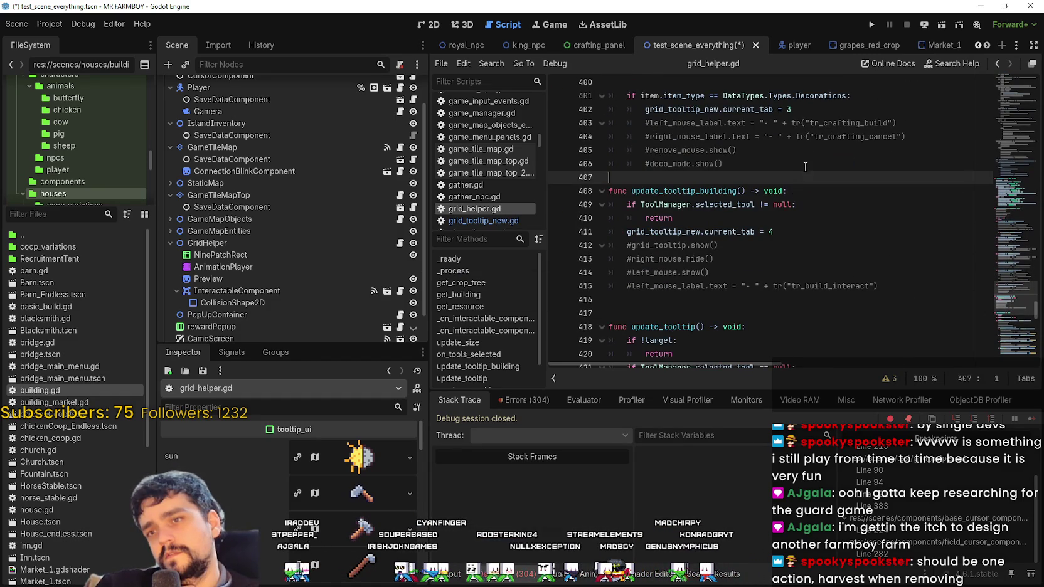
scroll(755, 234, up, 1)
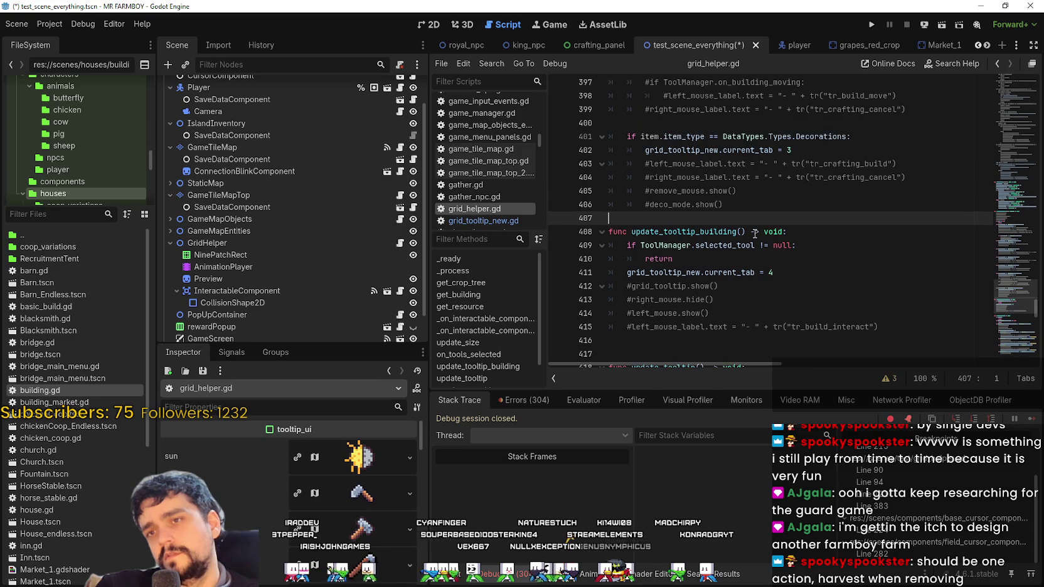
double_click(704, 151)
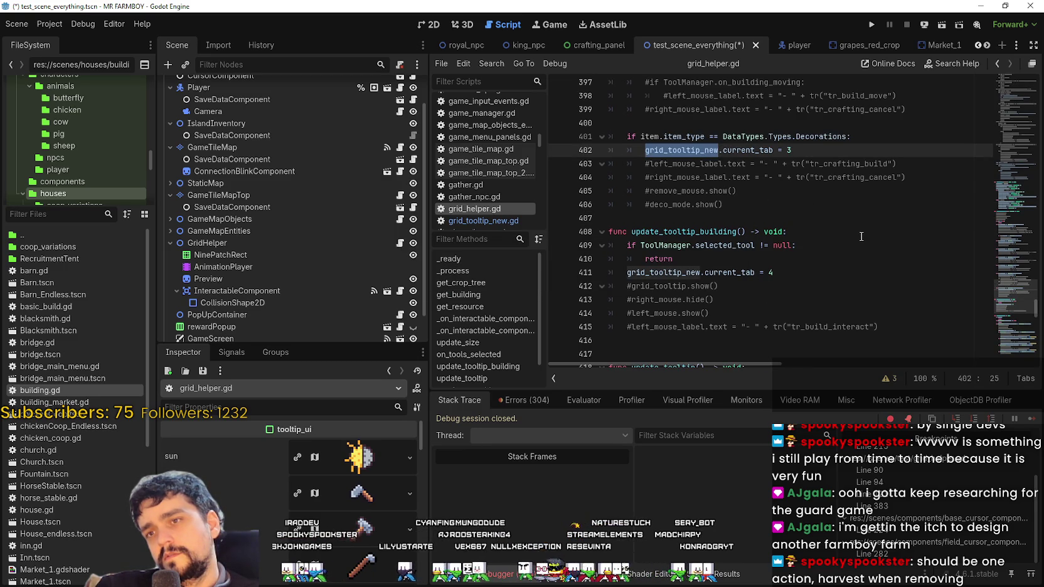
drag(814, 143, 635, 148)
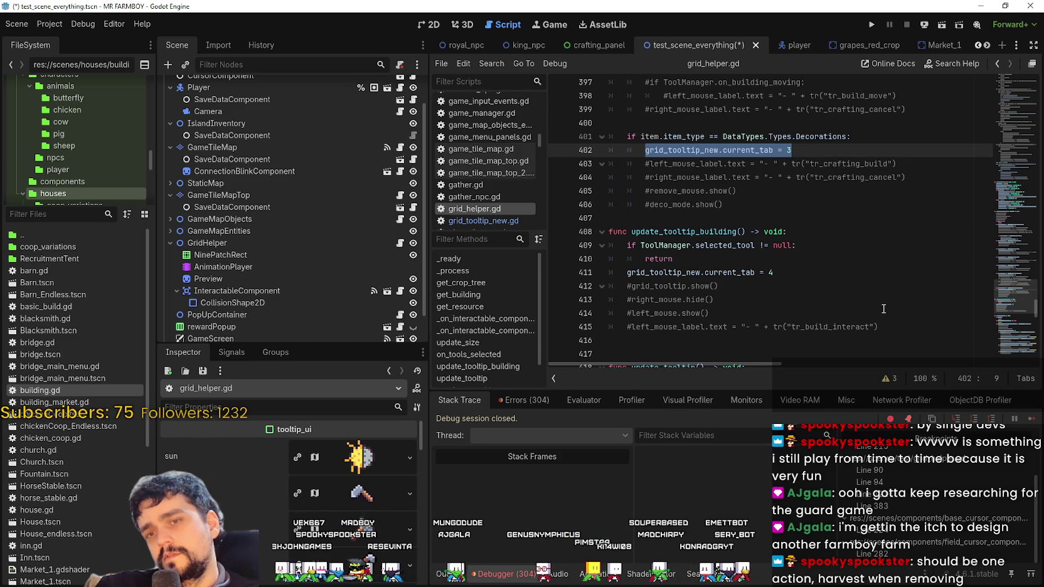
- Set a breakpoint on line 402 and review the Decorations item_type check
scroll(729, 222, up, 2)
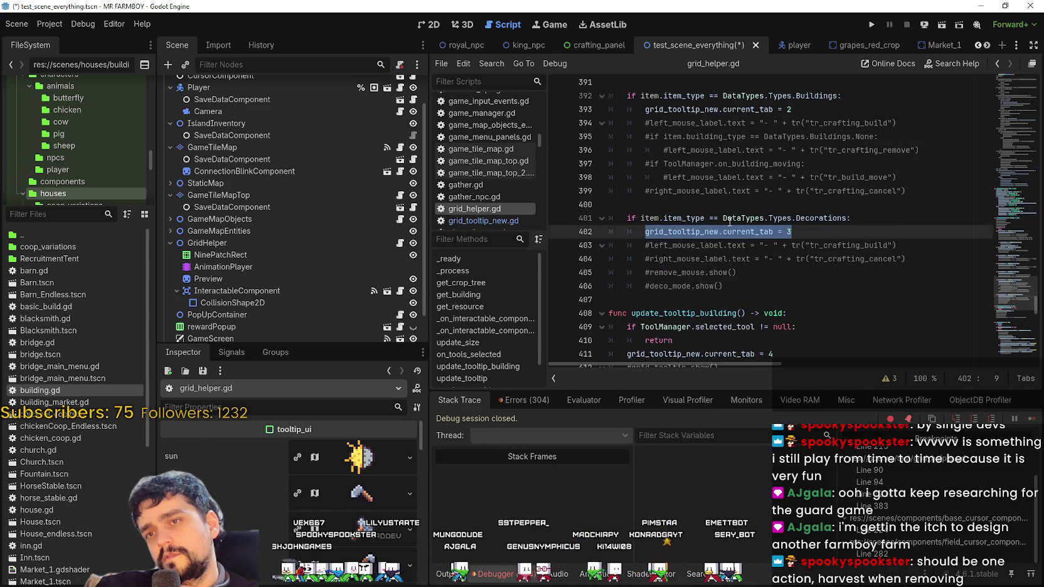
click(558, 231)
click(859, 244)
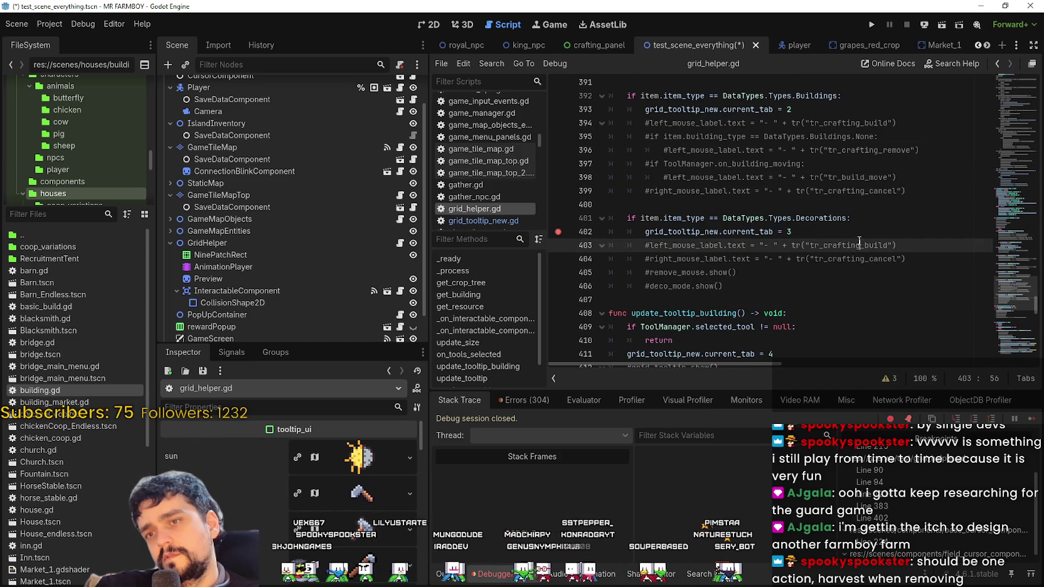
double_click(684, 218)
scroll(630, 237, up, 9)
scroll(629, 288, up, 6)
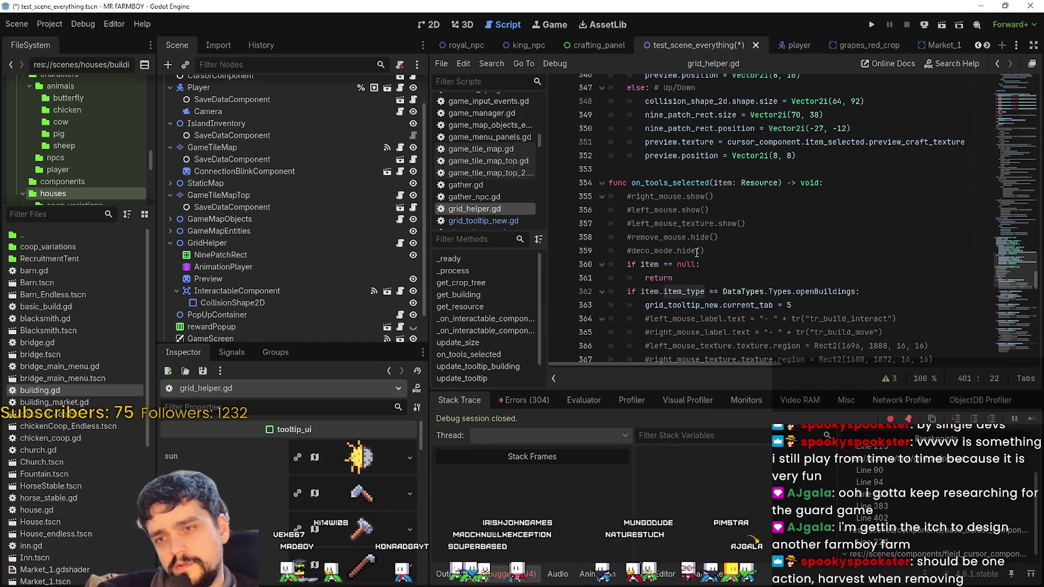
scroll(697, 252, down, 2)
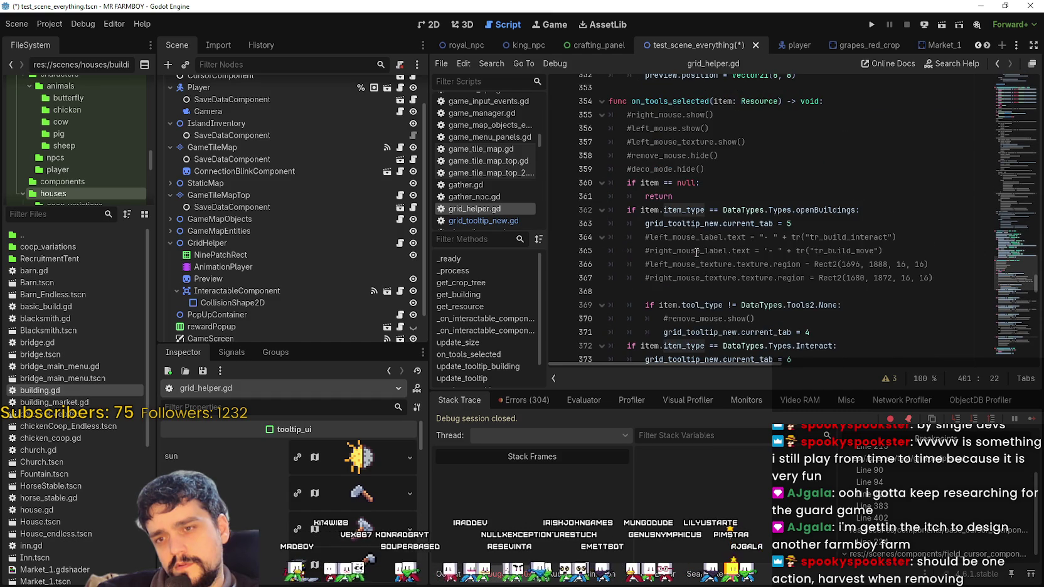
scroll(696, 253, down, 1)
click(696, 252)
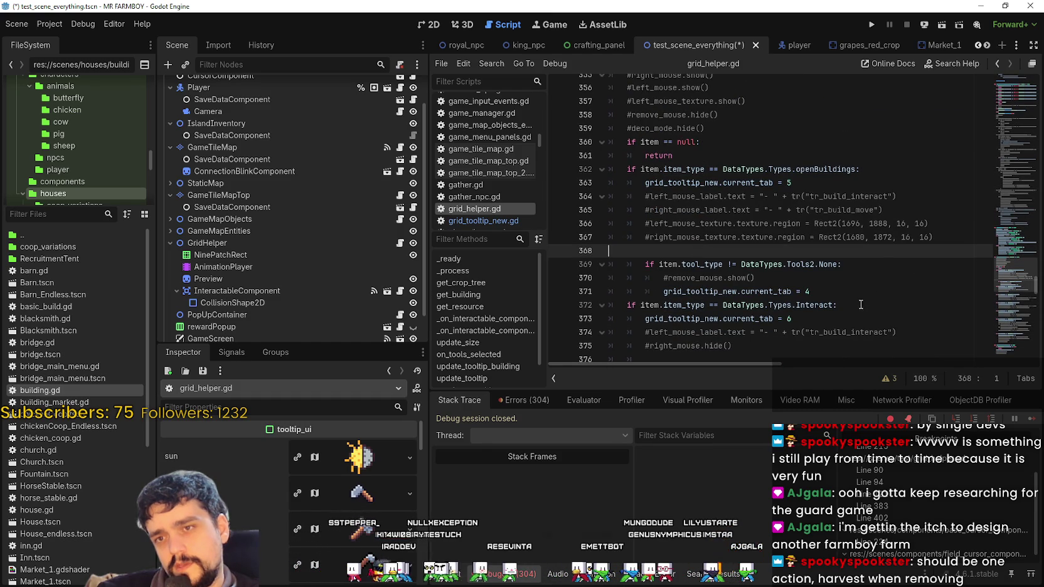
click(852, 279)
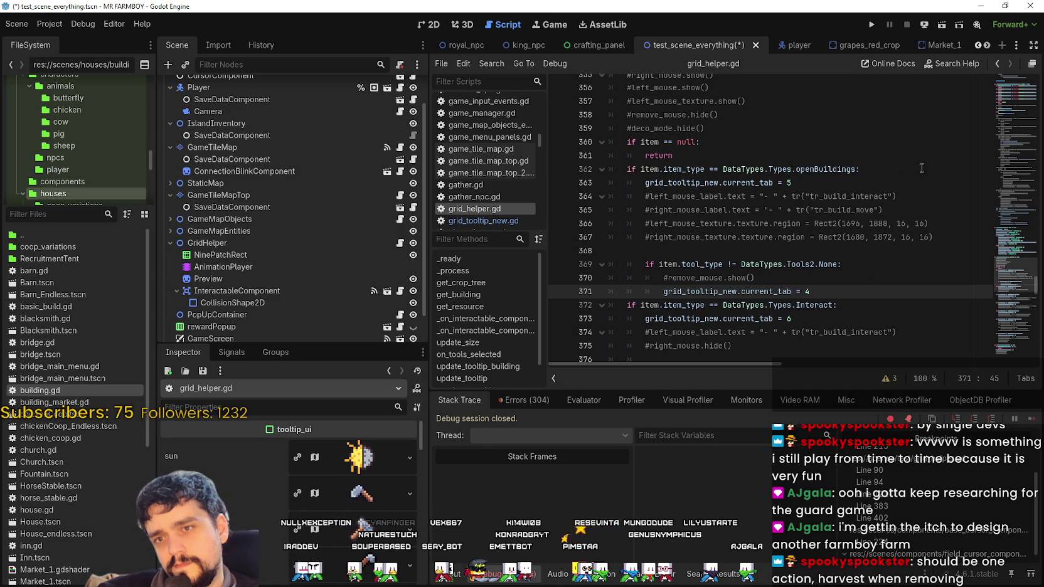
- Select the openBuildings condition and the Tools2.None check block on lines 368–371
click(849, 169)
double_click(814, 169)
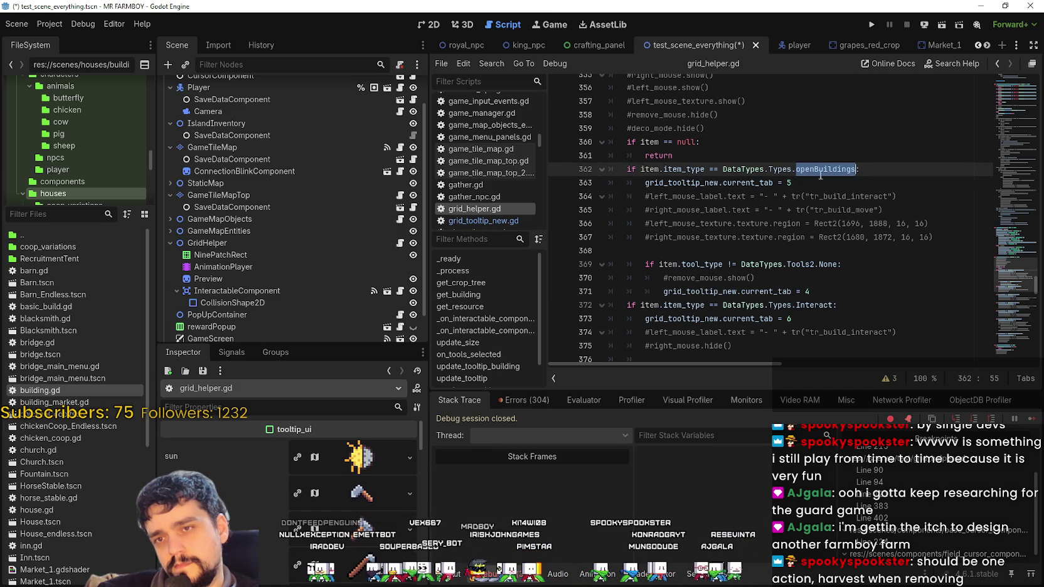
drag(856, 170, 645, 166)
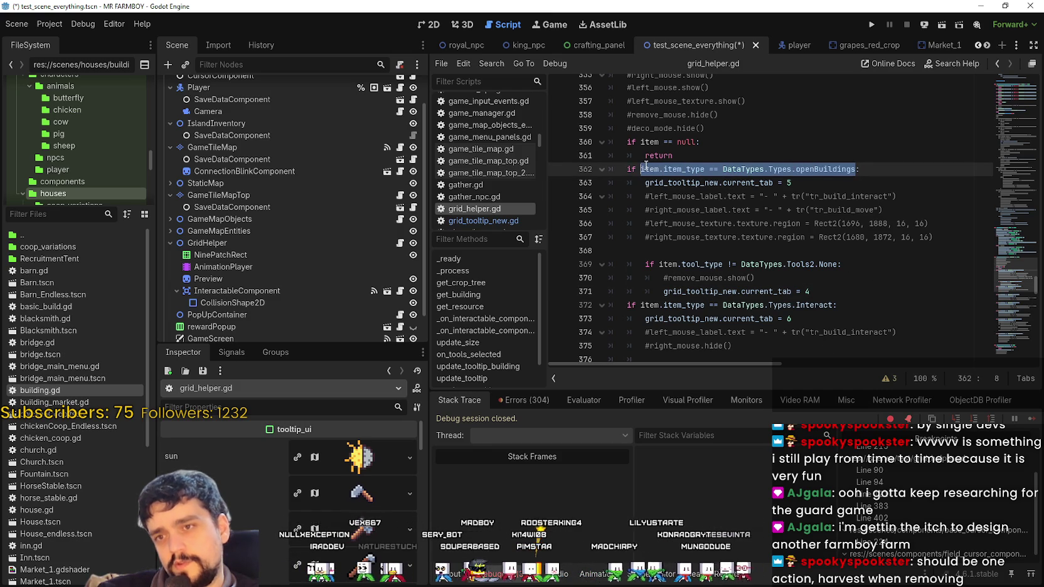
click(826, 294)
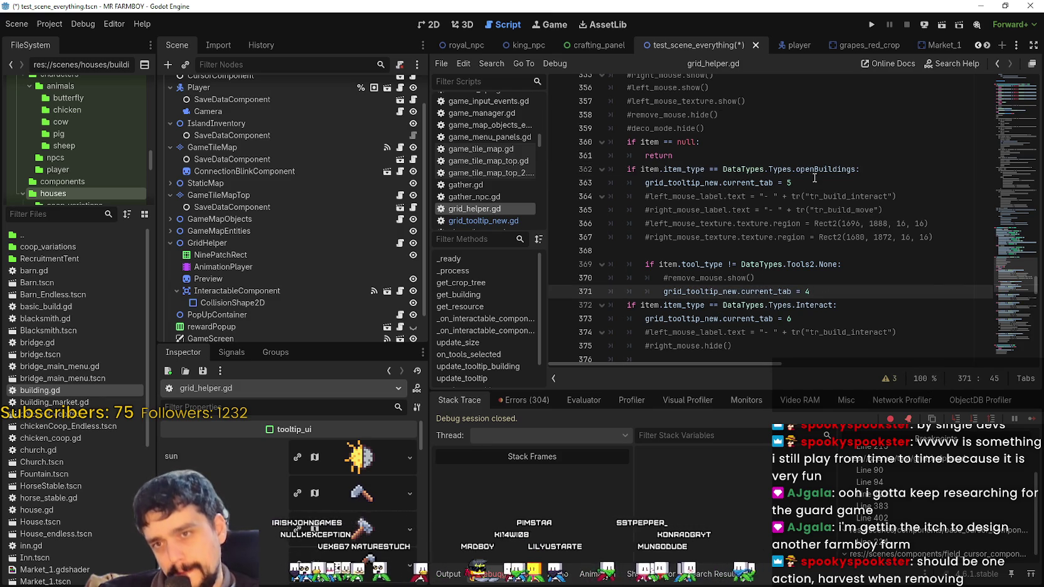
mouse_move(831, 294)
mouse_down()
mouse_move(615, 264)
mouse_move(611, 251)
mouse_up()
key(ctrl+c)
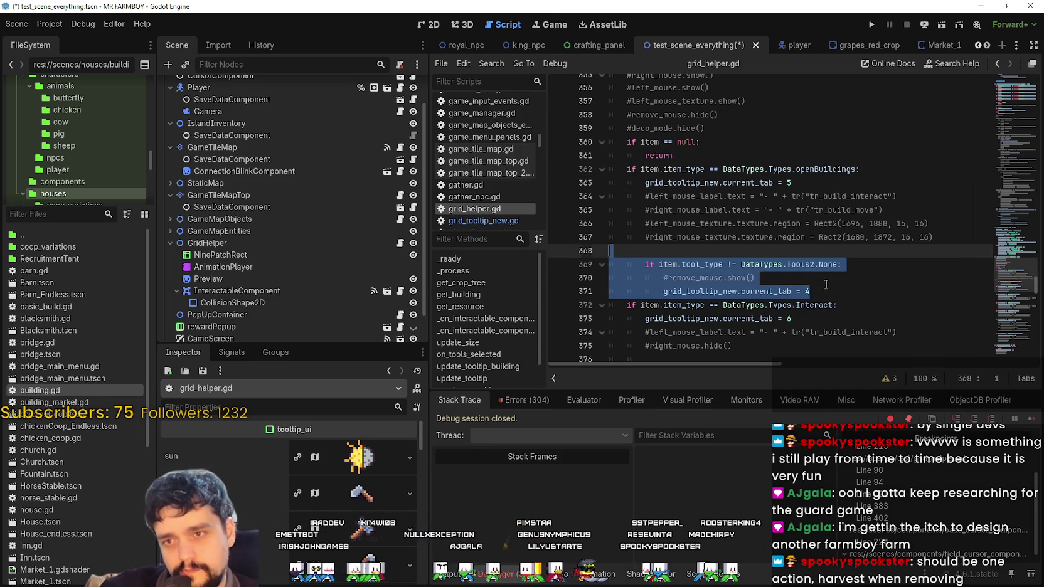
click(826, 284)
- Paste a duplicate check below line 371, change None to BuildHammer, and delete the commented remove_mouse line
key(Return)
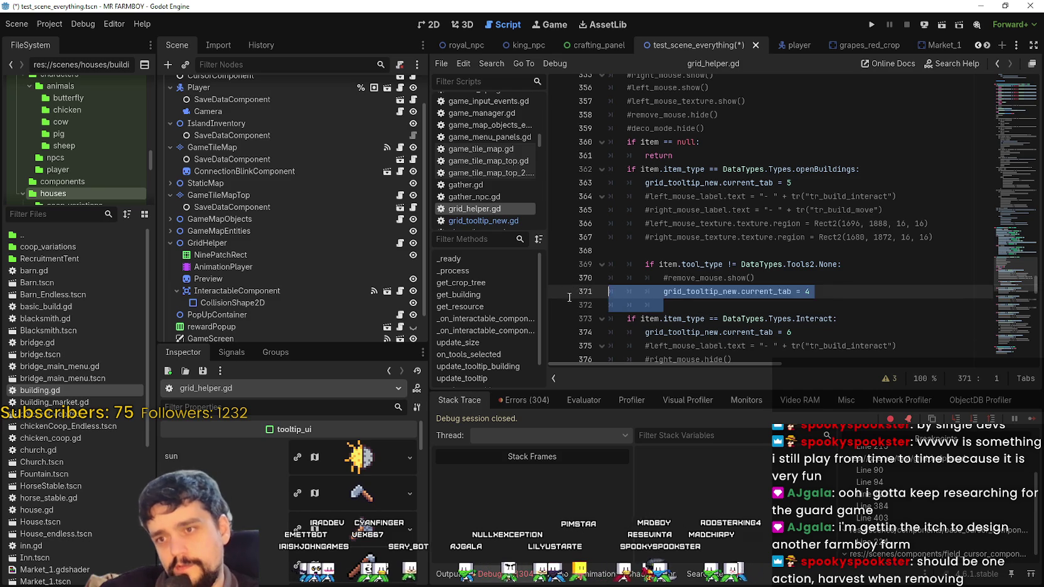
key(ctrl+v)
double_click(832, 324)
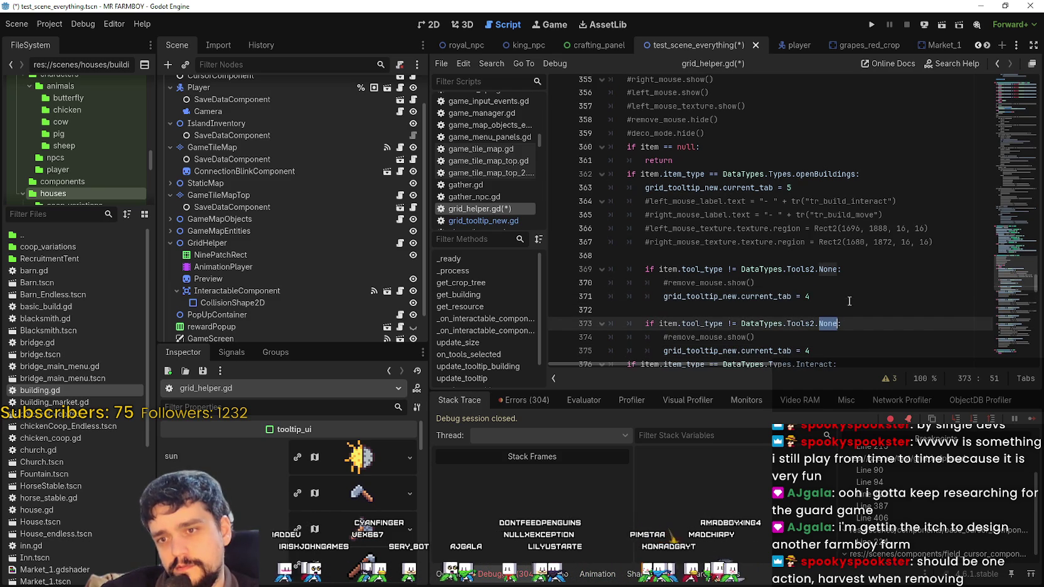
text(ec)
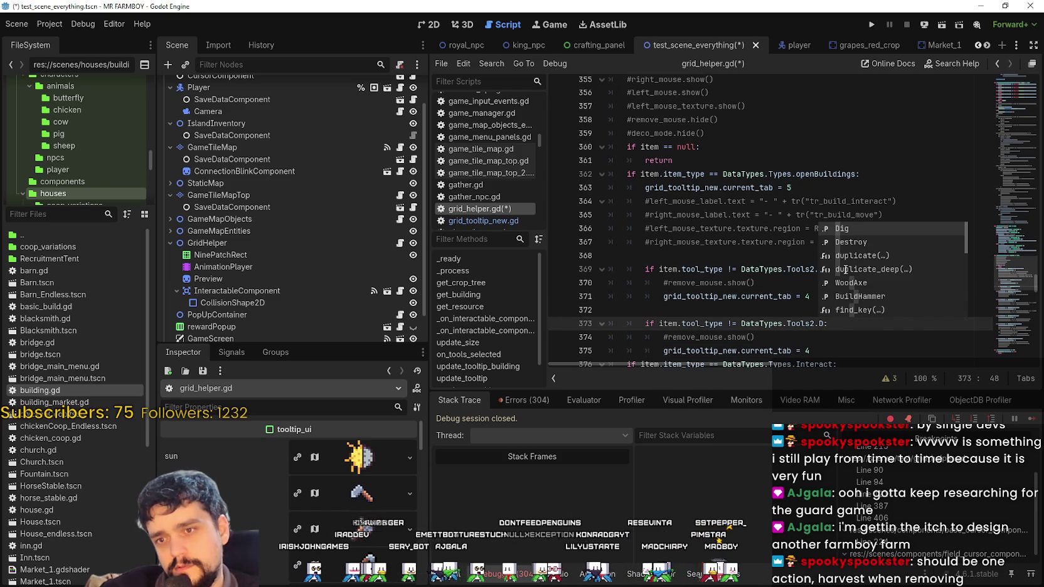
key(BackSpace)
key(BackSpace)
key(BackSpace)
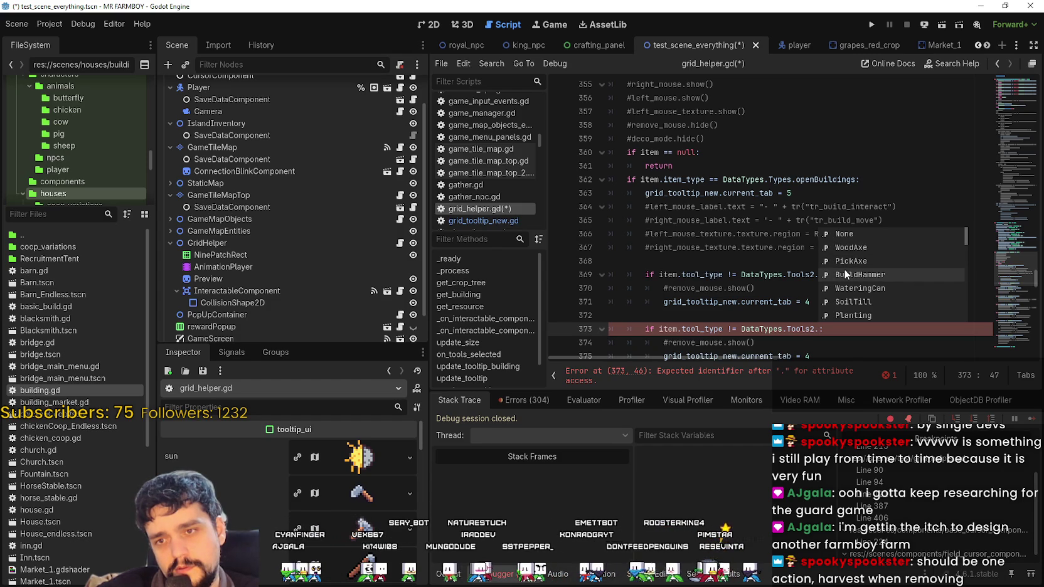
text(BuildHammer)
double_click(845, 273)
scroll(836, 302, down, 1)
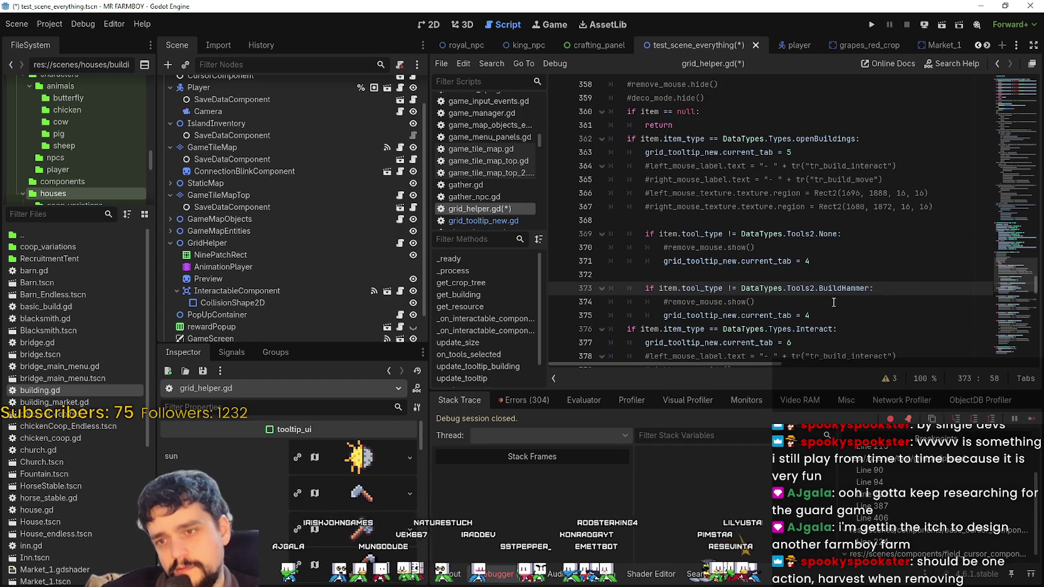
key(Down)
key(Down)
key(Return)
drag(758, 310, 607, 303)
key(BackSpace)
key(BackSpace)
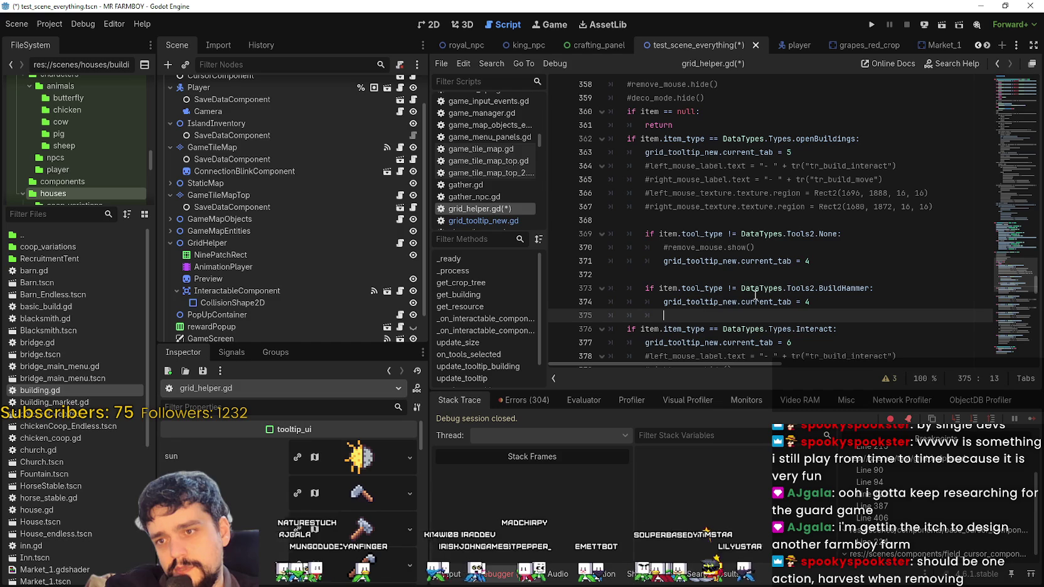
- Scroll the scene tabs and select the GridHelper node
mouse_move(941, 45)
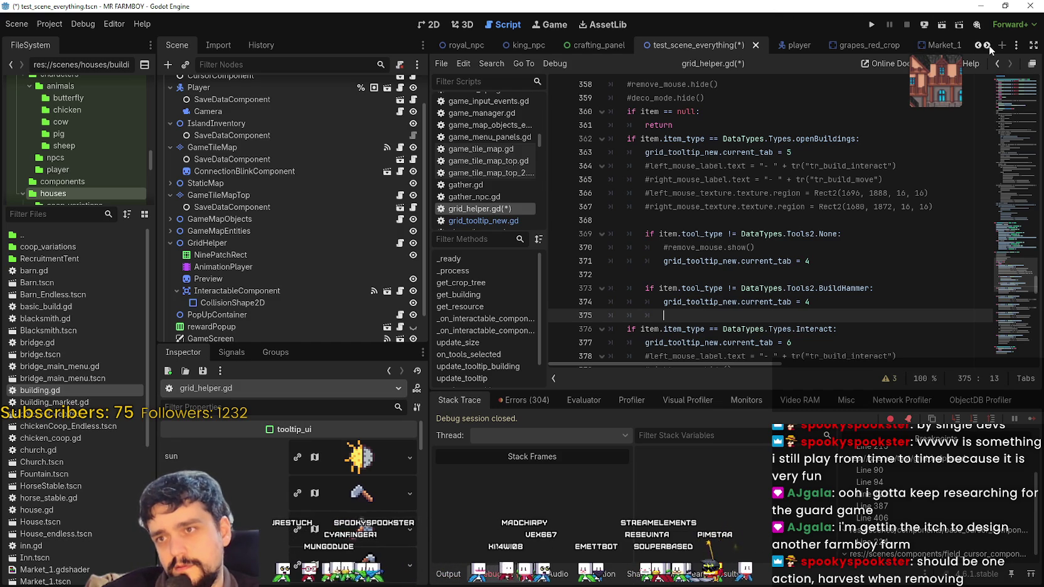
click(987, 45)
click(986, 45)
click(987, 45)
click(987, 45)
scroll(244, 271, down, 2)
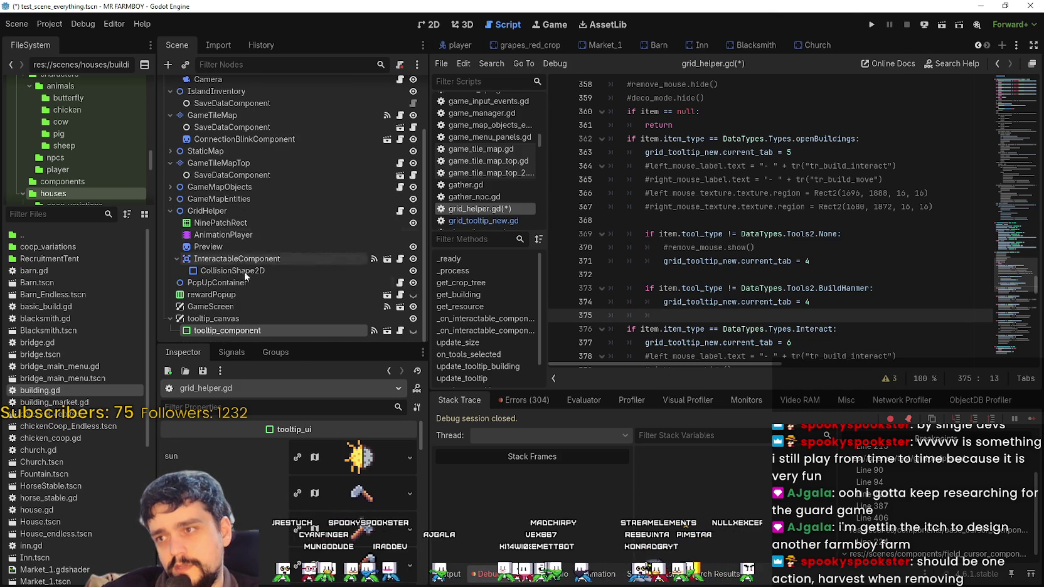
click(230, 209)
- Filter the Inspector for 'decoration', set decorationTool to Open Buildings with Build Hammer, and save the scene
scroll(345, 499, down, 2)
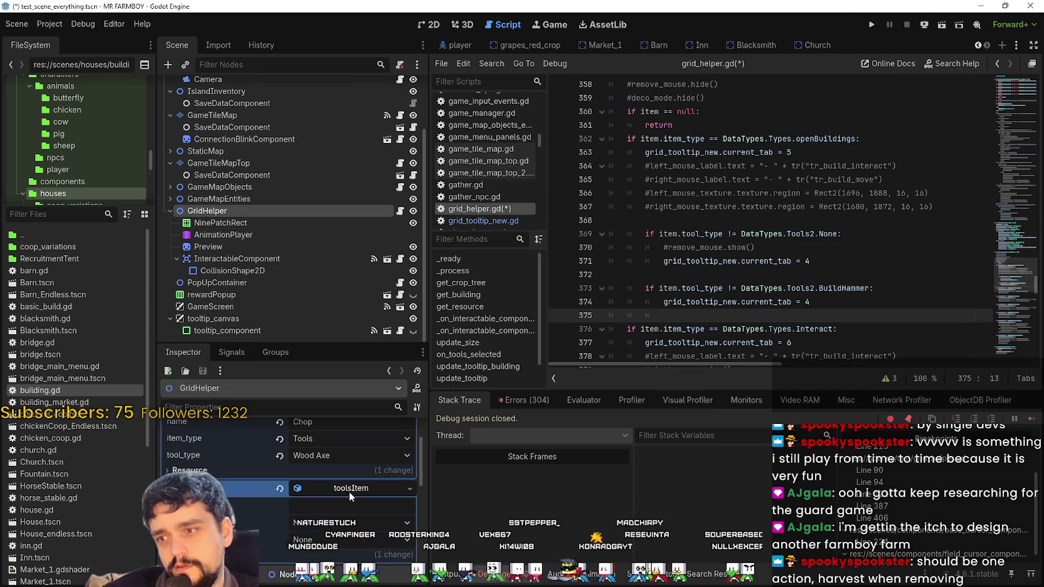
click(346, 506)
text(decorations)
scroll(352, 510, up, 2)
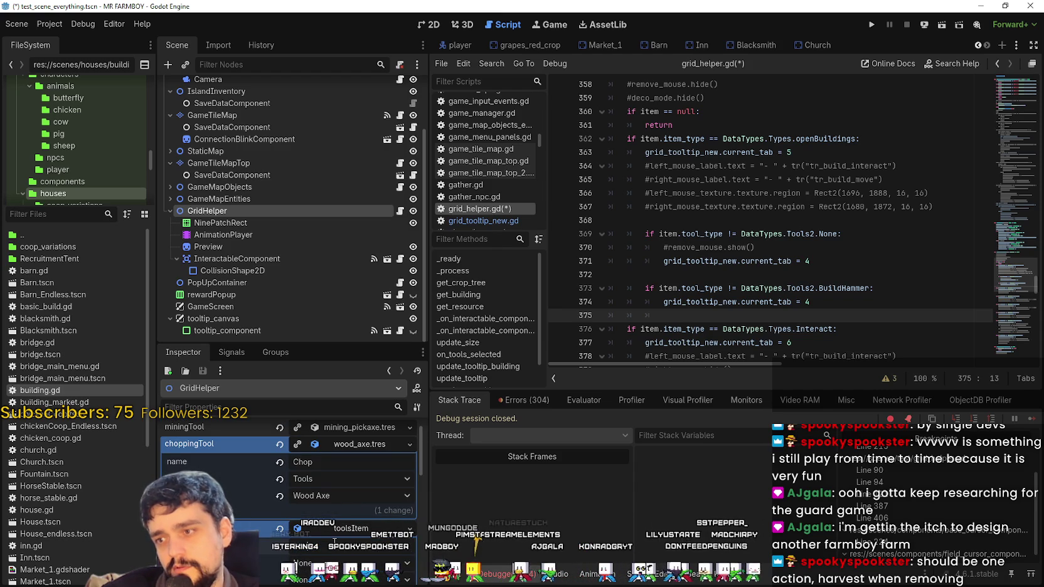
scroll(375, 530, down, 3)
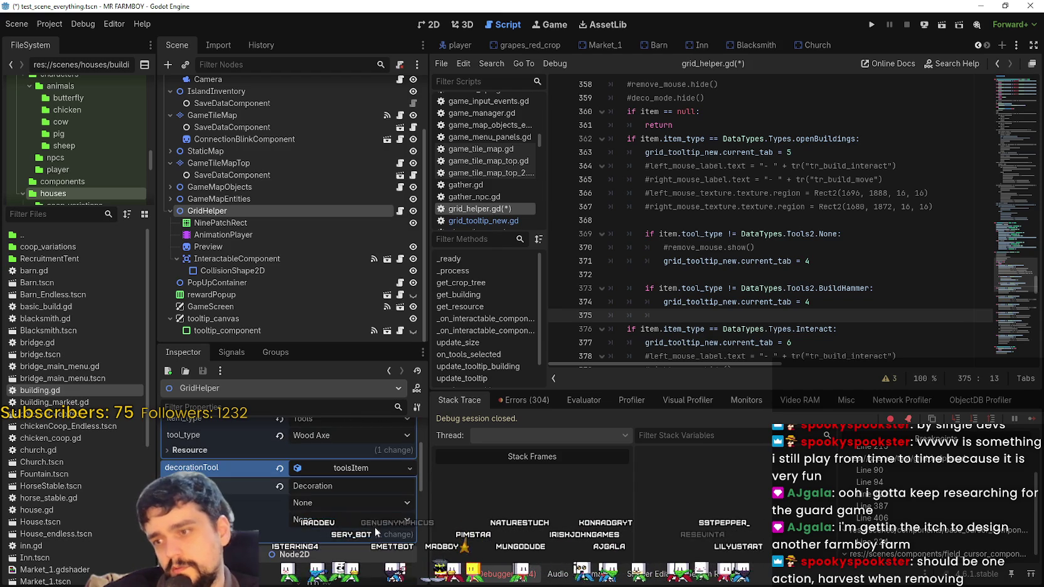
click(347, 502)
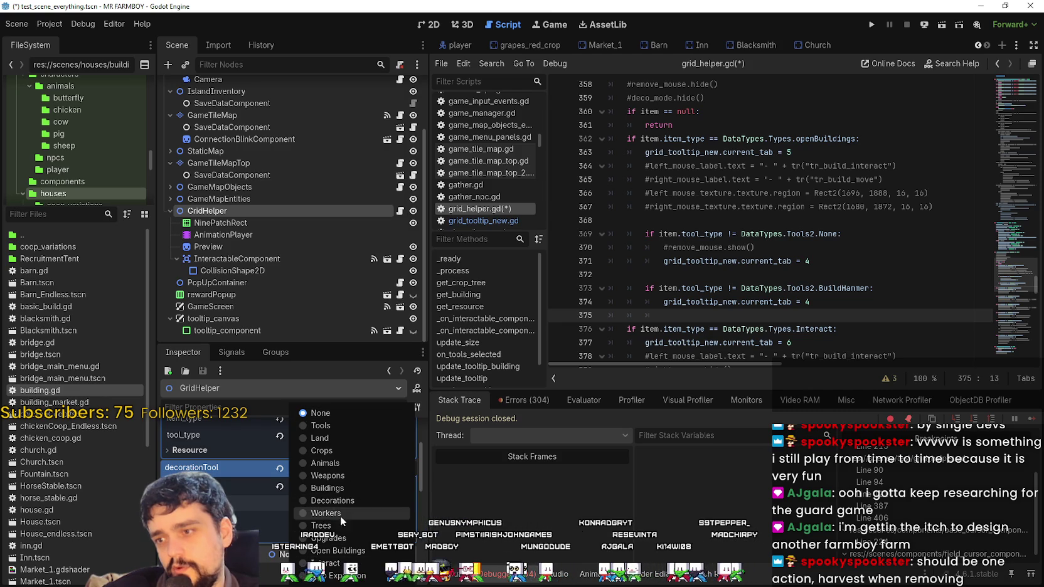
click(328, 501)
click(351, 435)
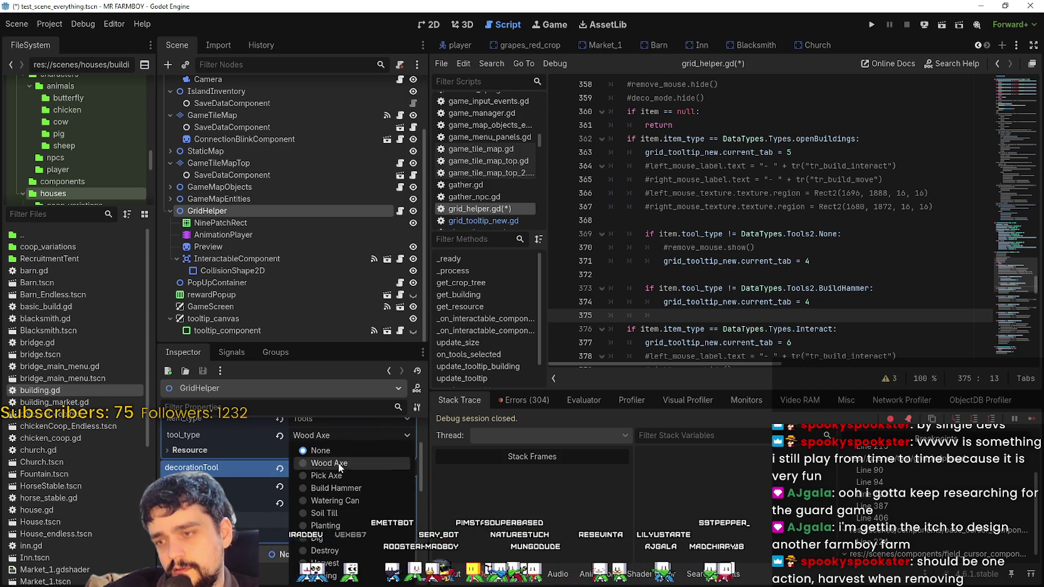
key(ctrl+s)
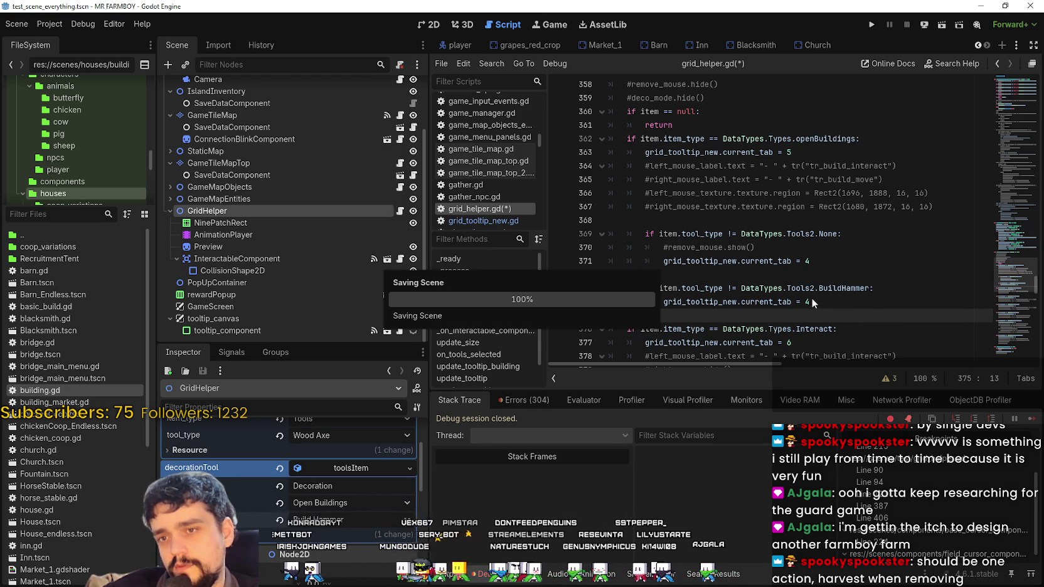
click(811, 301)
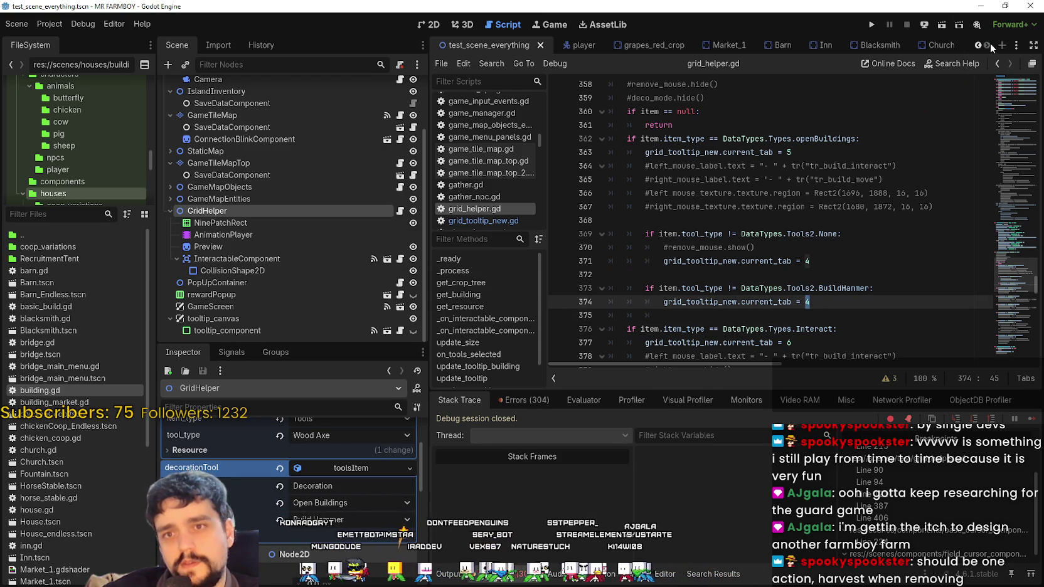
- Open grid_tooltip_new, collapse WorldEnvHarvest and Decoration, and make the Building tooltip visible
scroll(981, 45, down, 8)
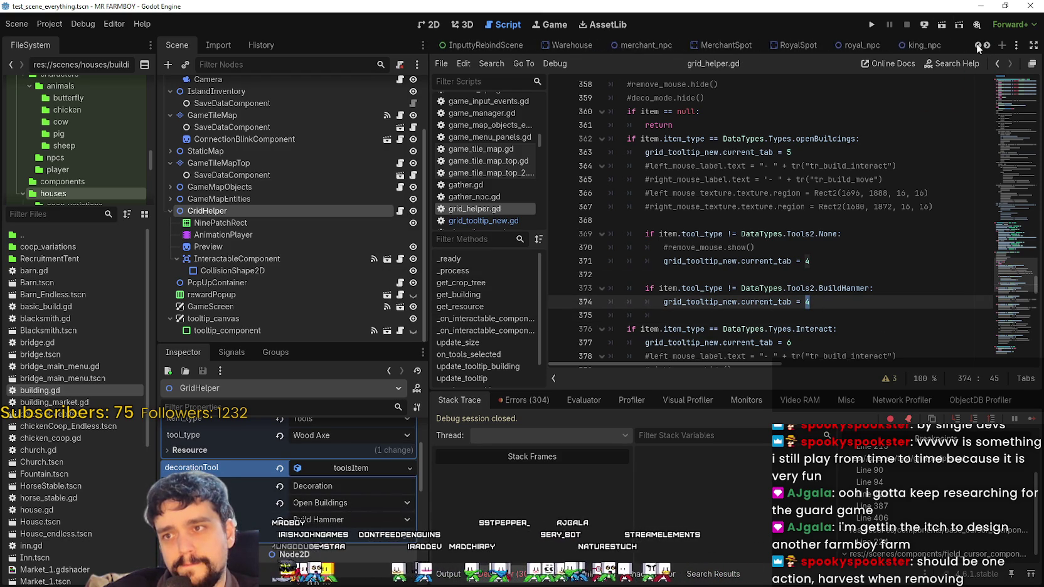
scroll(979, 45, down, 3)
click(663, 45)
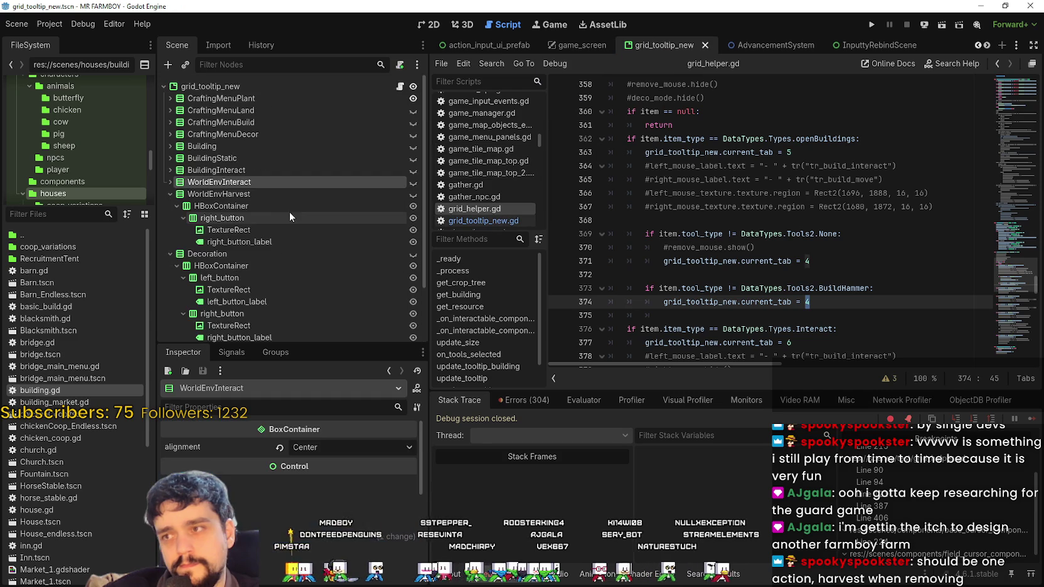
click(170, 194)
scroll(167, 121, down, 1)
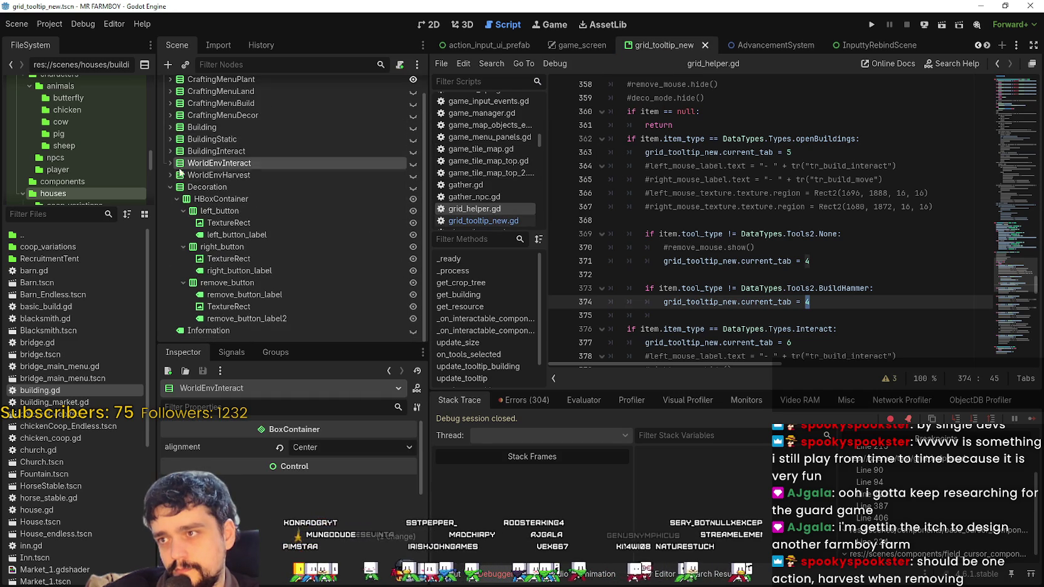
click(170, 187)
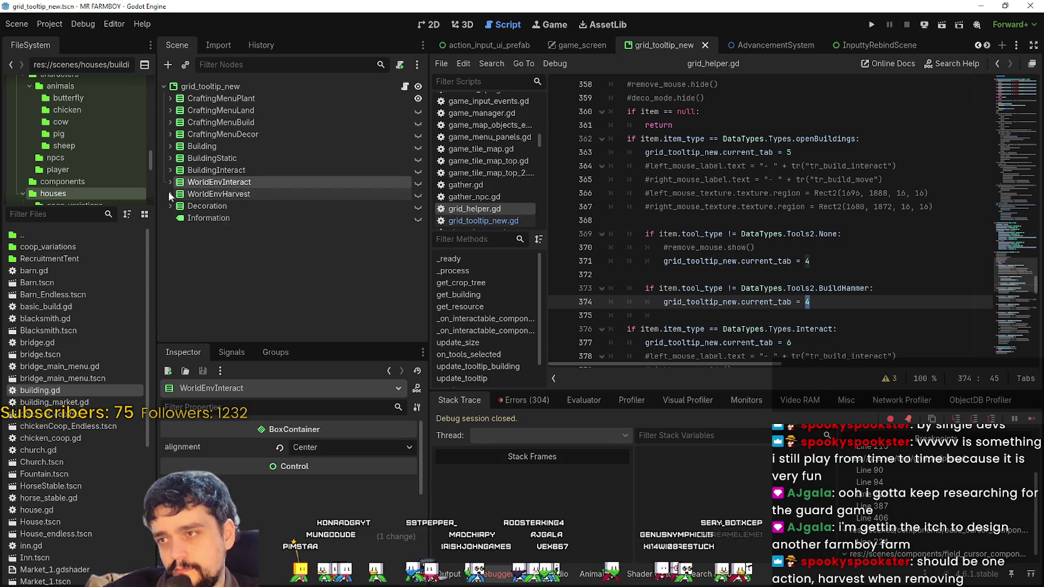
click(244, 146)
click(424, 25)
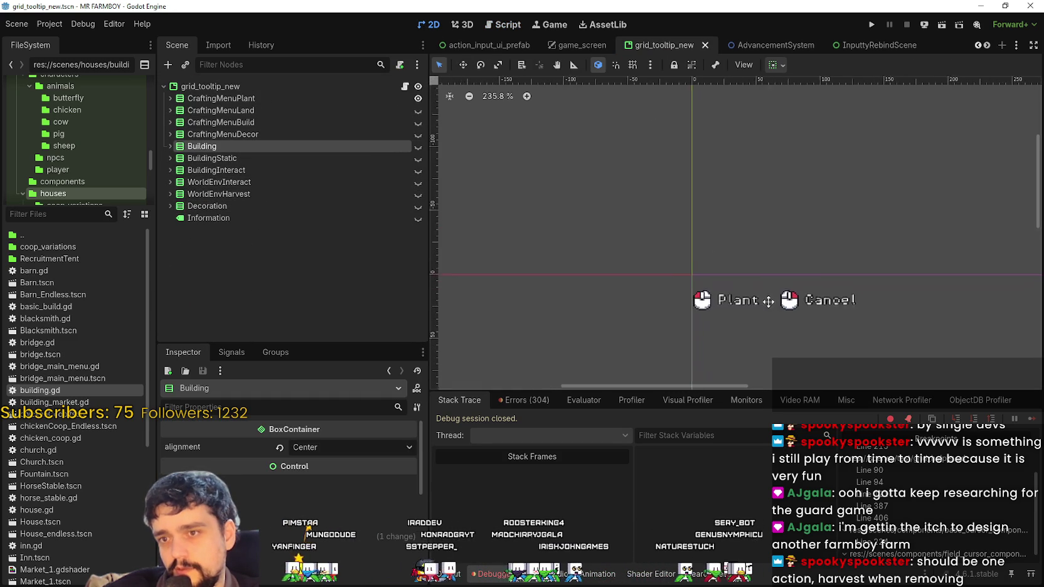
click(417, 146)
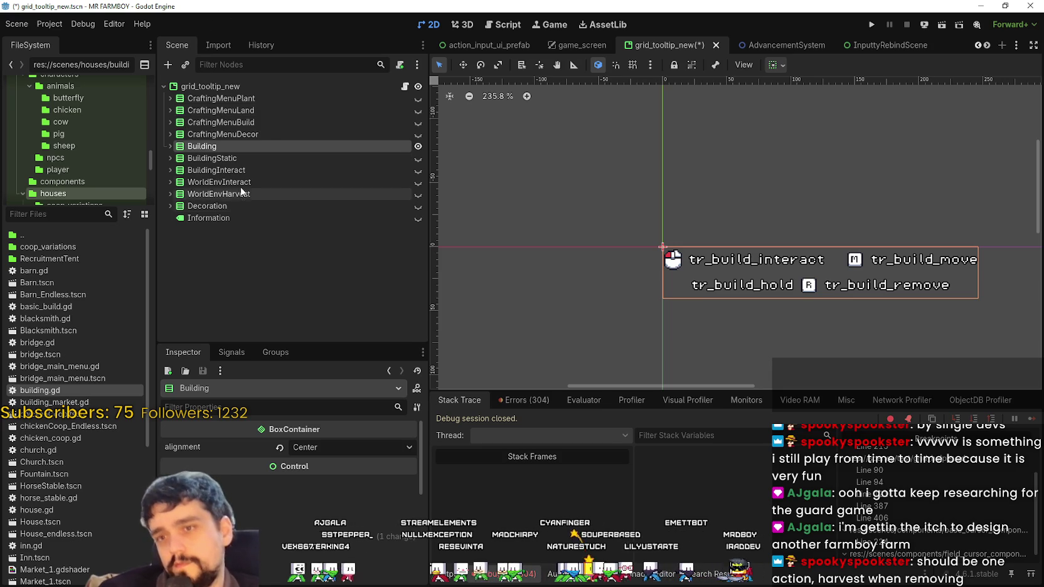
- Switch visibility between the Building and BuildingStatic tooltips and inspect Building's children
click(234, 158)
click(417, 159)
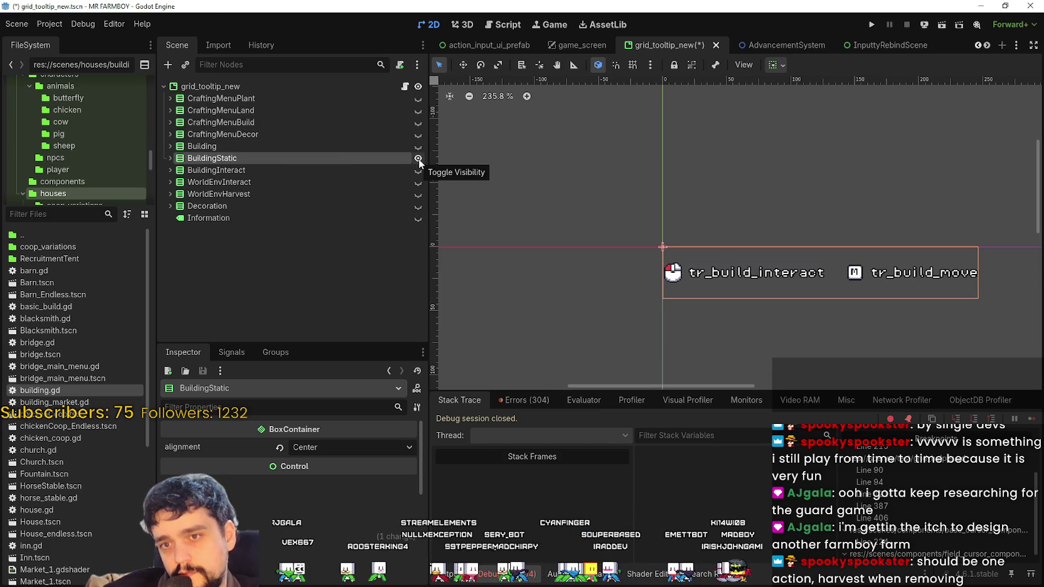
click(417, 158)
click(418, 146)
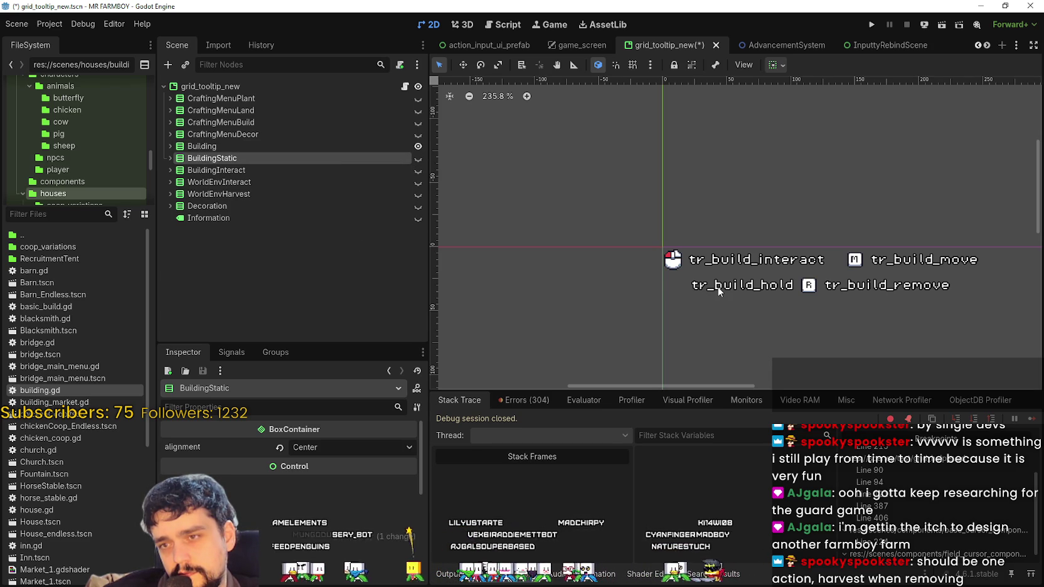
click(171, 148)
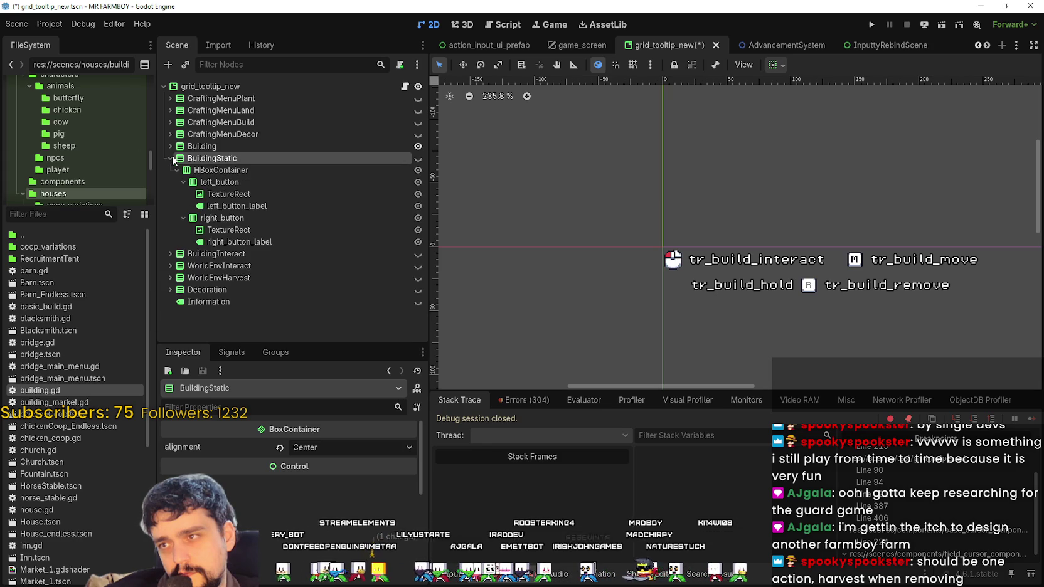
click(171, 147)
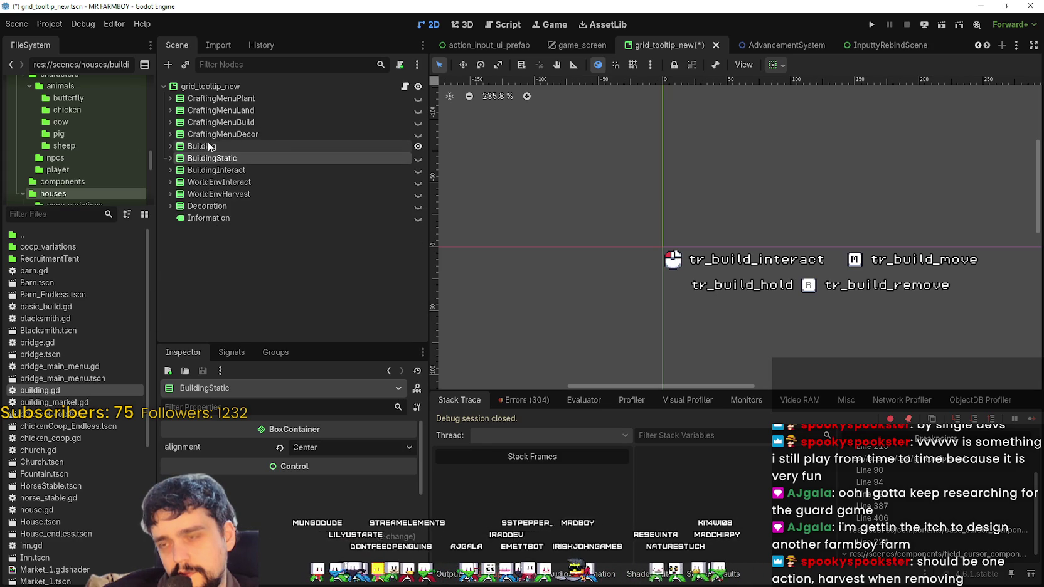
click(241, 170)
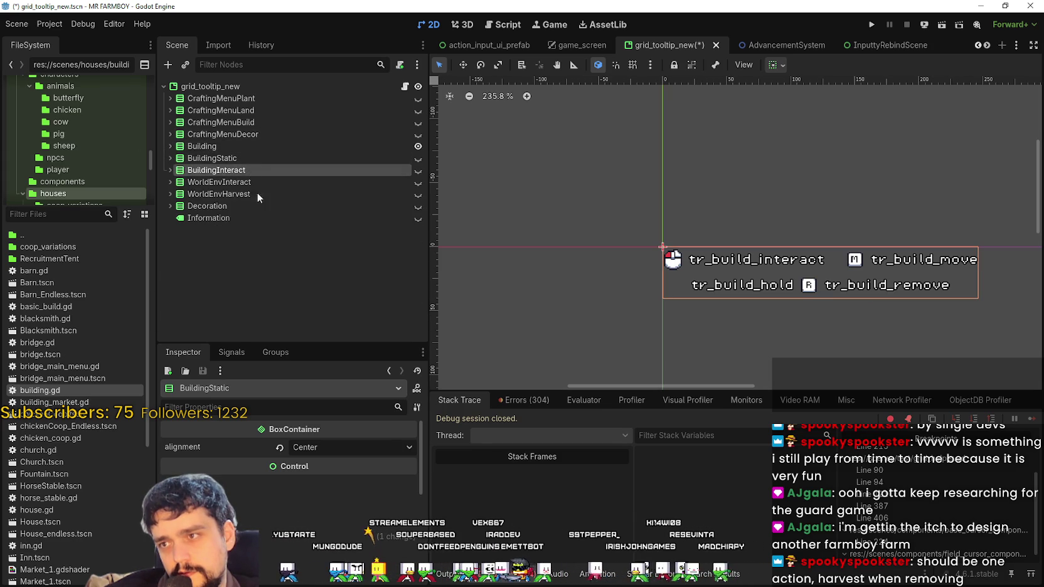
click(254, 159)
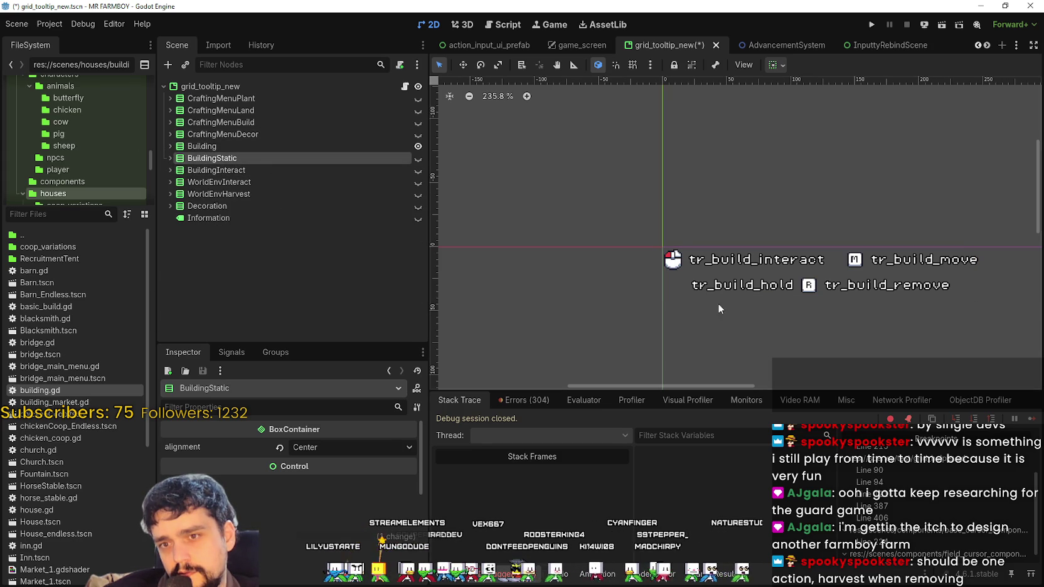
click(418, 158)
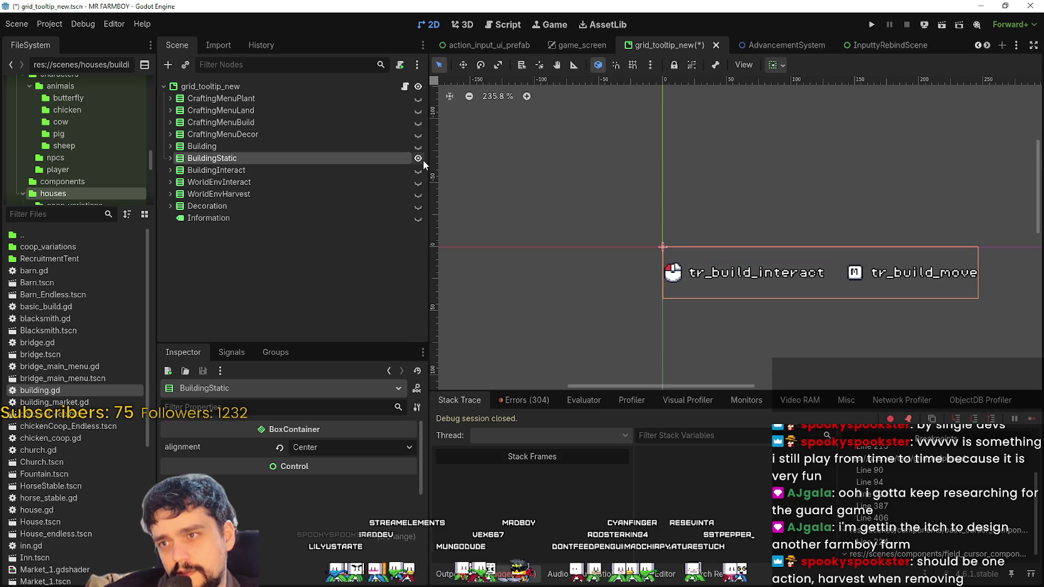
- Make the Decoration tooltip visible and pan the canvas to show all of it
click(334, 150)
click(346, 205)
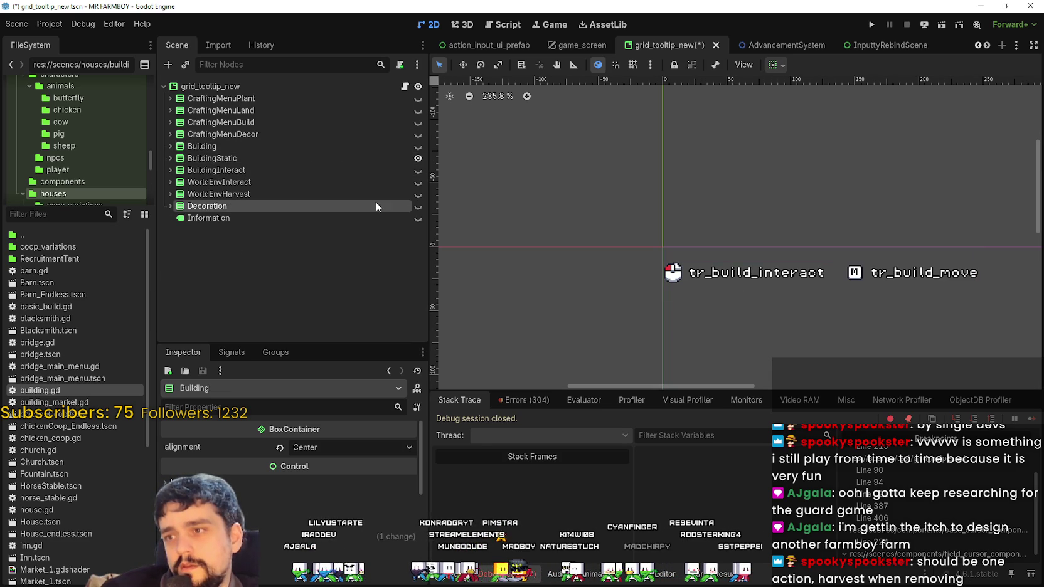
click(418, 207)
scroll(708, 279, down, 4)
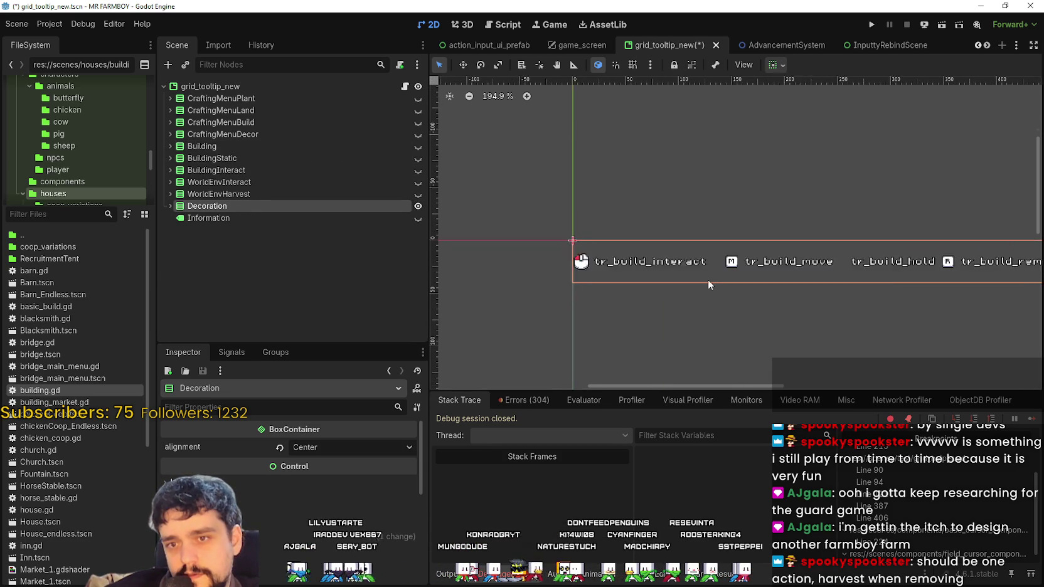
drag(786, 297, 709, 297)
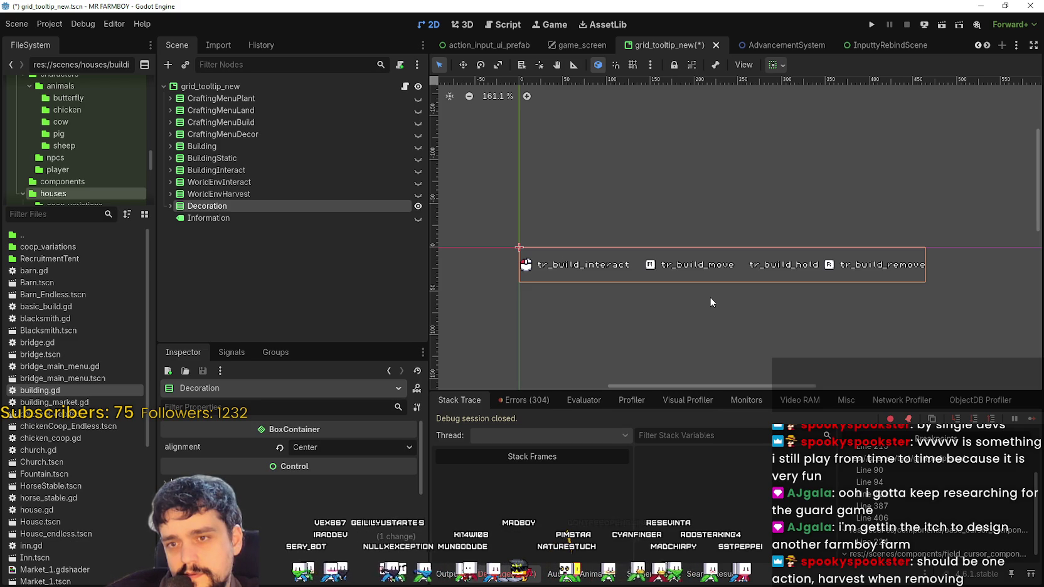
- Compare the Decoration and WorldEnvHarvest tooltip rows and drag remove_button under Decoration
click(170, 206)
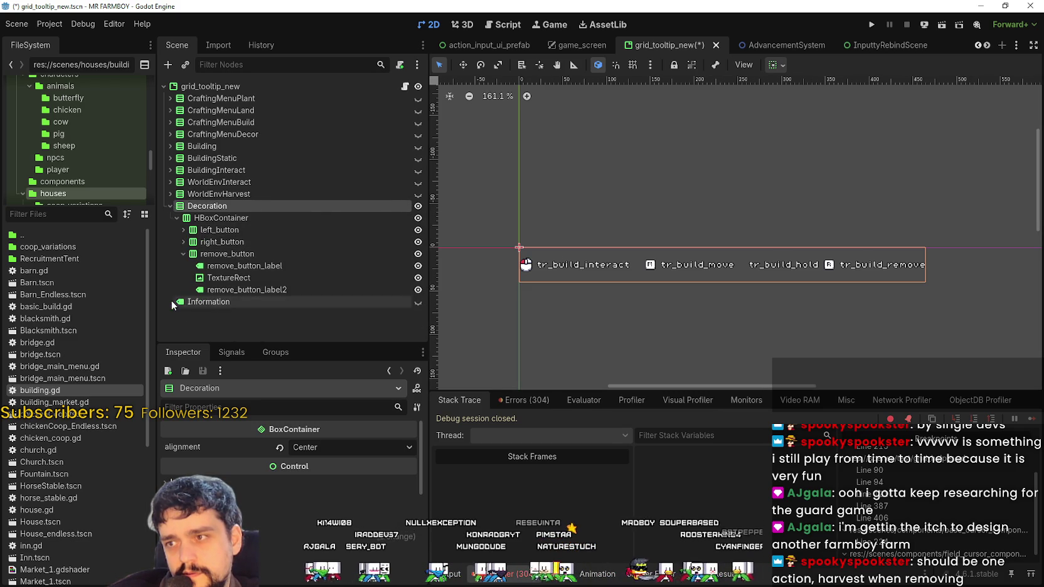
click(178, 254)
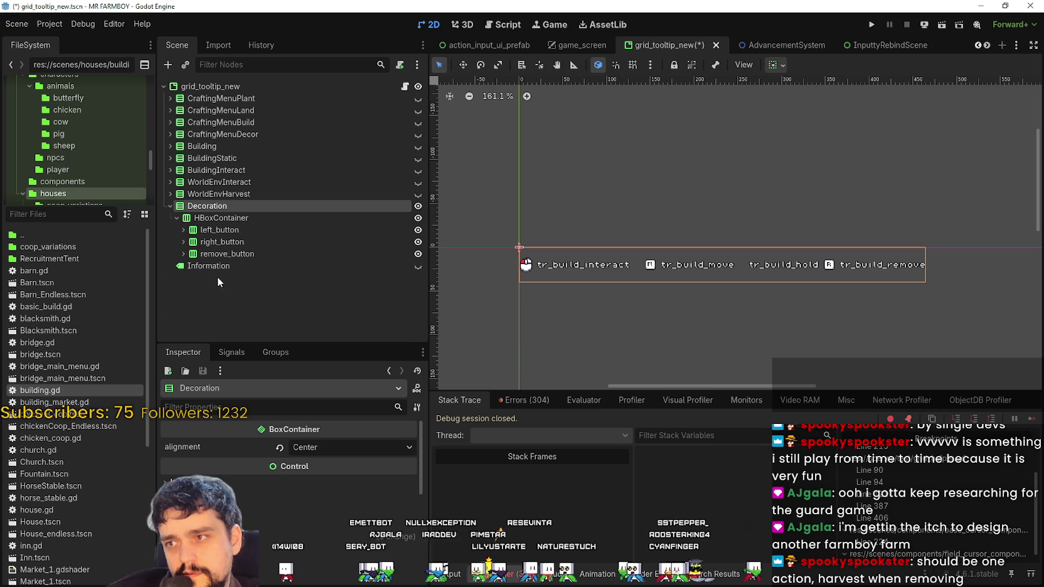
click(169, 194)
click(168, 193)
click(219, 230)
click(222, 241)
mouse_move(221, 256)
mouse_down()
mouse_move(213, 229)
mouse_move(220, 258)
mouse_move(217, 232)
mouse_move(227, 219)
mouse_up()
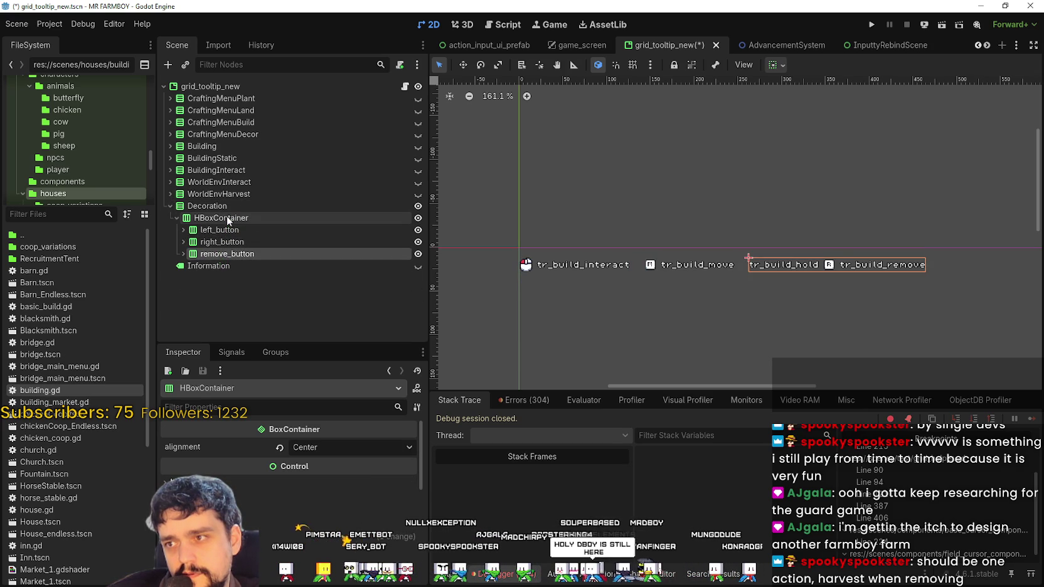
drag(223, 257, 225, 208)
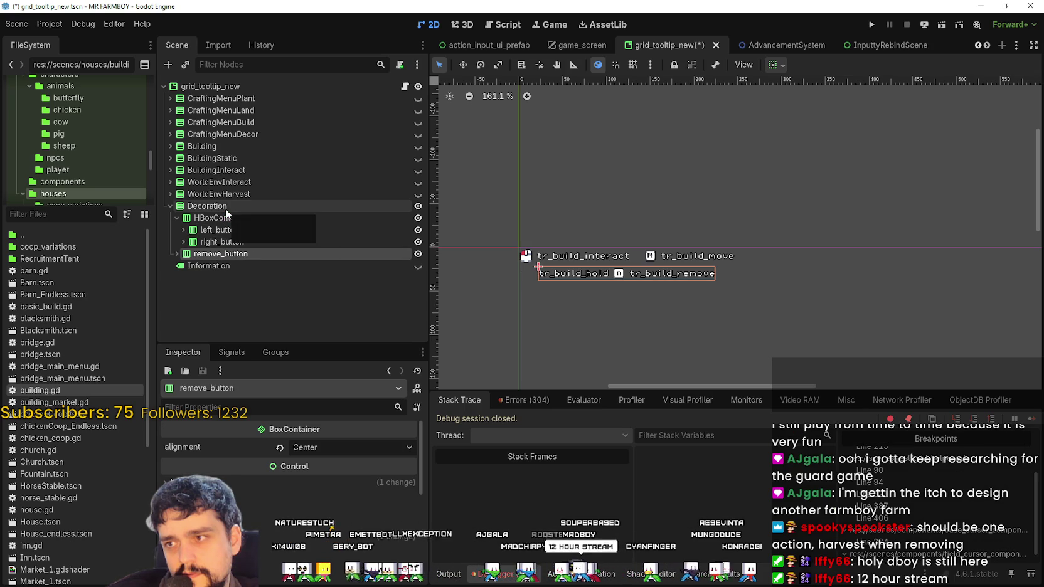
scroll(625, 287, up, 3)
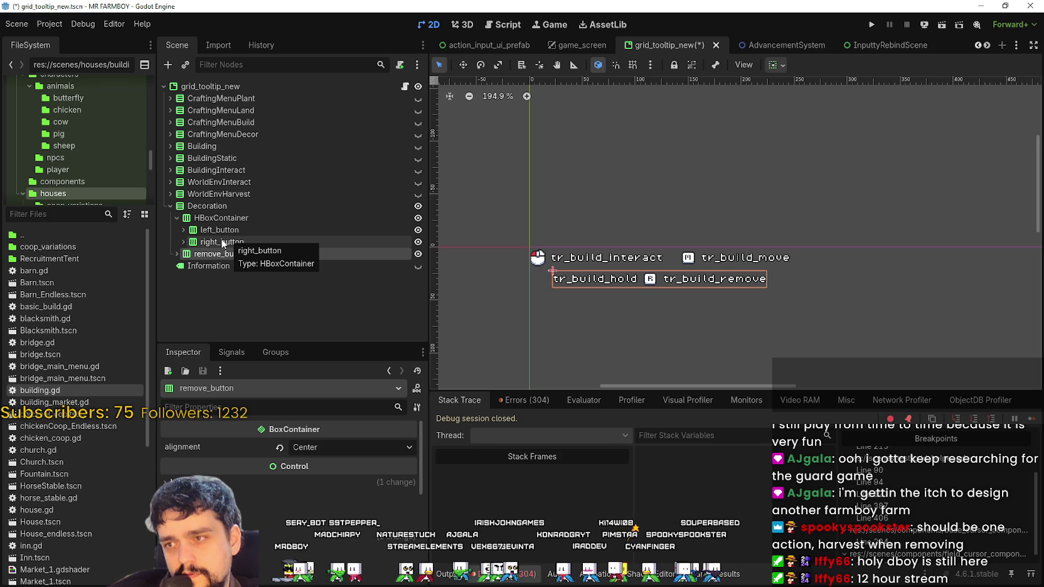
- Delete the left_button interact node from the Decoration tooltip
click(234, 205)
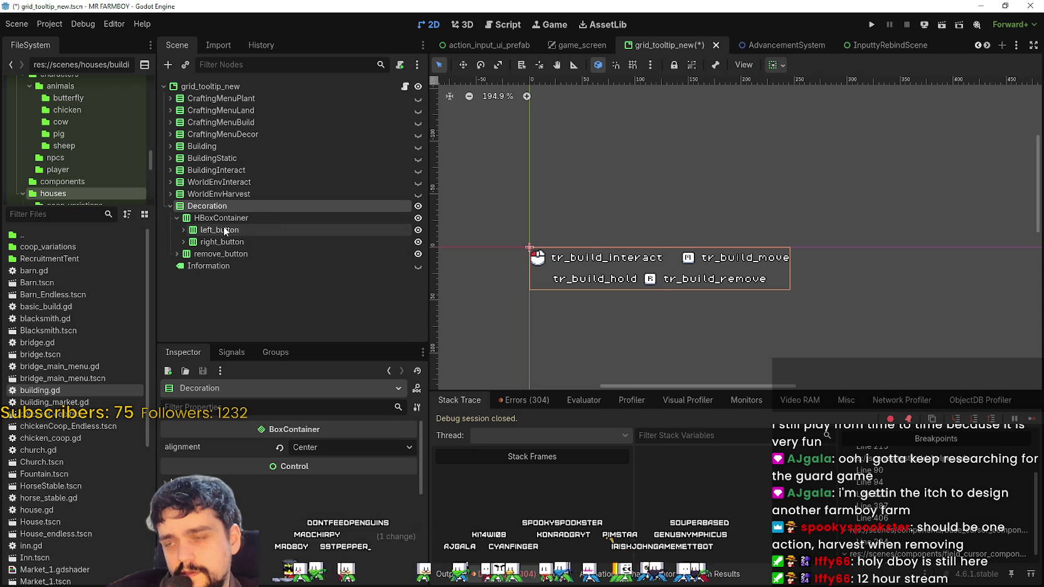
click(251, 255)
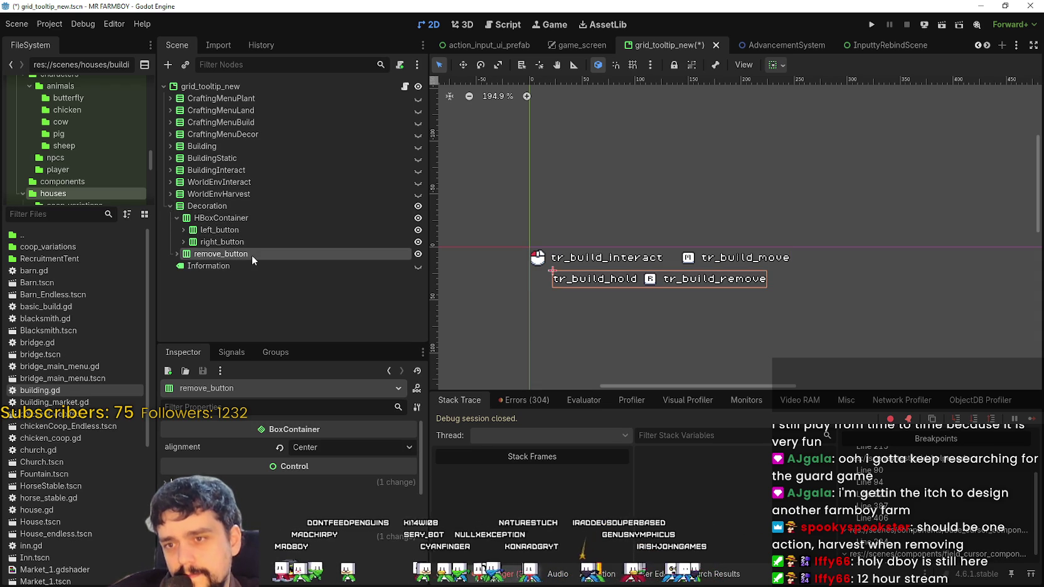
click(257, 231)
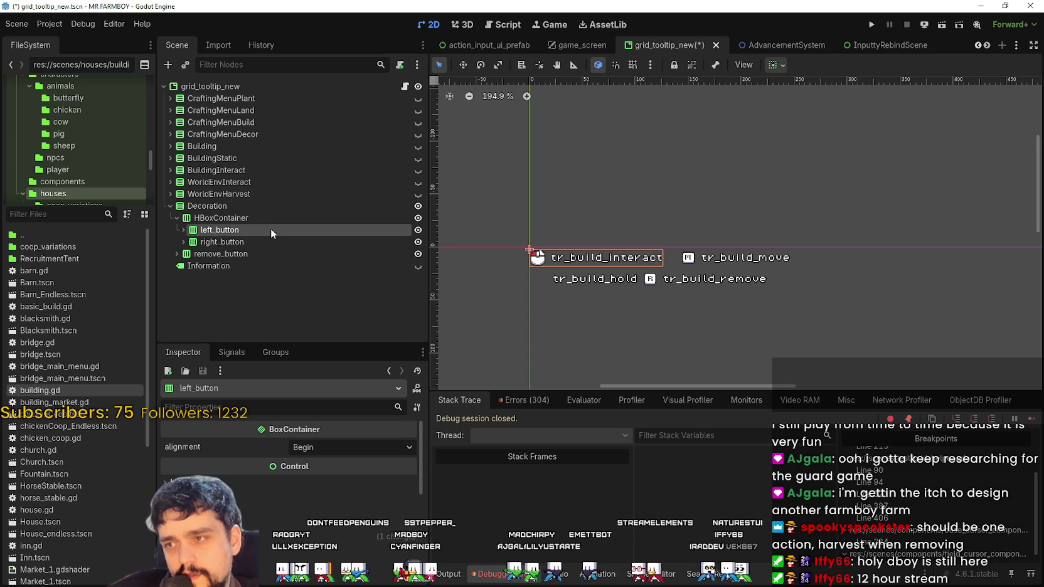
click(229, 254)
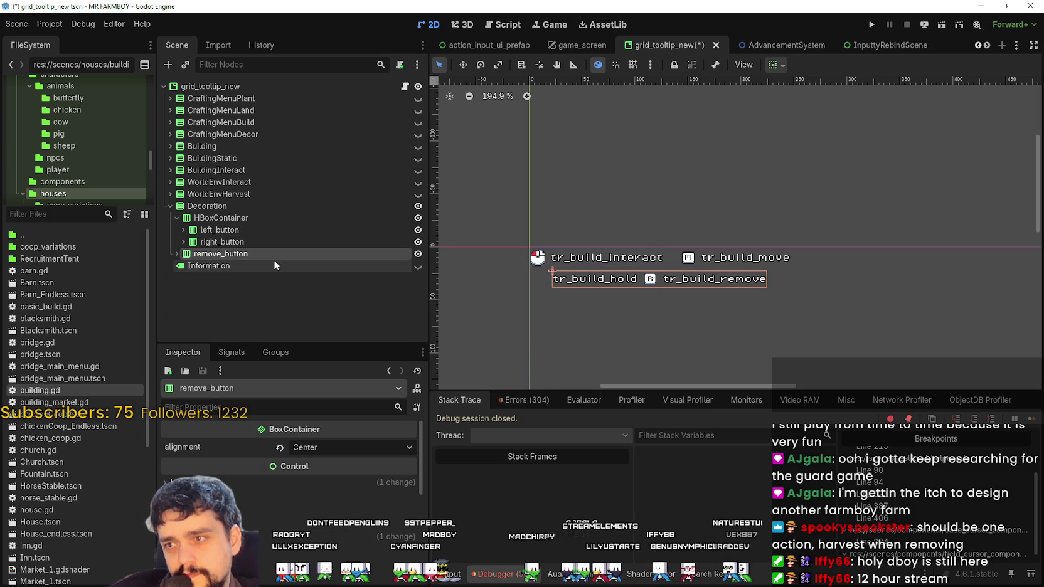
click(231, 242)
click(254, 230)
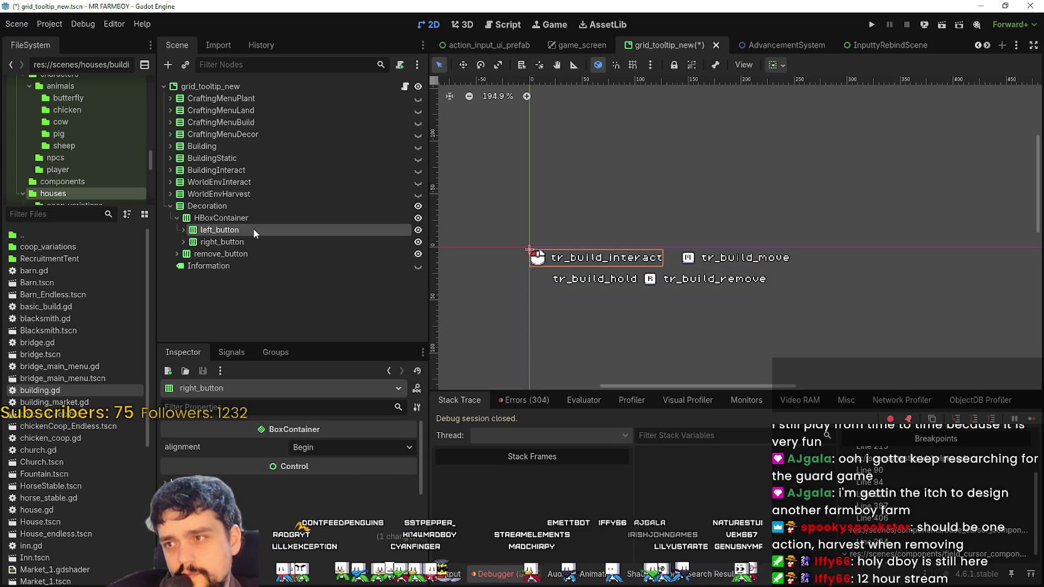
right_click(225, 229)
click(364, 504)
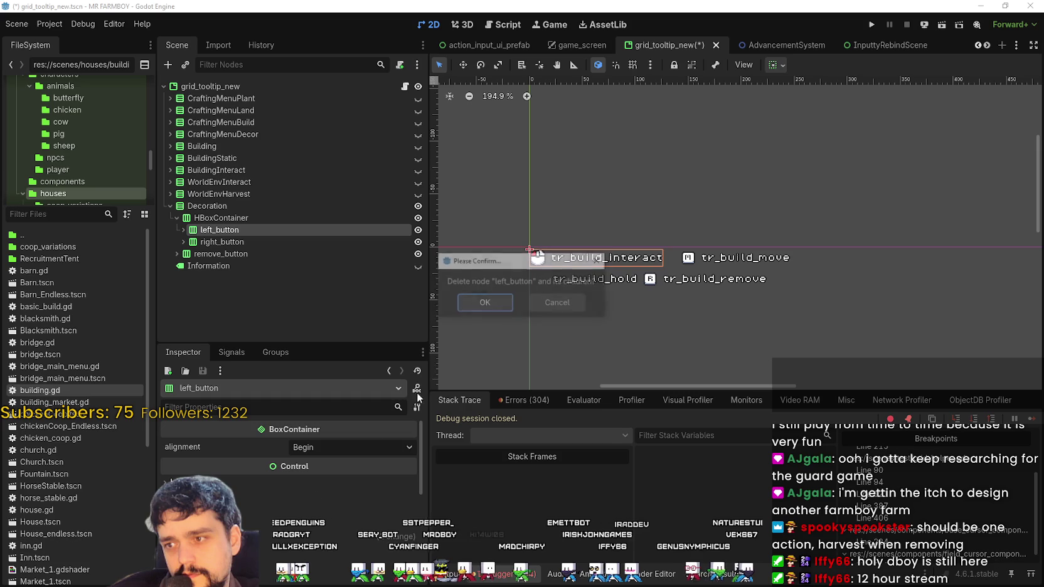
key(Return)
click(210, 239)
- Place remove_button in the HBoxContainer after right_button and save grid_tooltip_new
mouse_move(241, 243)
mouse_down()
mouse_move(253, 226)
mouse_move(224, 241)
mouse_move(223, 227)
mouse_up()
scroll(717, 276, up, 4)
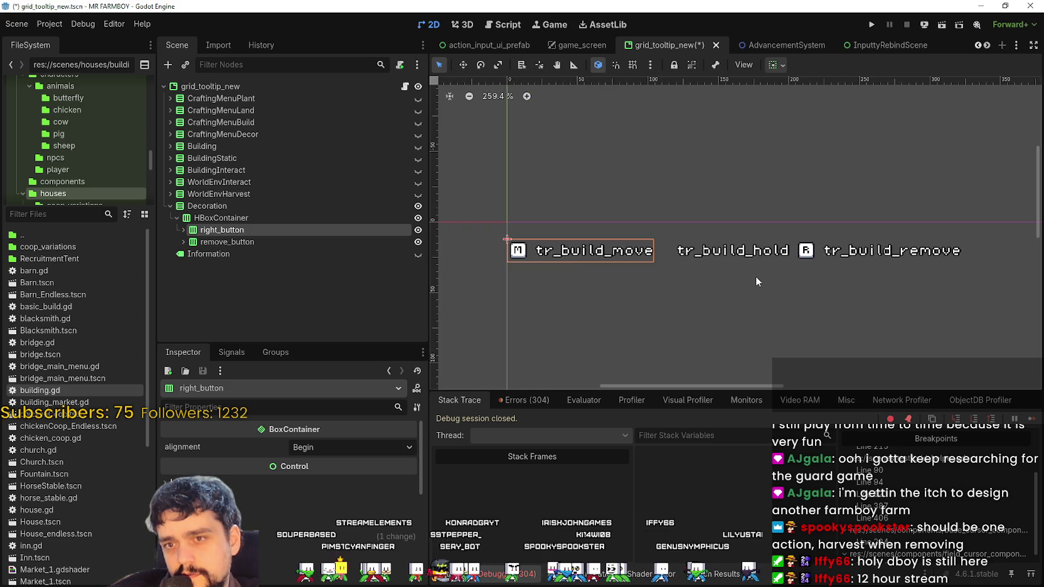
scroll(756, 276, down, 3)
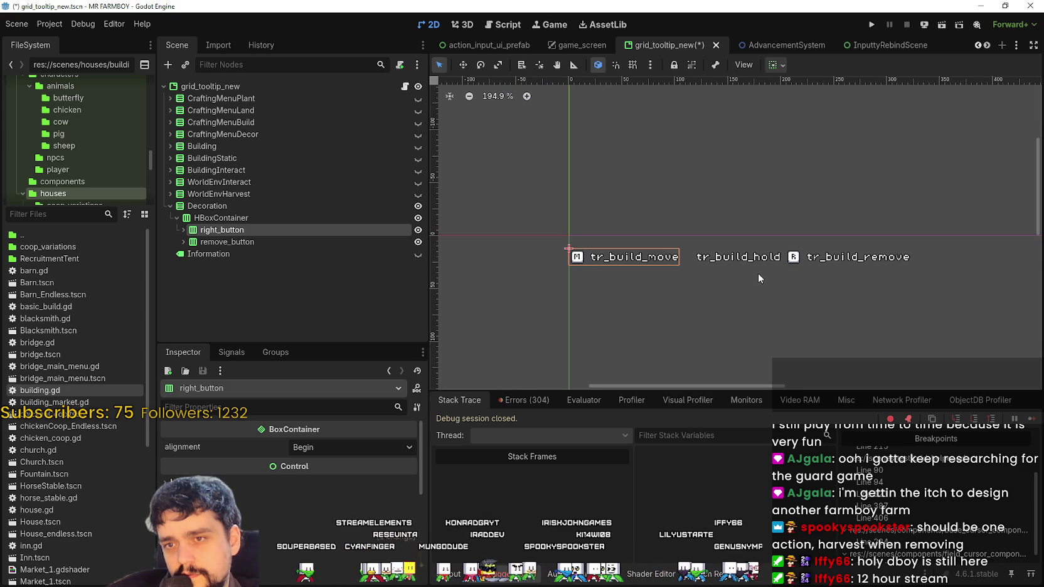
key(ctrl+s)
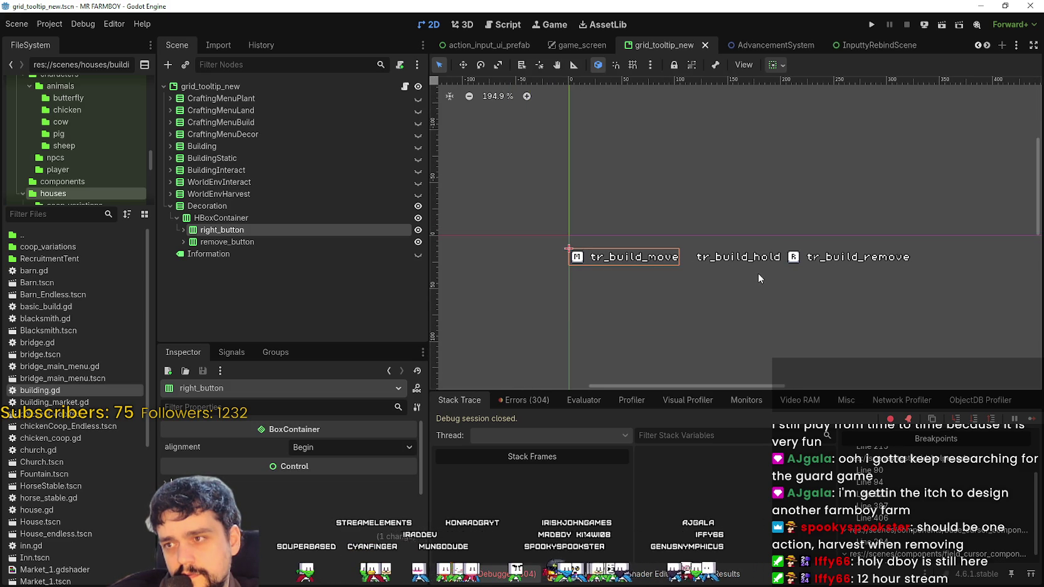
- Open grid_tooltip_new.gd and delete the decoration_texture_rect declaration
click(406, 86)
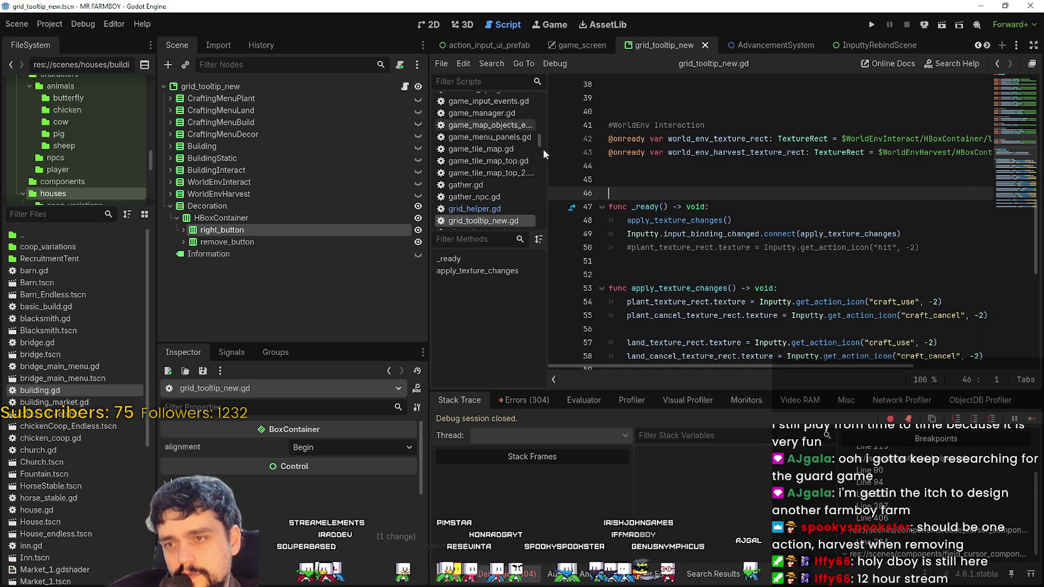
click(1008, 200)
scroll(690, 220, up, 10)
click(692, 197)
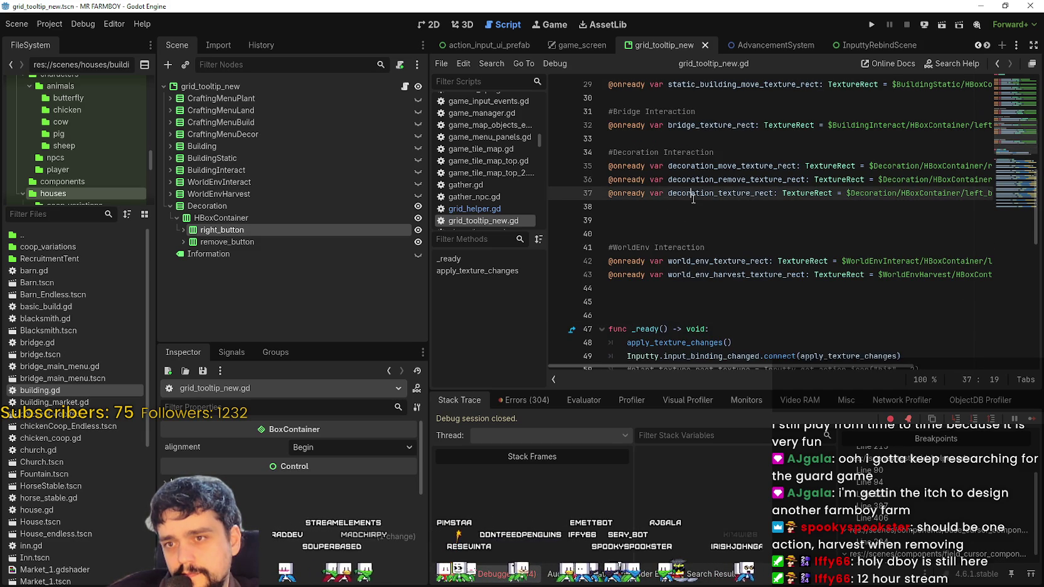
double_click(748, 179)
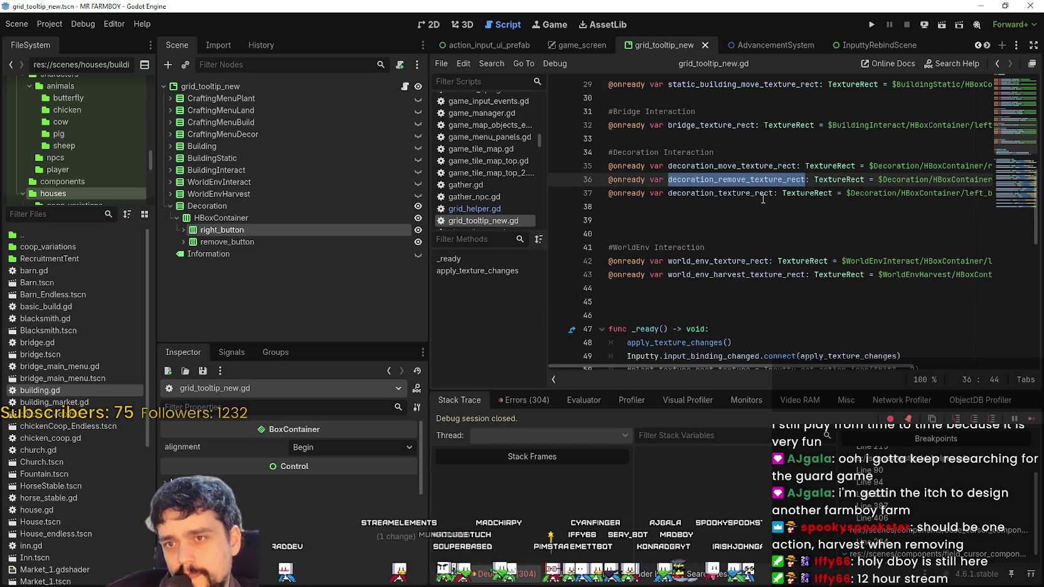
click(592, 194)
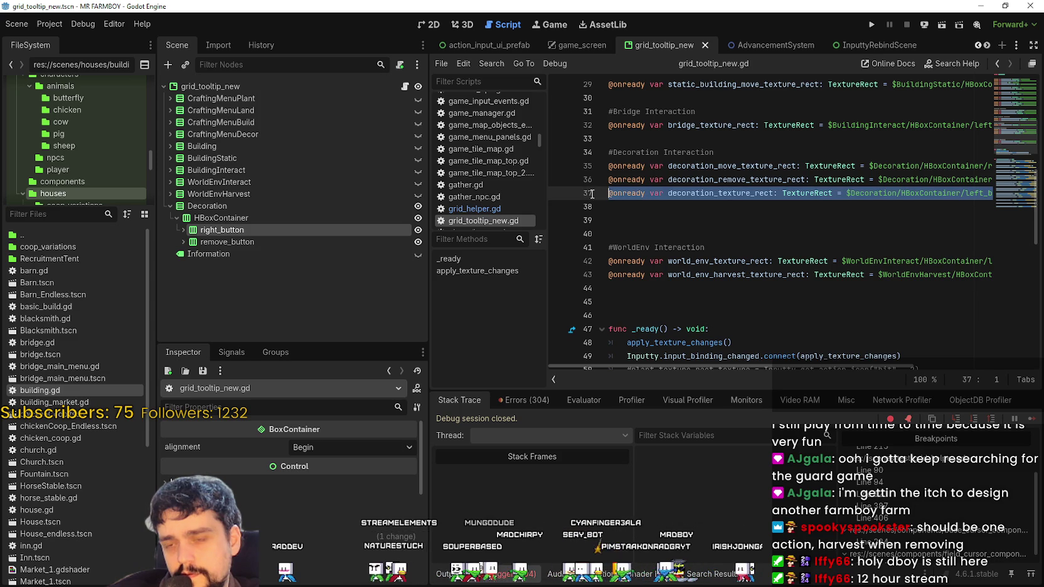
drag(745, 367, 891, 364)
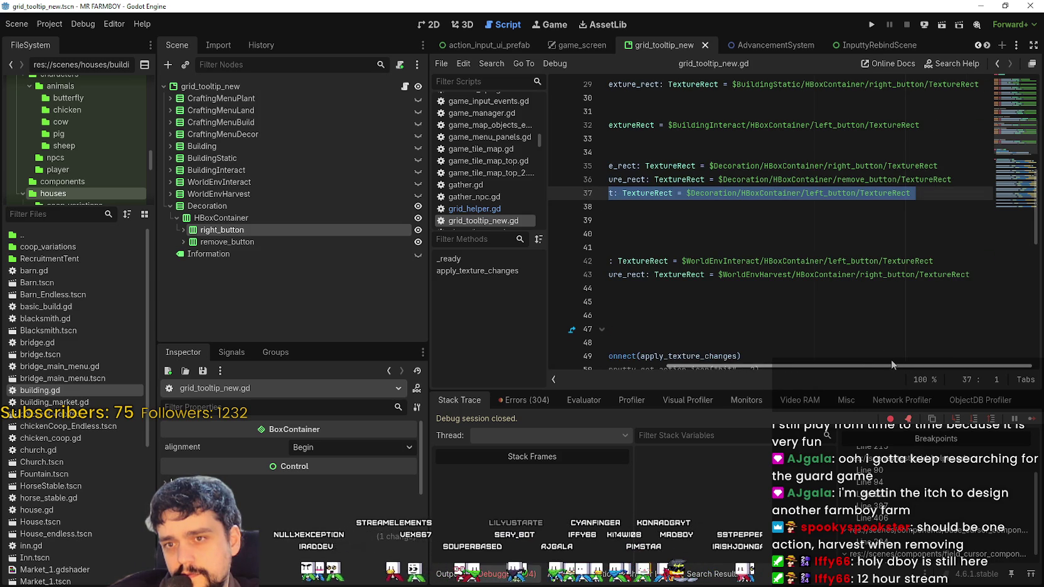
key(BackSpace)
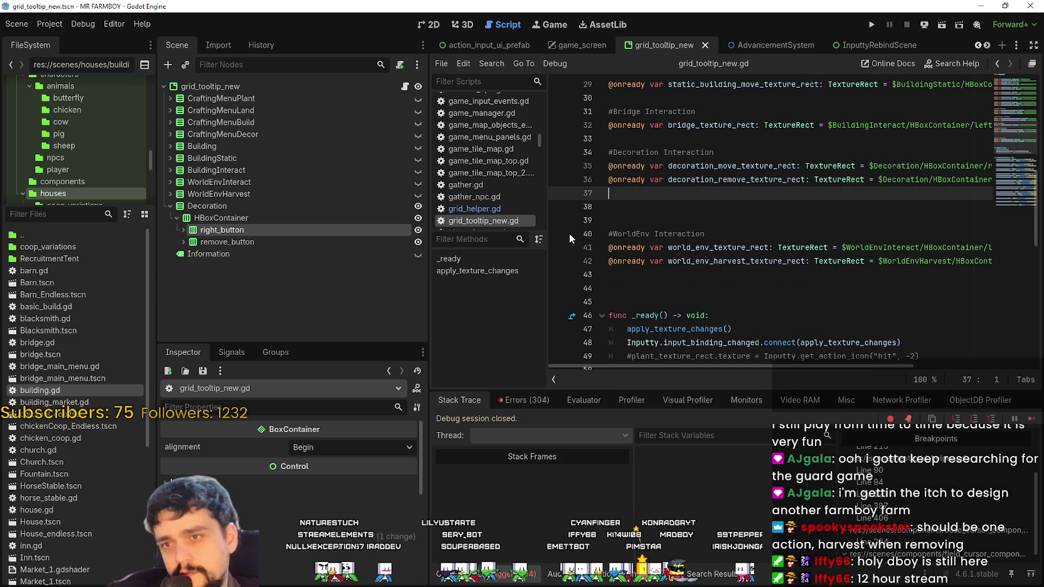
key(BackSpace)
key(Down)
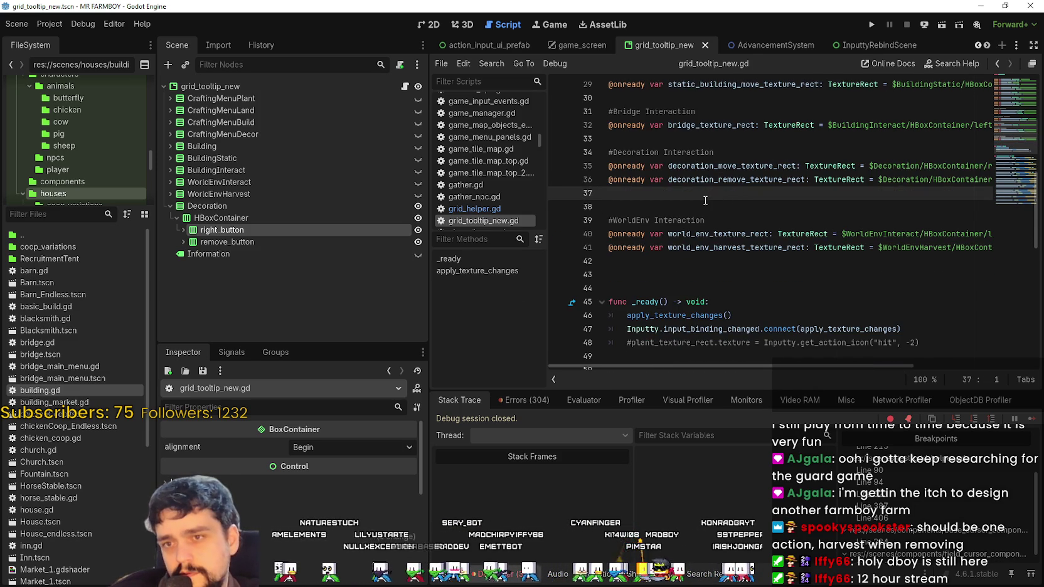
- Remove the decoration_texture_rect texture line in apply_texture_changes and save the script
click(808, 169)
key(shift+End)
scroll(848, 247, down, 9)
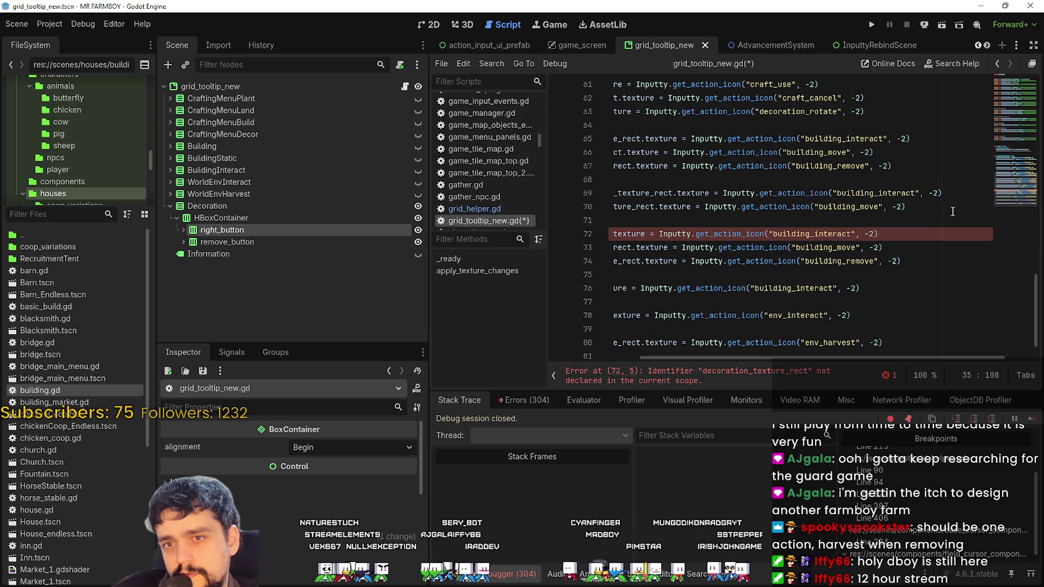
click(881, 234)
key(shift+Up)
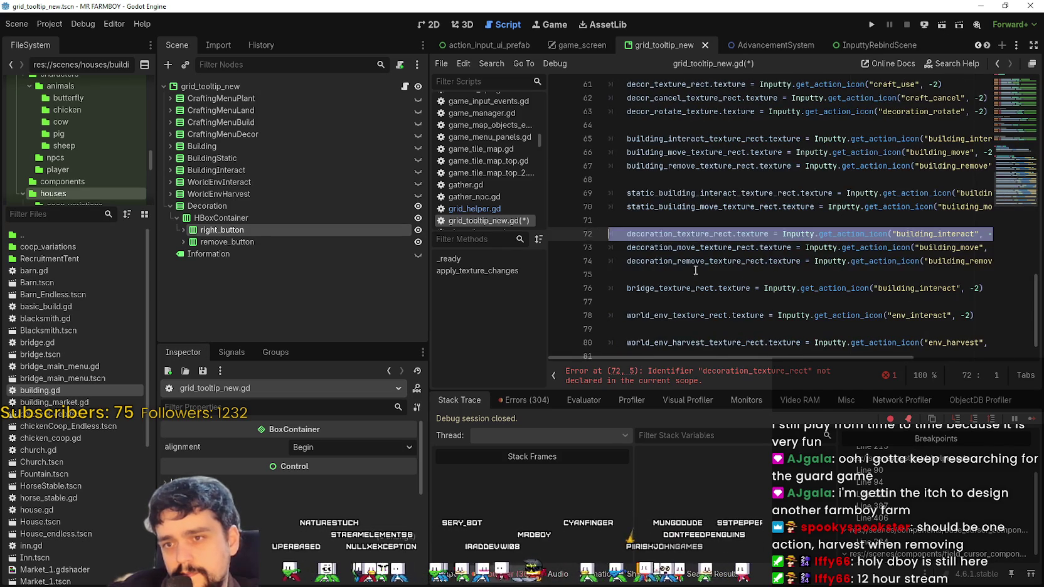
key(BackSpace)
click(763, 274)
key(ctrl+s)
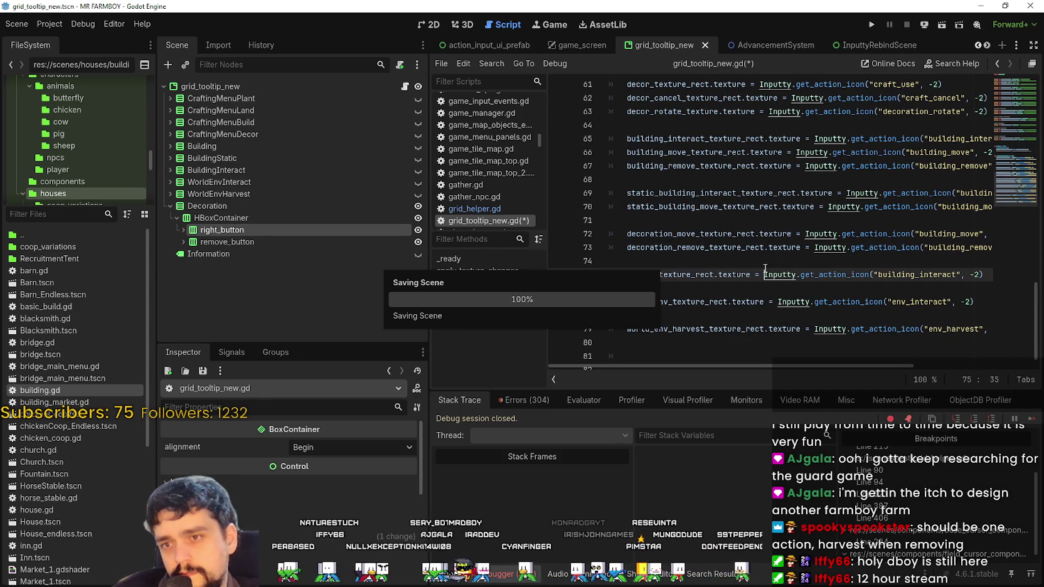
click(169, 206)
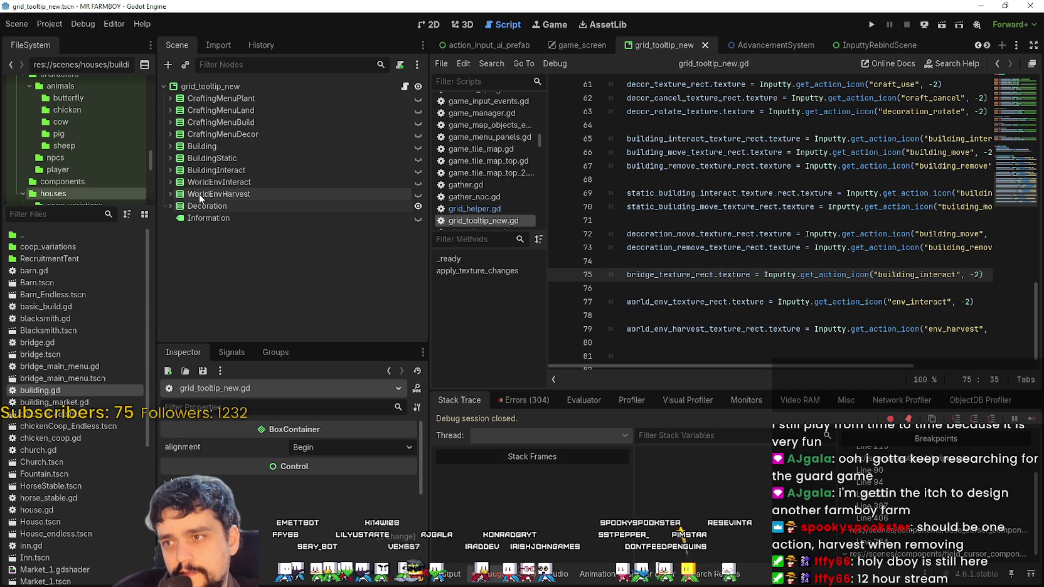
- Switch to the test_scene_everything scene
click(987, 45)
click(987, 45)
click(987, 45)
click(988, 46)
click(988, 46)
click(988, 46)
click(988, 45)
click(988, 46)
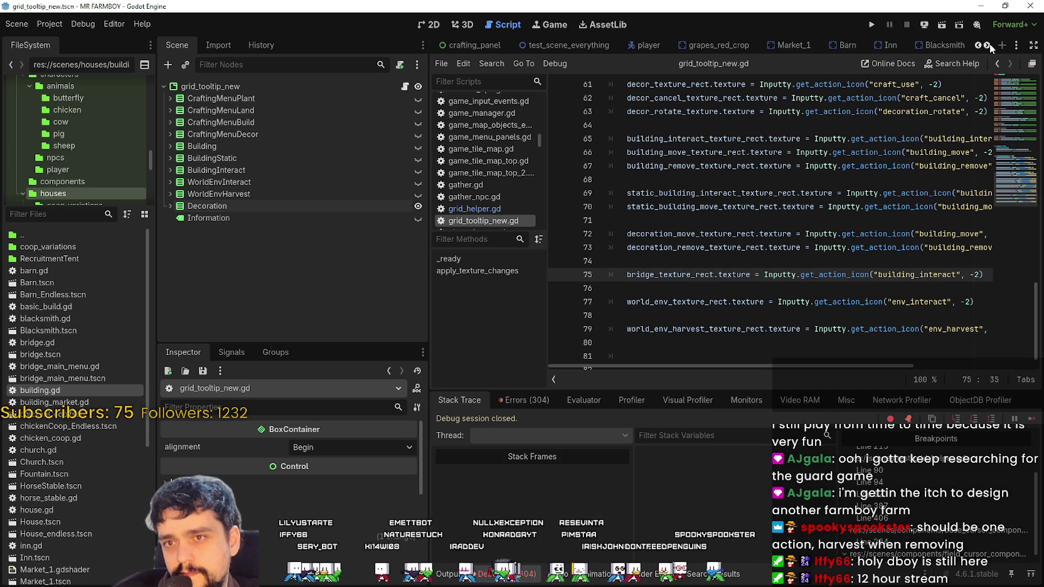
click(554, 47)
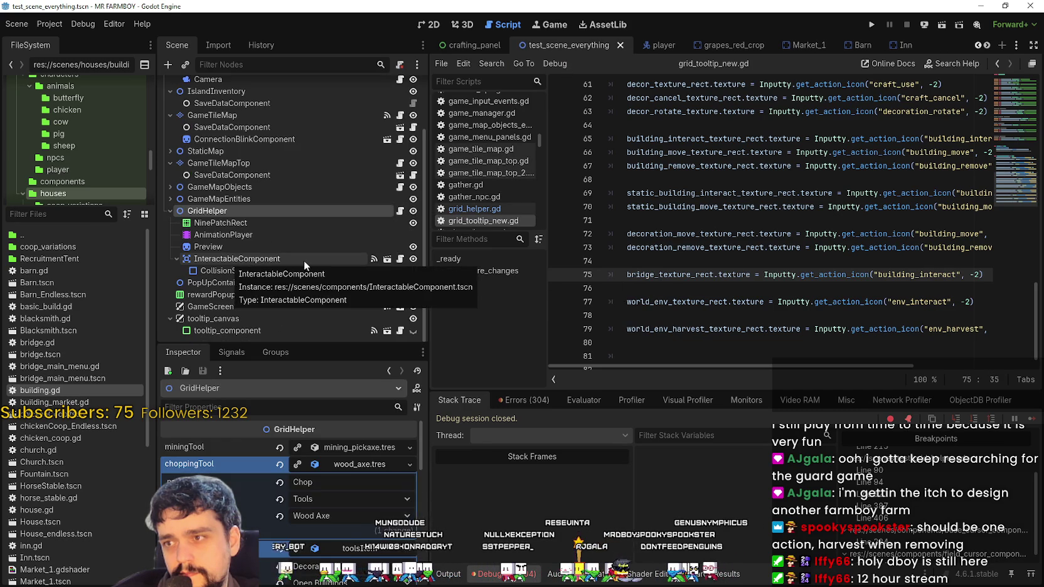
- In GridHelper's grid_helper.gd, change the build hammer's current_tab from 4 to 9 on line 374 and save
click(401, 214)
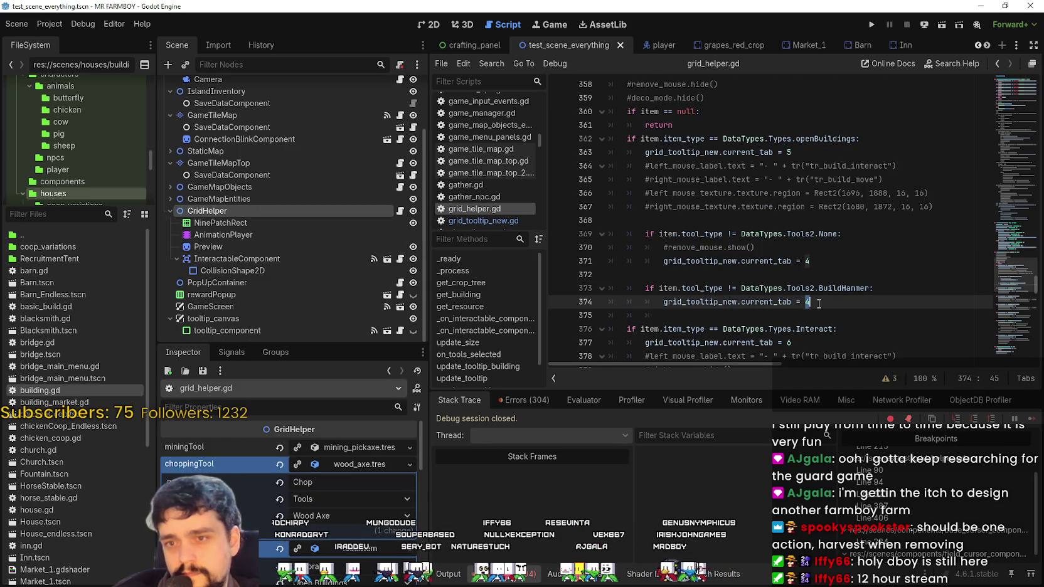
key(BackSpace)
text(9)
key(ctrl+s)
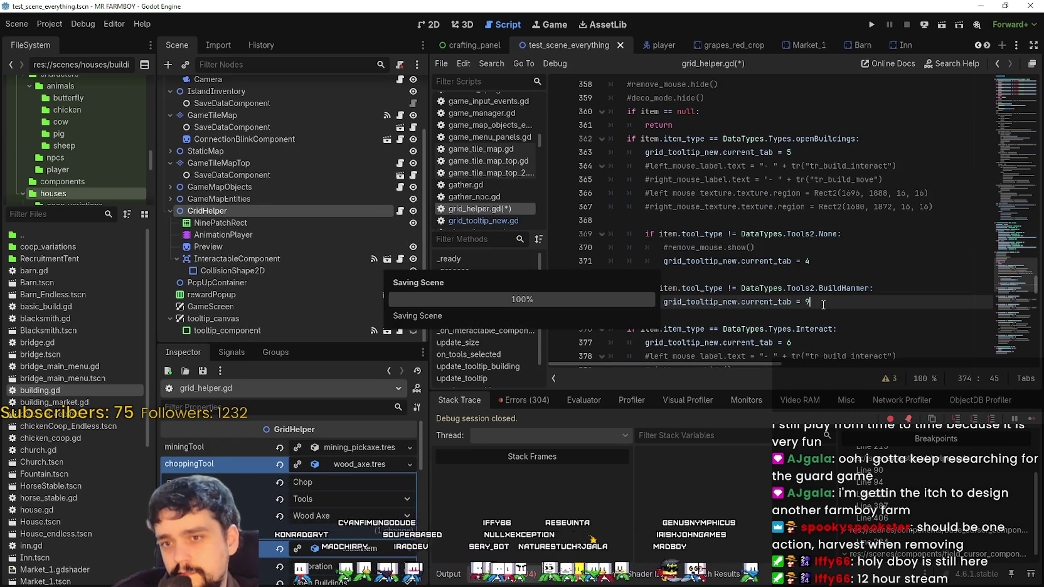
click(722, 274)
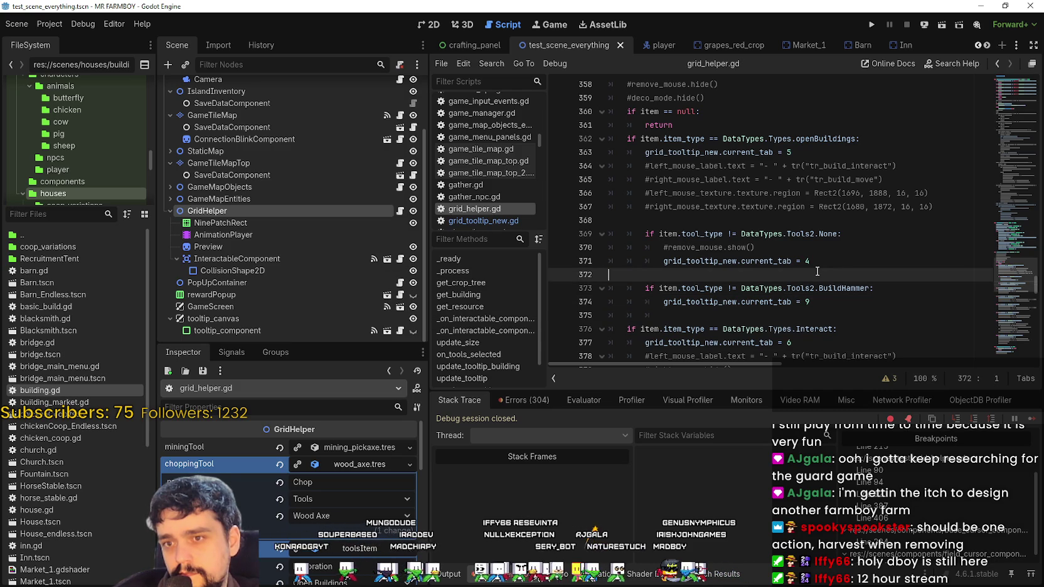
scroll(361, 479, down, 2)
scroll(360, 479, down, 1)
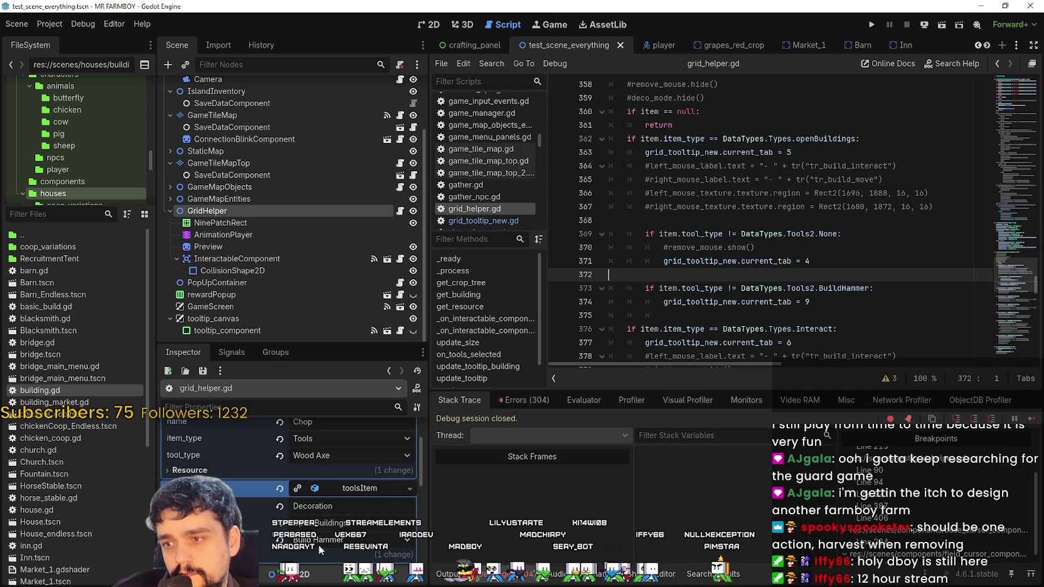
- Reload toolsItem into the resource slot, save the scene, and choose Save As for toolsItem
click(328, 487)
click(328, 488)
click(374, 524)
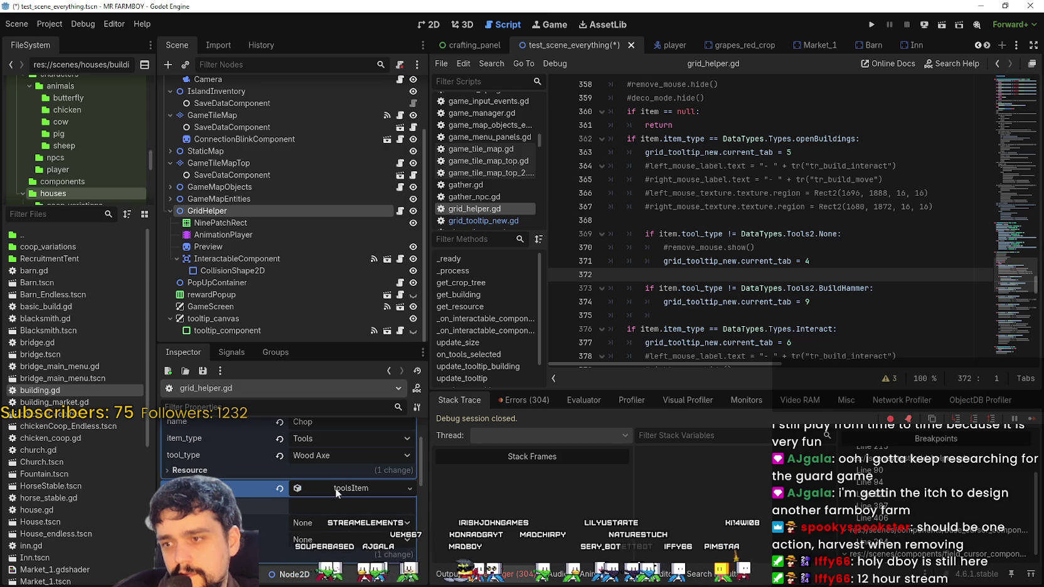
key(ctrl+s)
click(340, 489)
key(ctrl+s)
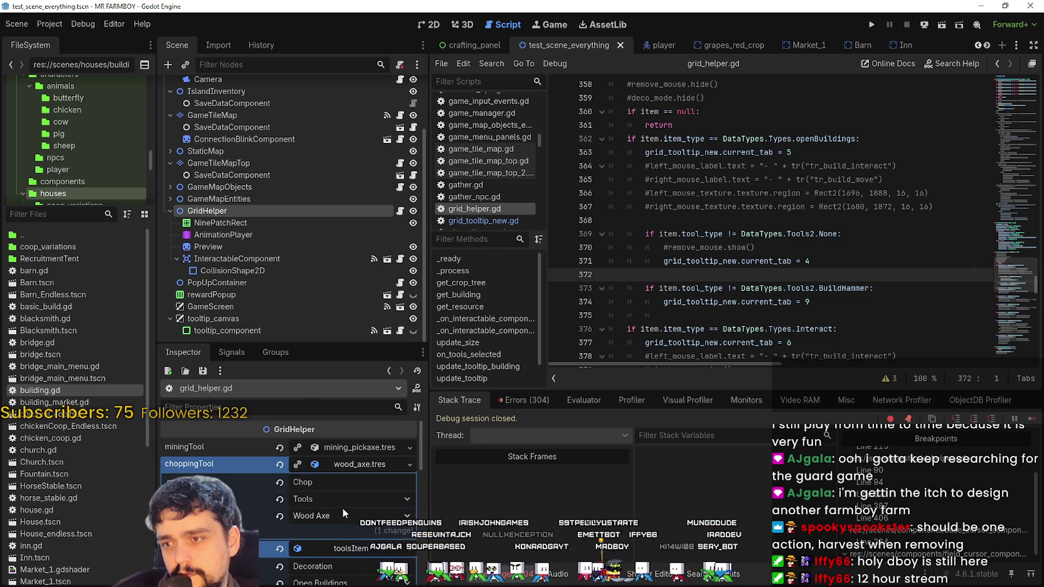
scroll(224, 453, down, 3)
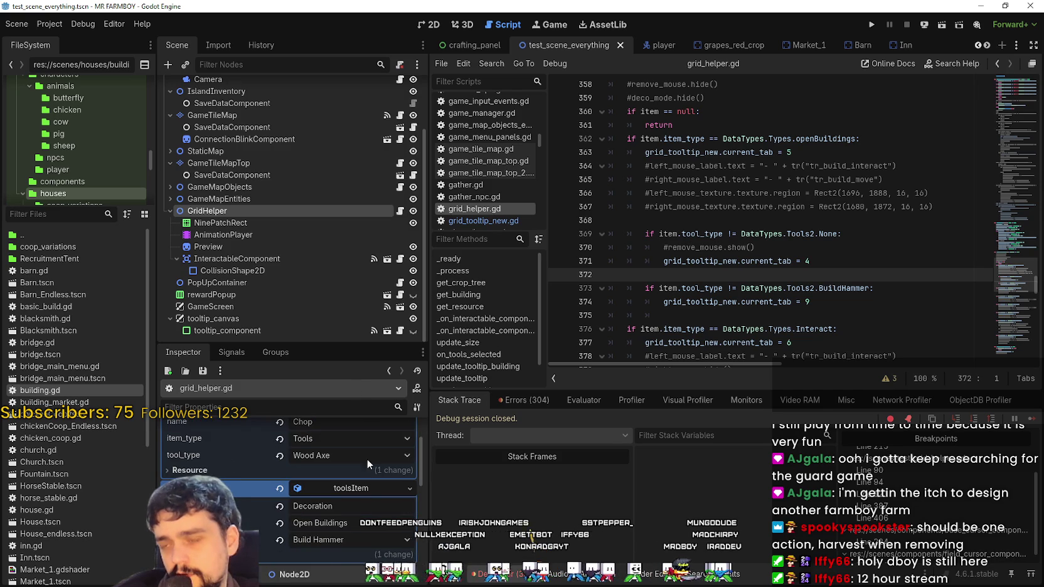
click(409, 489)
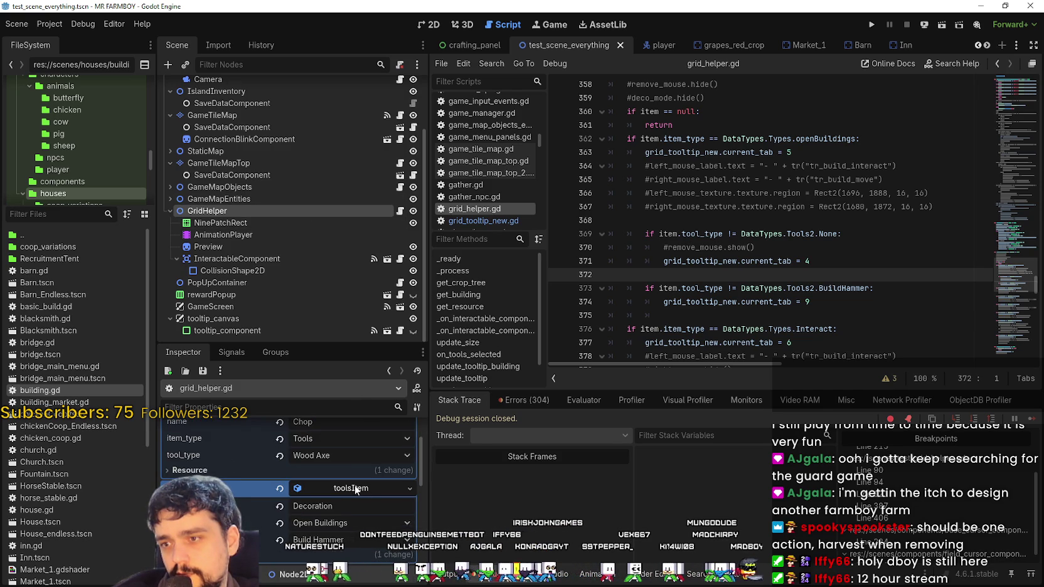
click(408, 563)
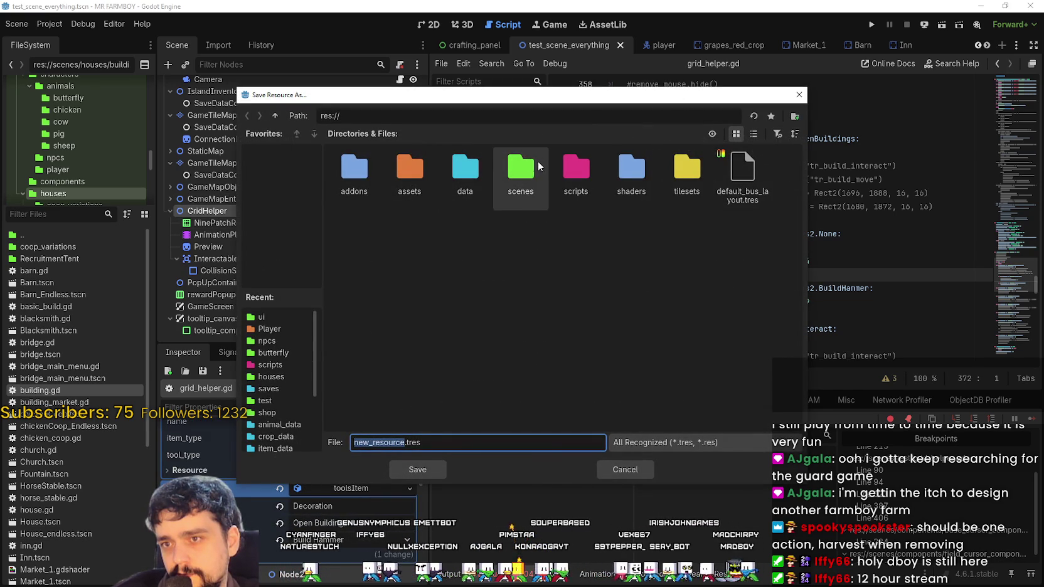
- Browse the Save Resource As dialog to res://data/items/tools
click(481, 170)
double_click(481, 165)
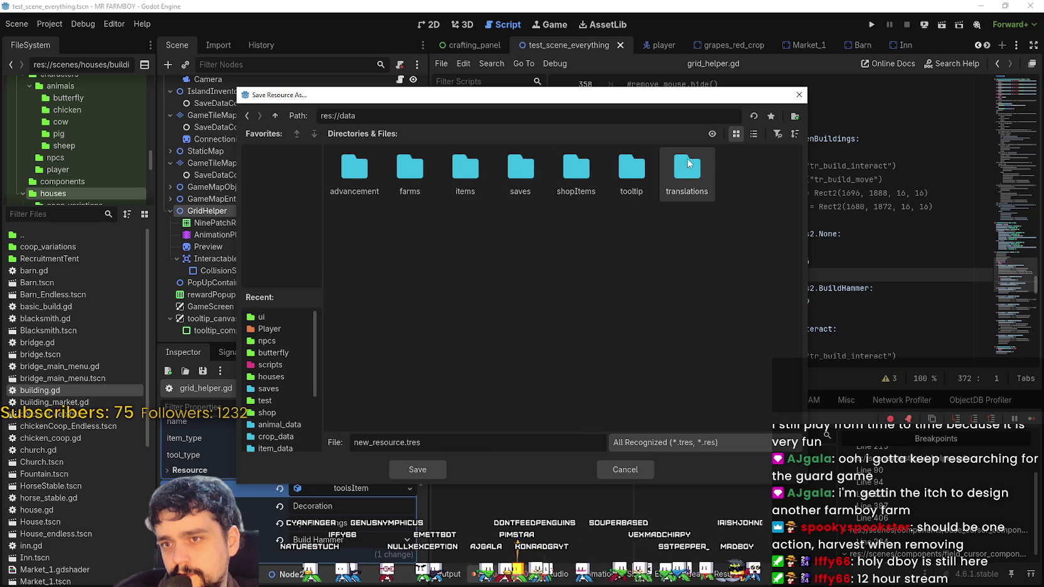
double_click(646, 168)
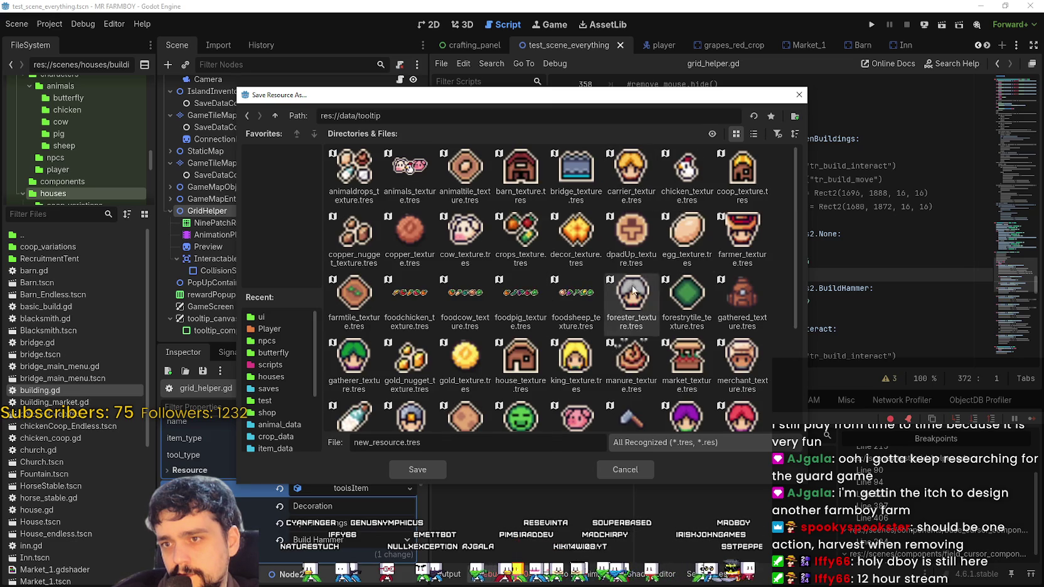
click(247, 116)
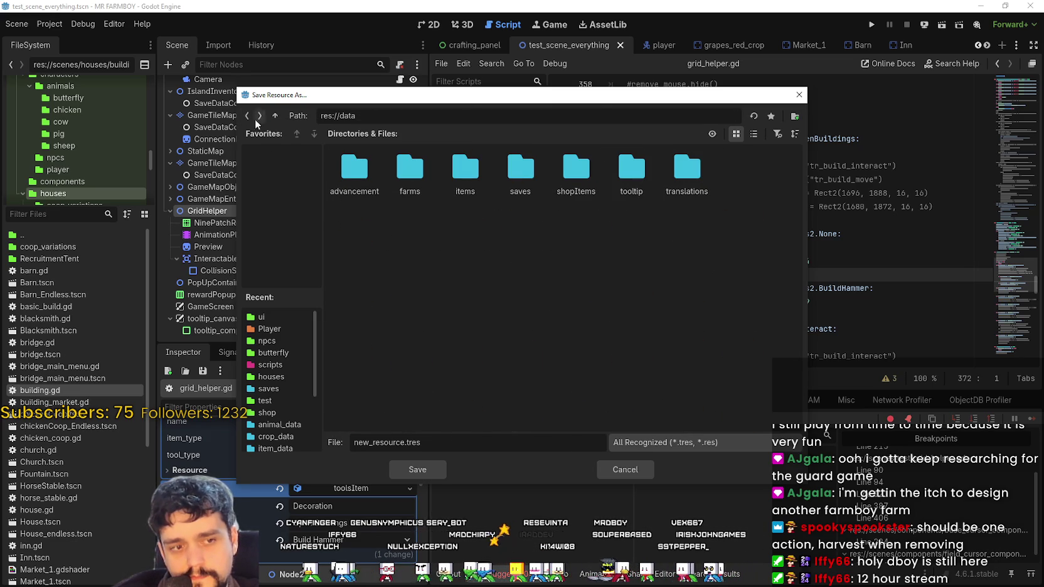
double_click(374, 166)
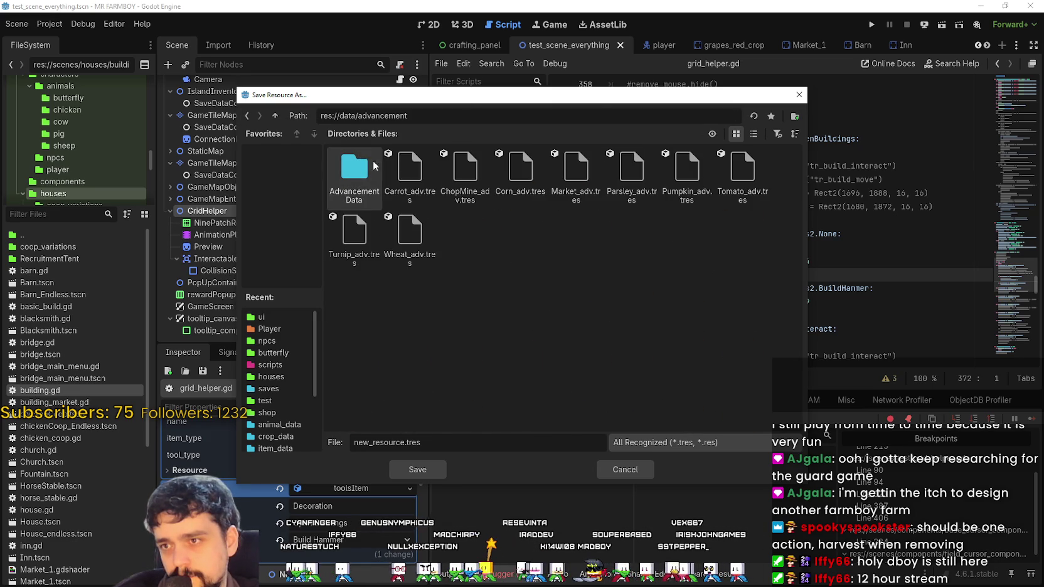
click(248, 117)
double_click(408, 165)
click(248, 117)
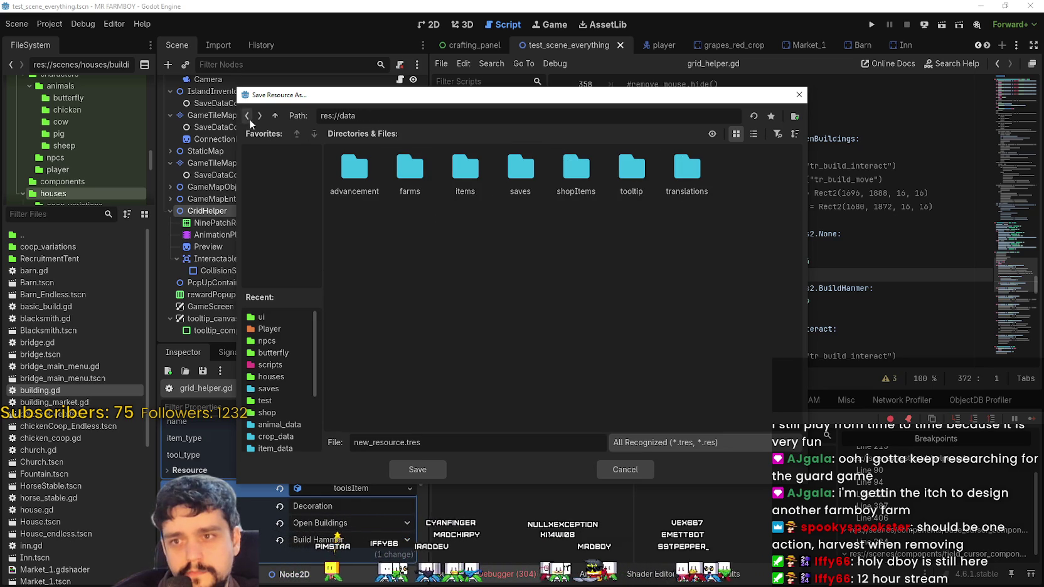
click(259, 116)
double_click(663, 201)
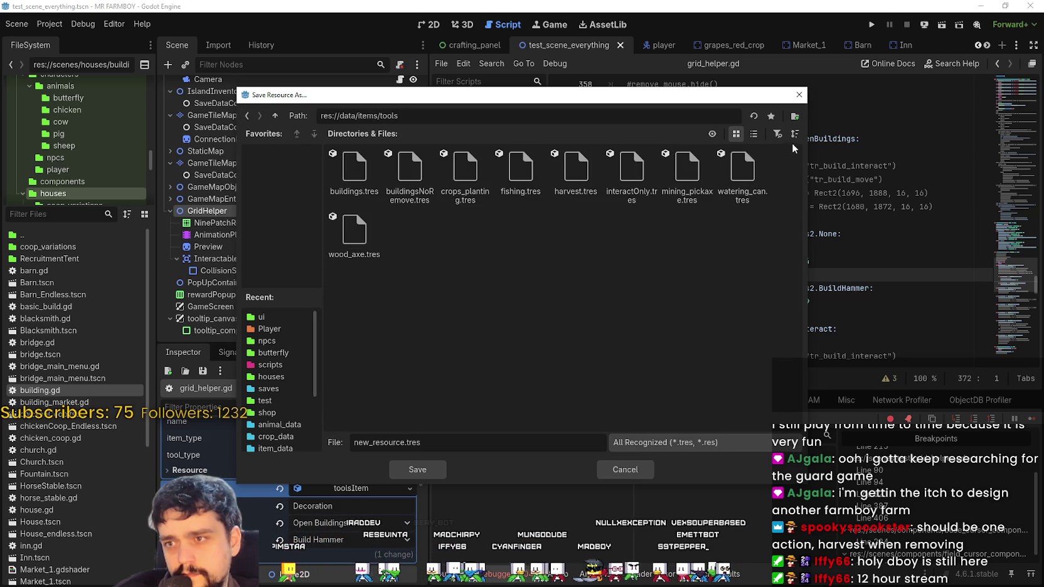
- In list view, save the resource as decorations.tres and save the scene
click(754, 134)
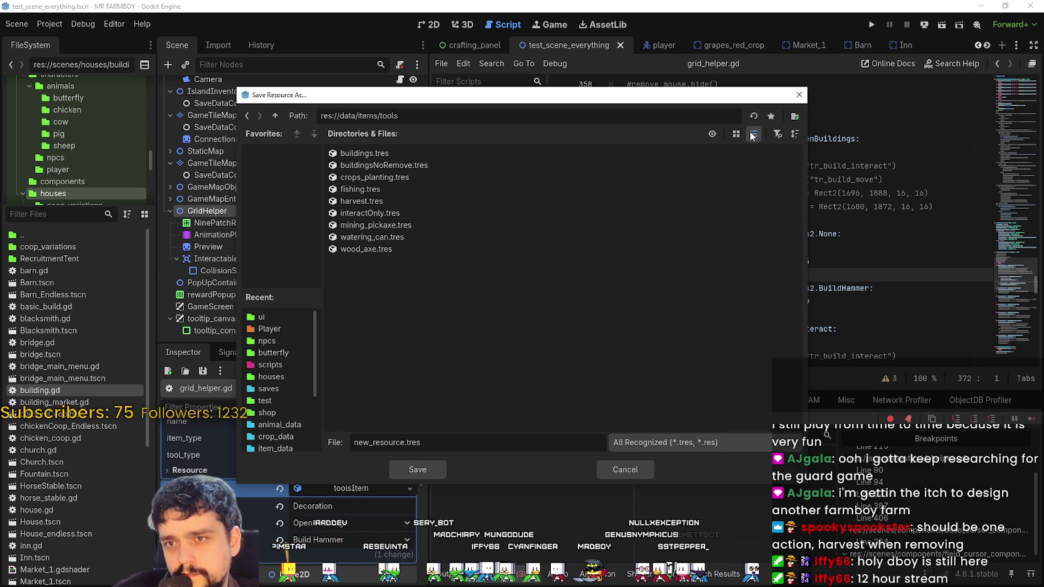
click(385, 155)
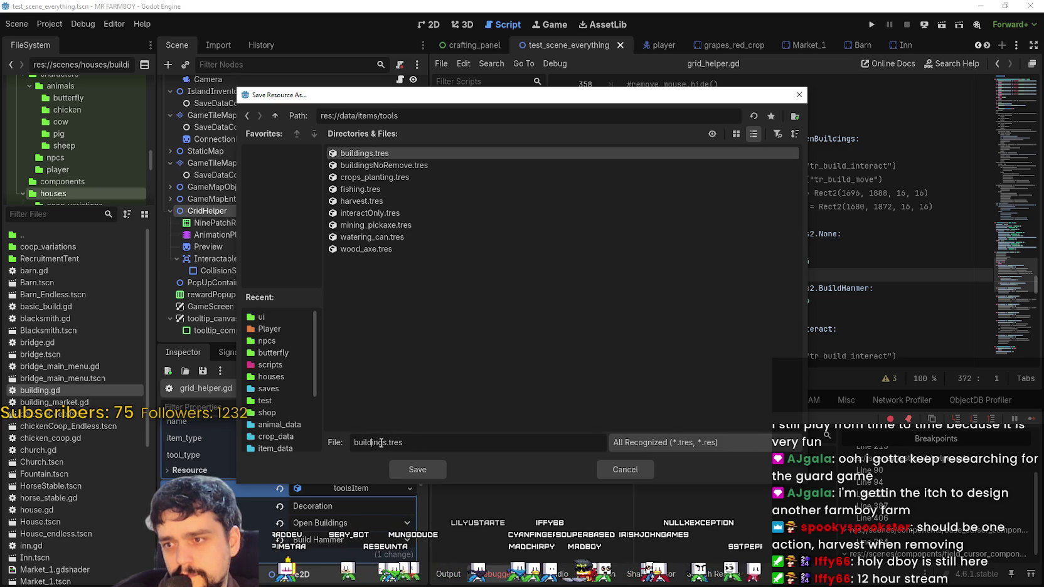
text(decorations)
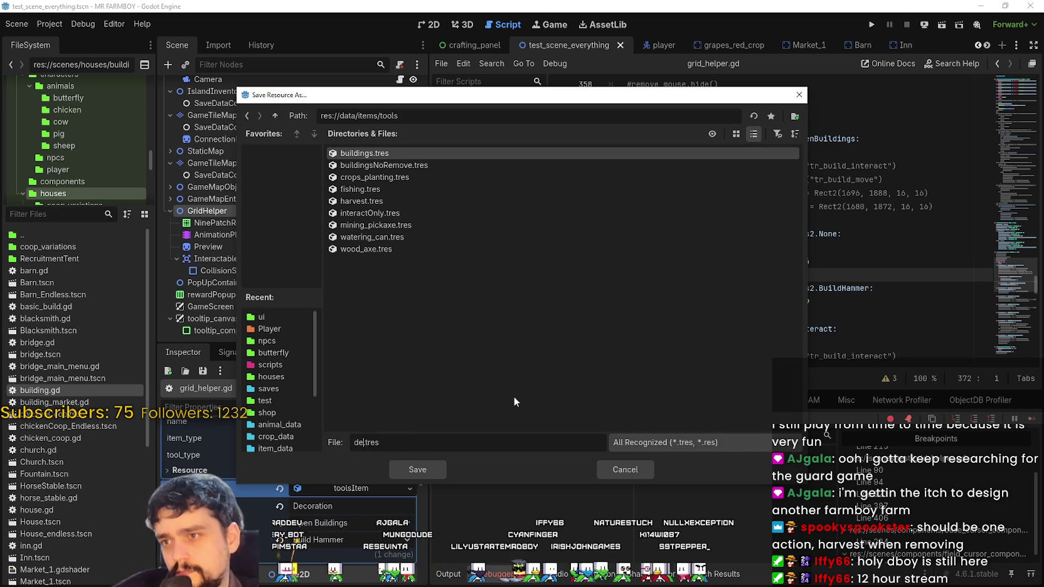
key(Return)
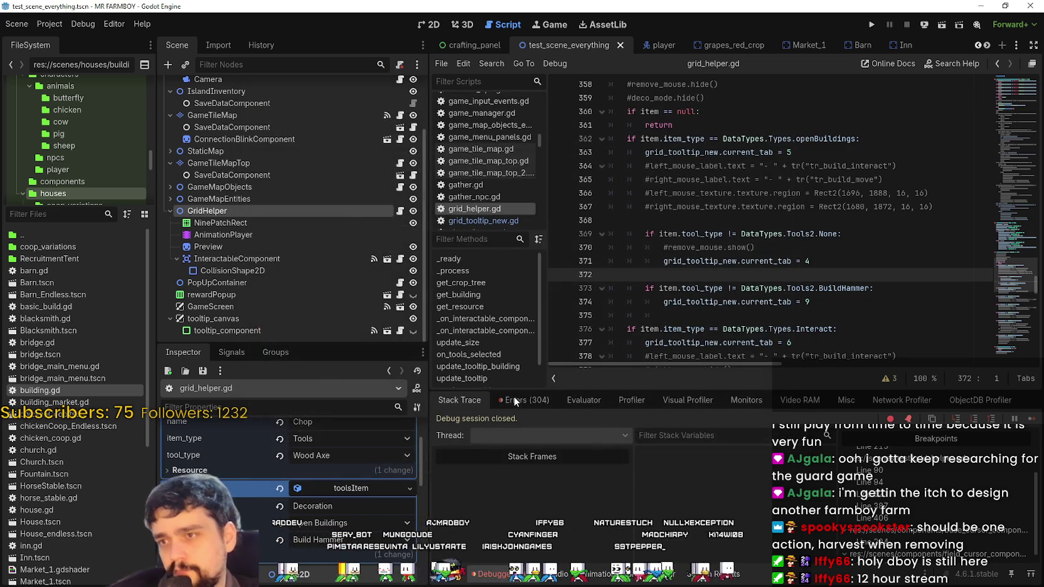
key(ctrl+s)
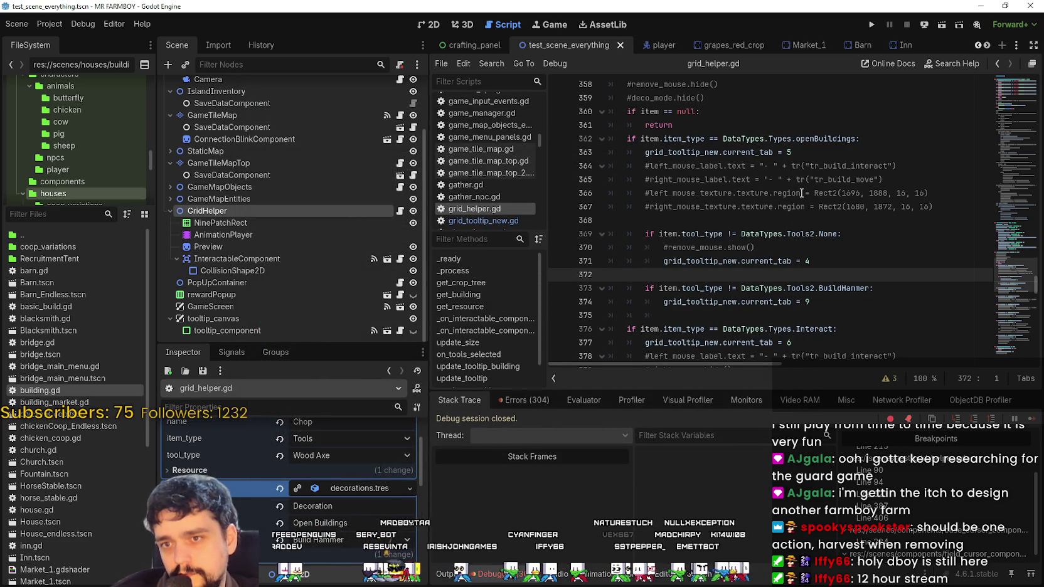
- Run MR FARMBOY, load the Save 4 game, and maximize the game window
click(871, 23)
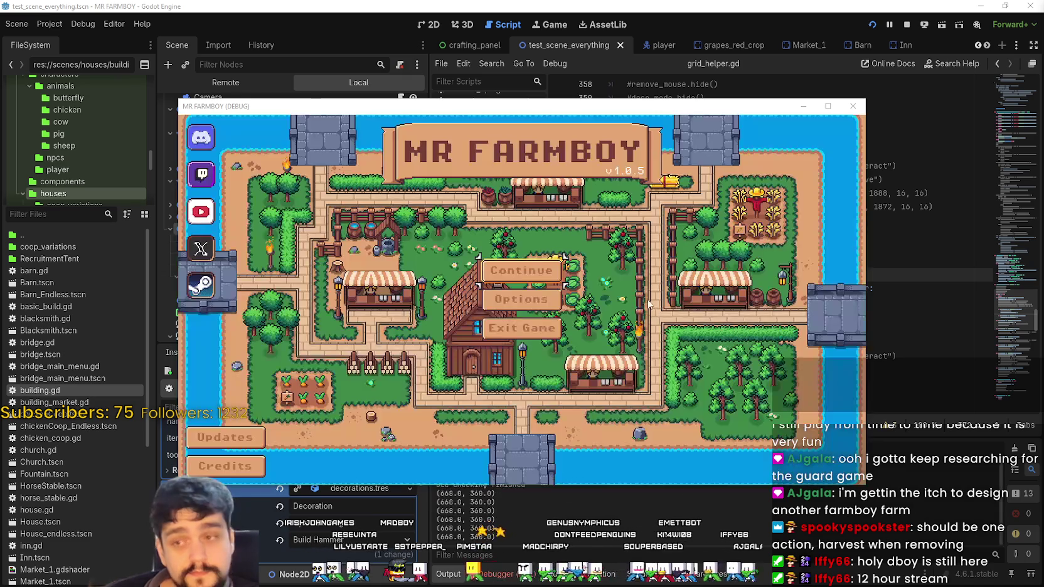
click(555, 271)
scroll(521, 301, down, 2)
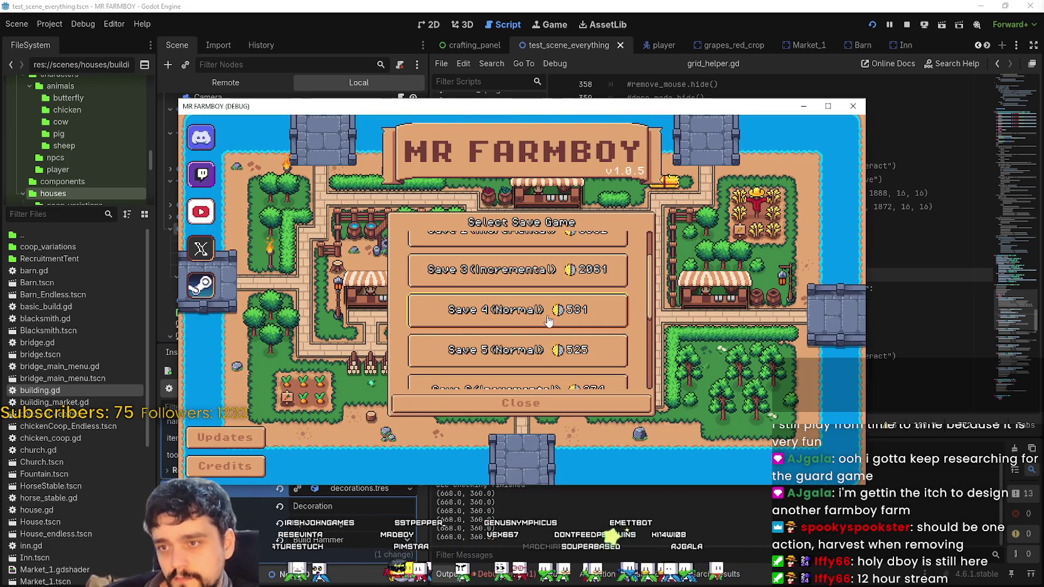
click(521, 316)
click(469, 319)
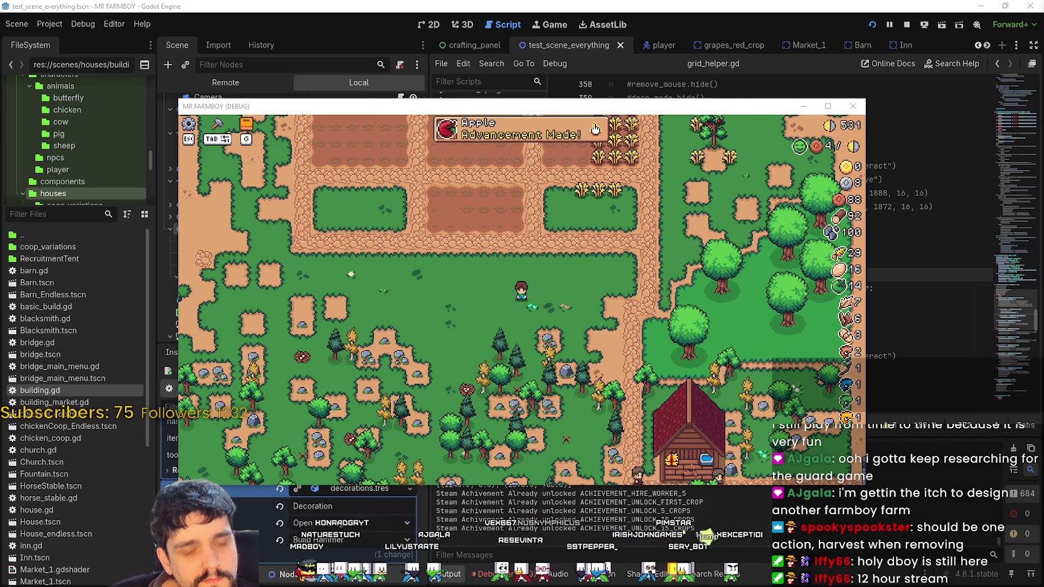
click(595, 129)
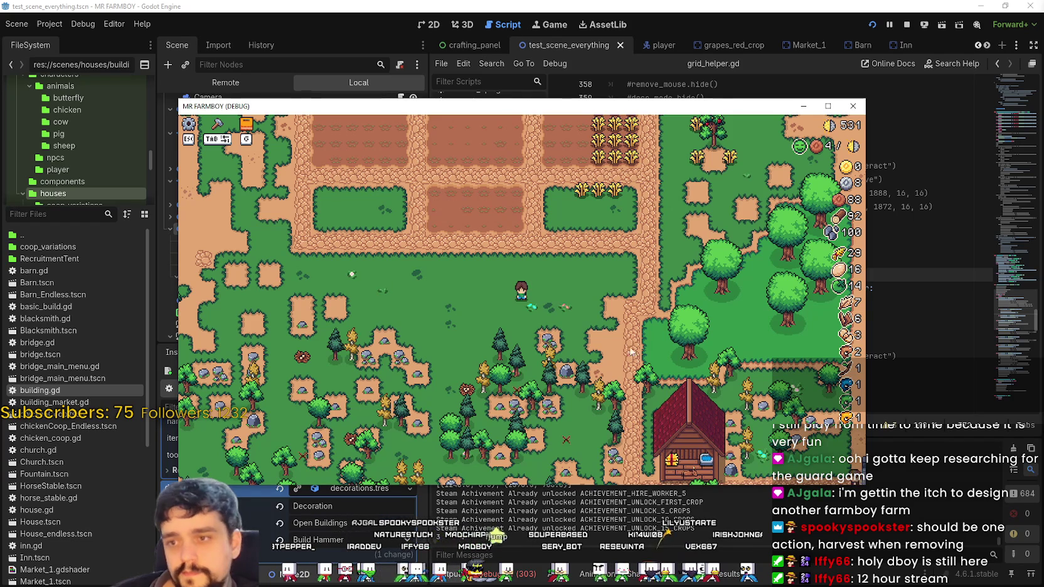
click(828, 106)
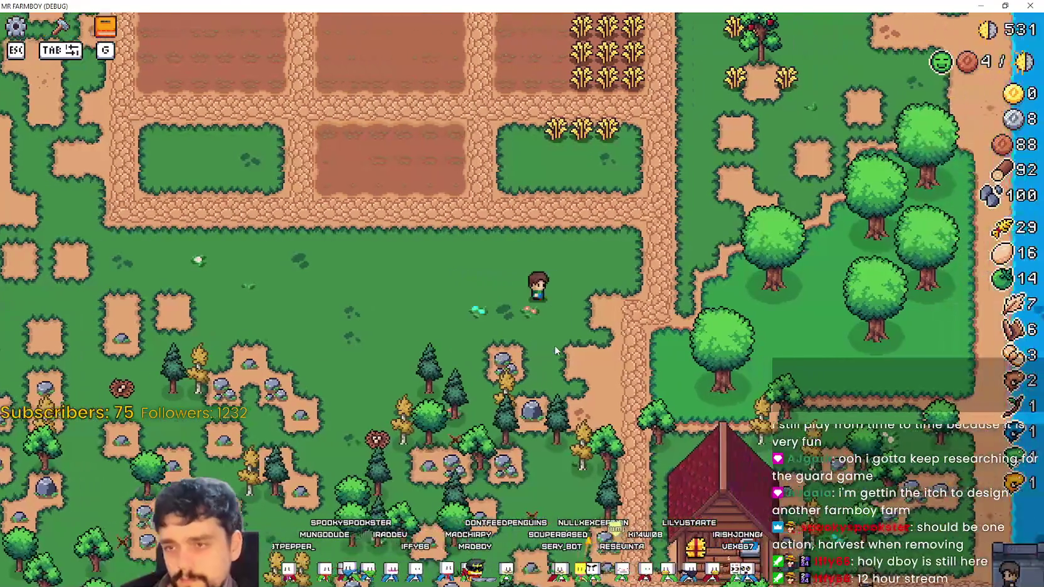
- Walk north to hit the breakpoint, remove it from line 121, resume, and close the game
key(w)
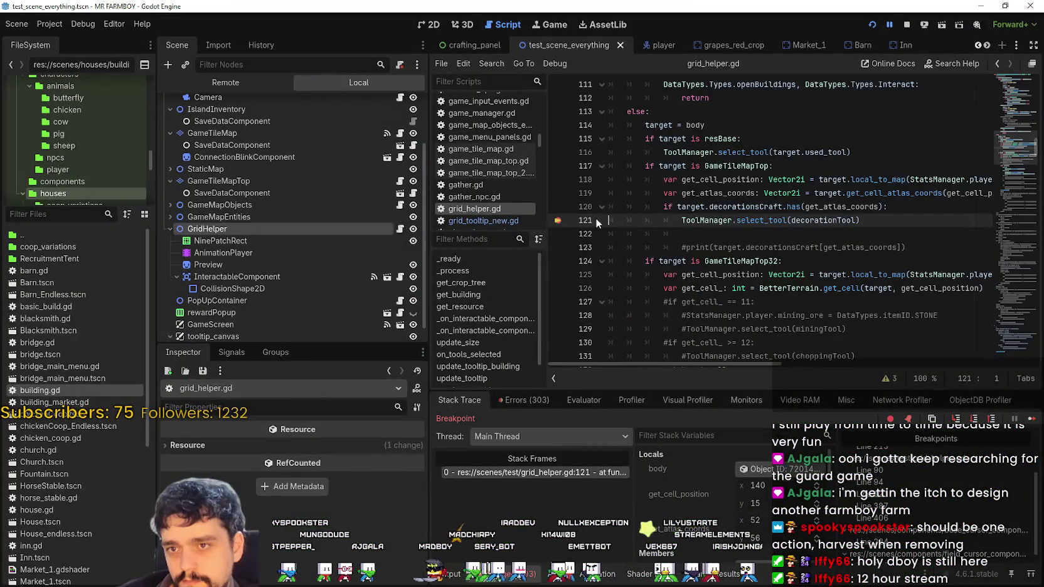
click(557, 220)
click(1030, 419)
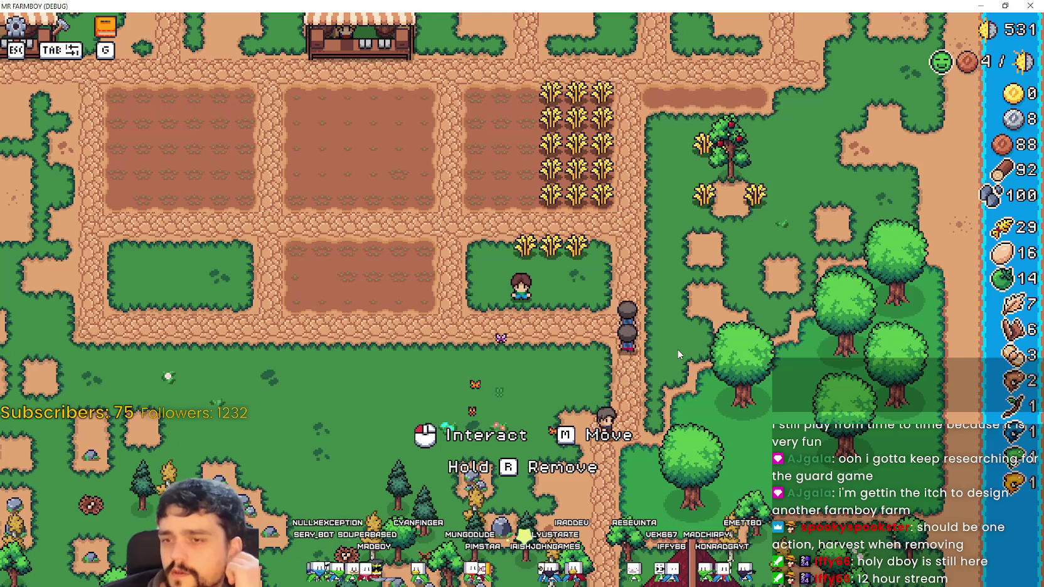
key(alt+F4)
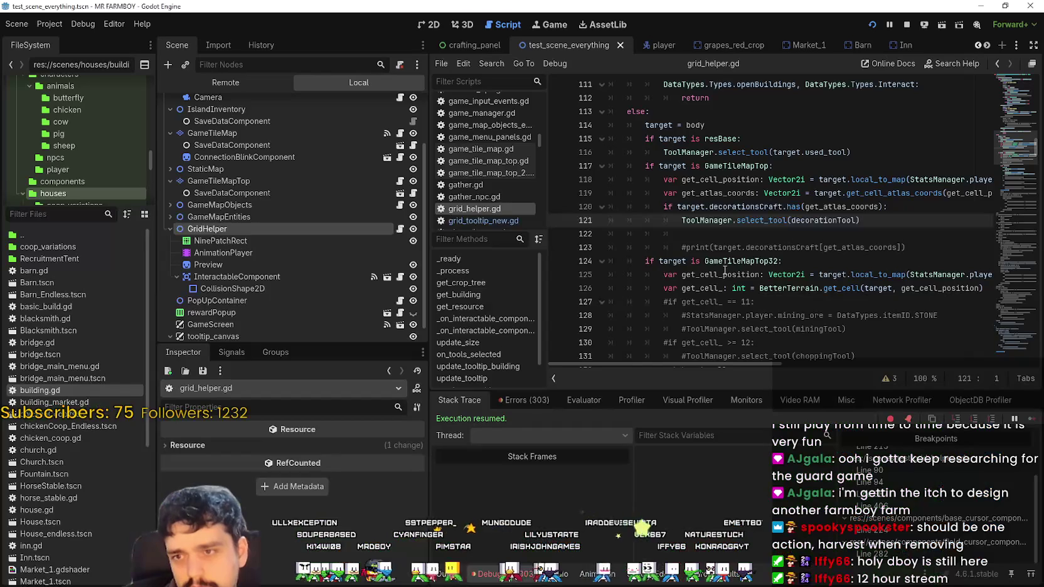
- Set GridHelper's tool_type to Wood Axe and review grid_helper.gd around lines 121–124
click(273, 225)
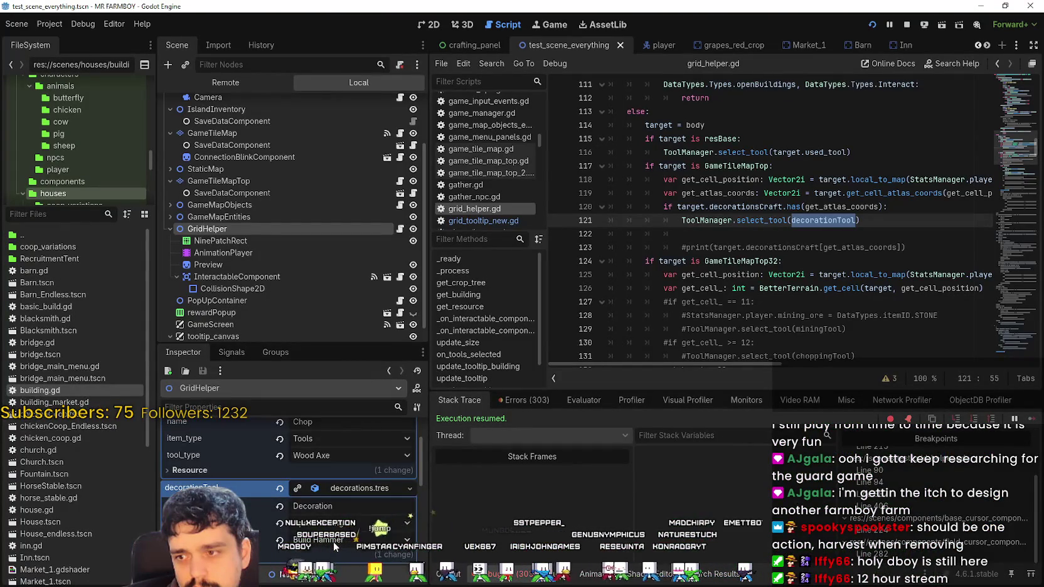
click(332, 540)
click(329, 463)
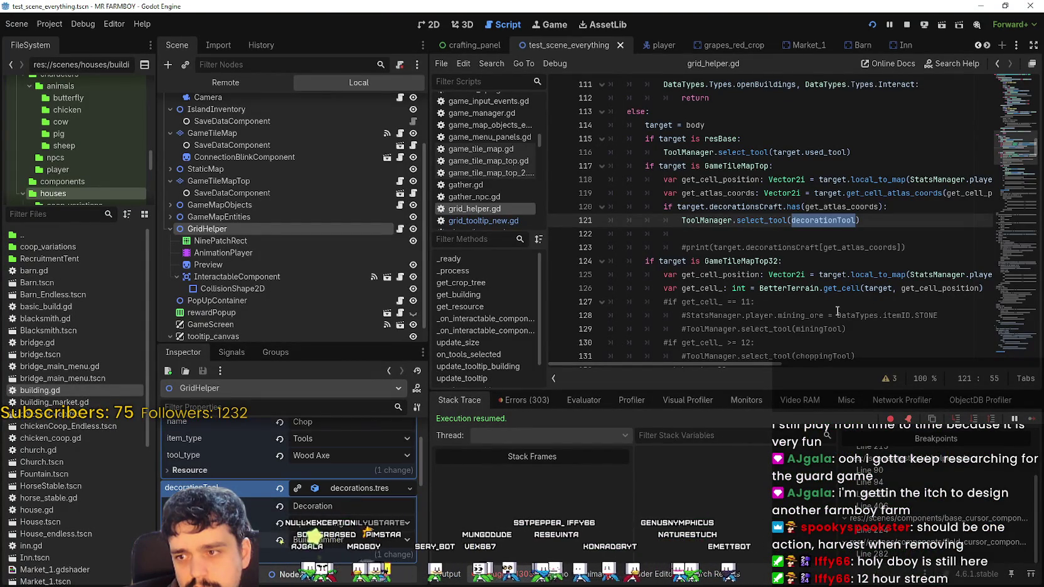
click(898, 258)
click(898, 220)
scroll(910, 188, up, 10)
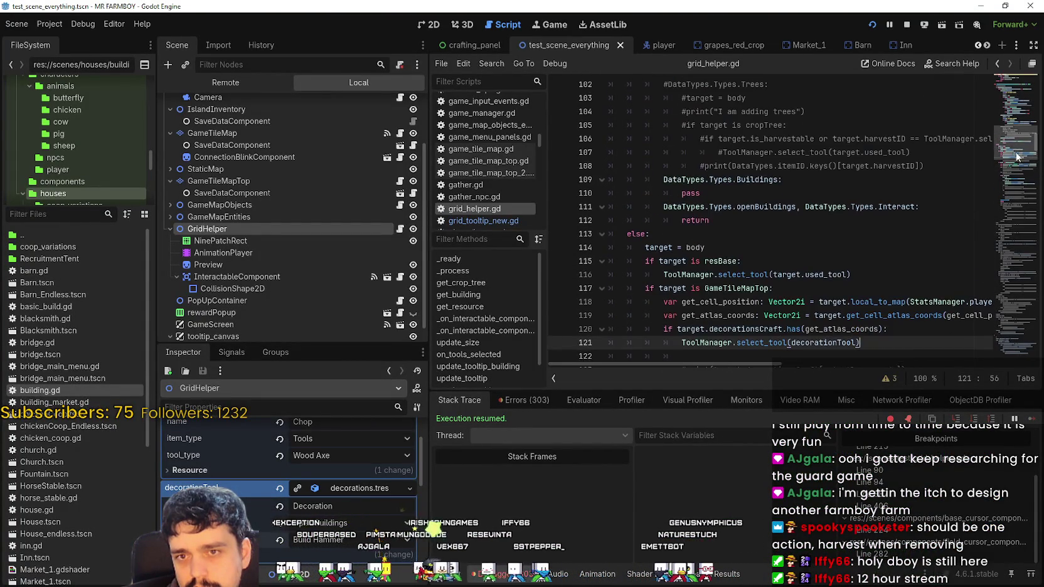
mouse_move(1018, 130)
mouse_down()
mouse_move(1015, 116)
mouse_move(990, 171)
mouse_move(993, 160)
mouse_up()
scroll(993, 137, down, 4)
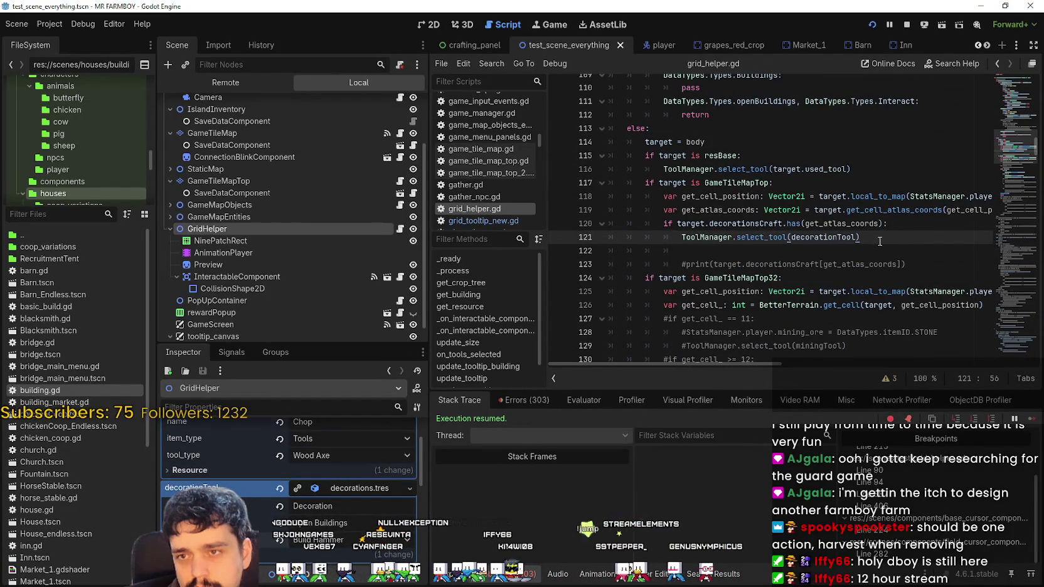
drag(1011, 148, 985, 291)
- Add a breakpoint on line 374 of grid_helper.gd
click(807, 252)
scroll(805, 249, down, 3)
scroll(807, 249, up, 10)
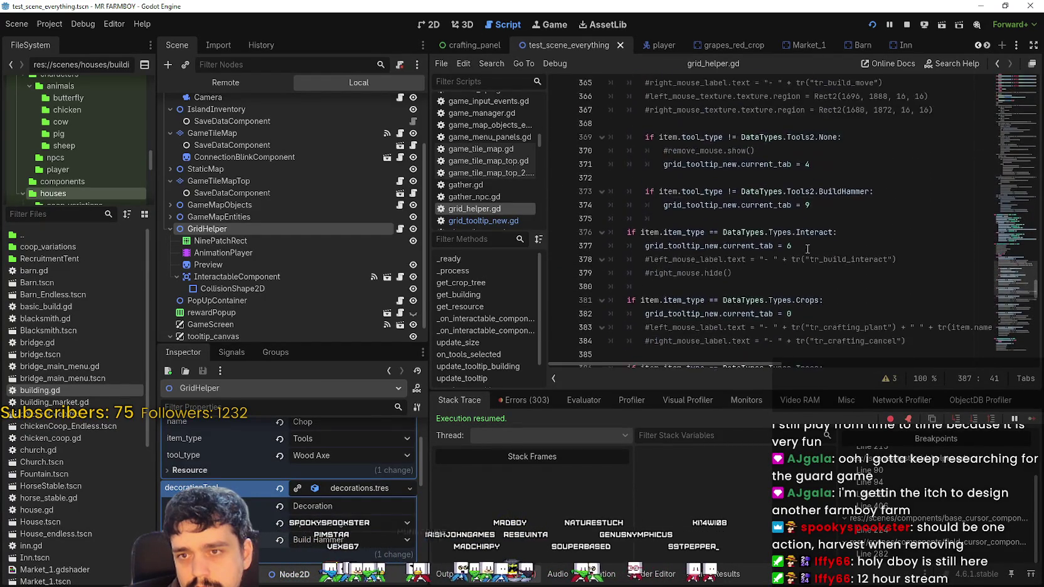
scroll(807, 249, down, 4)
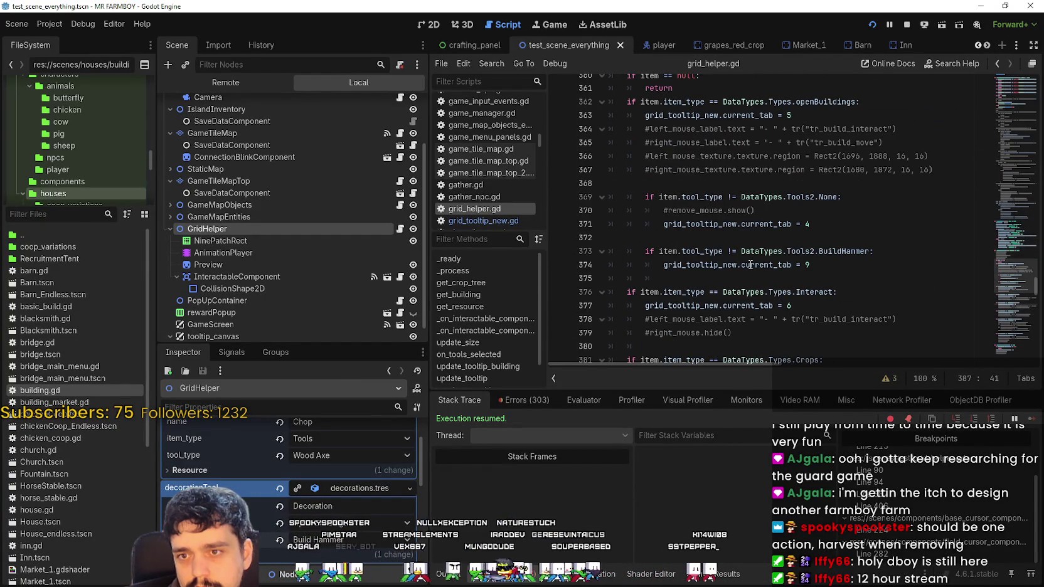
click(583, 265)
- Change line 373's check to tool_type == BuildHammer, then save and run the game
click(725, 251)
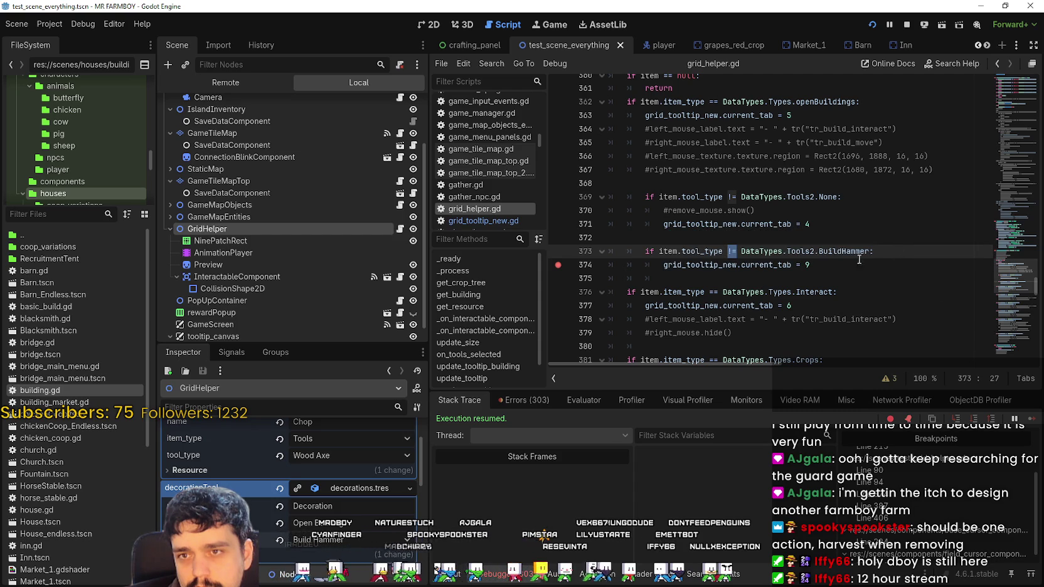
text(==)
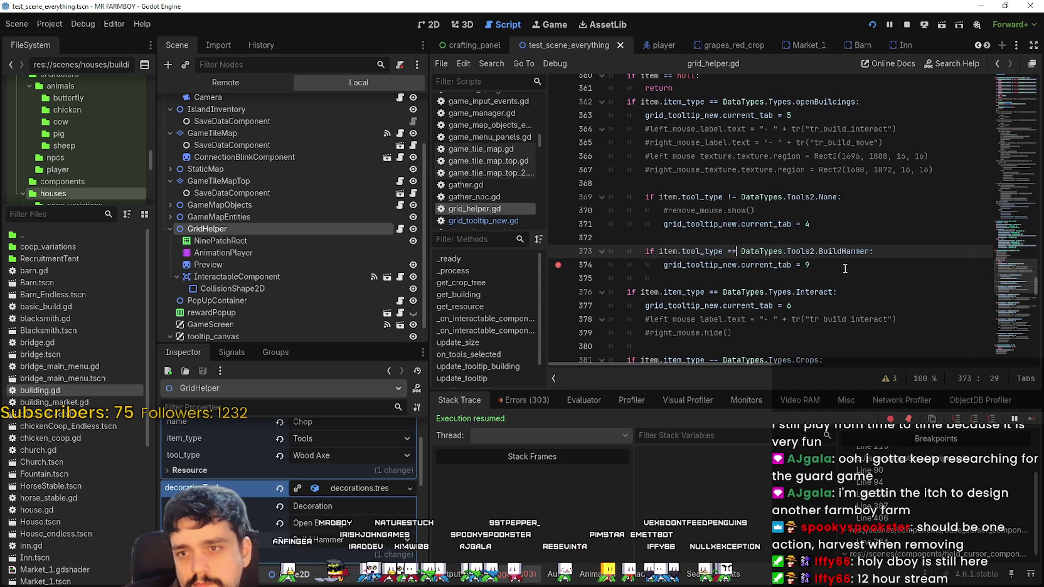
click(668, 251)
drag(813, 264, 625, 251)
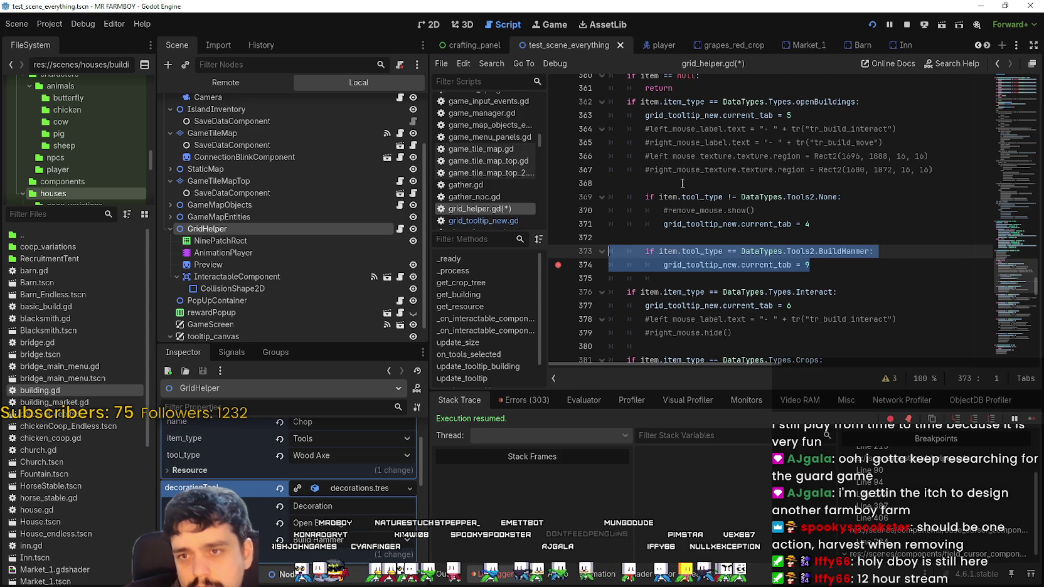
click(685, 236)
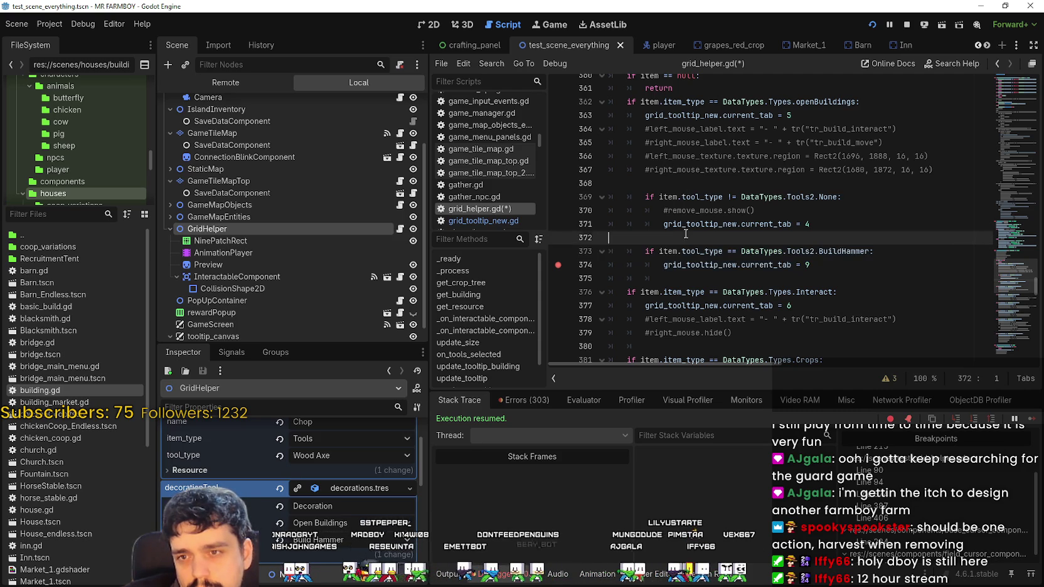
key(ctrl+s)
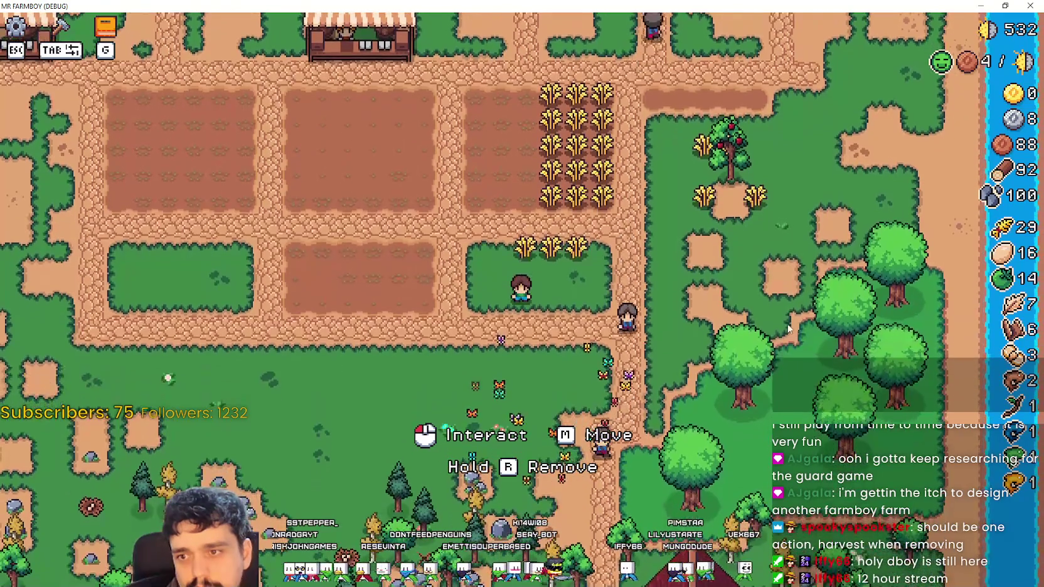
- Use the tool in the game, resume past the line 374 breakpoint, and return to the editor
key(Escape)
key(Escape)
key(1)
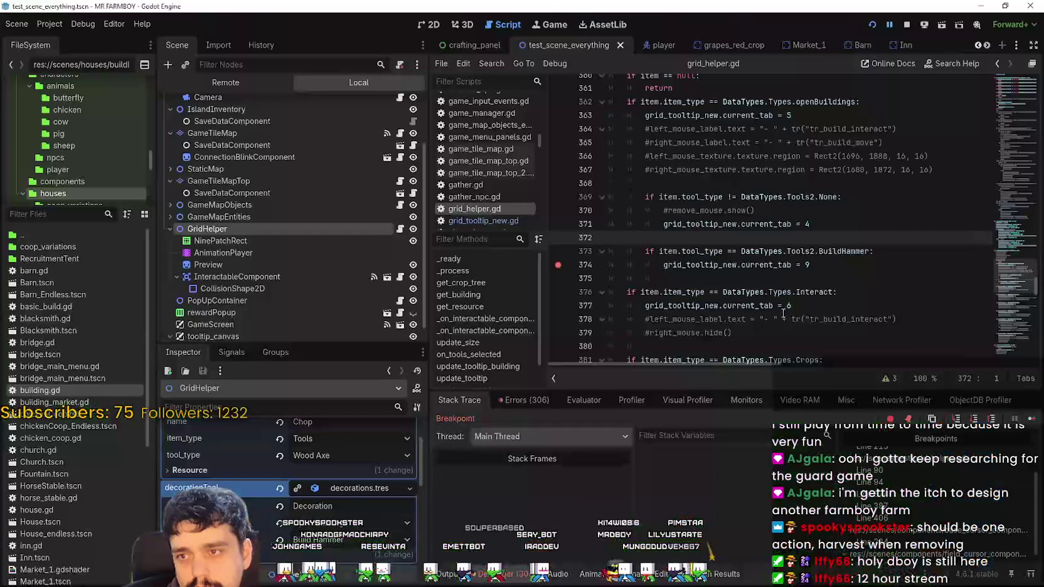
click(1016, 415)
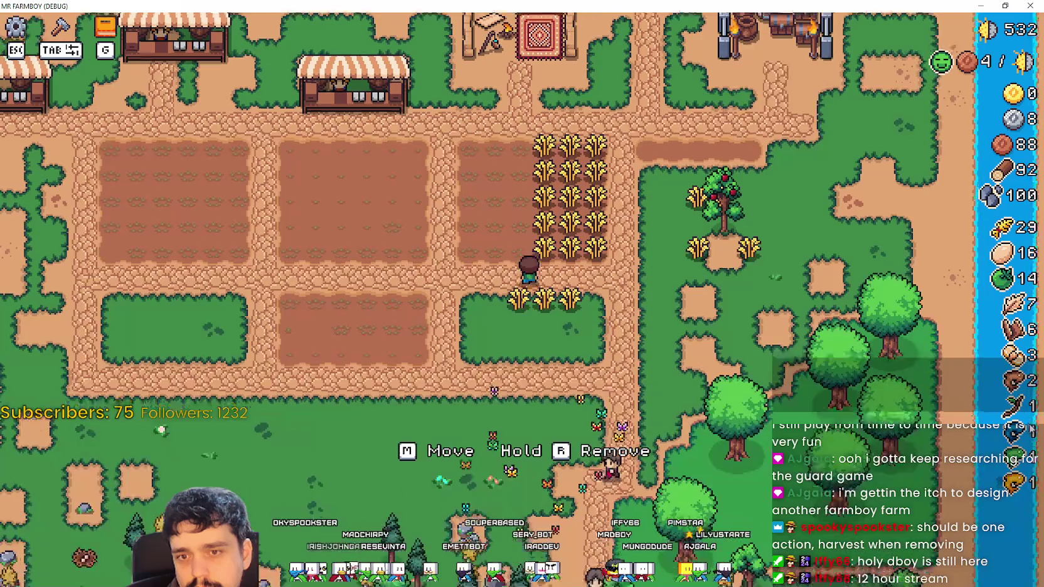
key(s)
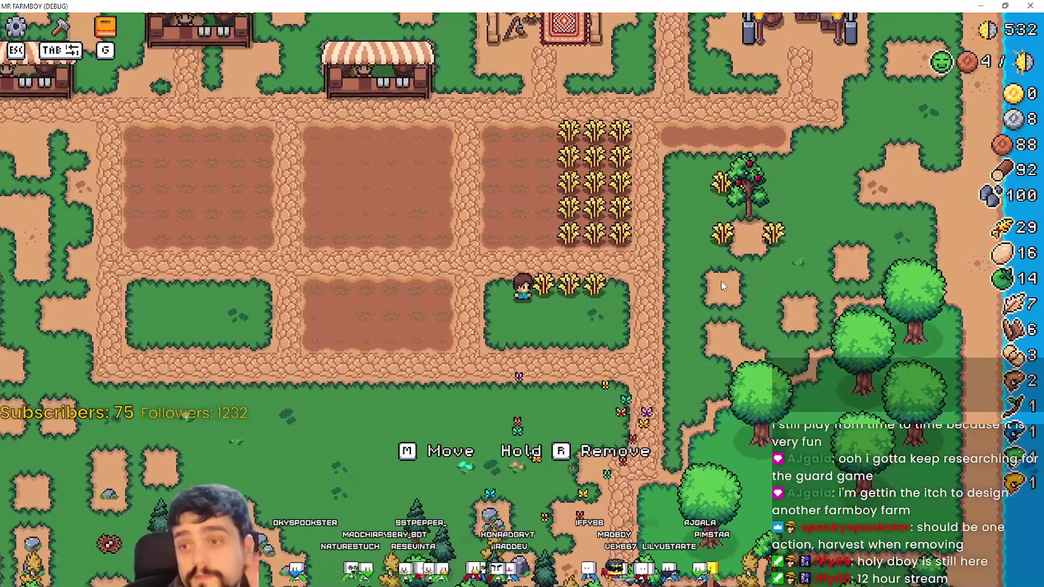
key(alt+Tab)
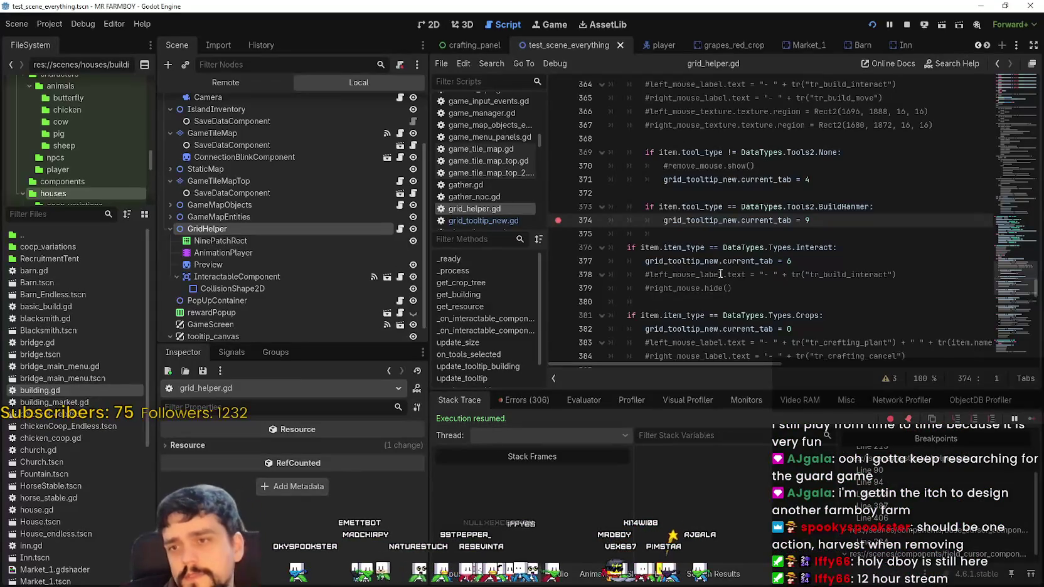
- Review the BuildHammer tooltip code around lines 373–394 of grid_helper.gd
click(832, 219)
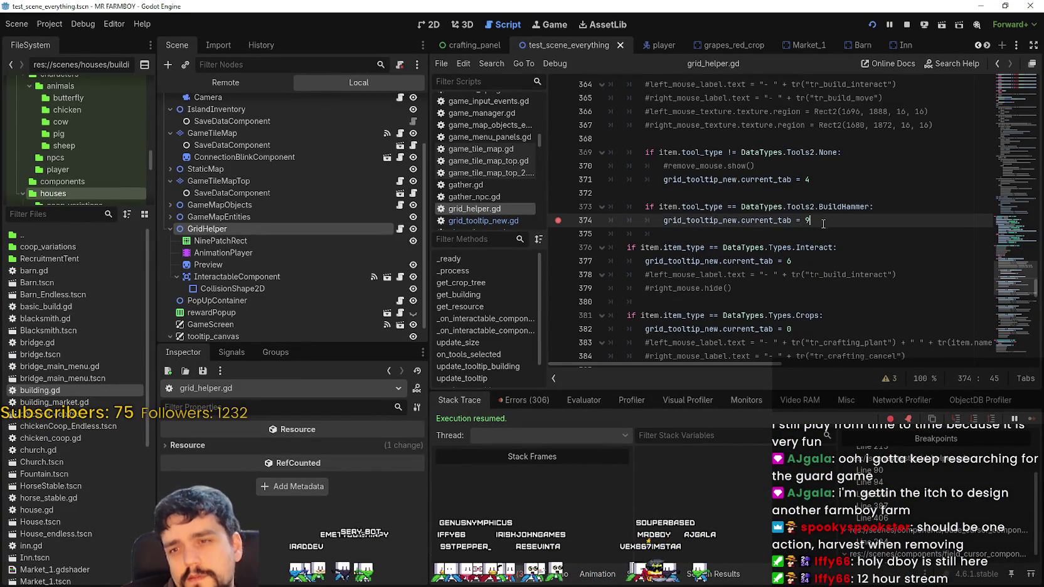
double_click(831, 207)
scroll(829, 237, up, 2)
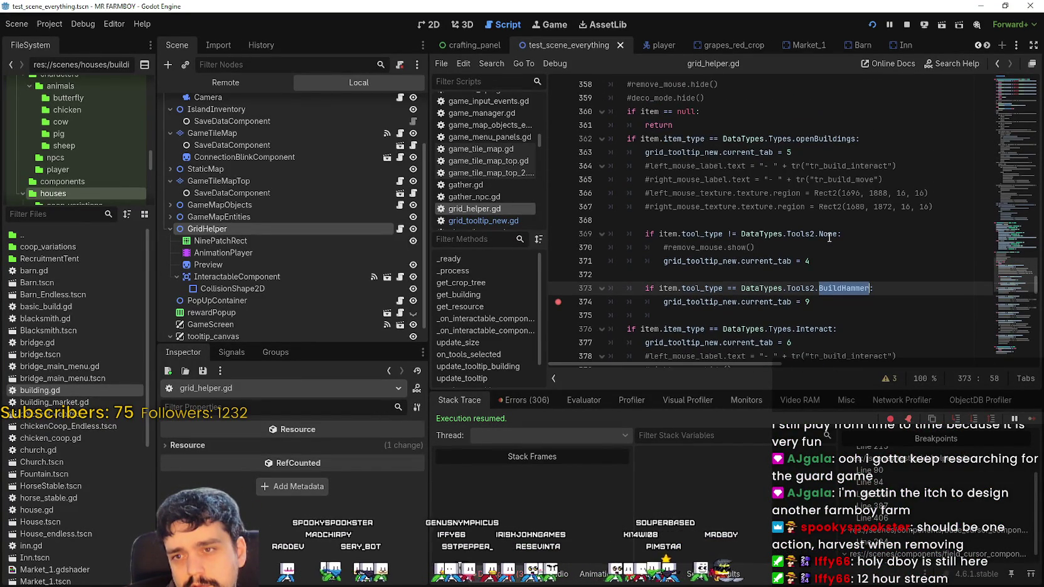
click(812, 302)
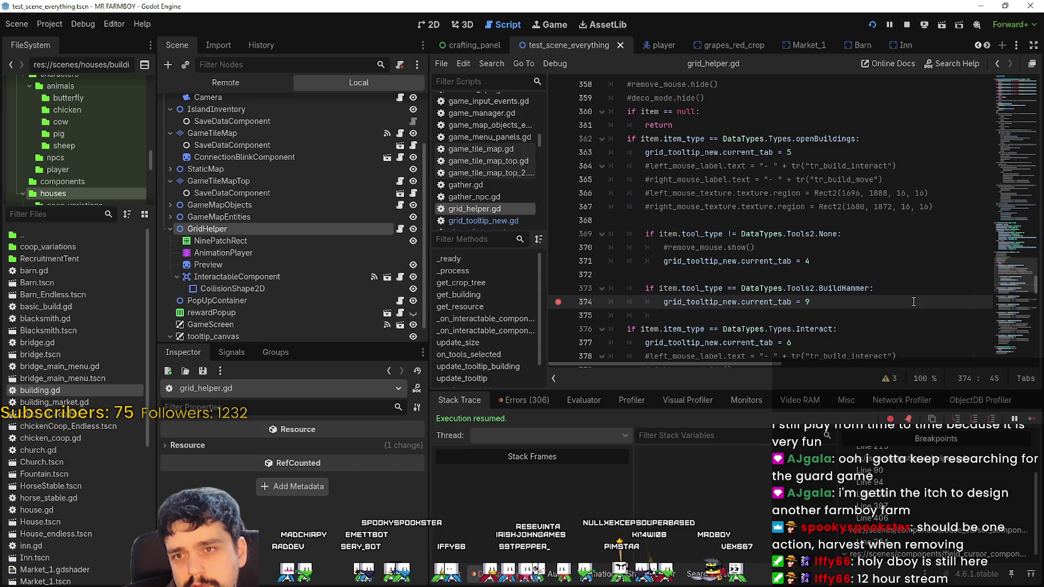
scroll(910, 298, down, 2)
scroll(828, 253, down, 6)
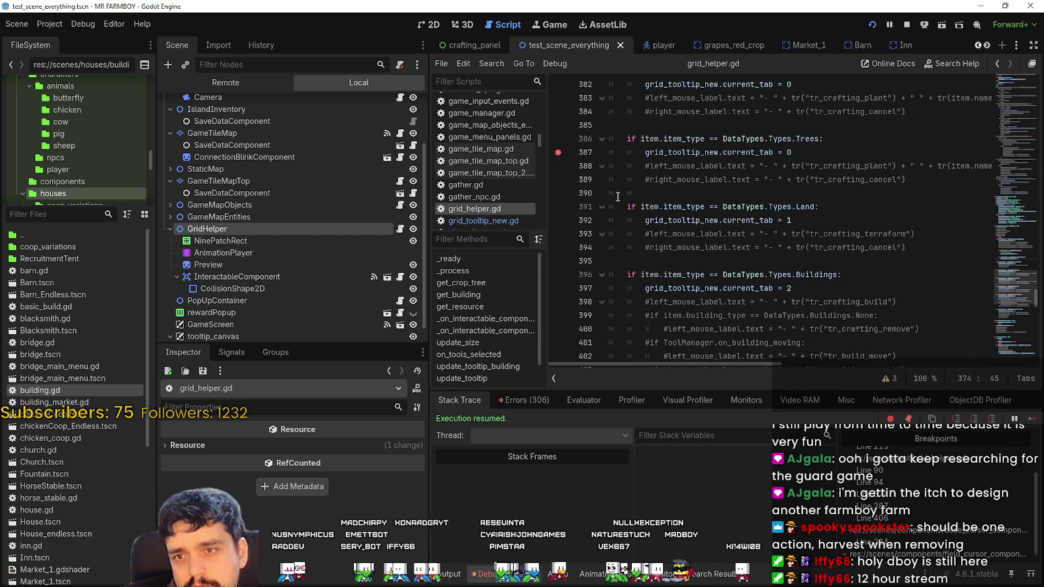
scroll(646, 199, down, 2)
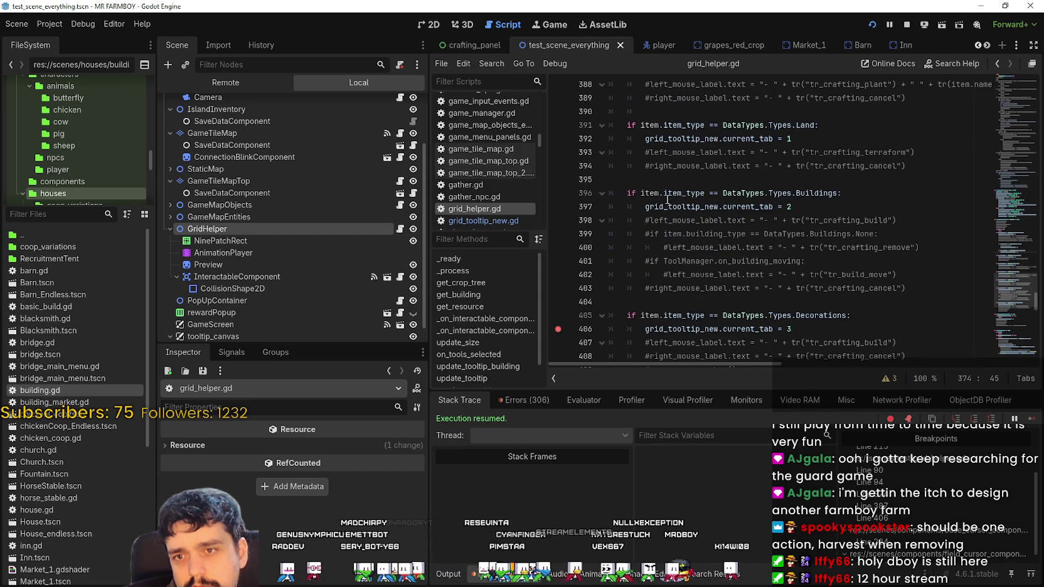
click(928, 164)
scroll(921, 166, up, 2)
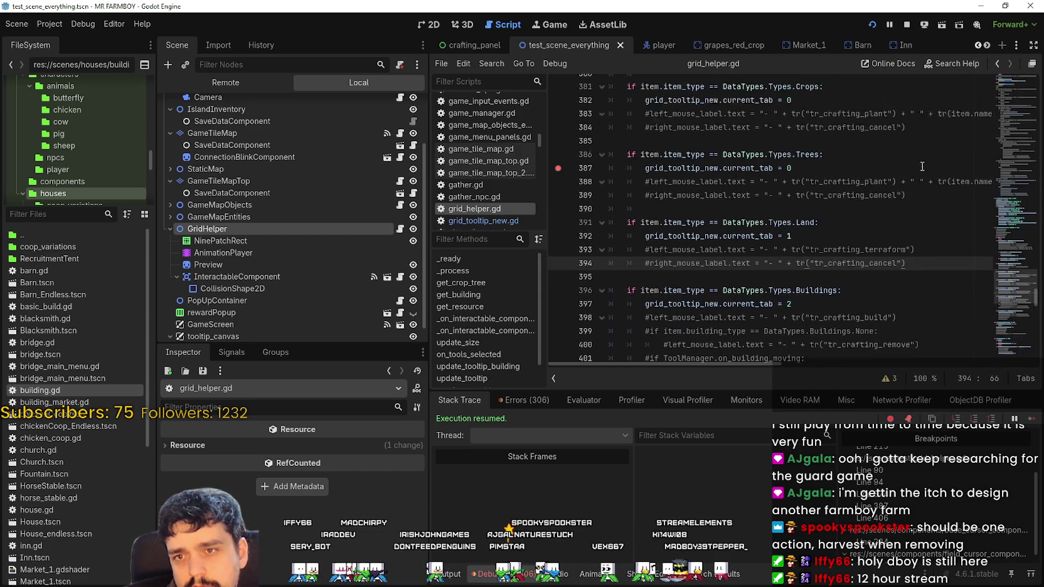
scroll(922, 167, up, 1)
- Set the GridHelper decoration resource's item_type to Tools
click(249, 229)
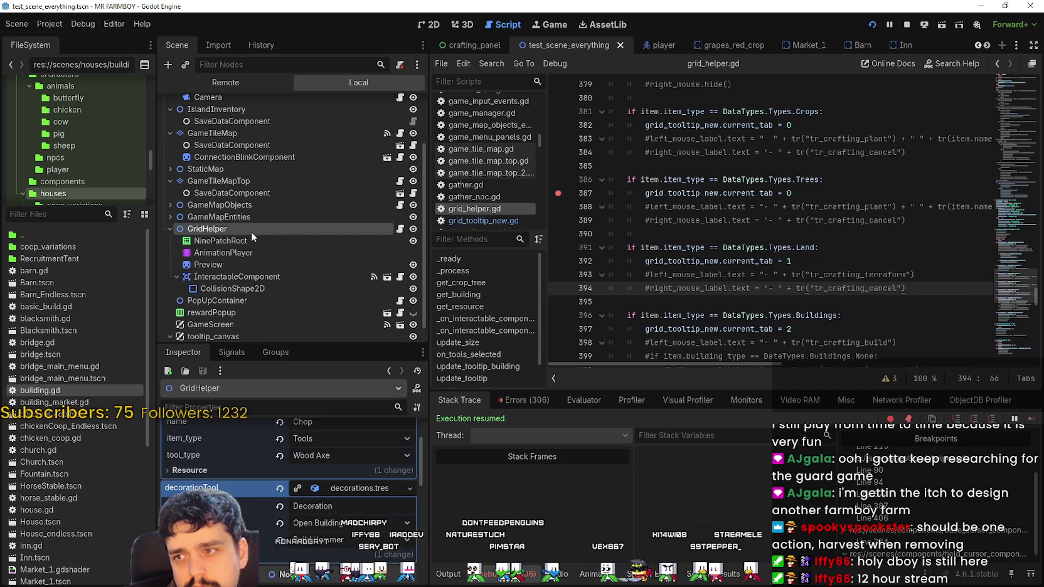
click(348, 438)
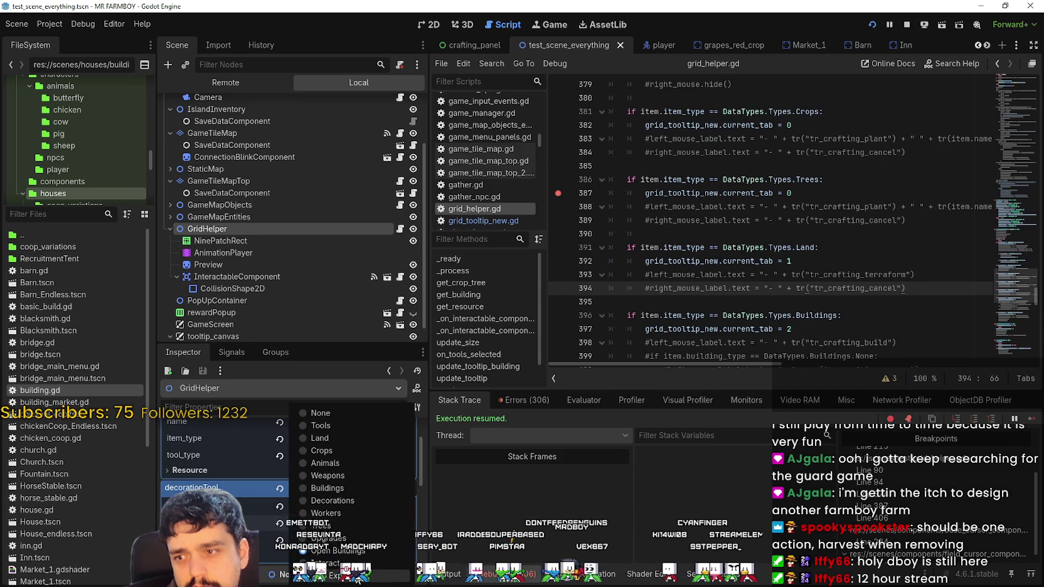
click(351, 426)
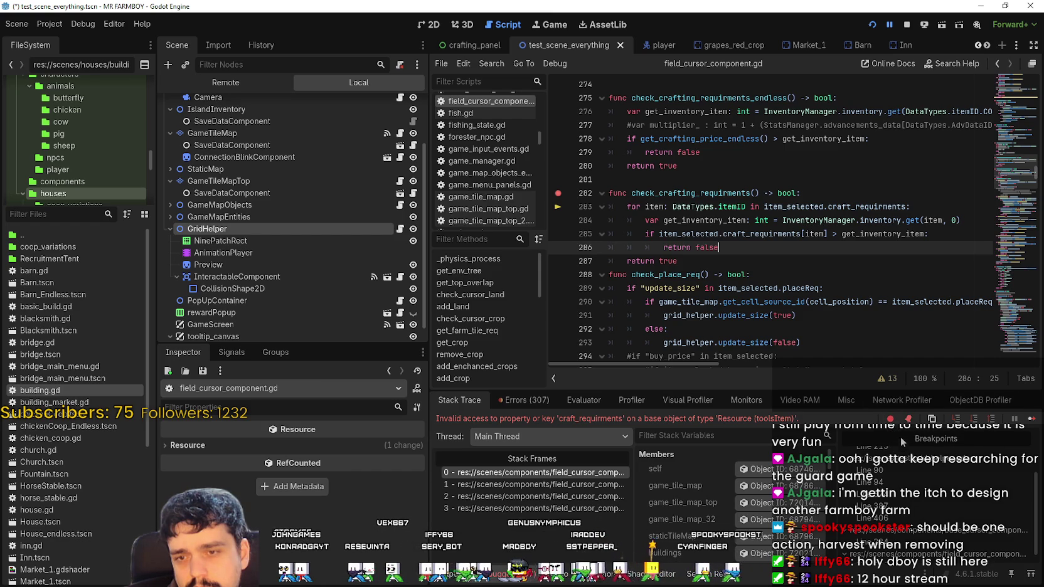
- Trace the craft_requirments error through the stack frames back to the failing line 287
click(524, 490)
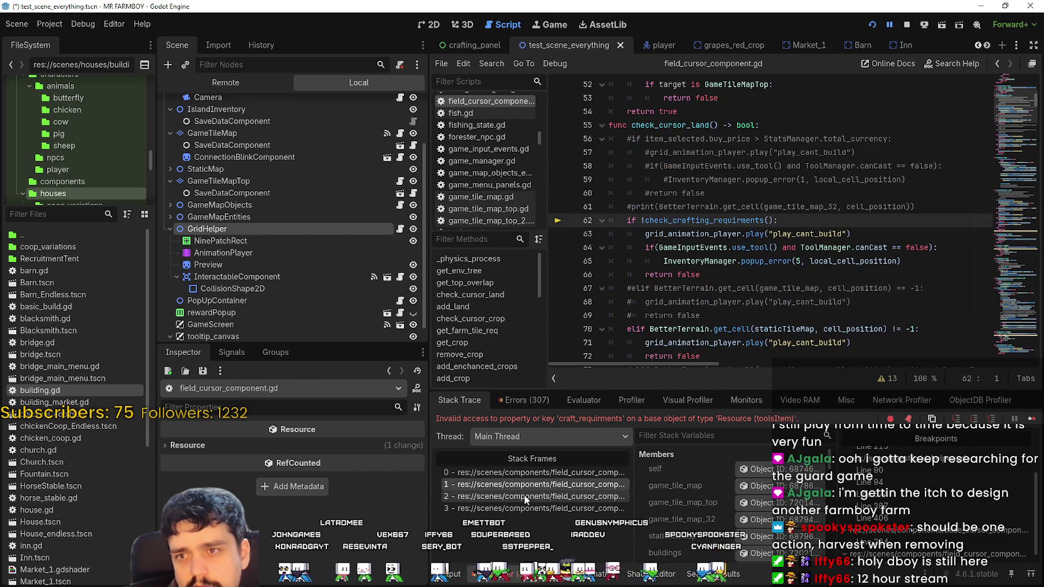
click(525, 495)
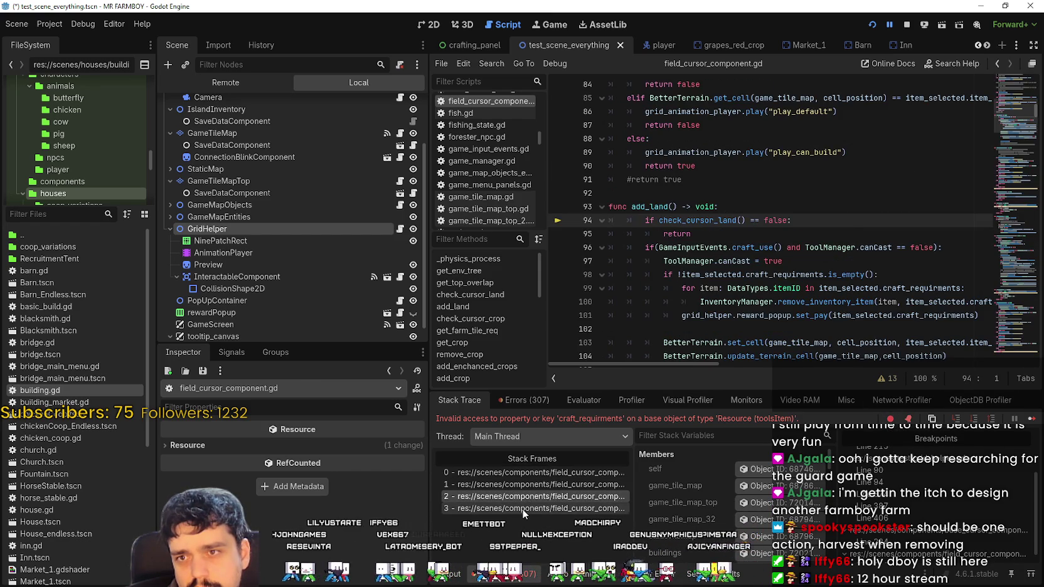
click(524, 508)
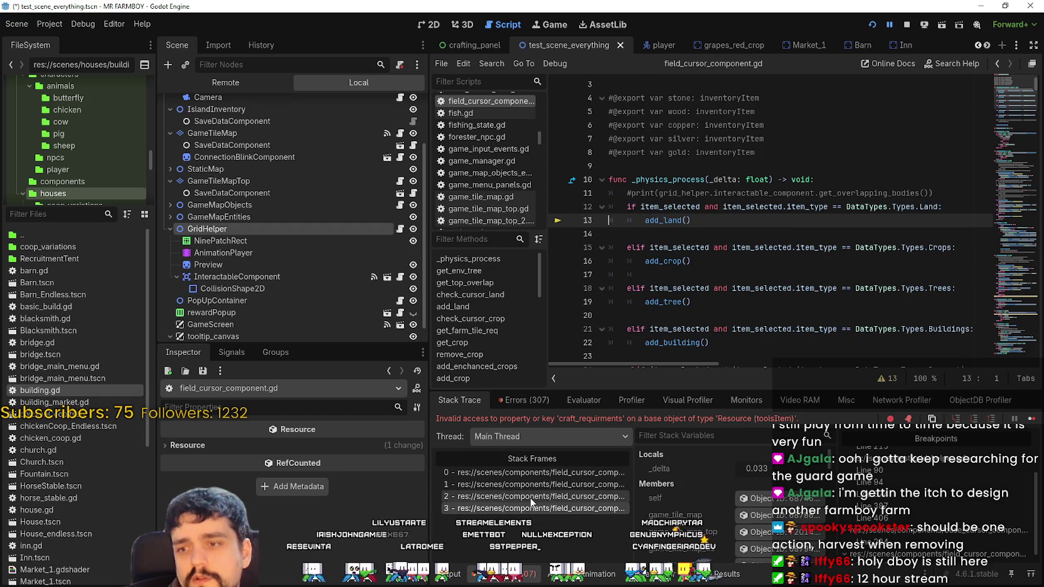
click(536, 474)
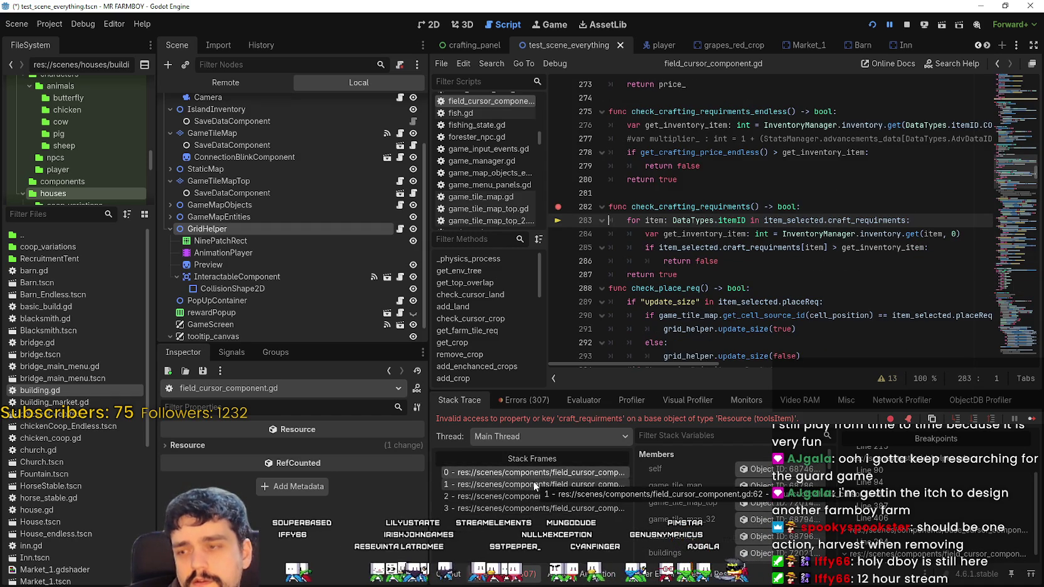
click(747, 276)
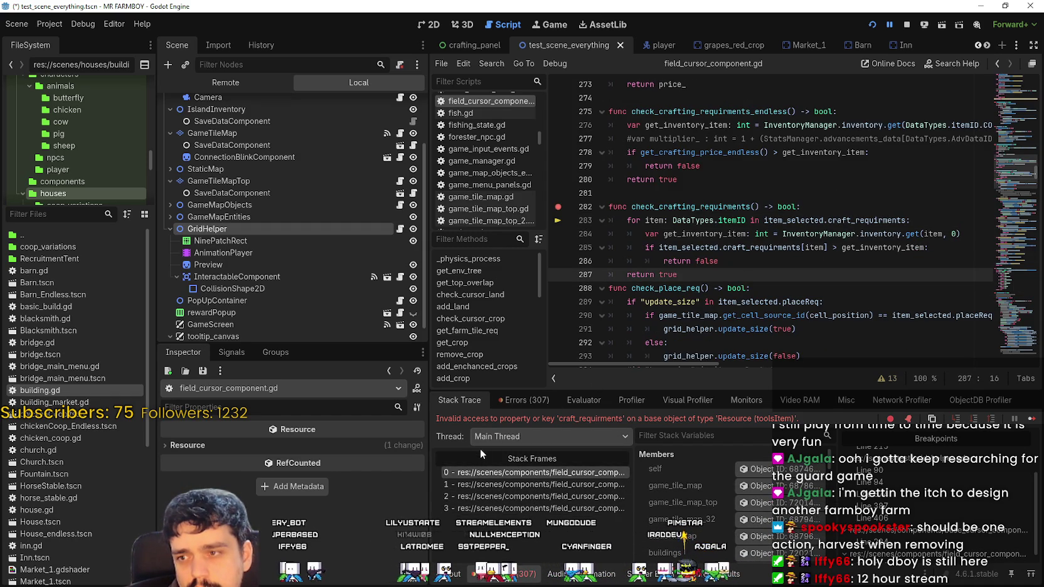
- Change the decoration's item type, set decorationTool's tool_type to None, and resume the game
click(257, 229)
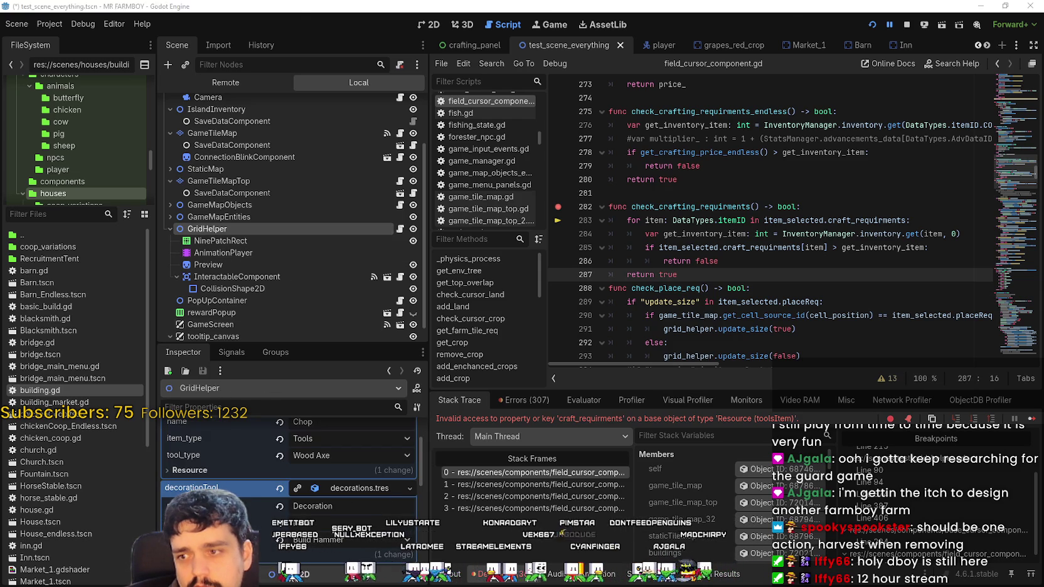
key(F12)
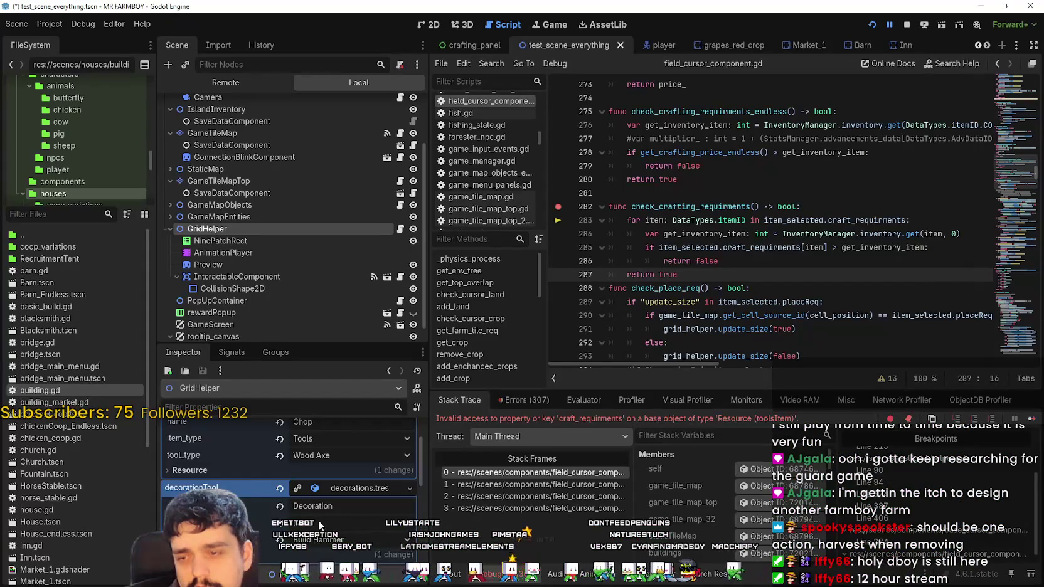
click(318, 520)
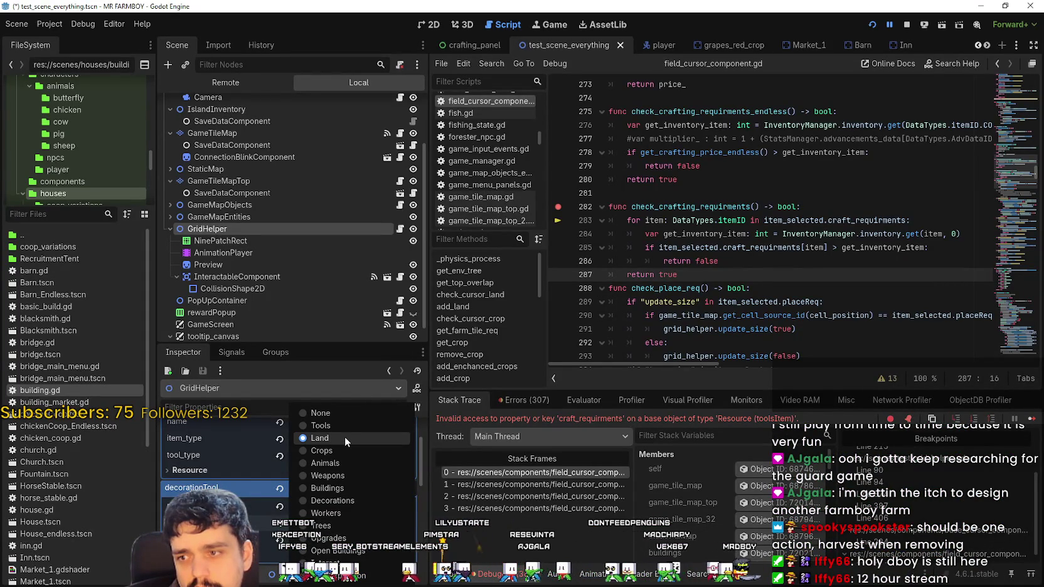
click(344, 495)
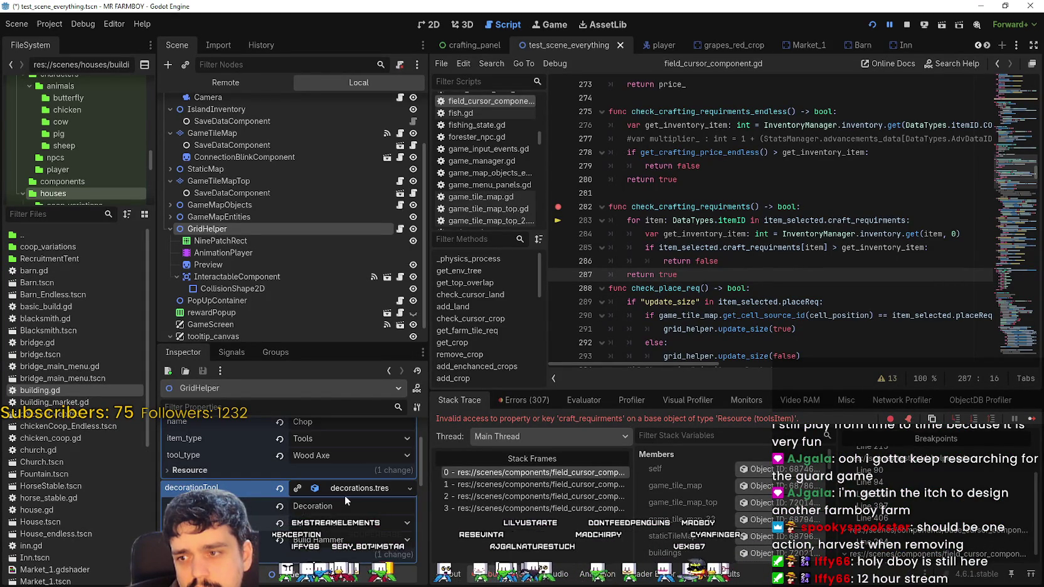
click(358, 539)
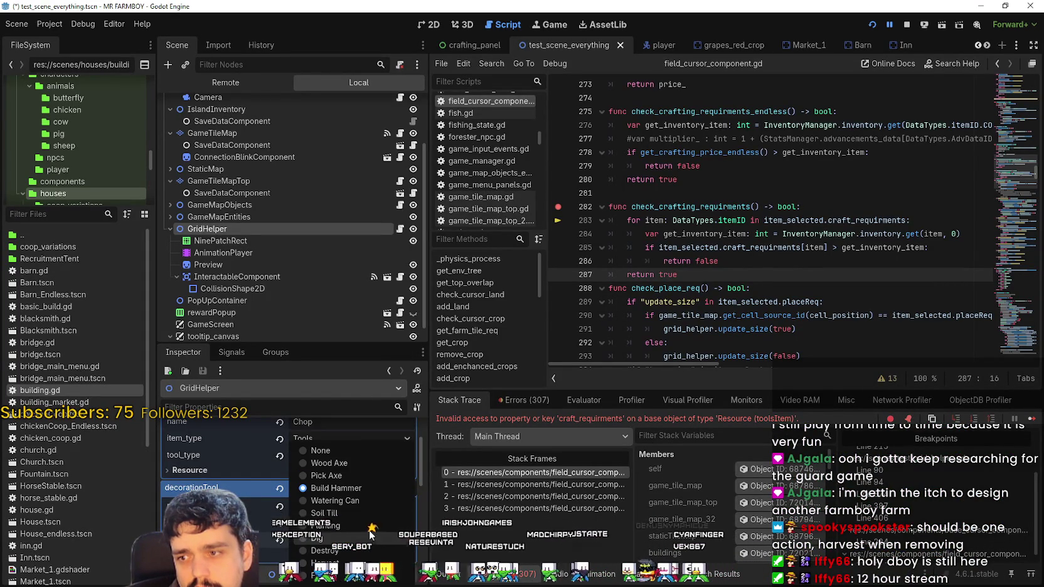
click(348, 447)
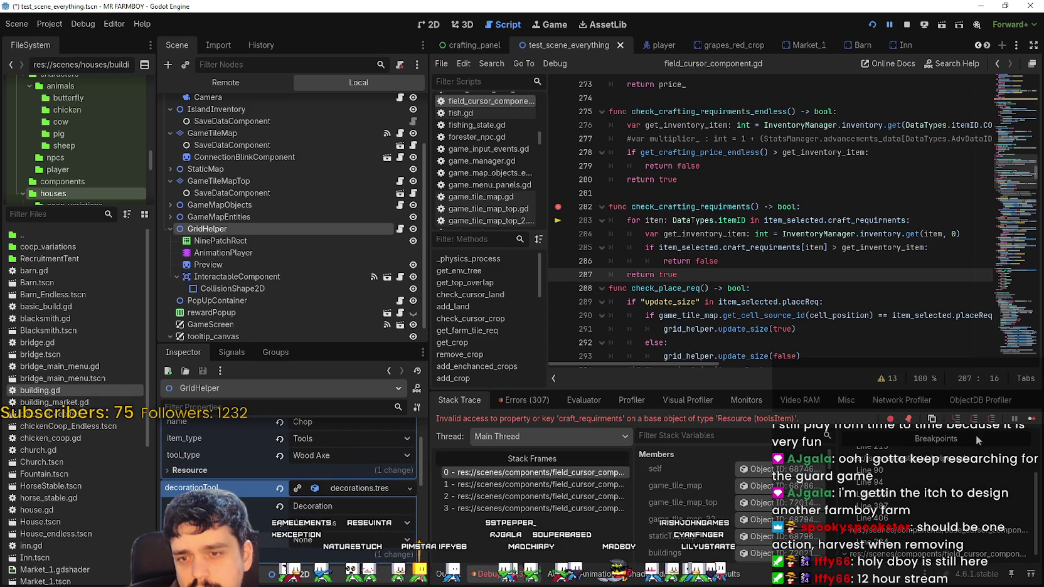
click(1013, 419)
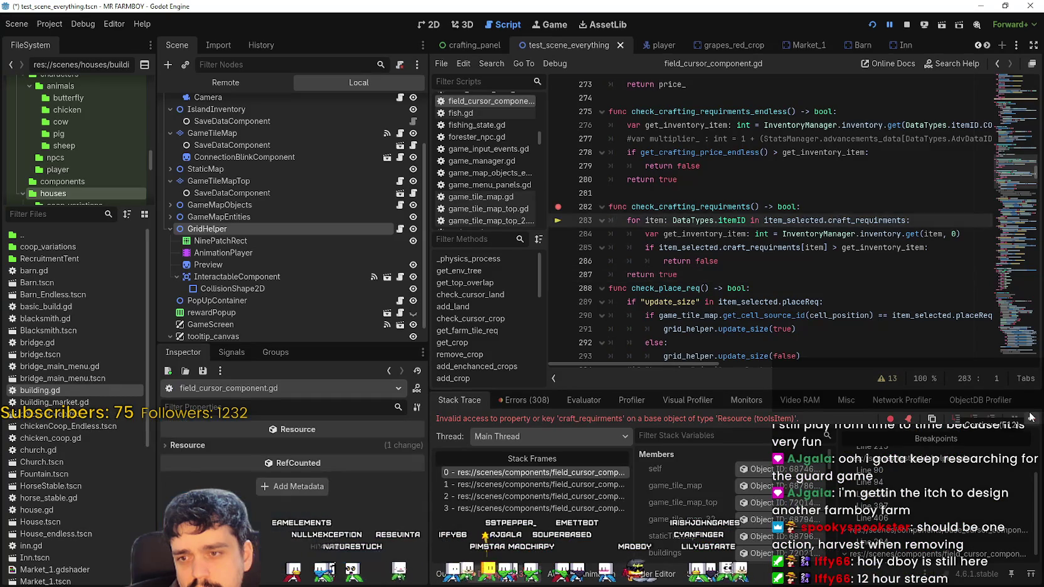
- Trace the call stack from check_cursor_decor up to the add_decor call in _physics_process
click(586, 486)
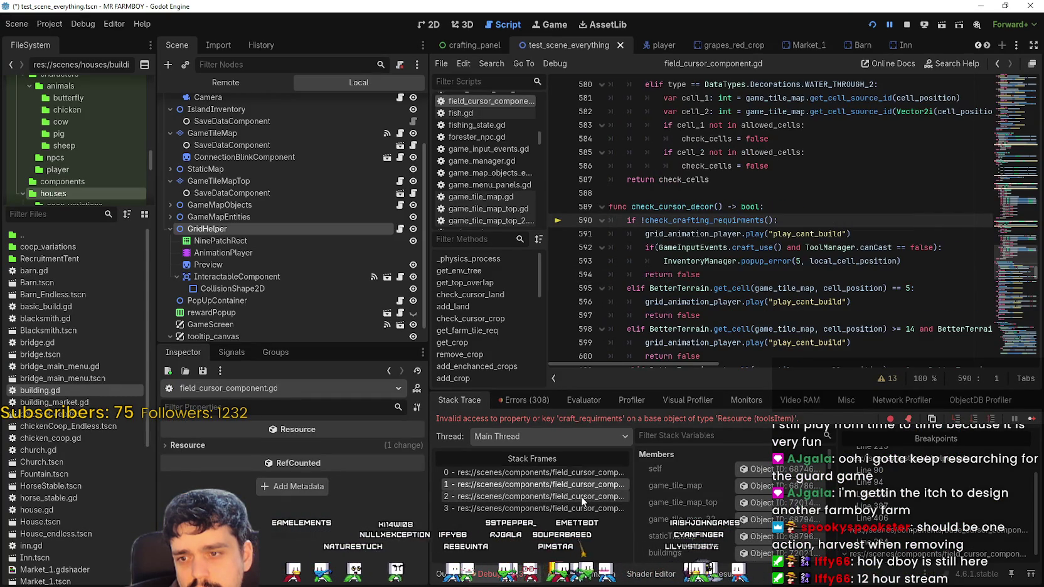
click(583, 497)
click(584, 506)
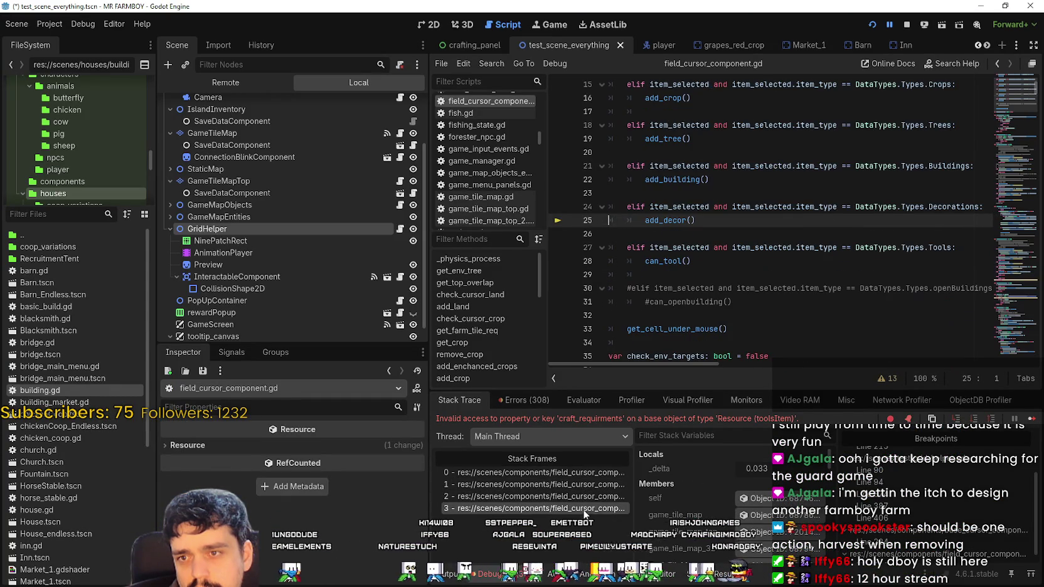
click(585, 496)
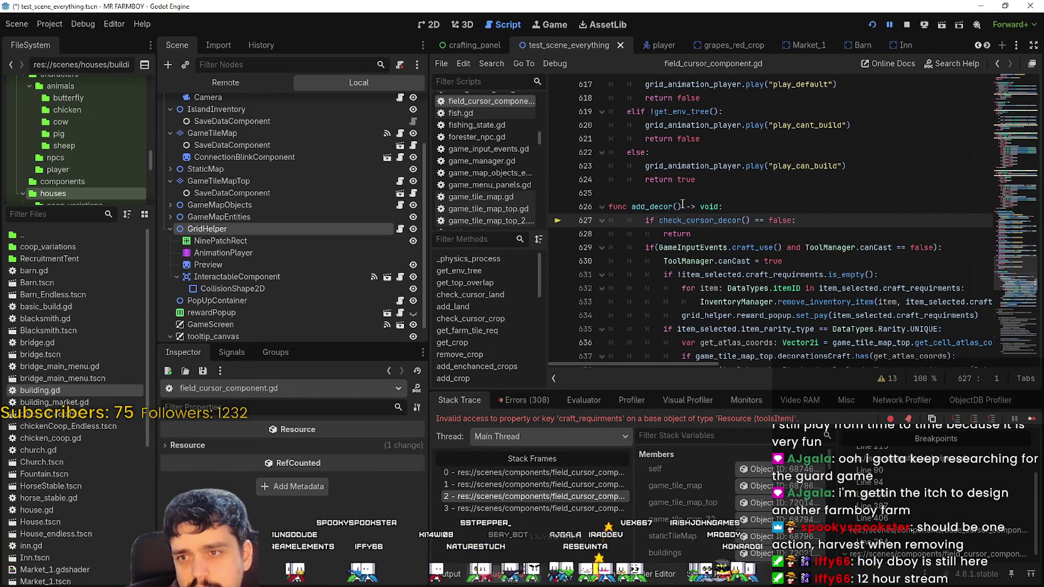
drag(681, 205, 632, 206)
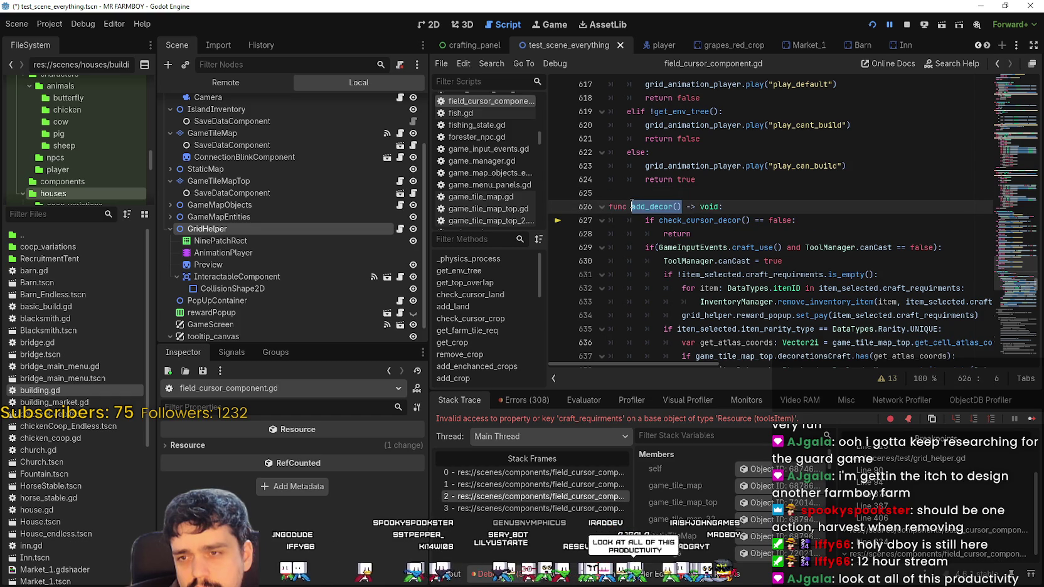
drag(1013, 270, 1010, 64)
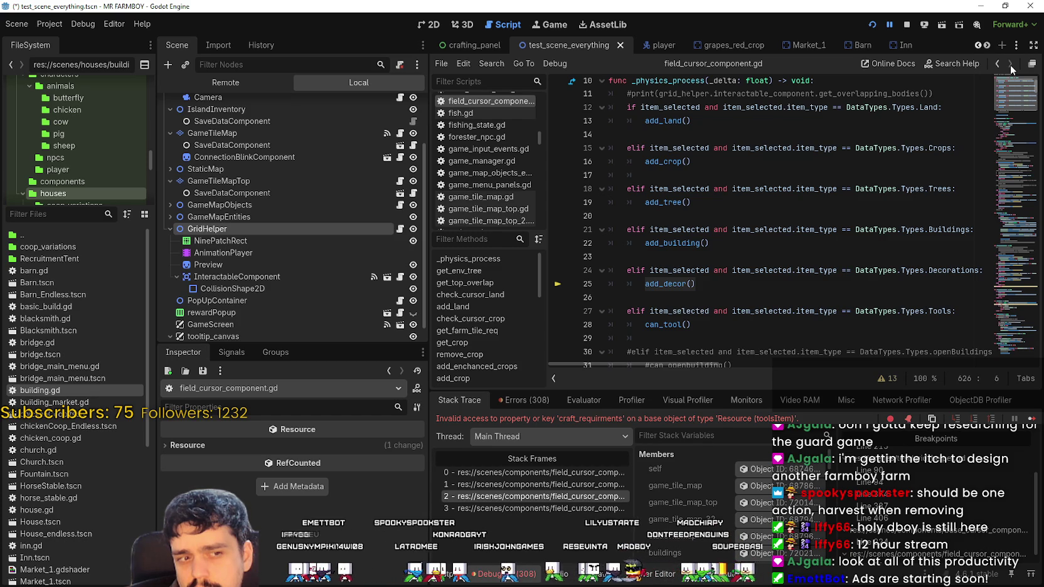
- Jump to the can_tool definition, then select GridHelper to view its decorationTool resource
click(675, 327)
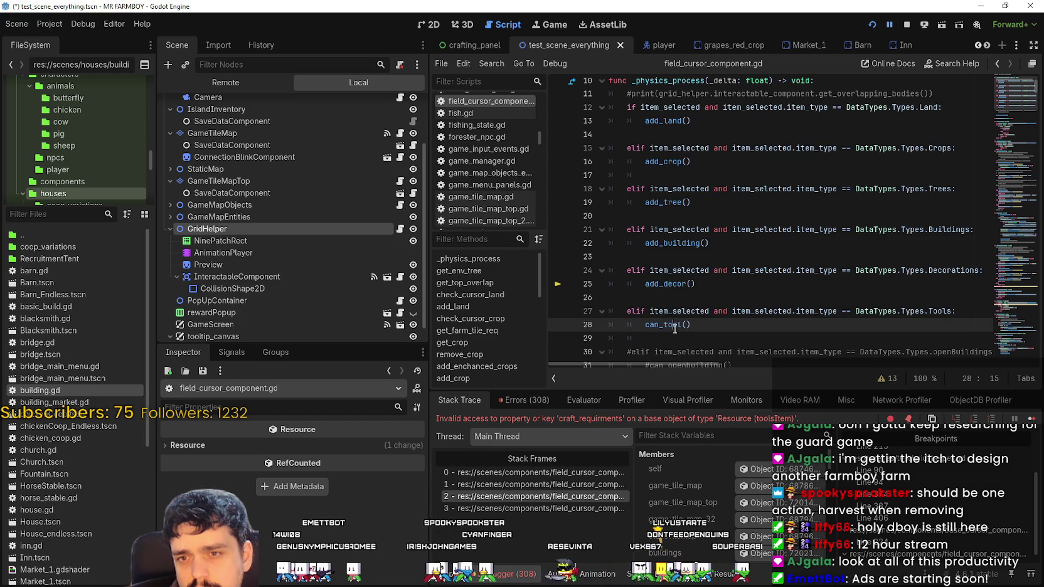
right_click(675, 327)
click(727, 499)
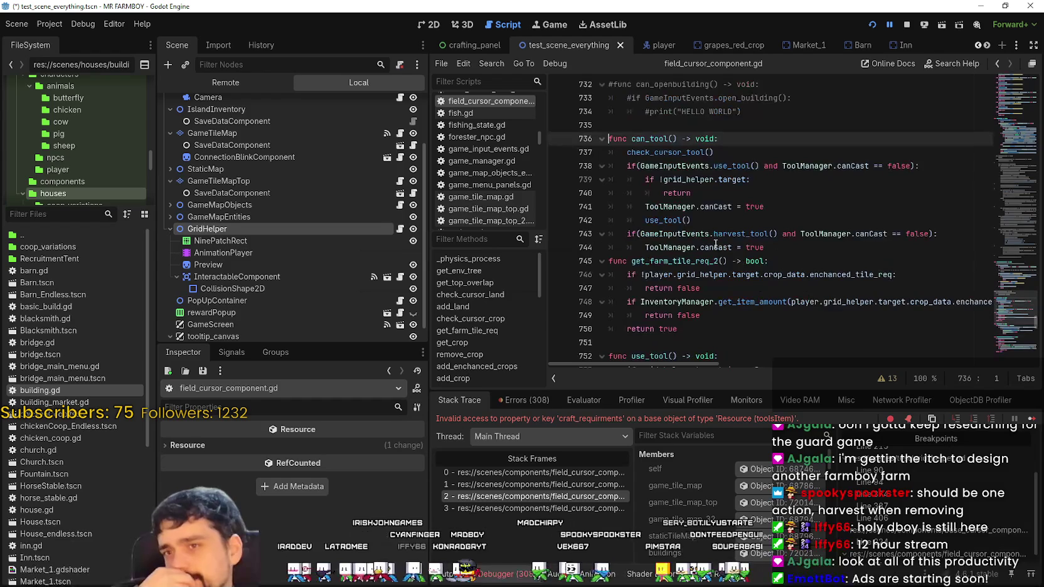
scroll(747, 257, down, 3)
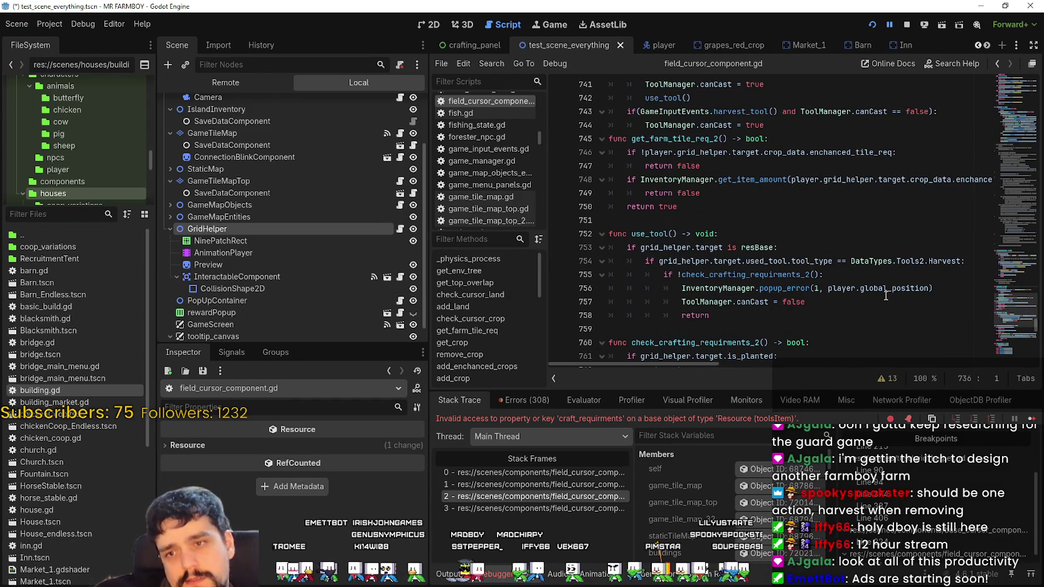
scroll(860, 275, down, 4)
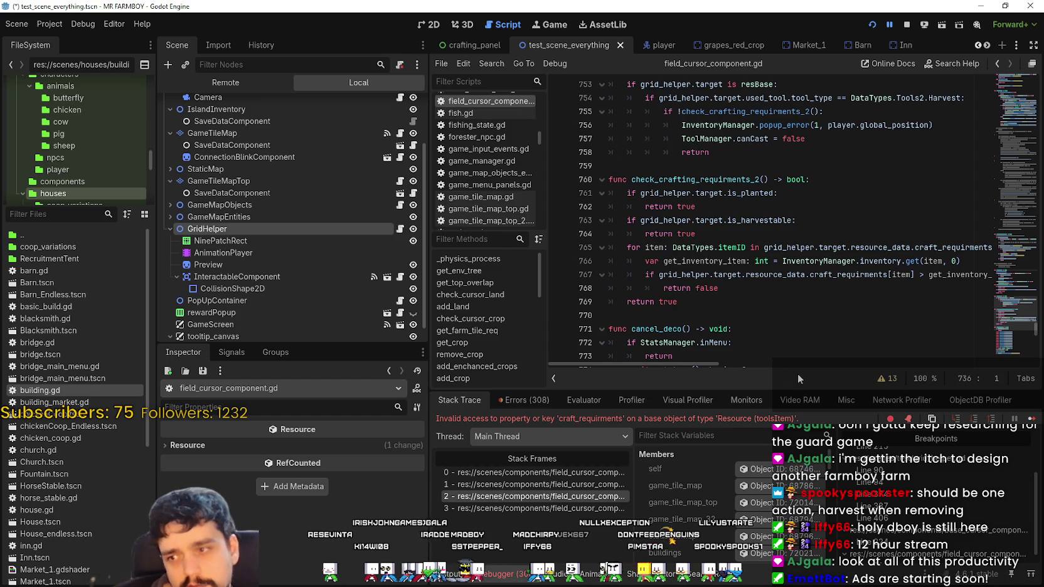
scroll(882, 207, up, 4)
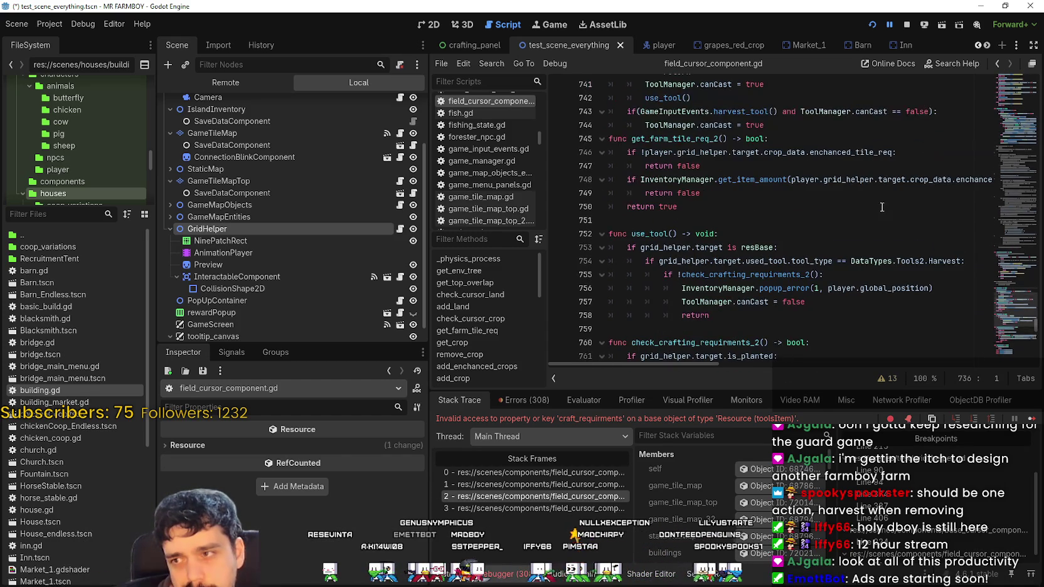
click(207, 229)
scroll(301, 502, down, 3)
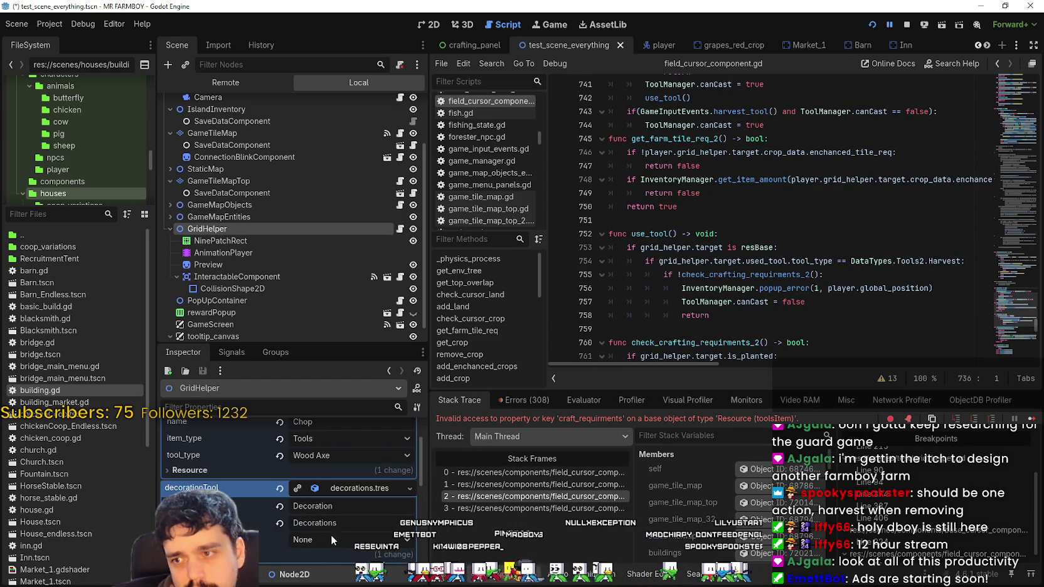
- Check the chopping tool's settings, keeping category Tools and type Wood Axe
click(335, 524)
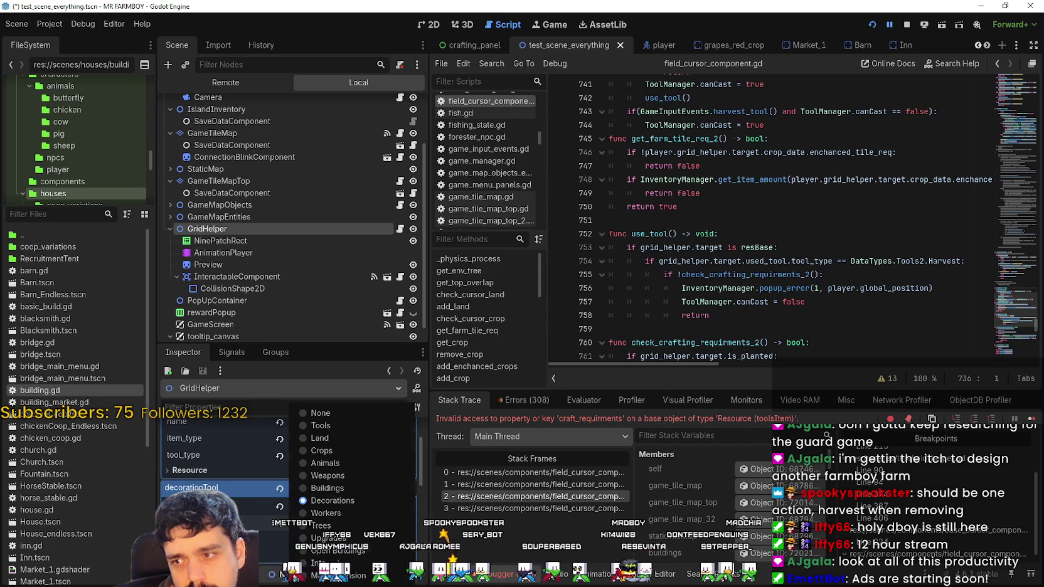
key(Escape)
scroll(343, 478, up, 4)
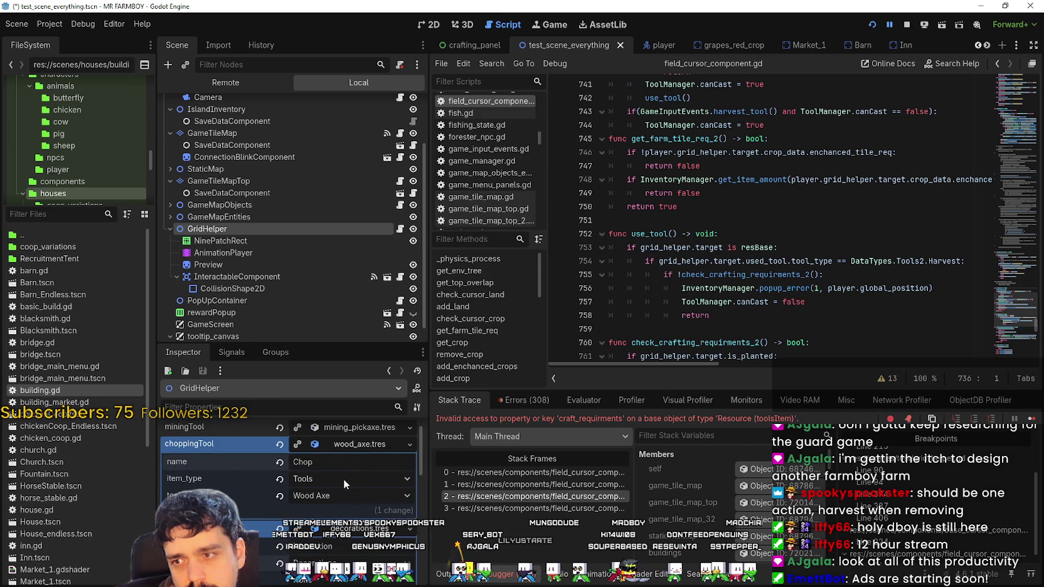
click(344, 478)
click(329, 424)
click(347, 495)
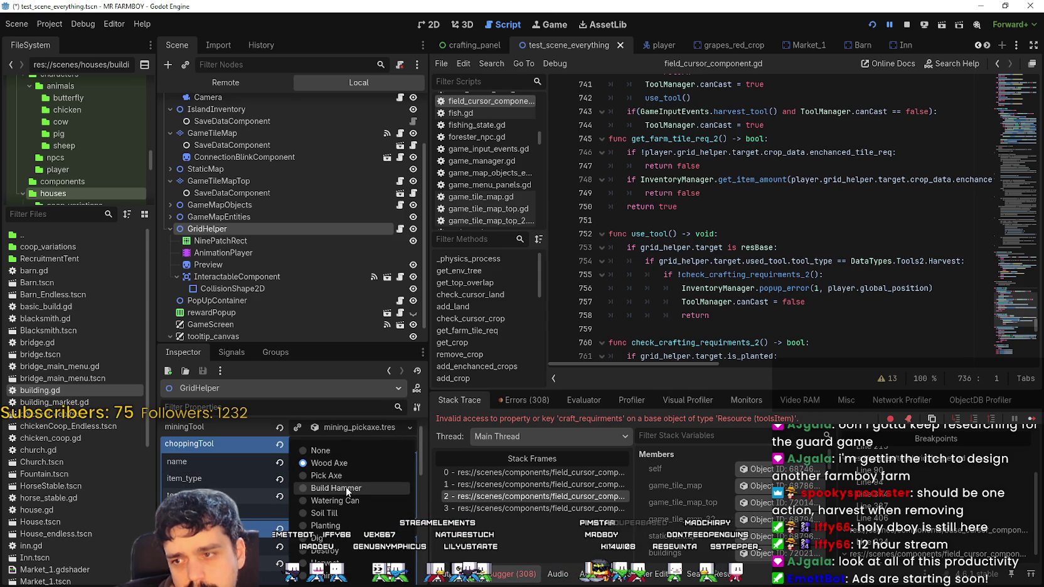
click(767, 258)
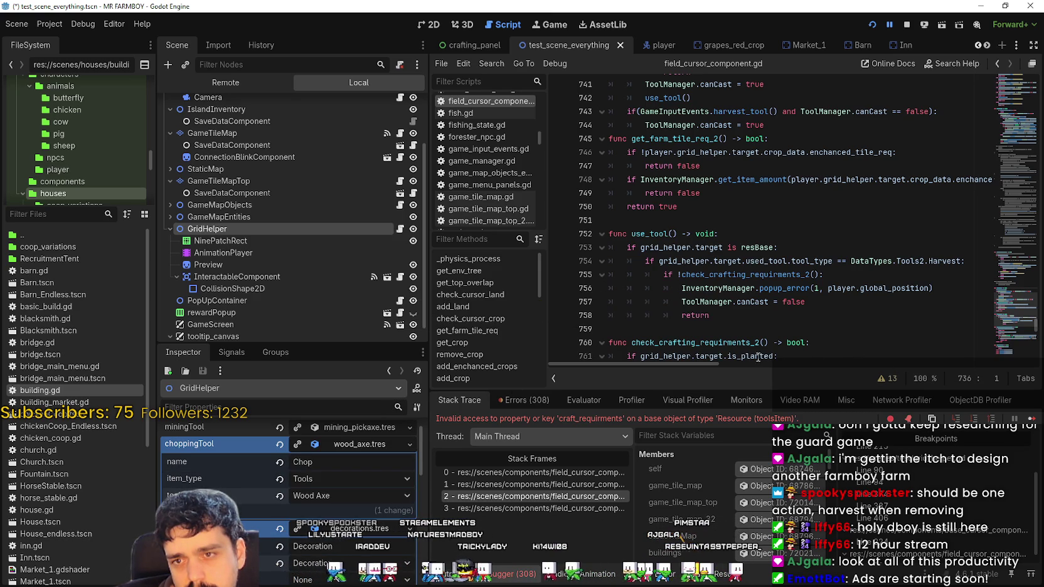
- Review the use_tool code around lines 751–757, including resBase on line 753
scroll(715, 352, up, 1)
click(702, 339)
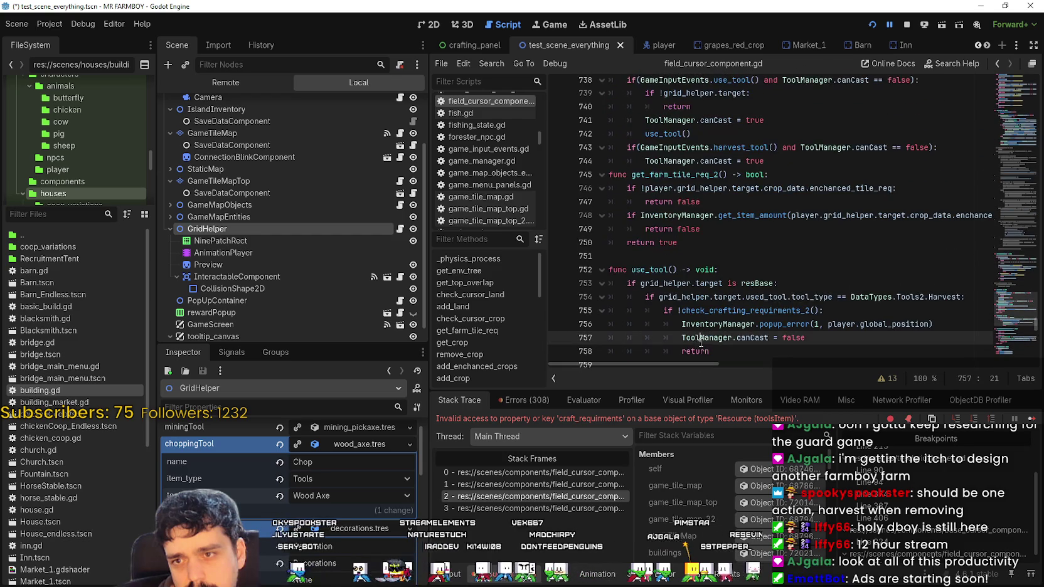
double_click(757, 284)
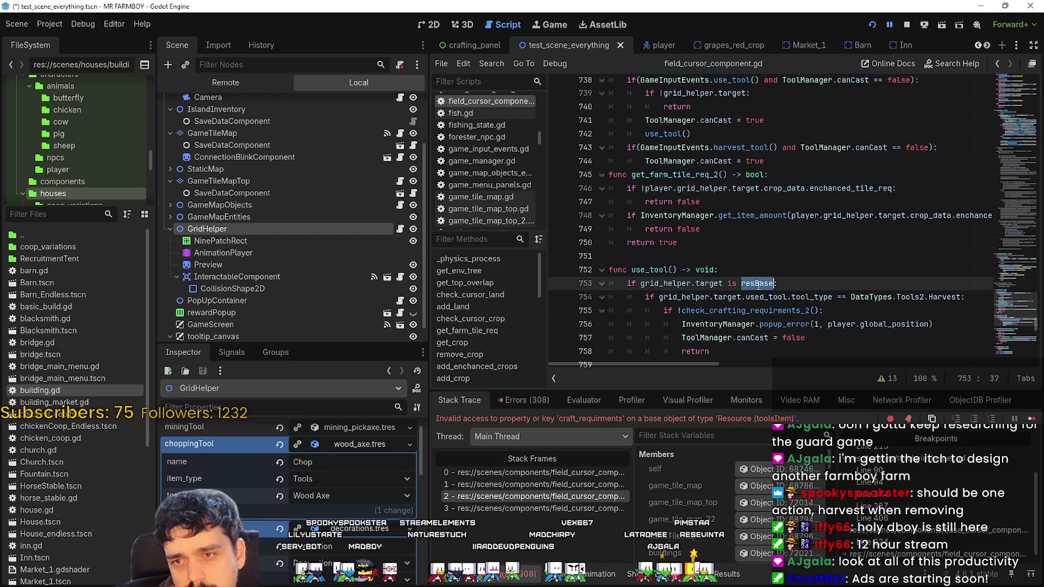
click(683, 312)
mouse_move(665, 361)
mouse_down()
mouse_move(778, 362)
mouse_move(603, 349)
mouse_up()
click(656, 256)
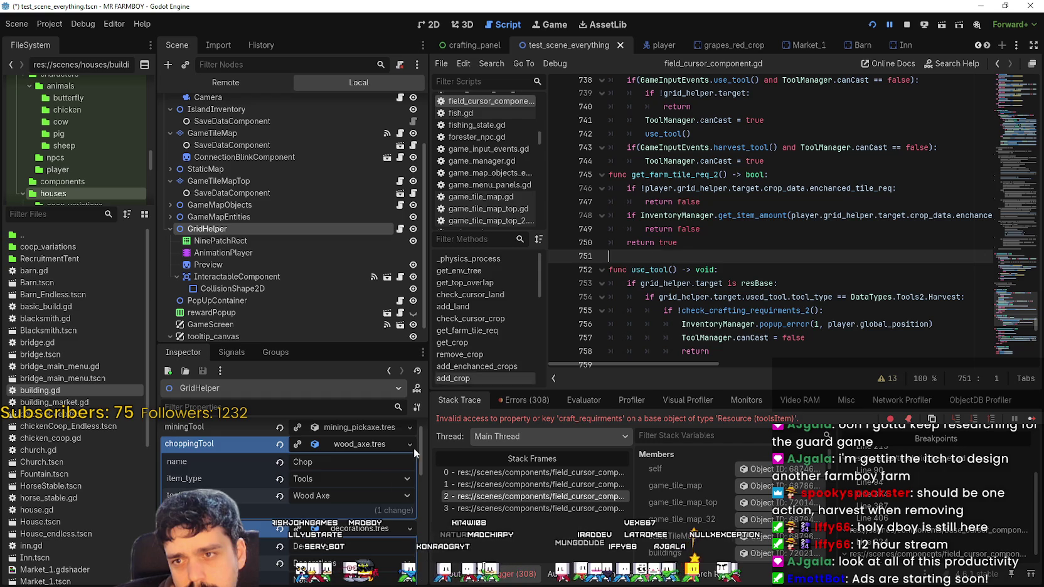
- Set the decoration tool's category to Tools and type to Build Hammer, then save the scene
scroll(348, 540, down, 3)
click(335, 502)
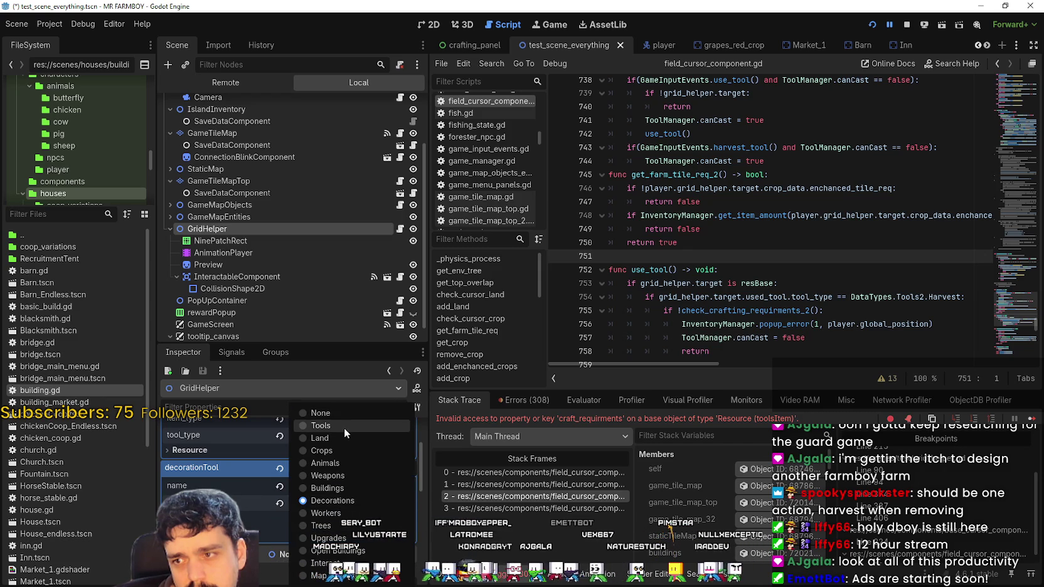
click(345, 426)
click(347, 435)
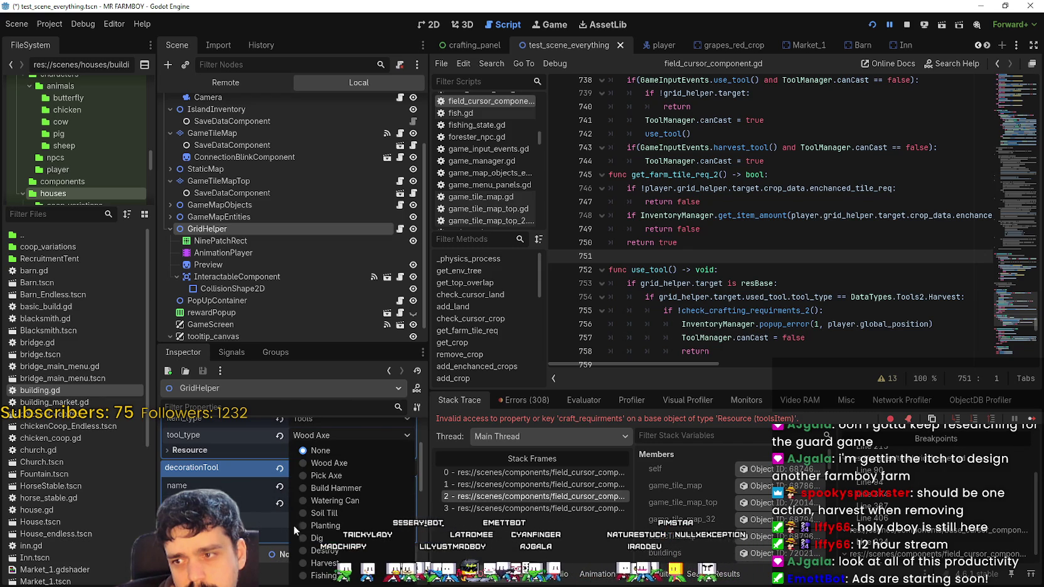
click(338, 488)
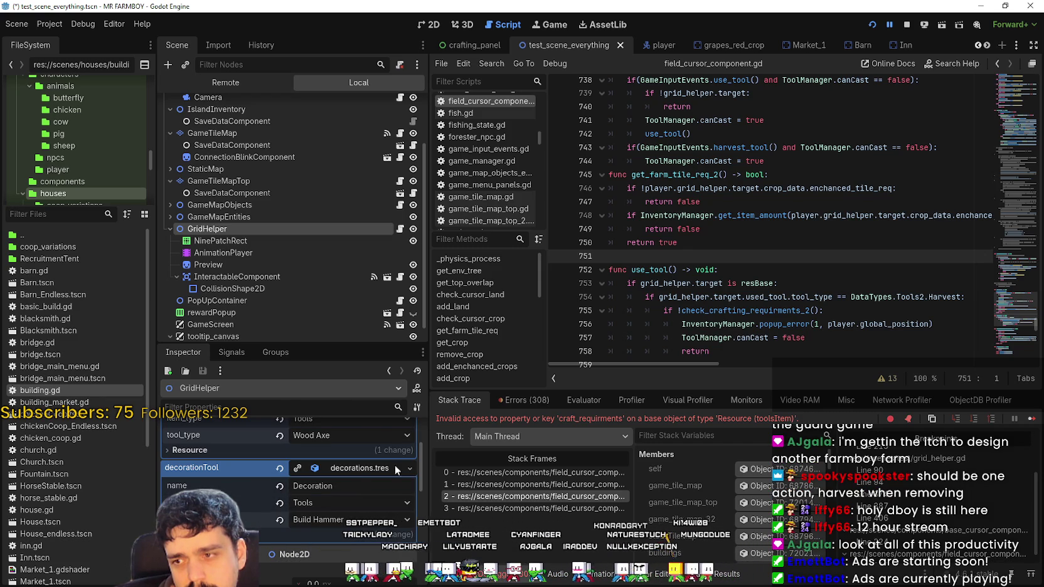
click(856, 297)
key(ctrl+s)
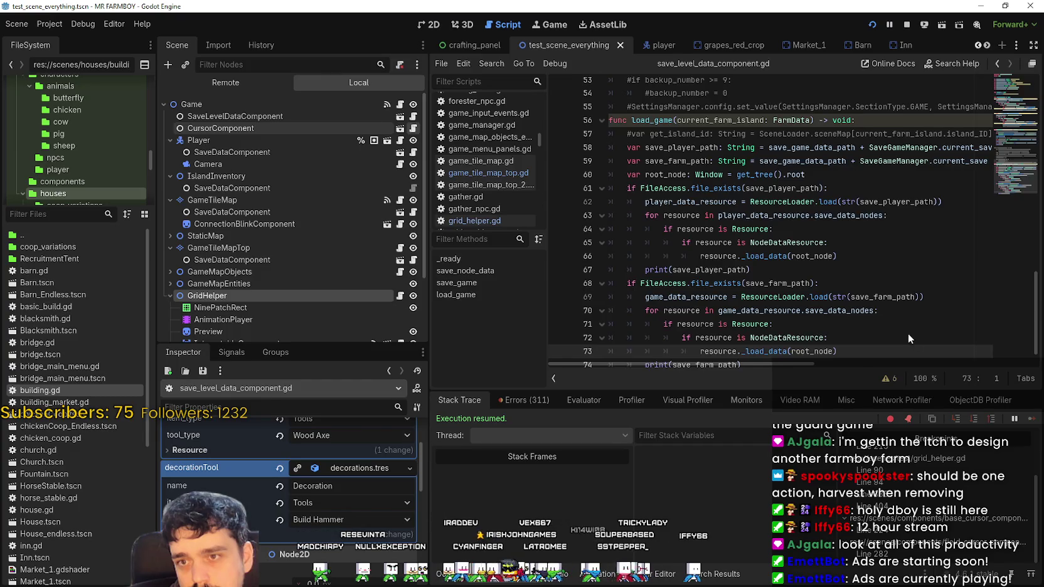
- Highlight use_tool on line 738 and set a breakpoint on line 737 at can_tool's start
scroll(796, 278, down, 8)
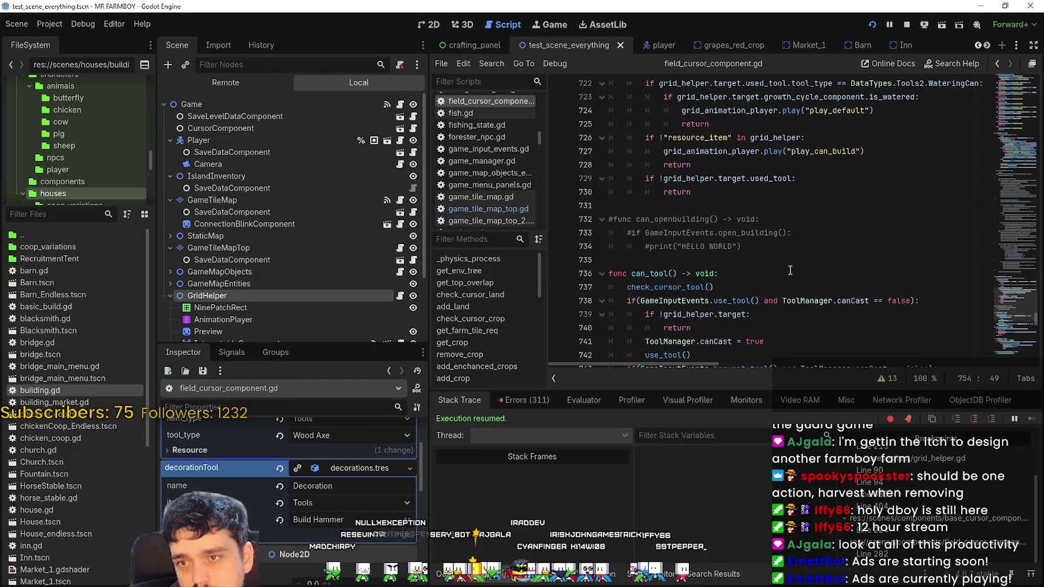
scroll(767, 247, down, 1)
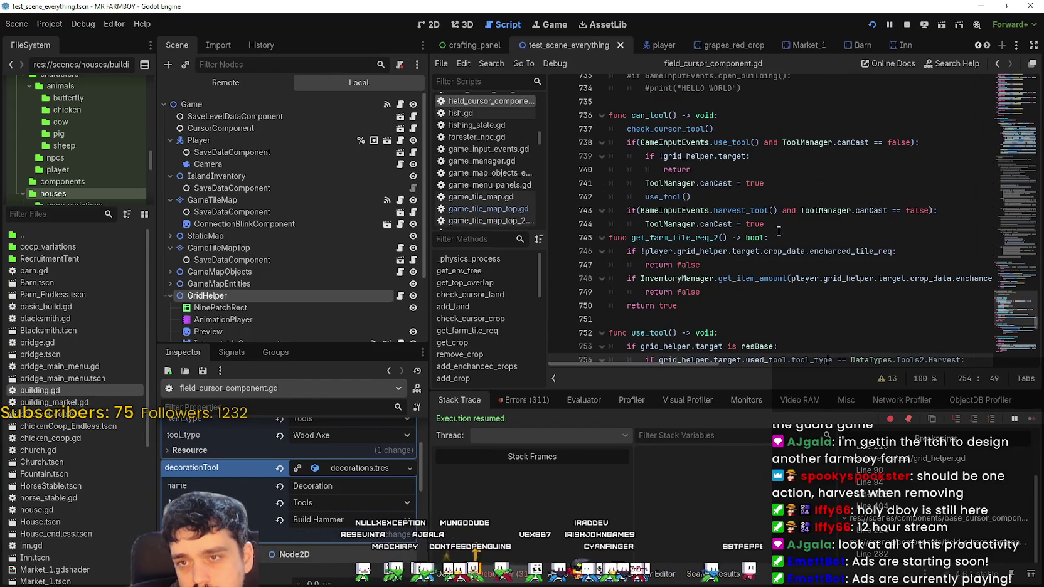
double_click(730, 142)
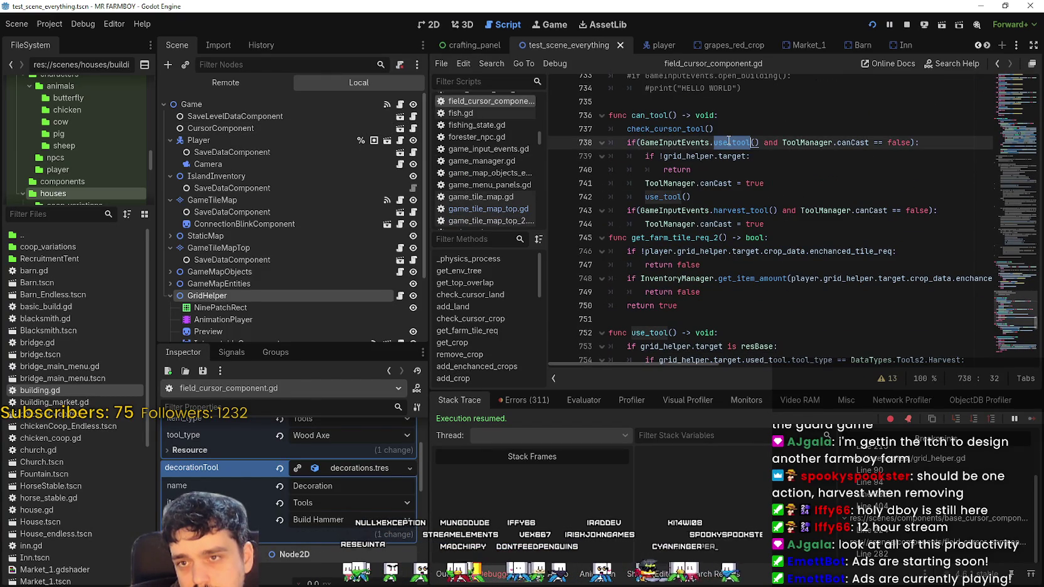
click(794, 227)
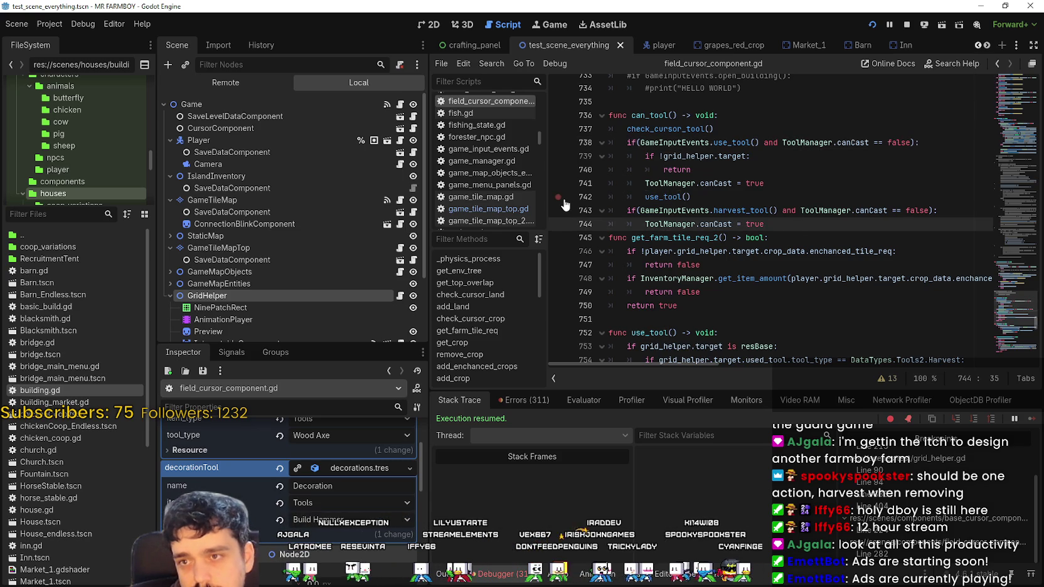
click(564, 130)
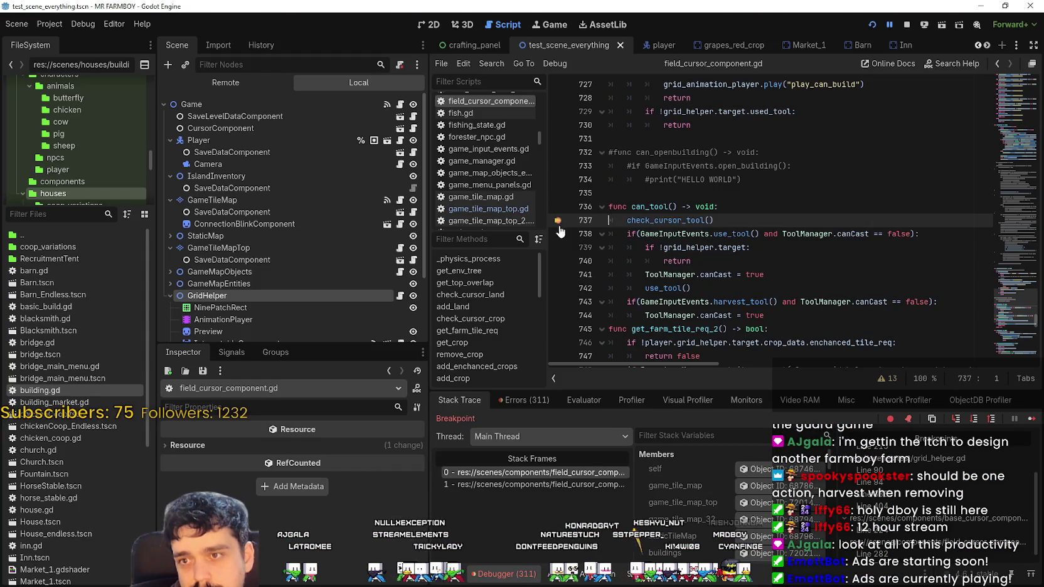
- Resume the game from the breakpoint and read through use_tool down to cancel_deco
scroll(803, 306, down, 2)
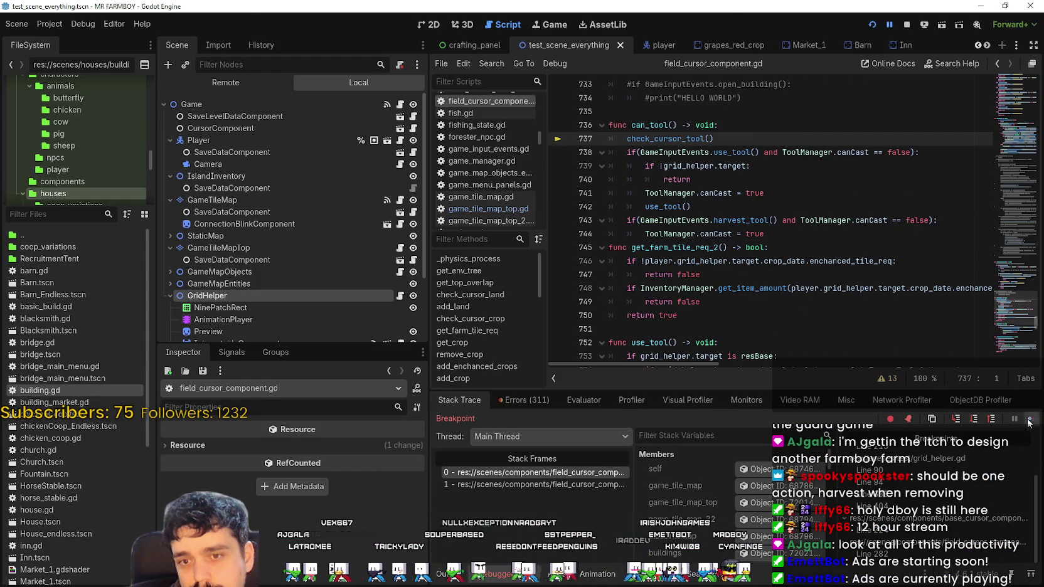
click(1031, 419)
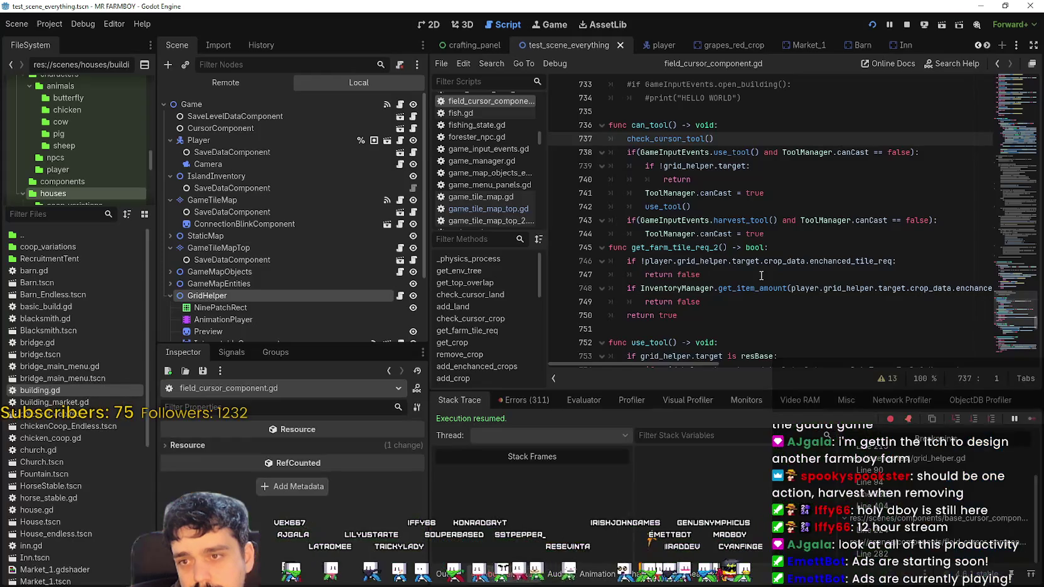
click(784, 242)
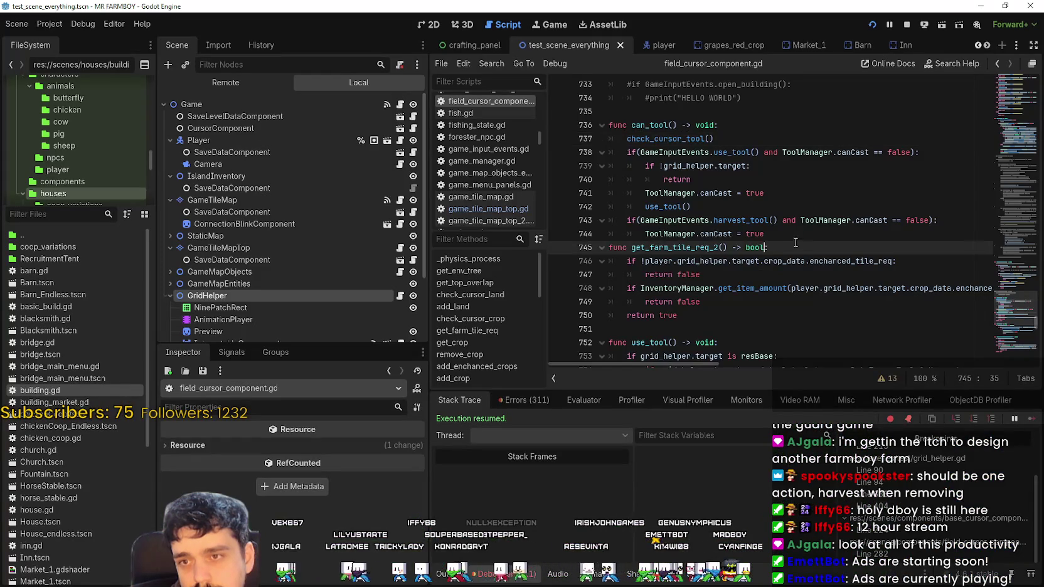
scroll(787, 245, down, 4)
click(712, 261)
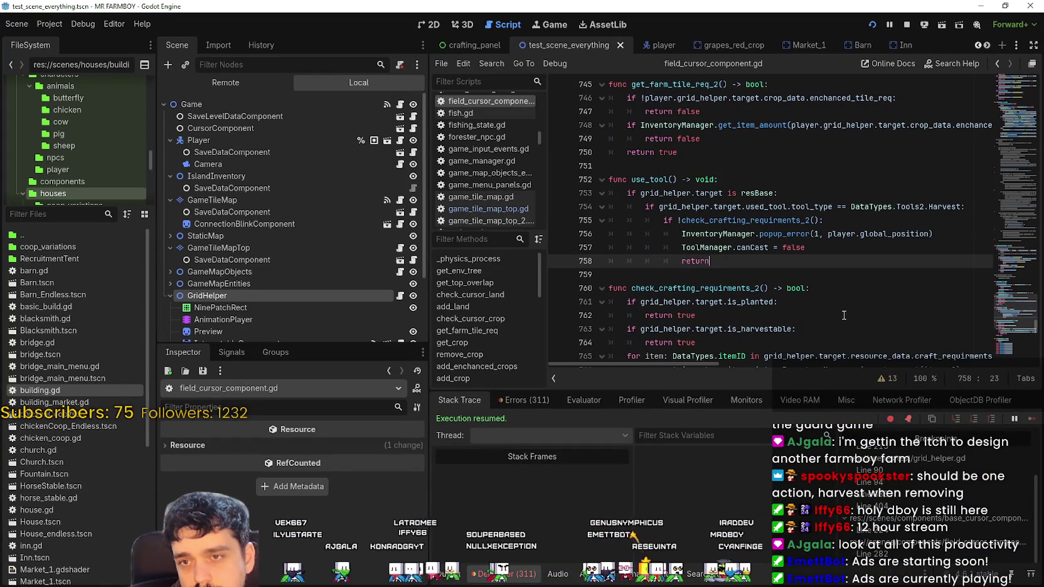
scroll(777, 253, down, 7)
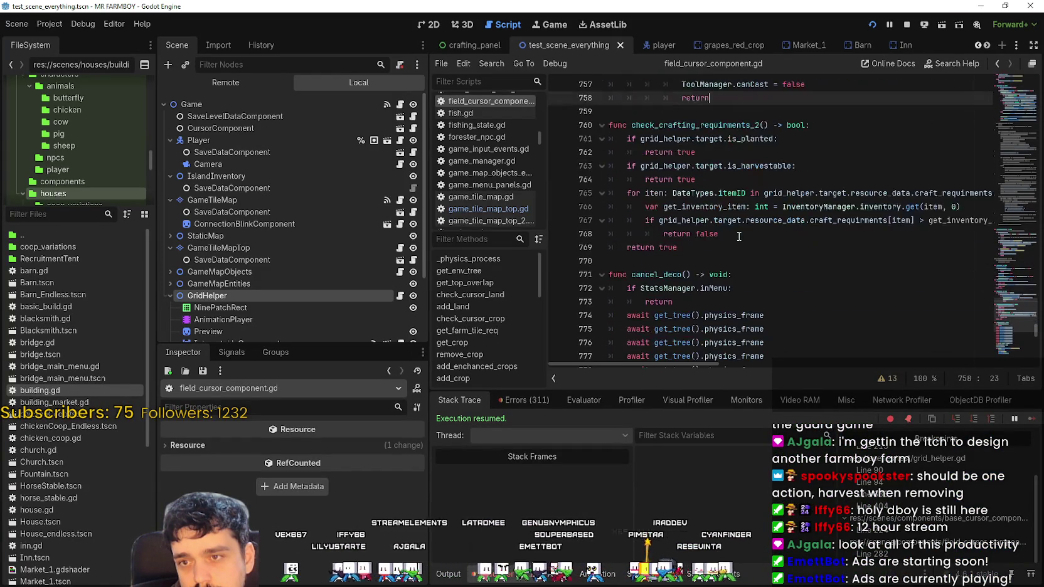
click(662, 153)
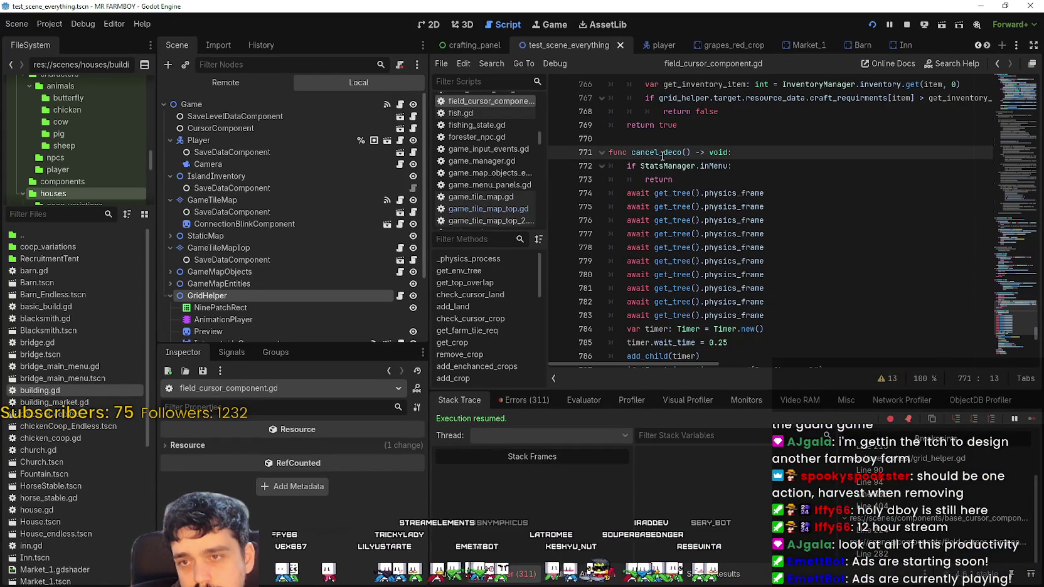
- Review can_tool and add a breakpoint on line 743 at the harvest_tool check
scroll(662, 155, down, 3)
scroll(784, 273, up, 6)
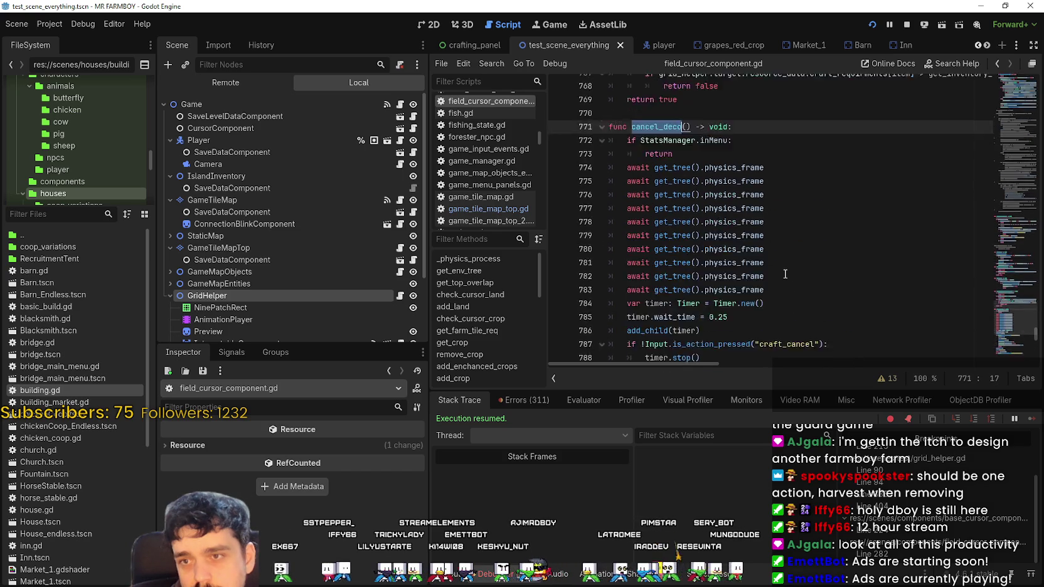
scroll(784, 274, up, 13)
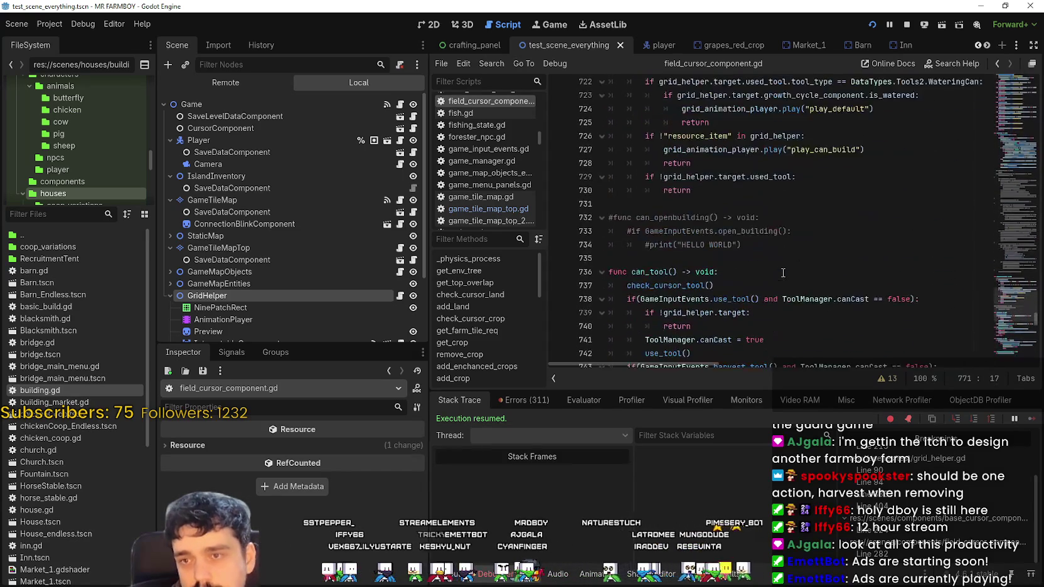
scroll(684, 251, up, 10)
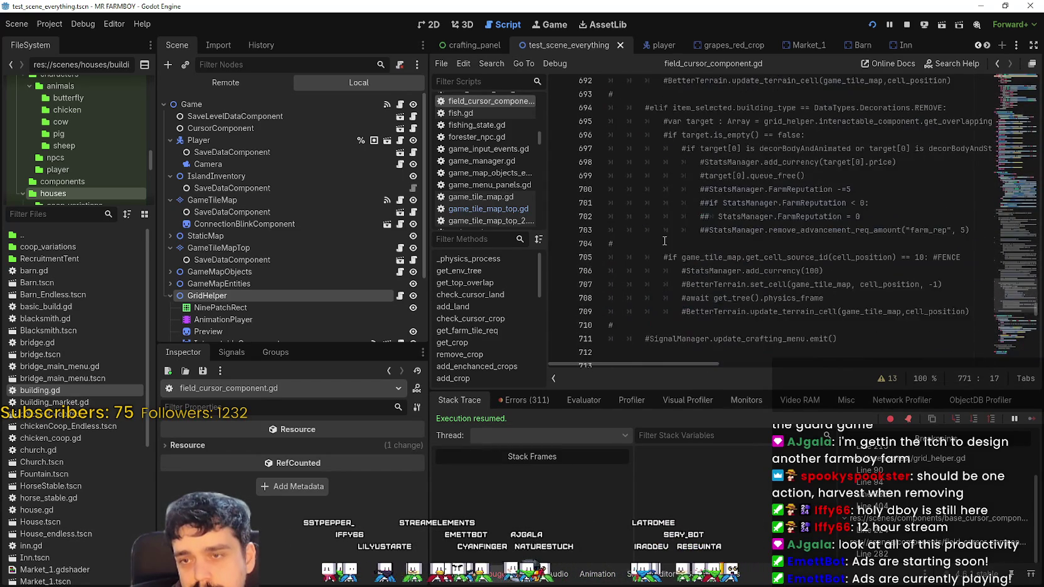
scroll(670, 245, down, 13)
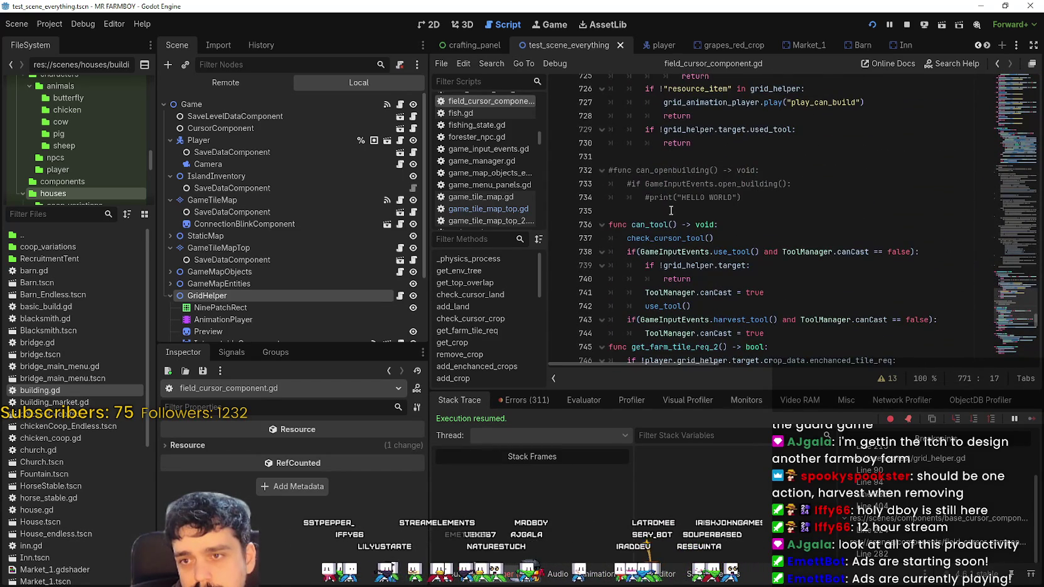
click(671, 210)
scroll(669, 213, up, 5)
scroll(666, 216, down, 8)
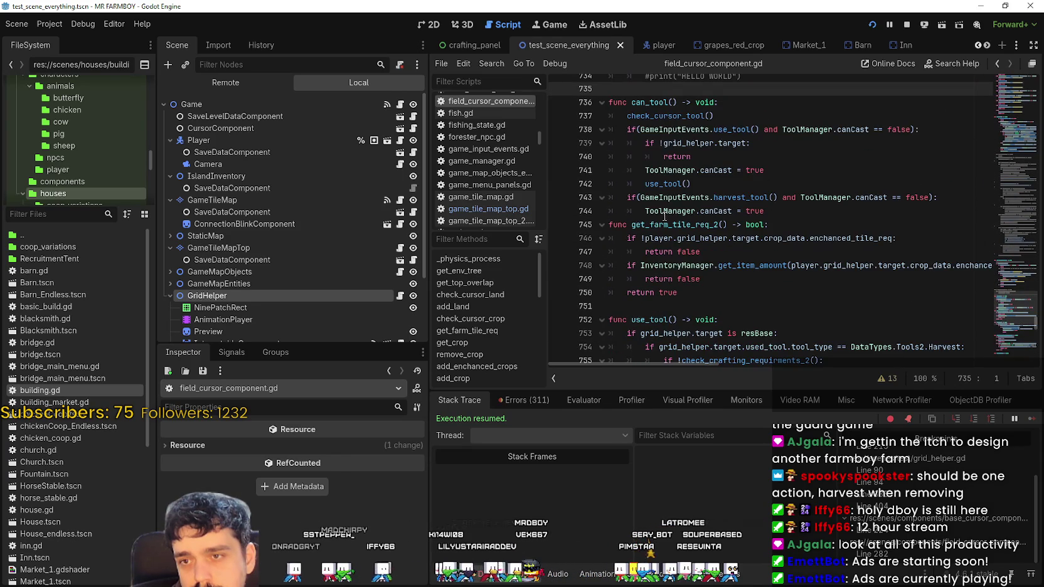
double_click(675, 184)
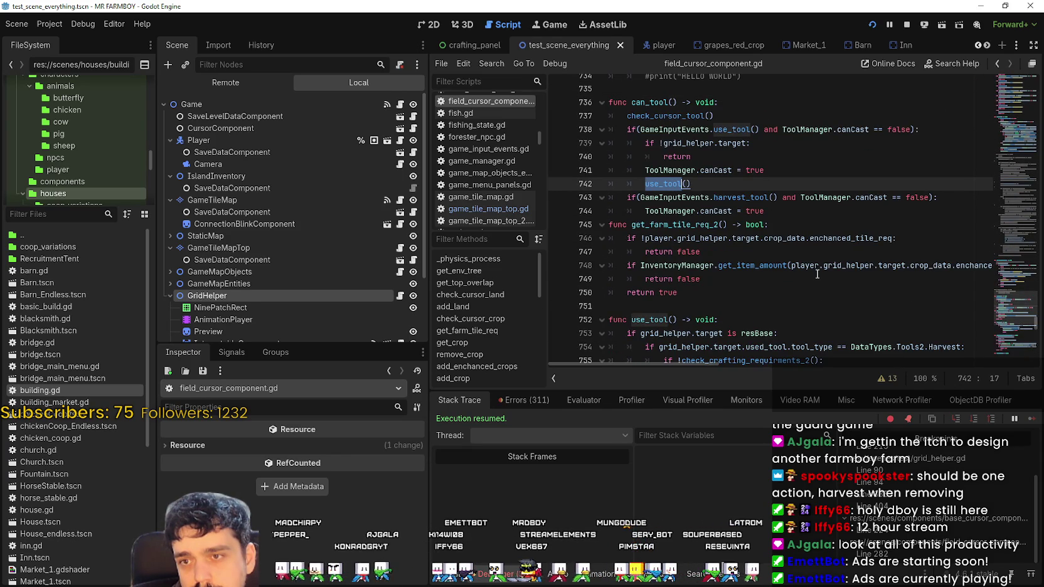
click(800, 214)
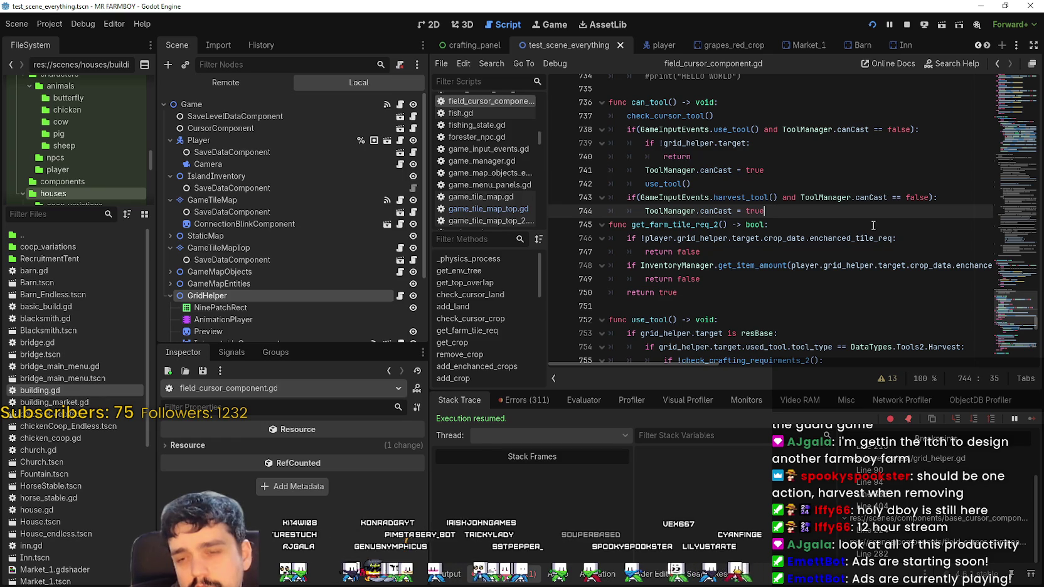
click(558, 197)
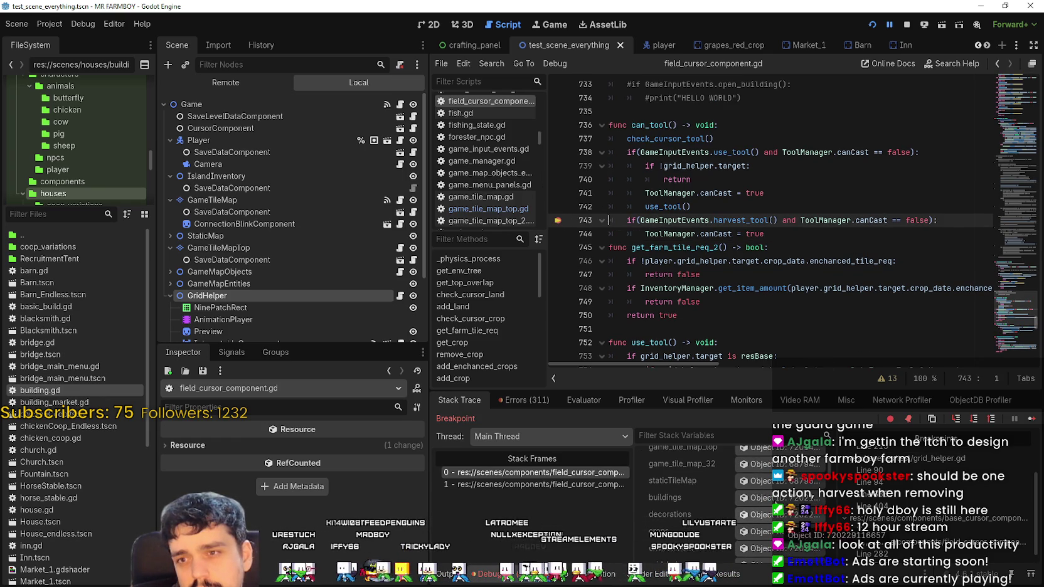
- Inspect a paused node in Stack Variables and open the TileMapLayer referenced by its target
scroll(690, 502, down, 5)
scroll(690, 496, up, 2)
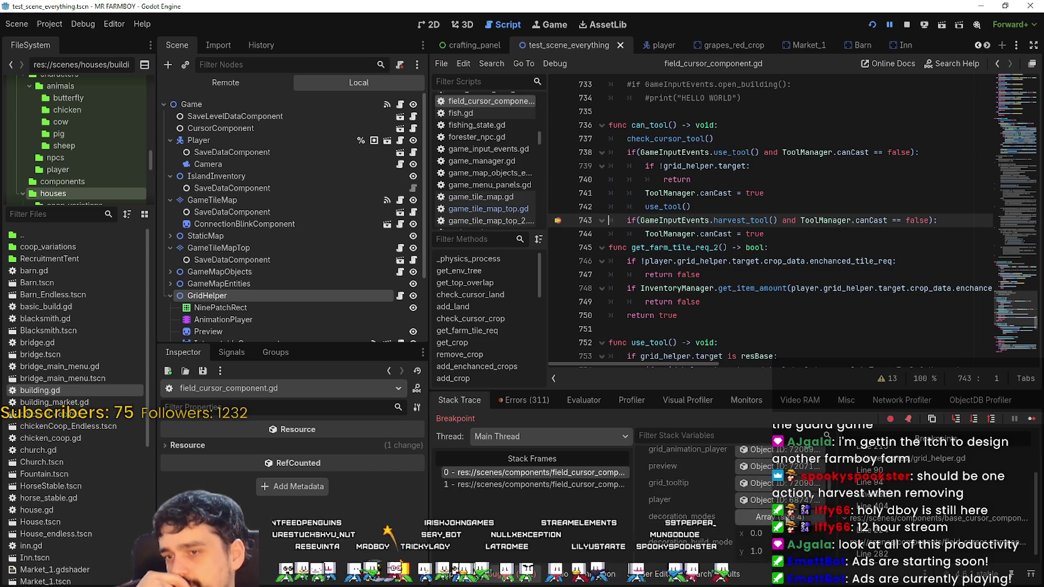
scroll(764, 537, up, 2)
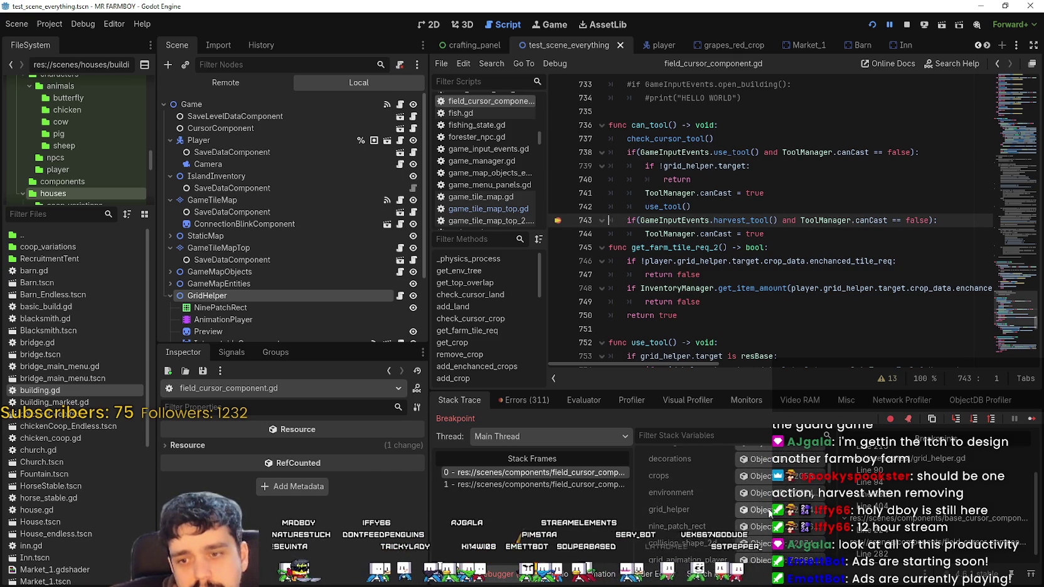
scroll(801, 516, up, 1)
click(791, 523)
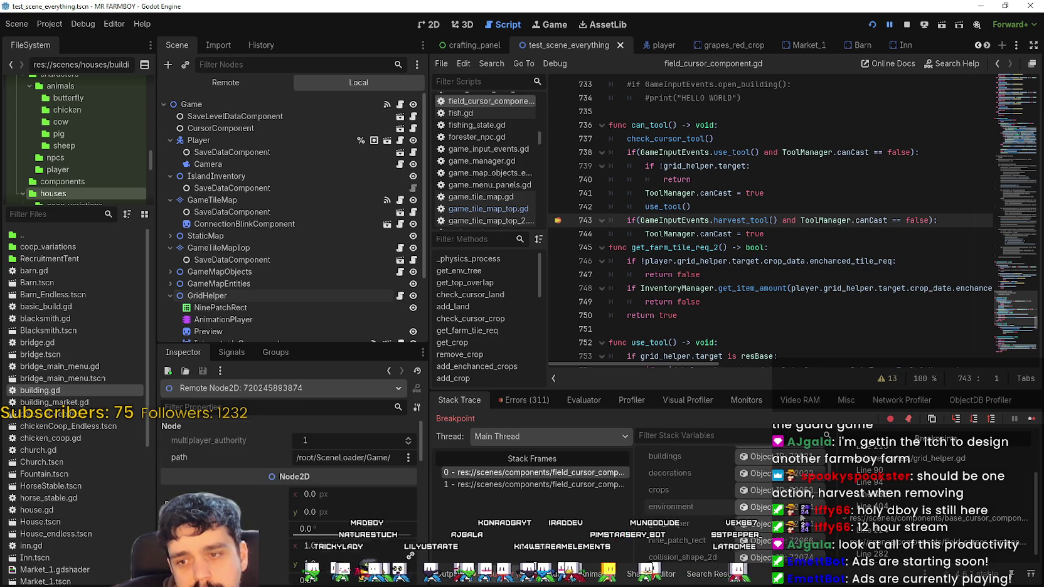
click(369, 442)
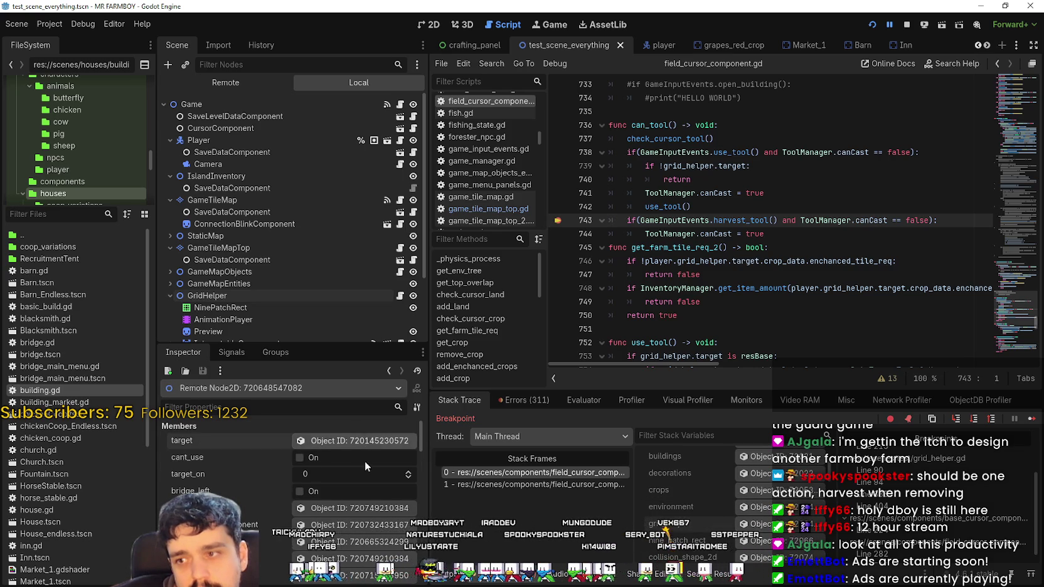
scroll(292, 489, down, 5)
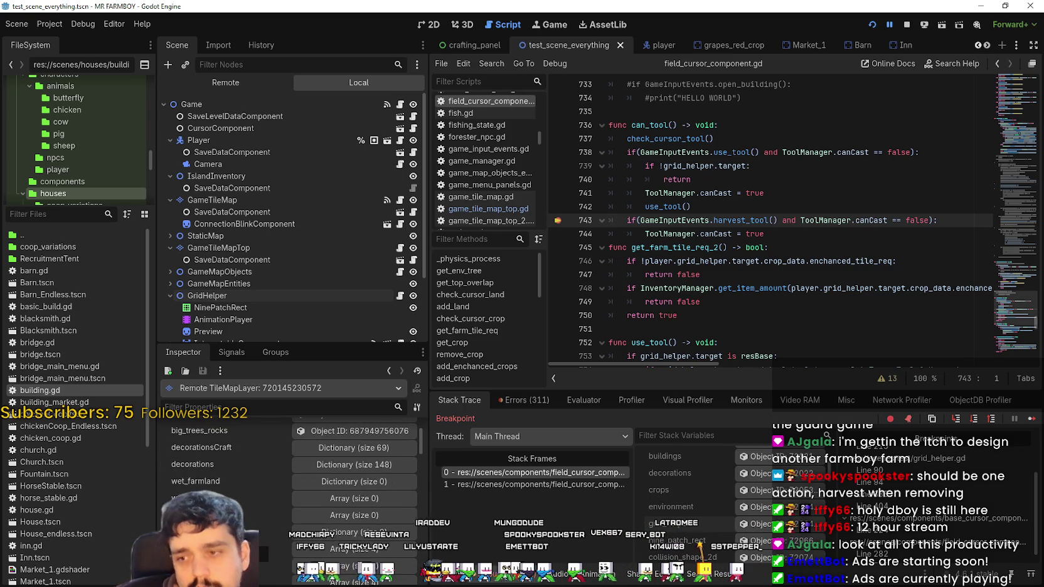
scroll(292, 489, down, 5)
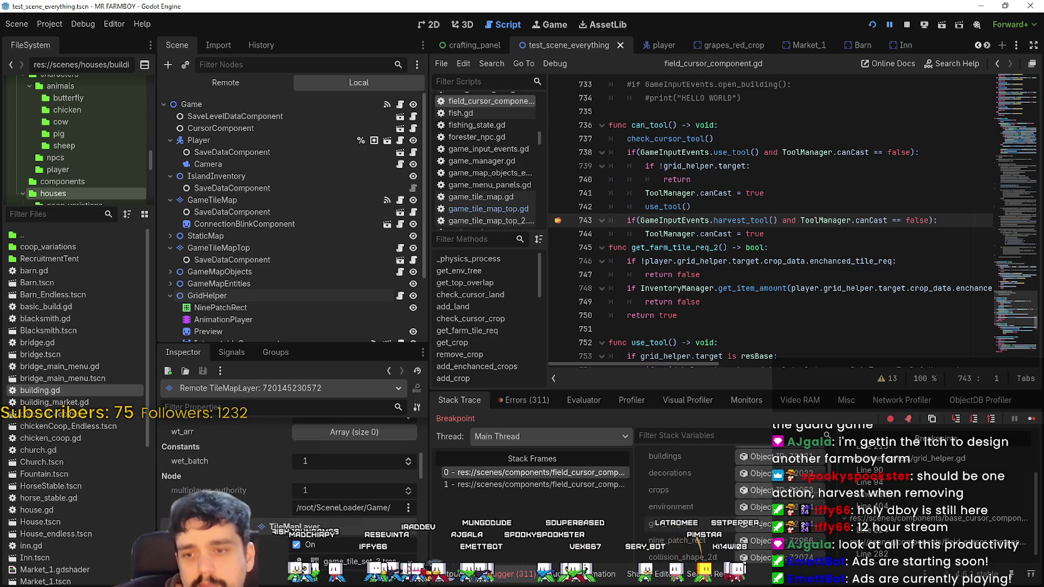
scroll(690, 502, down, 2)
scroll(691, 495, down, 3)
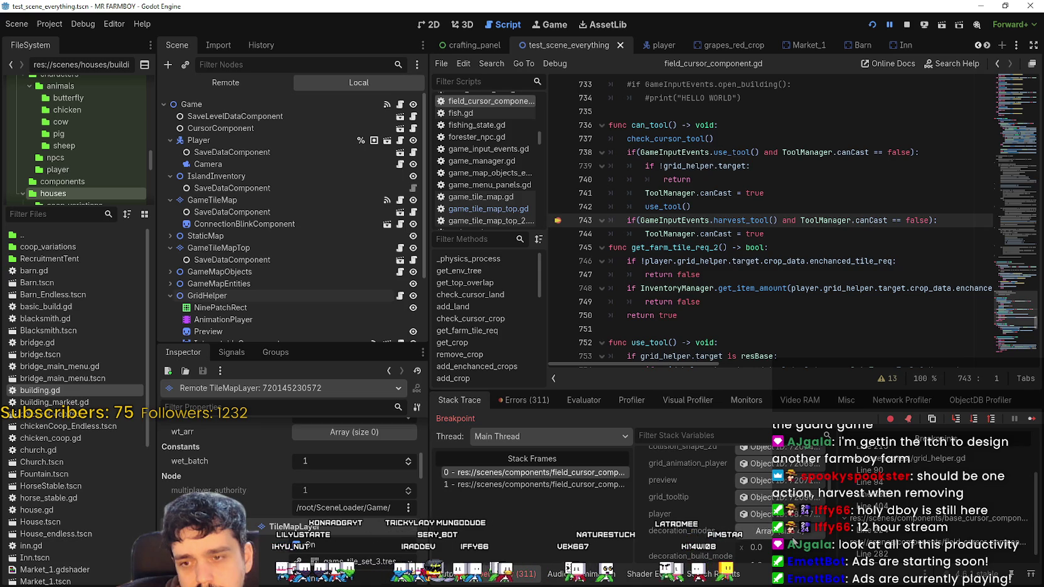
scroll(792, 536, up, 2)
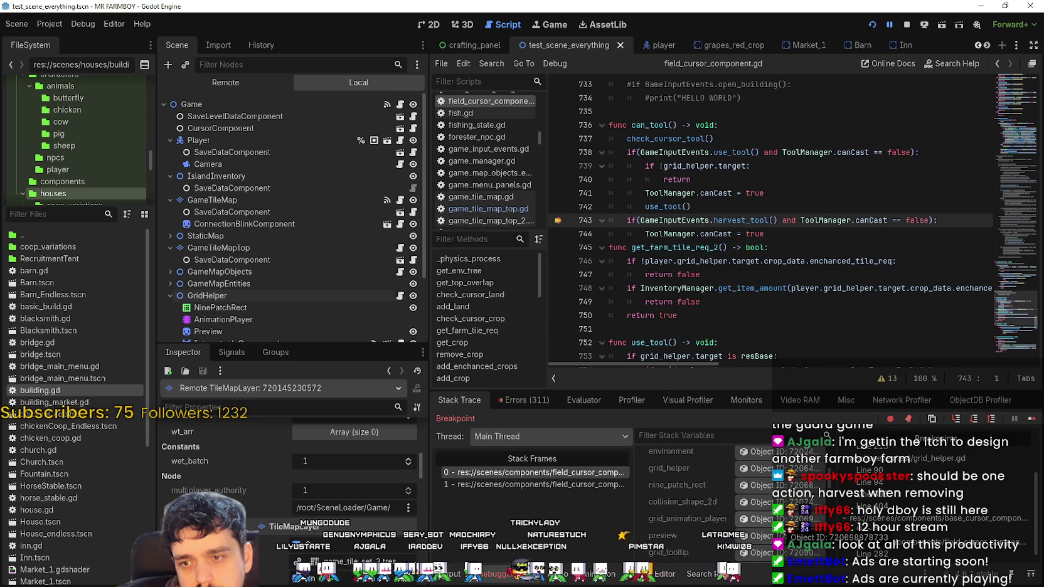
scroll(367, 465, up, 10)
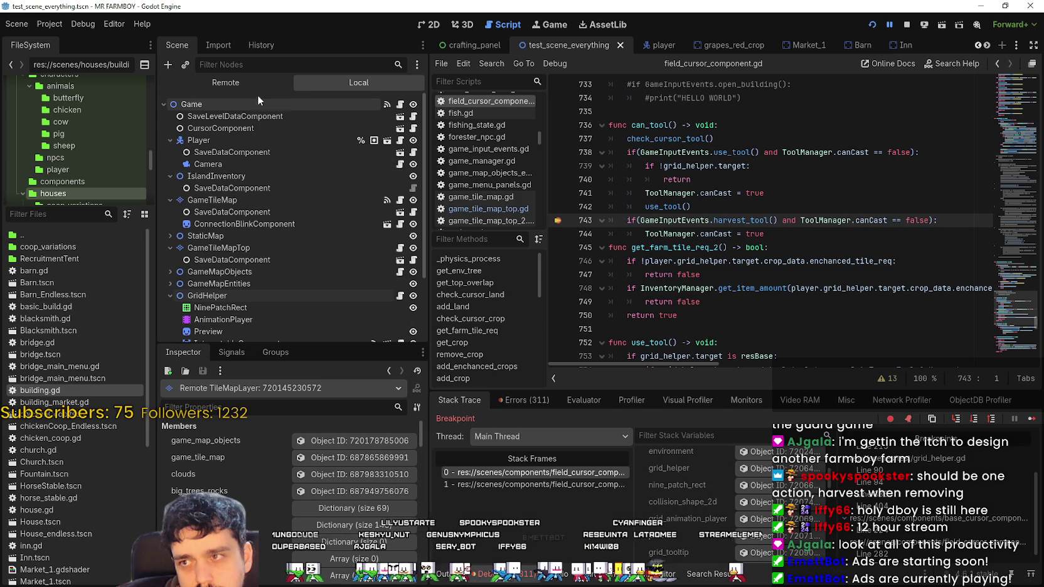
- Inspect the remote ToolManager's selected_tool: decorations.tres named Decoration, type Tools, Build Hammer
click(283, 84)
click(227, 151)
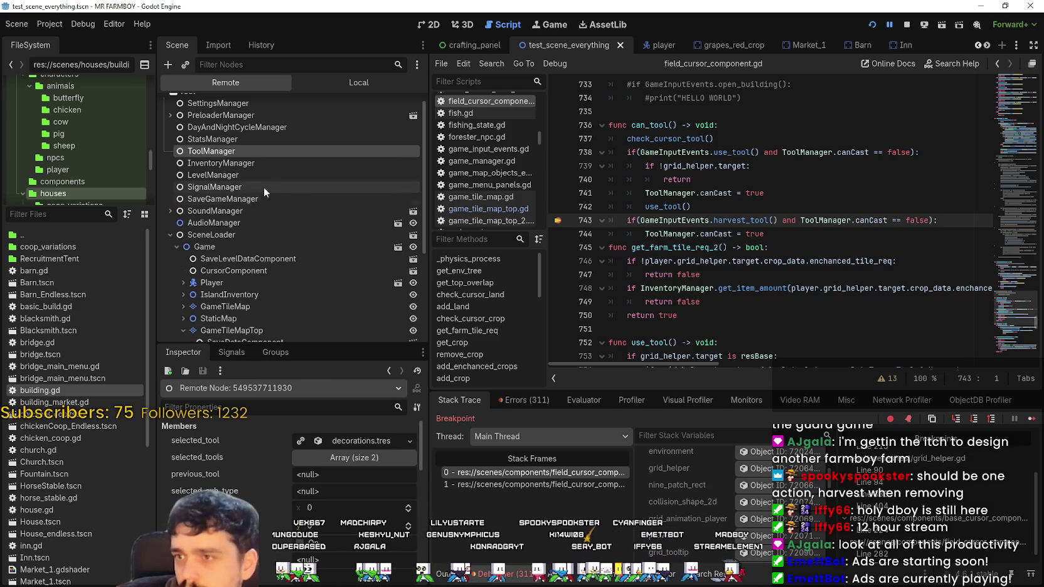
click(357, 440)
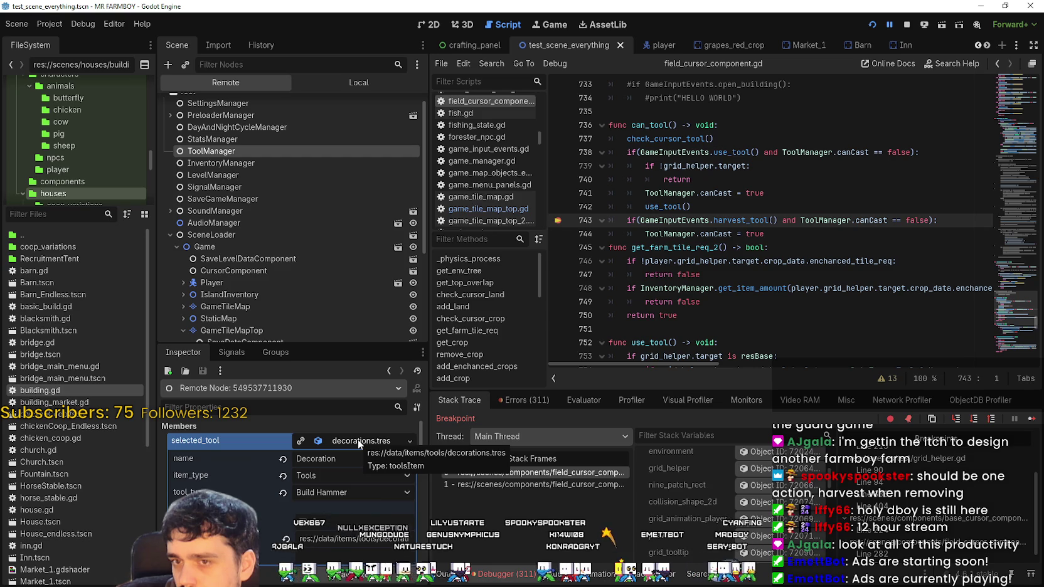
click(799, 237)
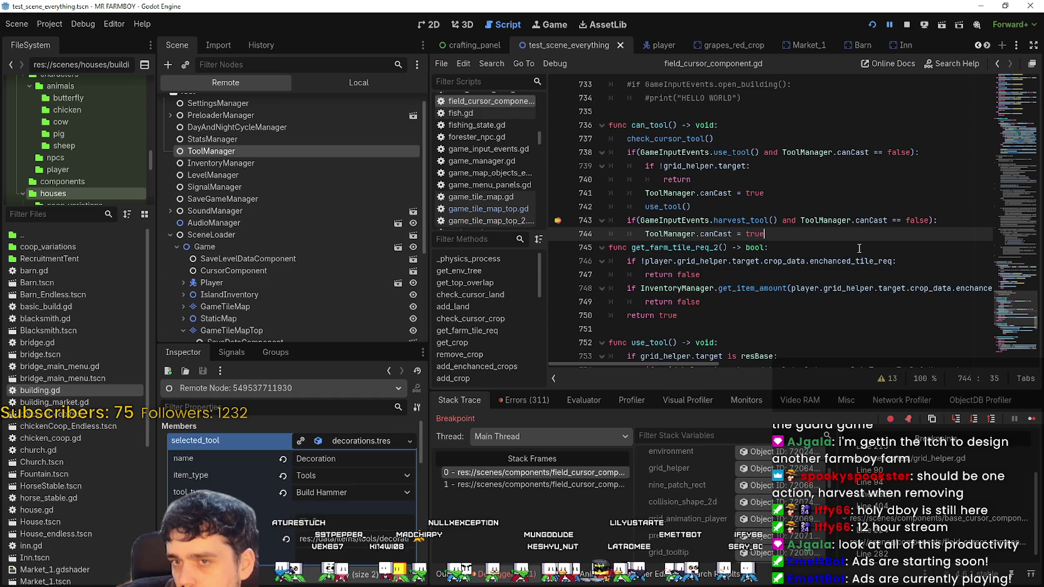
- Start an unfinished 'if' statement on a new line after the harvest-tool block at line 744
key(Return)
key(Return)
key(BackSpace)
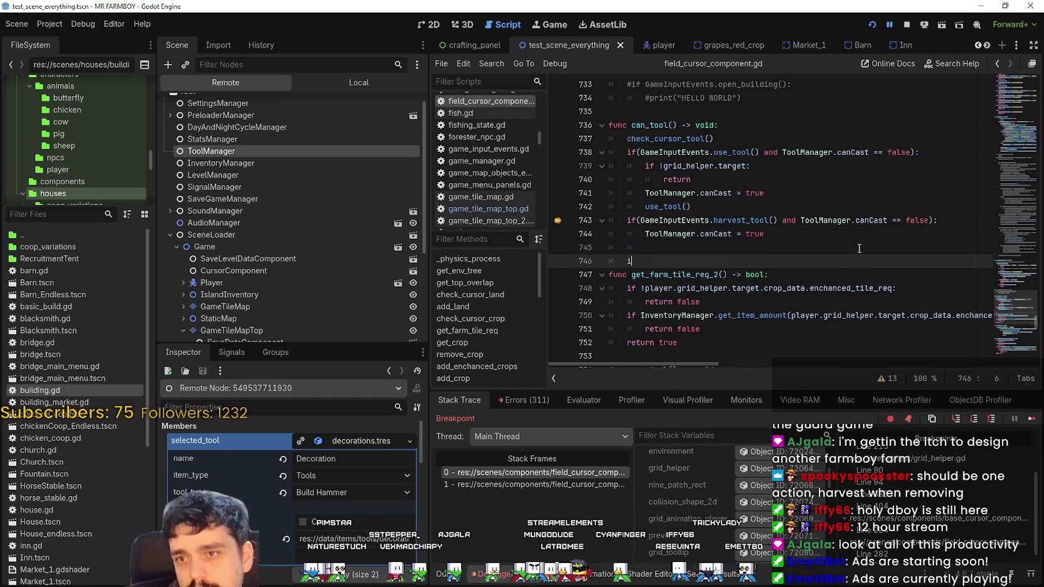
text(if)
key(Escape)
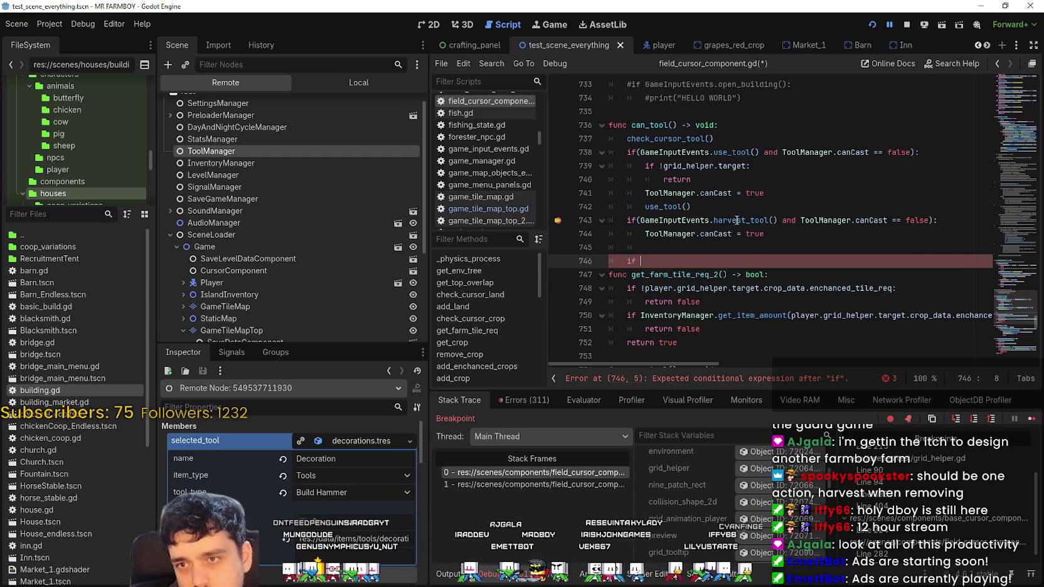
- Select the harvest_tool() call on line 743, then scroll down and select the cancel_deco function name
mouse_move(737, 219)
drag(778, 220, 652, 215)
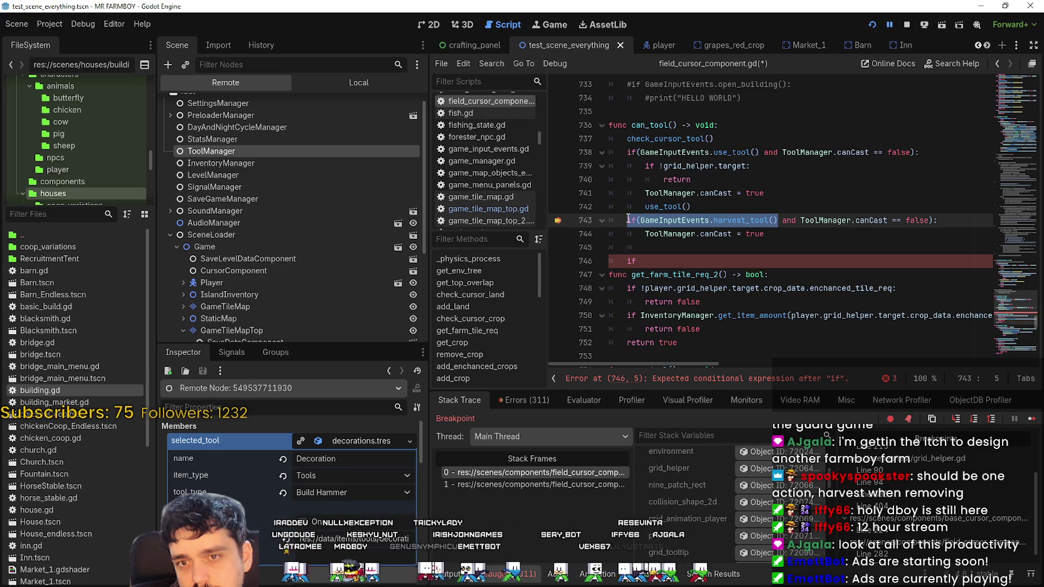
scroll(1009, 311, down, 8)
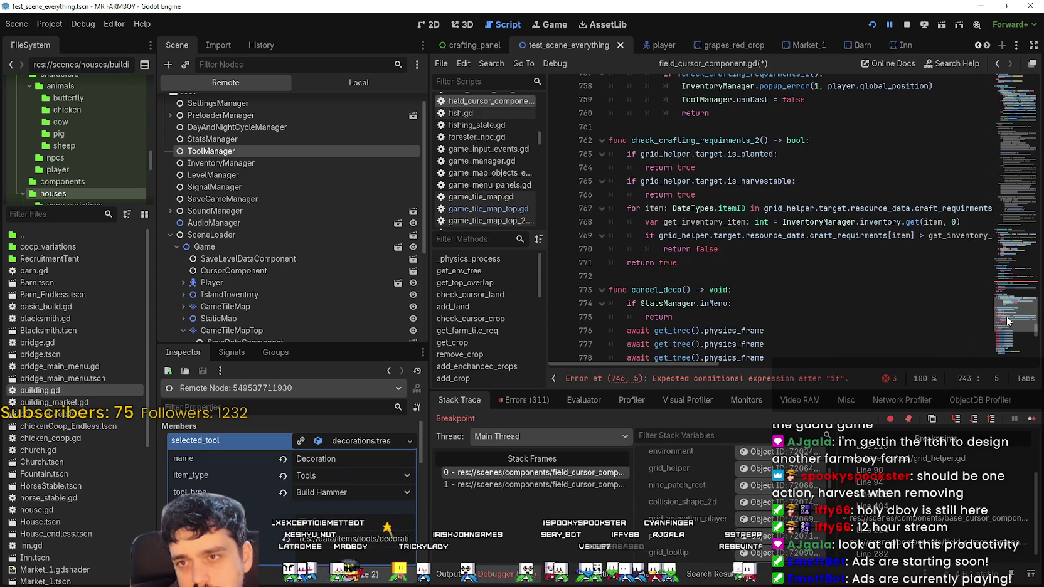
scroll(1006, 316, down, 7)
scroll(1006, 320, up, 5)
scroll(1008, 324, down, 2)
scroll(1007, 325, down, 5)
scroll(1006, 325, up, 5)
scroll(1005, 326, down, 1)
scroll(1004, 326, down, 3)
scroll(879, 295, up, 6)
double_click(673, 199)
scroll(690, 219, down, 12)
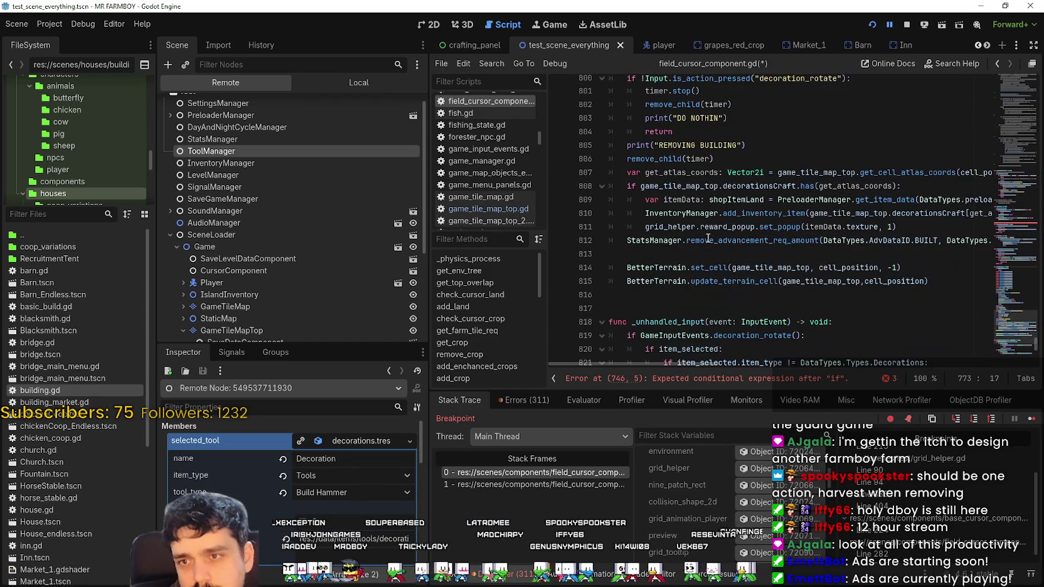
scroll(707, 235, up, 10)
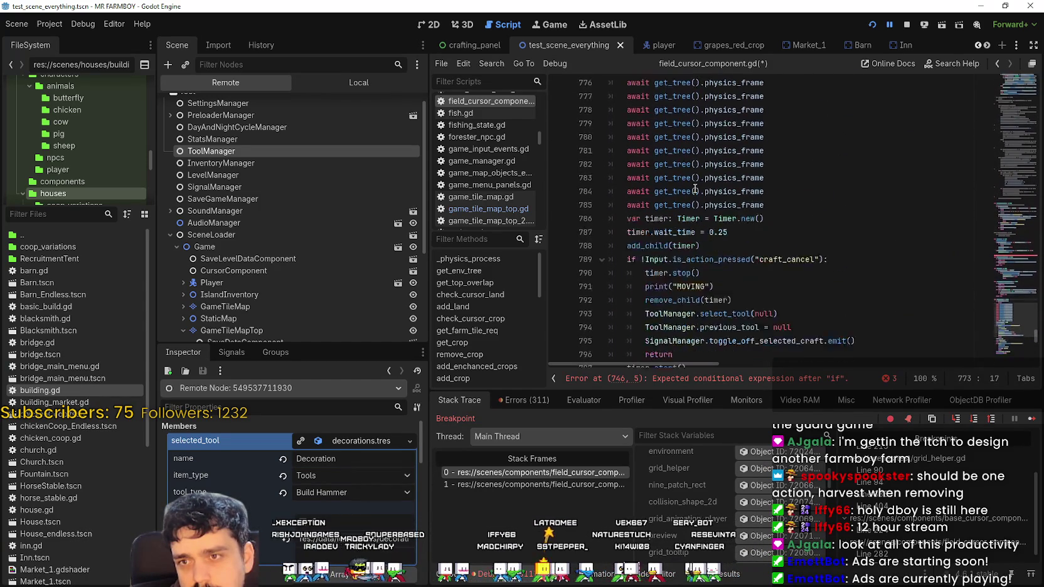
- Search the script for cancel_deco and reach its craft_cancel call on line 827
scroll(693, 191, up, 1)
key(ctrl+f)
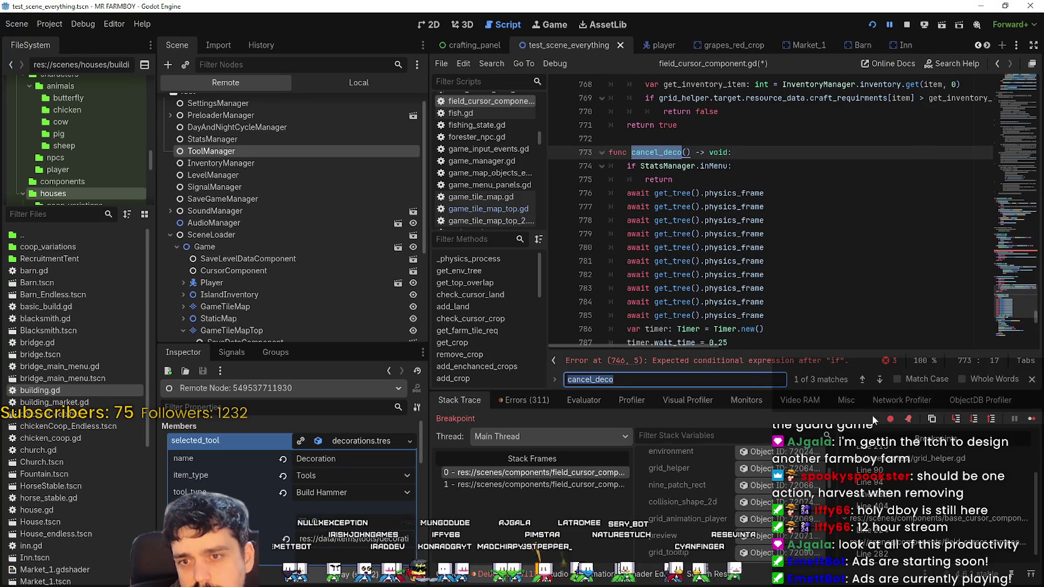
click(863, 379)
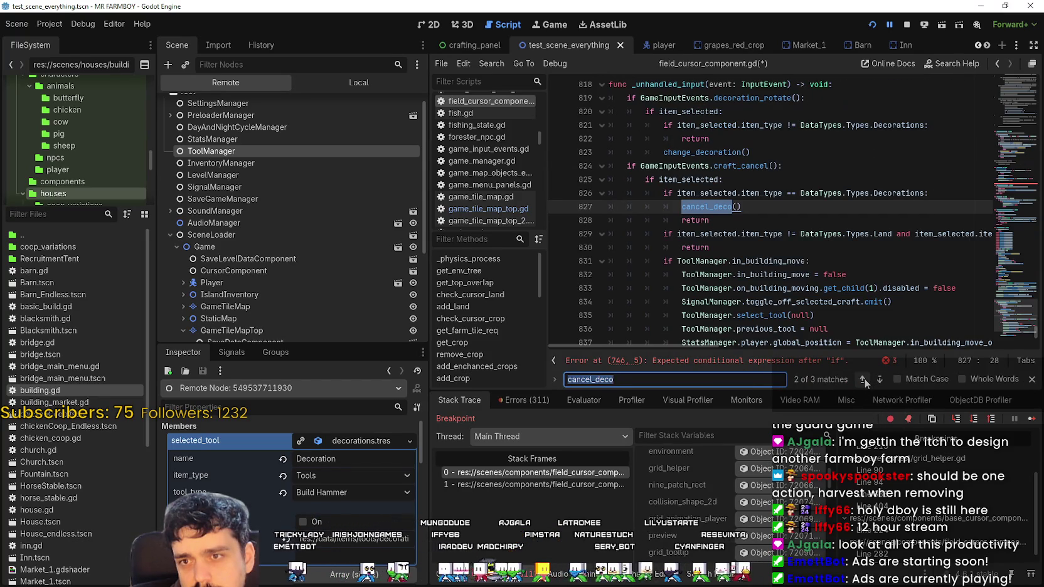
click(864, 379)
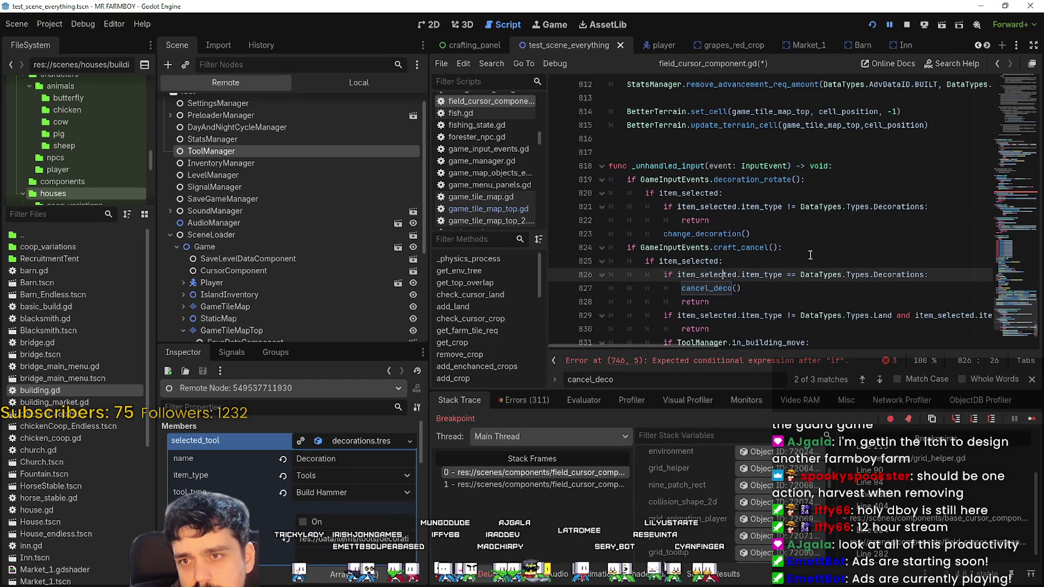
click(710, 298)
click(711, 291)
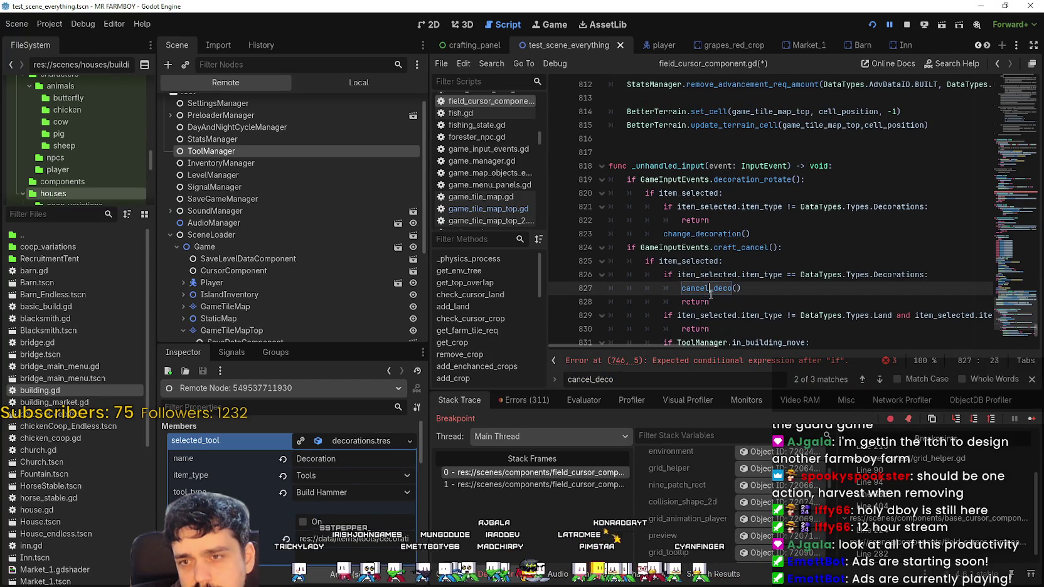
scroll(766, 280, down, 1)
double_click(750, 206)
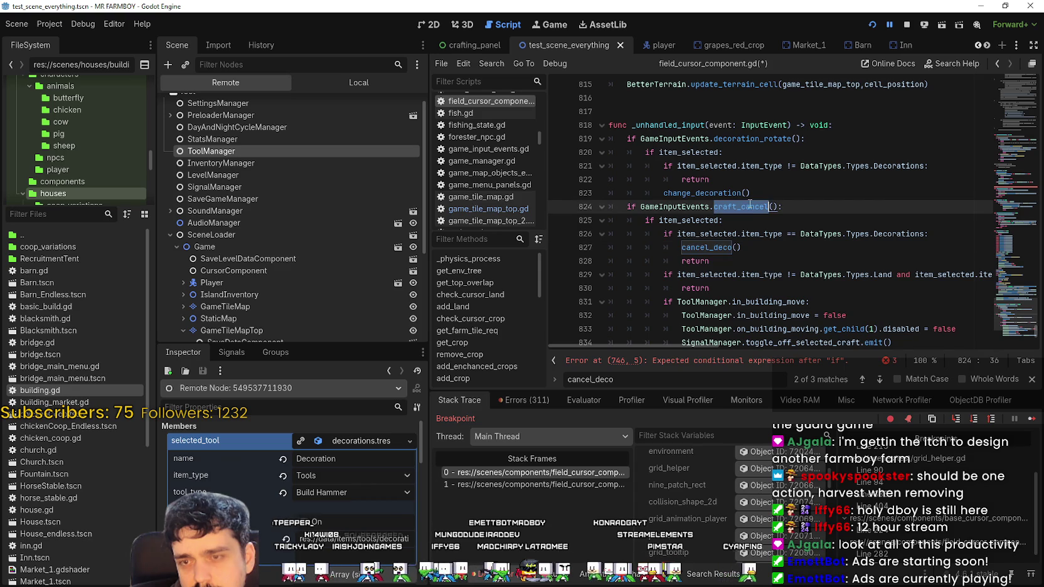
double_click(728, 248)
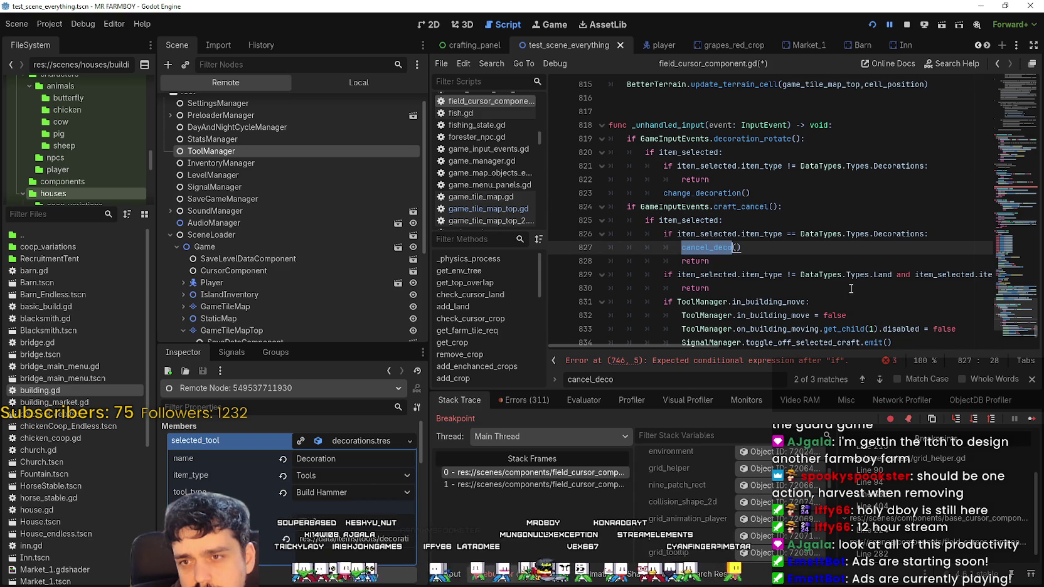
- Select lines 820–823 of the rotate block containing change_decoration
scroll(851, 289, down, 4)
scroll(735, 218, up, 3)
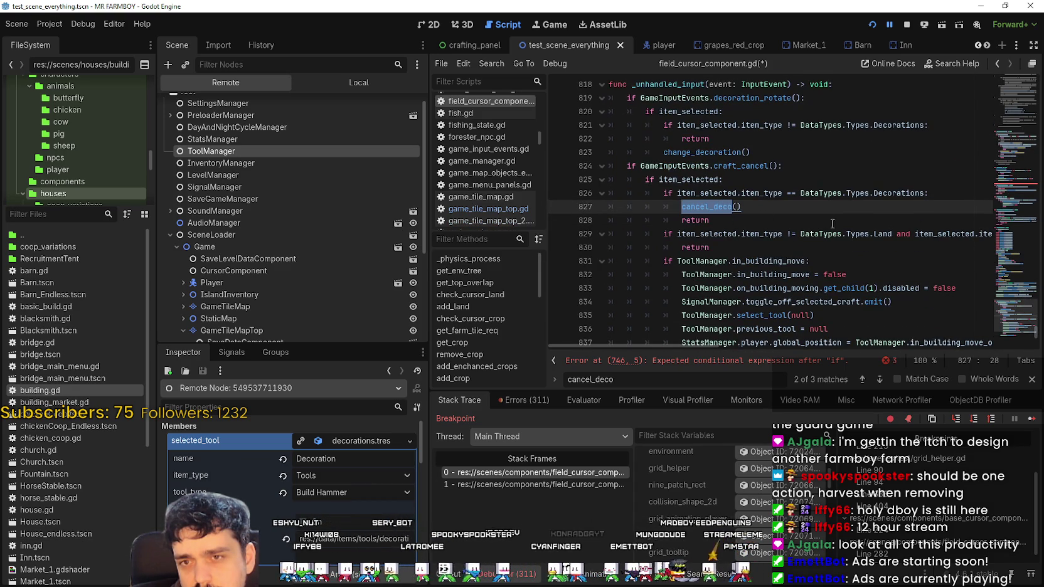
mouse_move(774, 208)
mouse_down()
mouse_move(593, 190)
mouse_move(593, 151)
mouse_move(594, 193)
mouse_up()
click(758, 207)
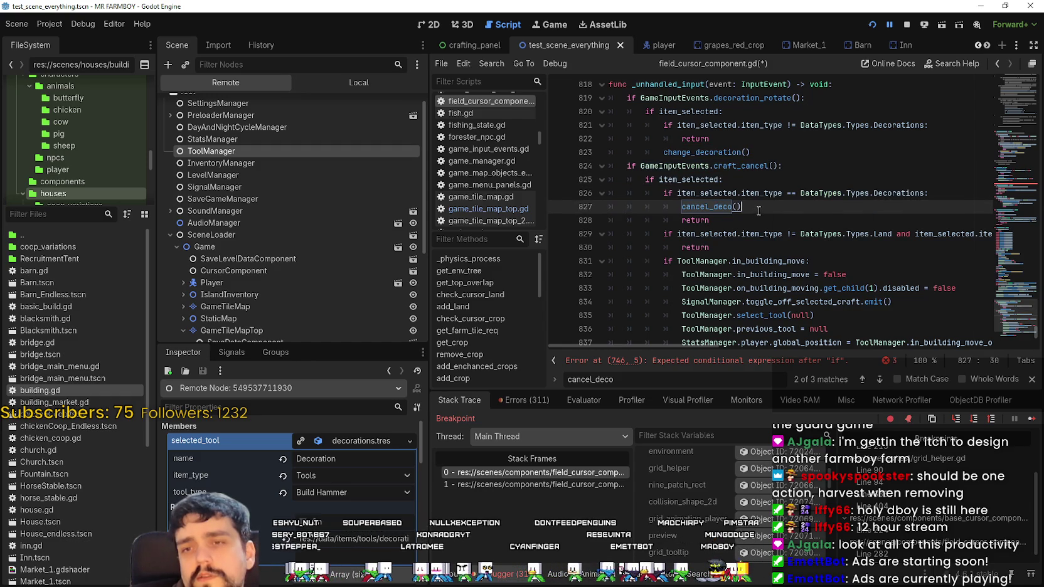
scroll(758, 204, up, 2)
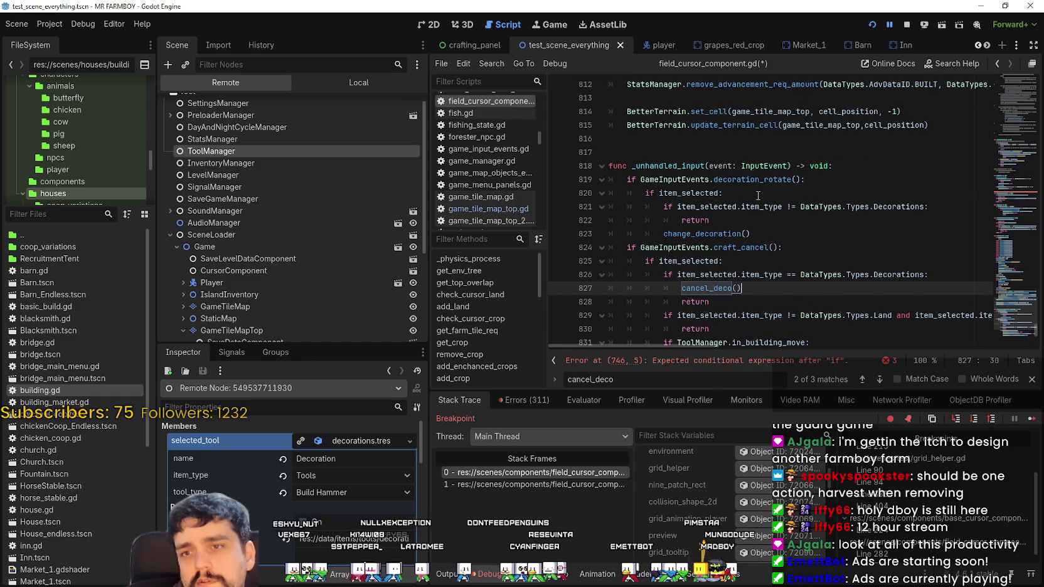
click(751, 178)
double_click(723, 234)
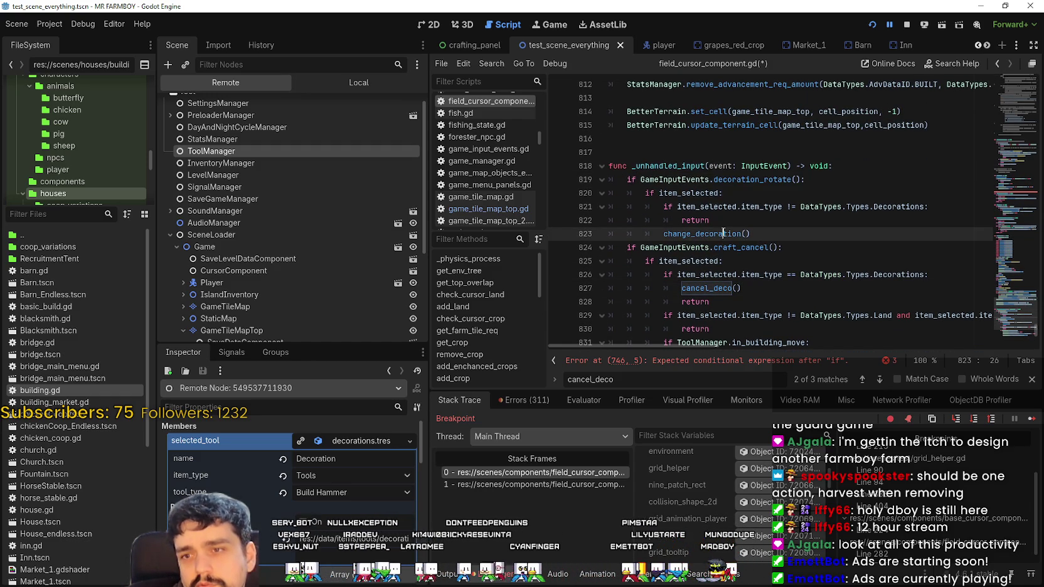
mouse_move(757, 234)
mouse_down()
mouse_move(602, 220)
mouse_move(595, 192)
mouse_up()
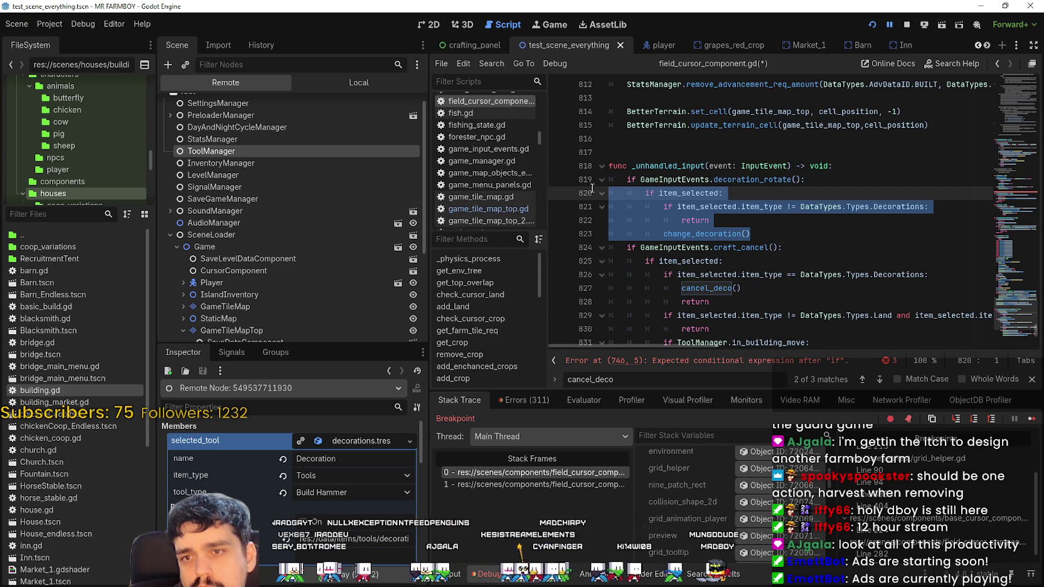
drag(592, 187, 593, 183)
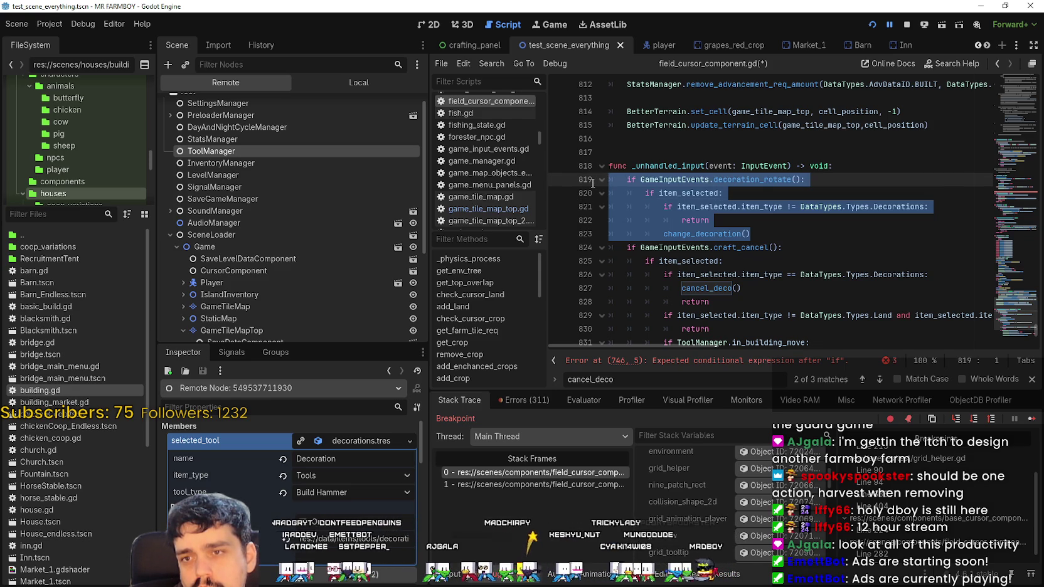
scroll(719, 216, down, 5)
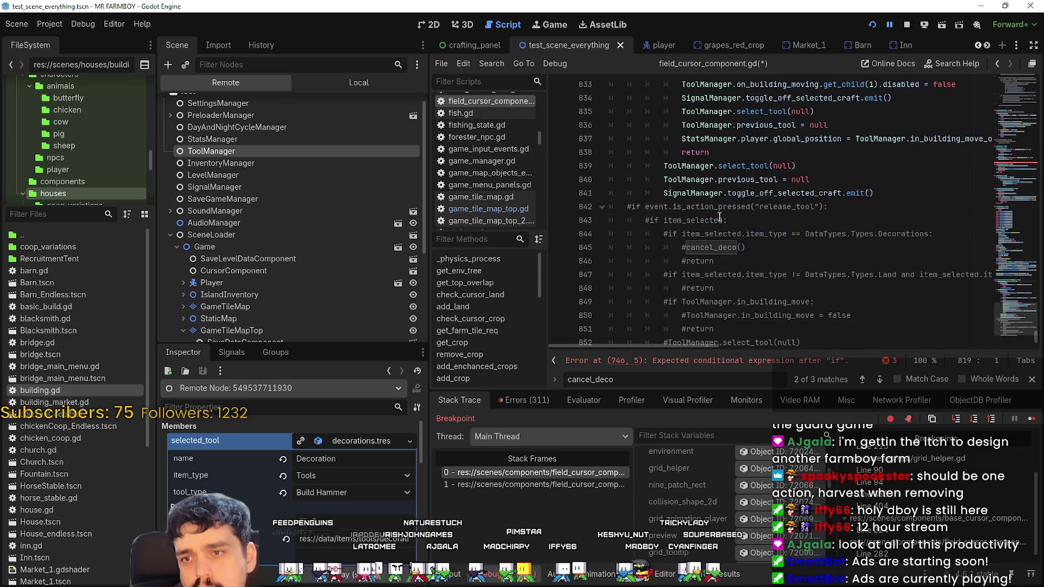
scroll(717, 216, up, 3)
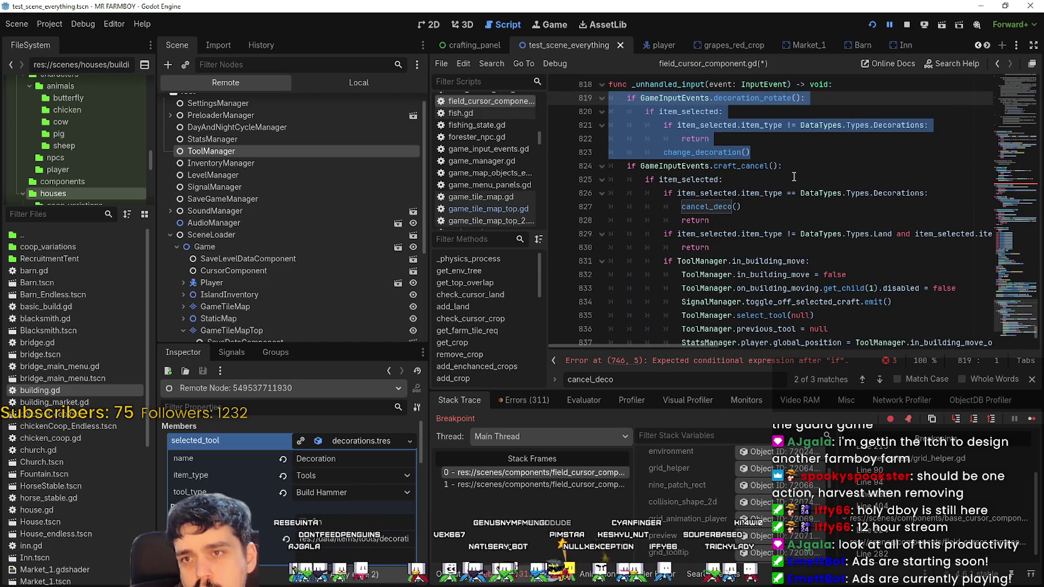
scroll(793, 177, down, 2)
scroll(794, 177, up, 3)
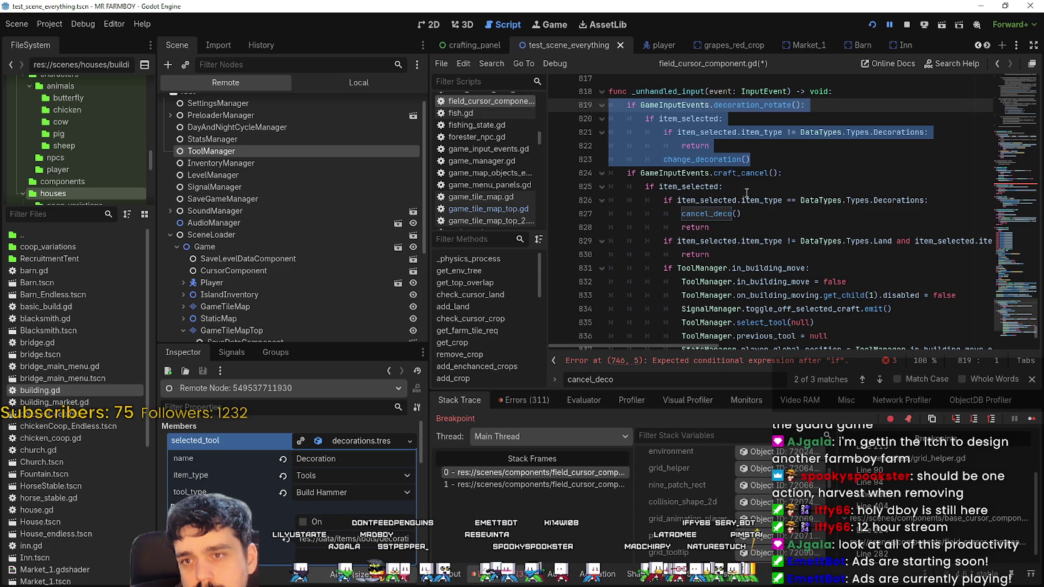
scroll(746, 196, down, 3)
scroll(747, 196, up, 4)
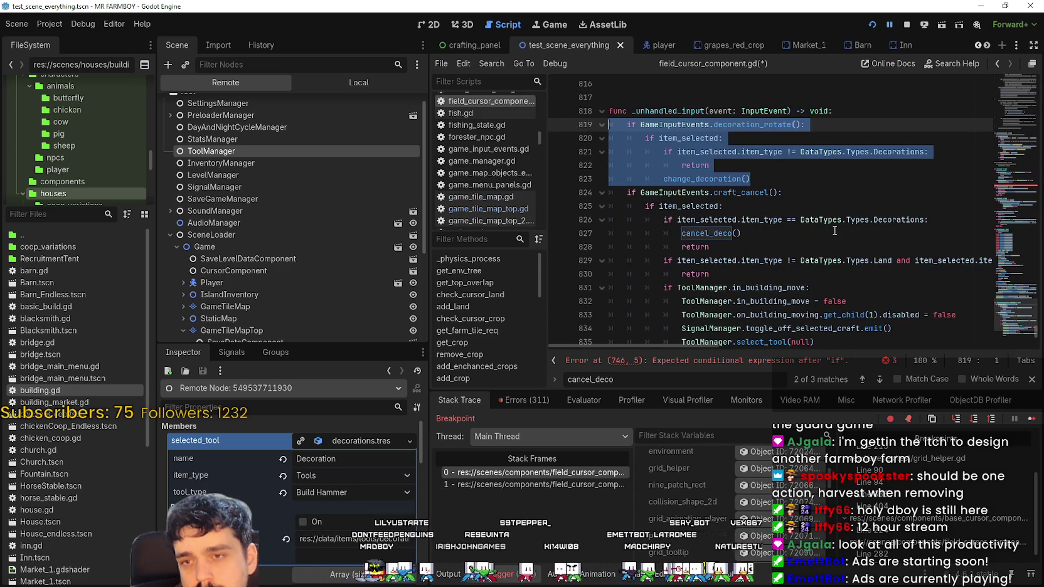
scroll(796, 168, down, 4)
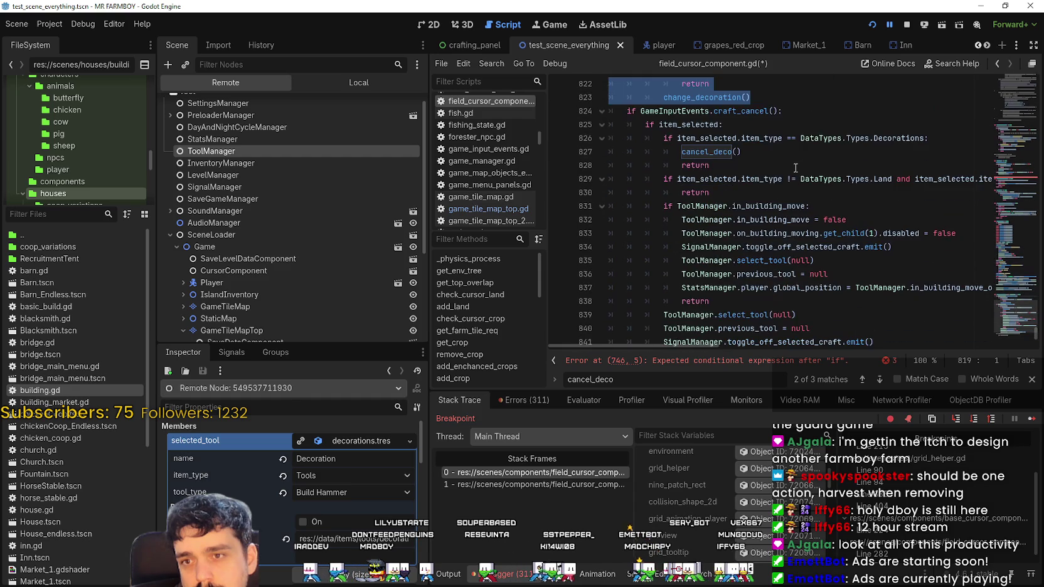
mouse_move(778, 171)
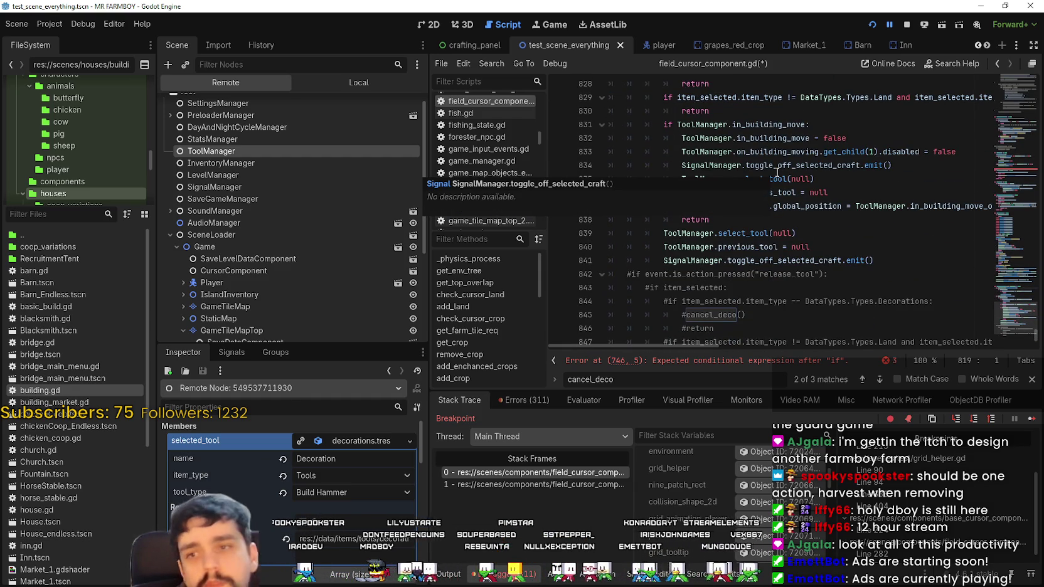
scroll(883, 241, down, 3)
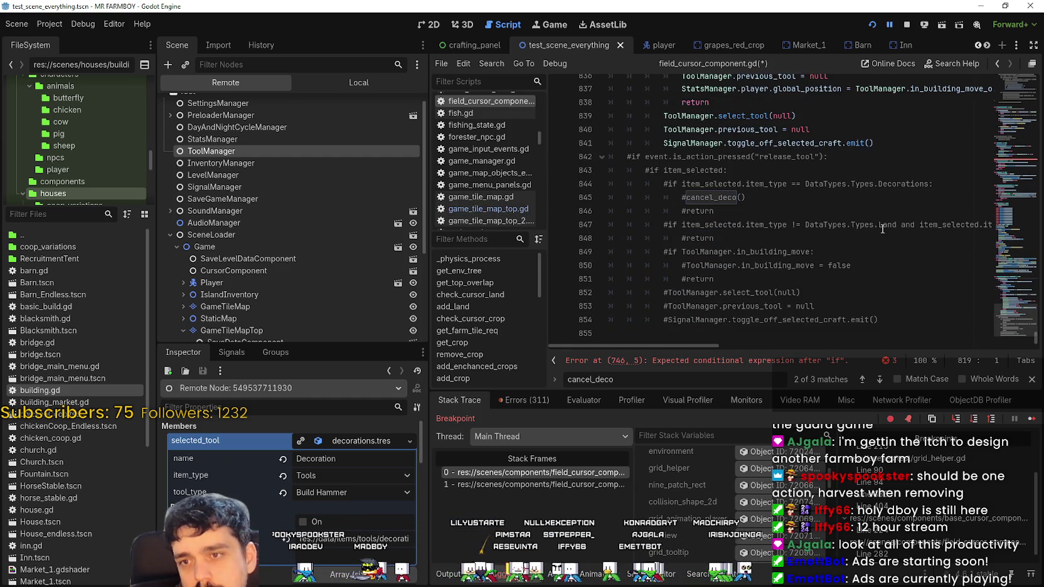
scroll(881, 230, up, 5)
scroll(894, 274, down, 4)
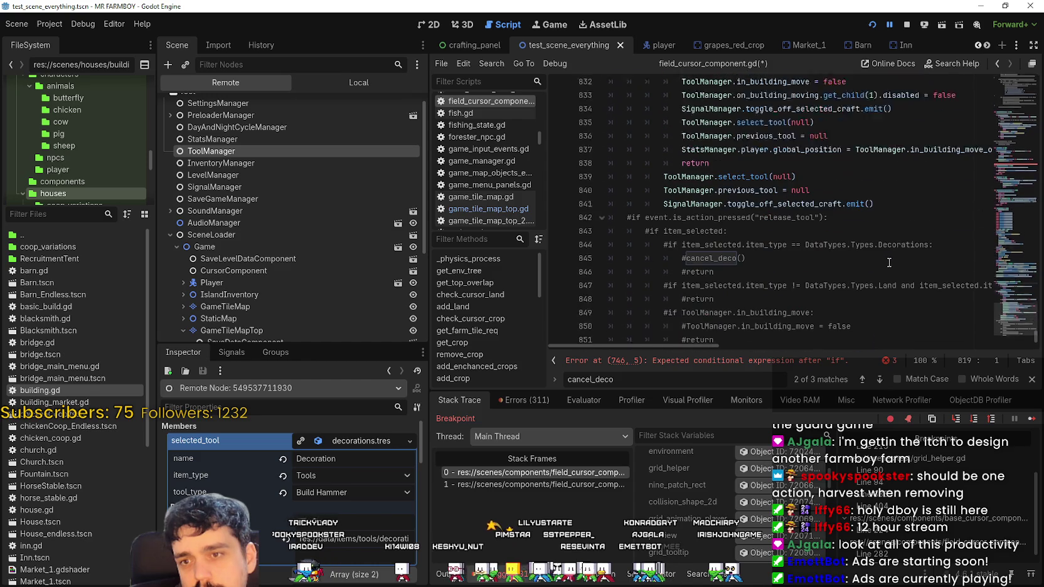
click(896, 182)
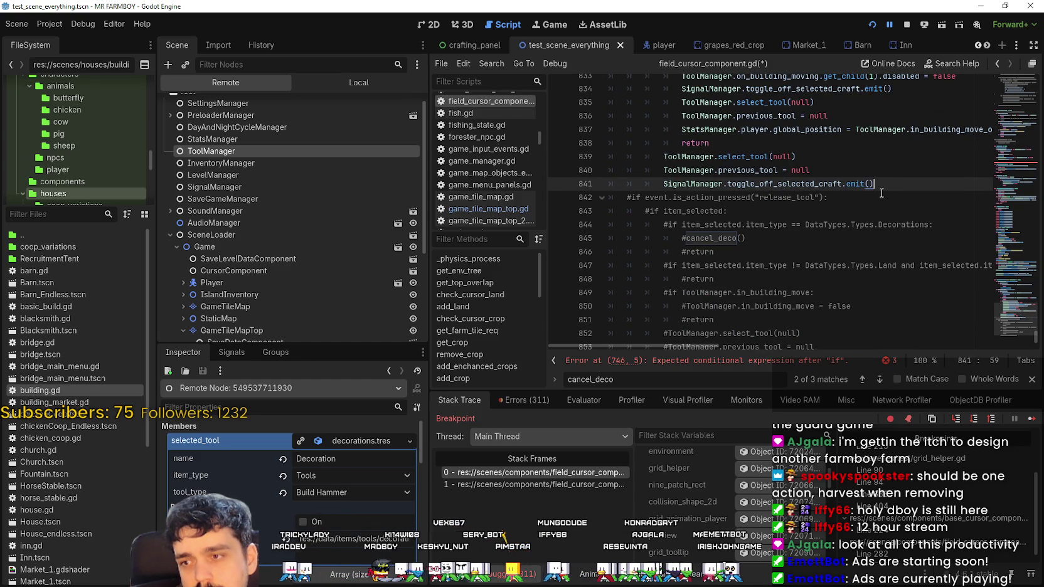
scroll(881, 194, up, 6)
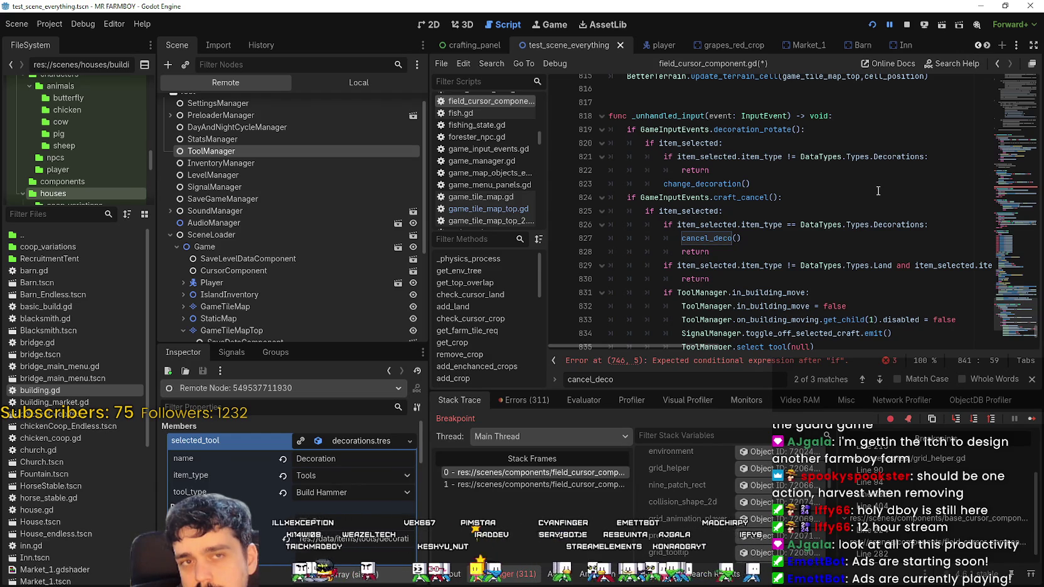
scroll(1022, 224, up, 1)
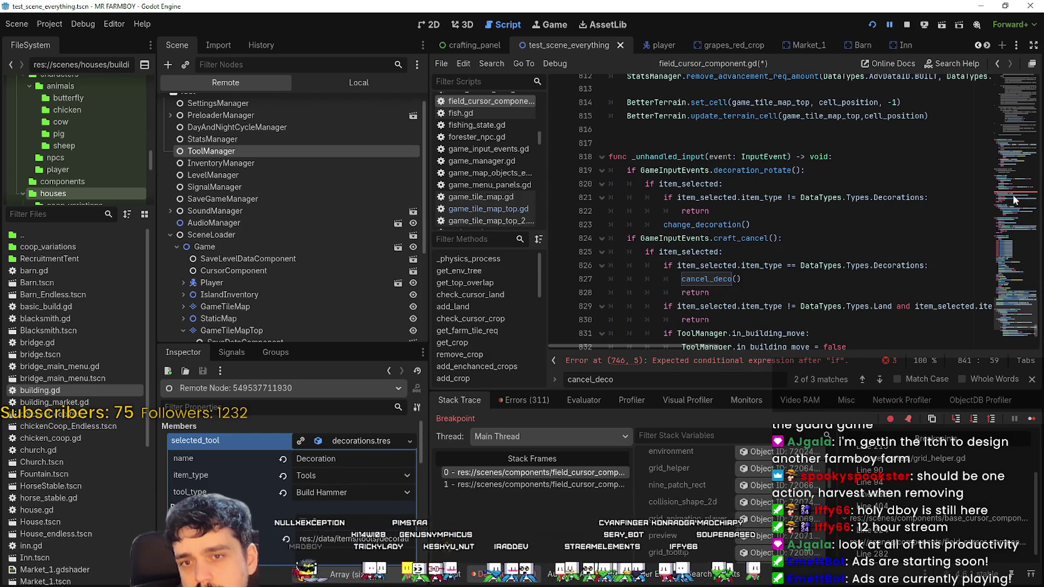
scroll(747, 265, down, 2)
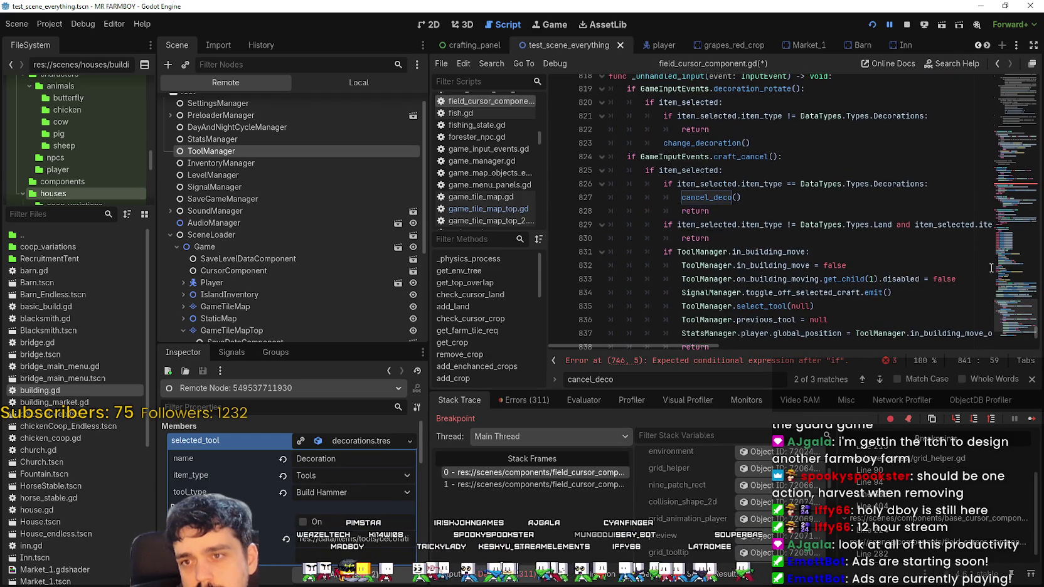
mouse_move(1010, 233)
mouse_down()
mouse_move(1010, 295)
mouse_move(1014, 63)
mouse_up()
scroll(981, 235, down, 7)
scroll(981, 235, up, 3)
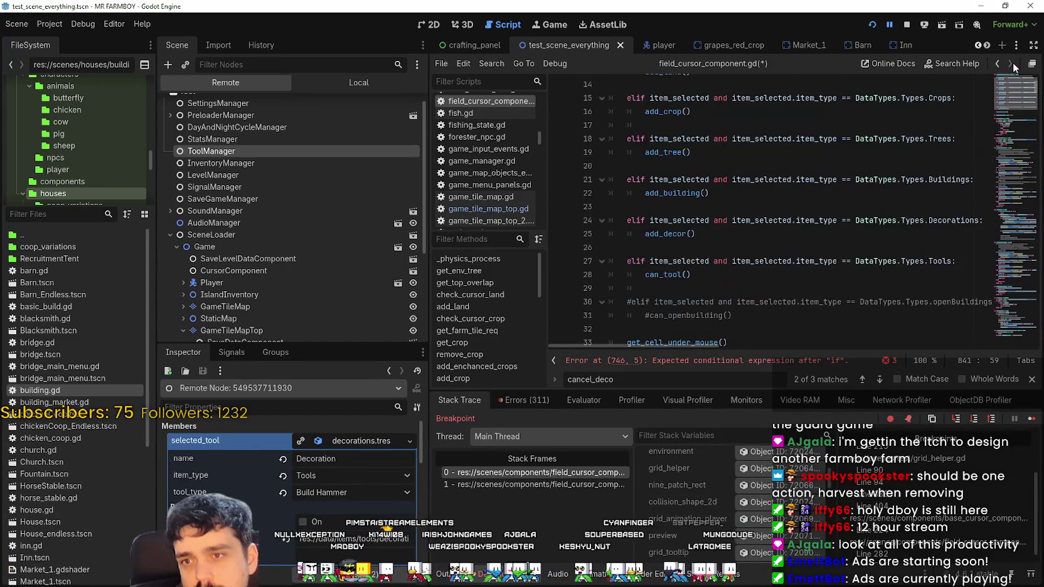
- Review the type branches around lines 20–28 and check the tool's item type choices without changing them
mouse_move(960, 261)
mouse_down()
mouse_move(966, 216)
mouse_move(815, 94)
mouse_move(709, 144)
mouse_up()
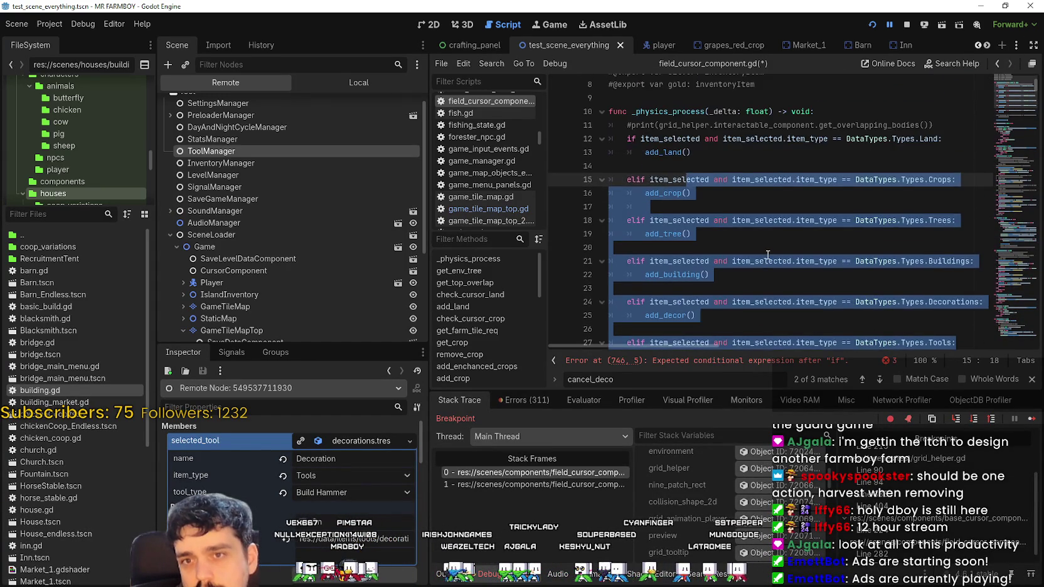
scroll(768, 255, down, 2)
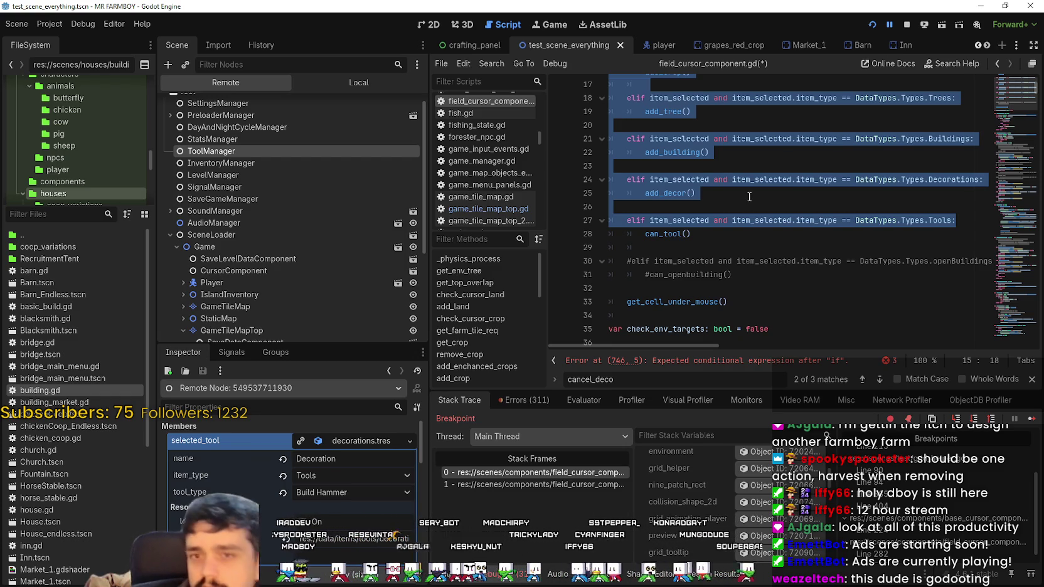
click(778, 207)
click(860, 237)
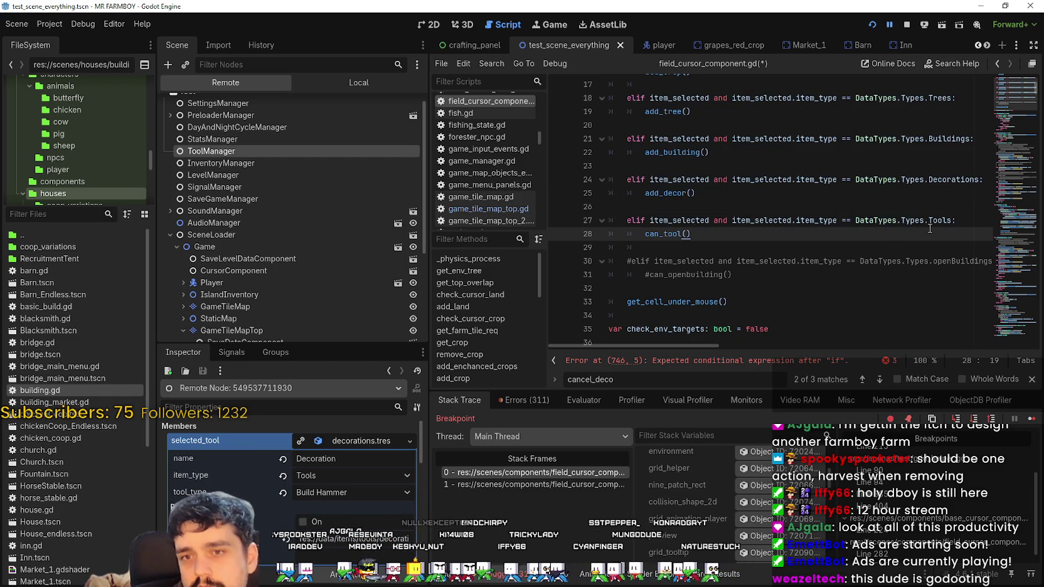
drag(711, 153, 621, 124)
click(787, 206)
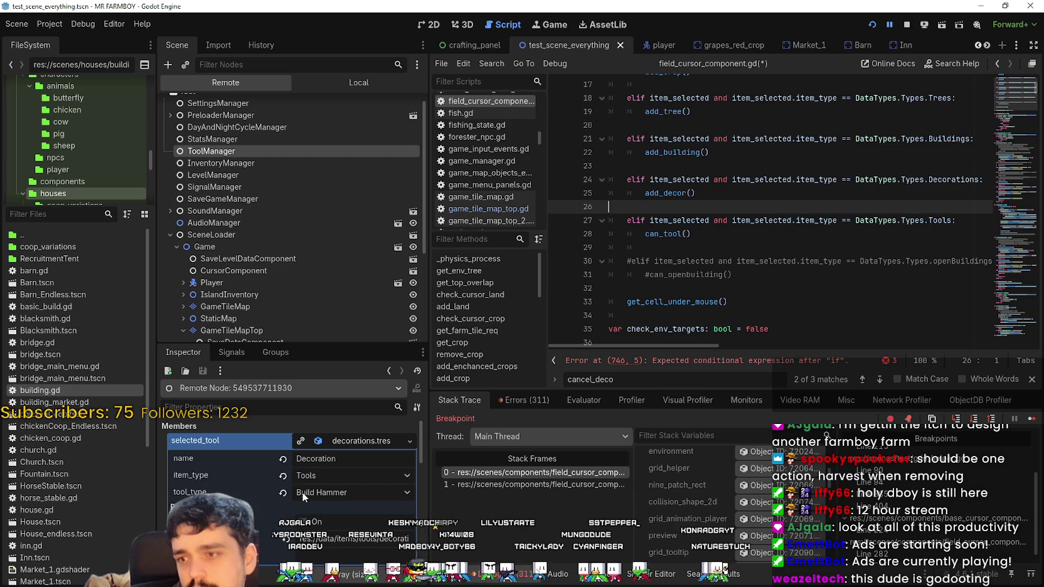
click(345, 475)
click(803, 206)
click(784, 234)
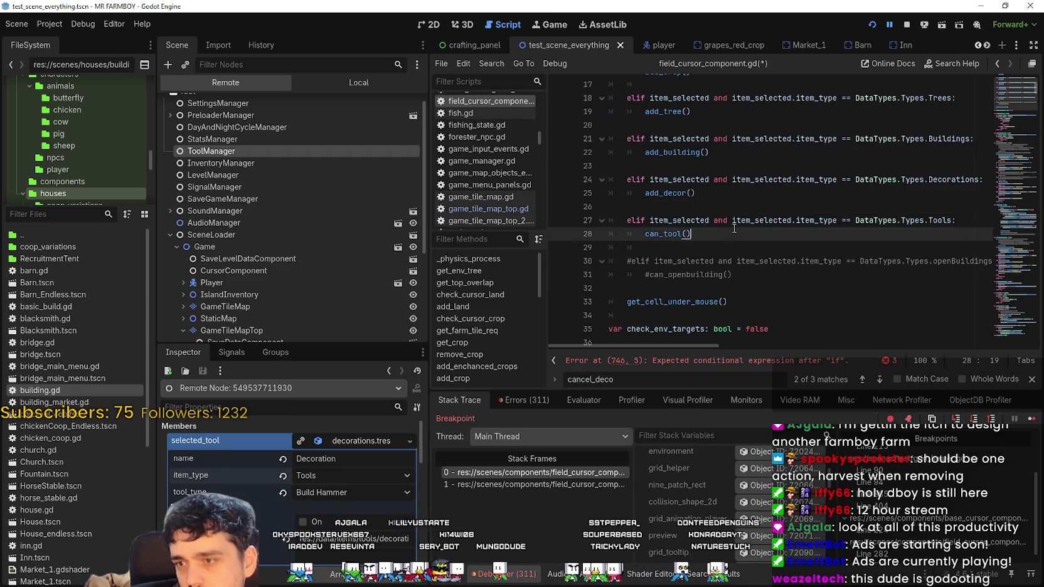
scroll(734, 207, up, 4)
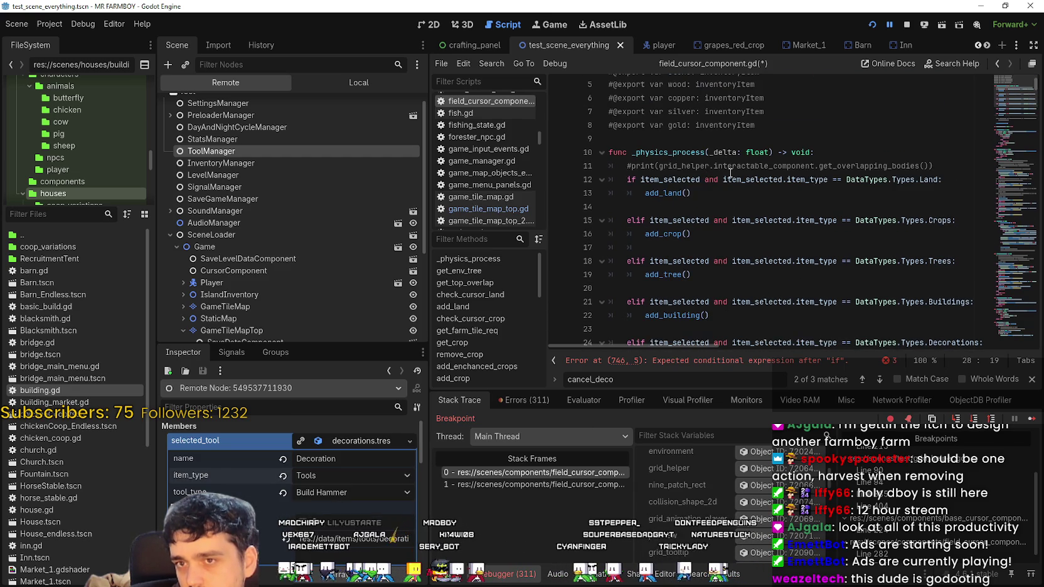
scroll(844, 183, down, 5)
- Look up the DataTypes.Types reference on line 27 to open the Types enum in data_types.gd
right_click(896, 181)
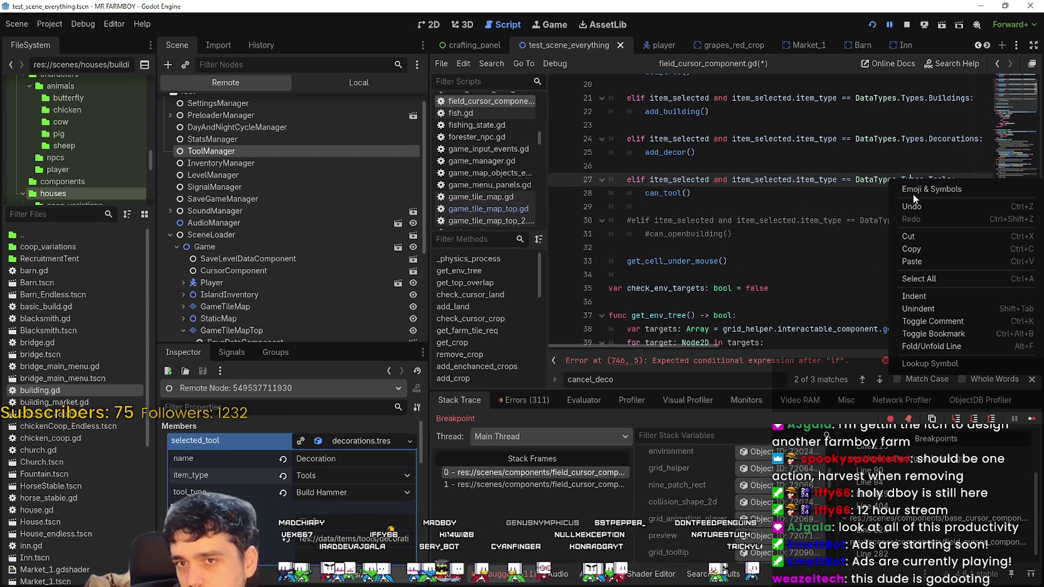
click(924, 362)
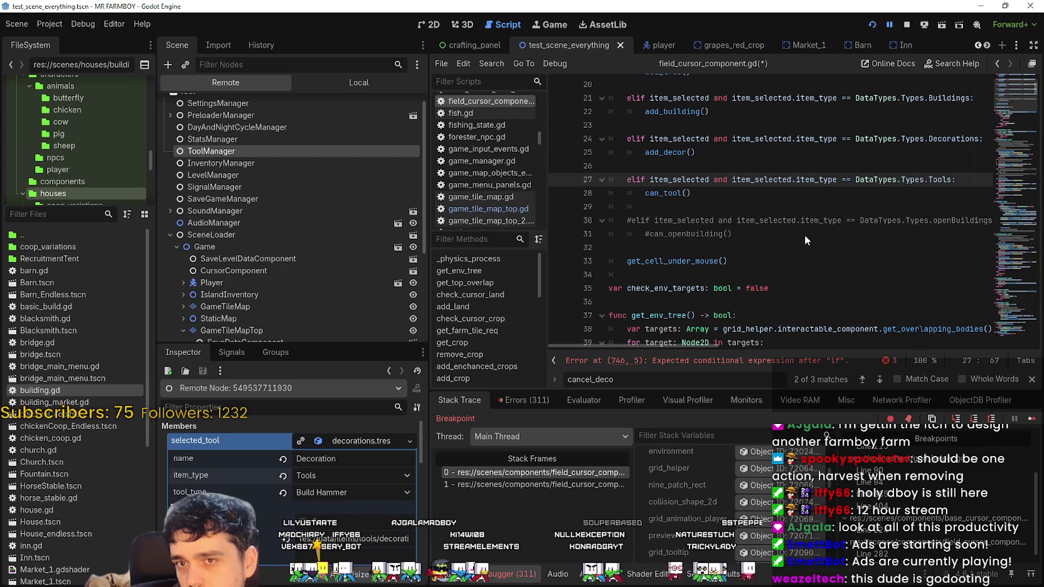
ctrl+click(906, 180)
text(MapExpansion)
click(789, 278)
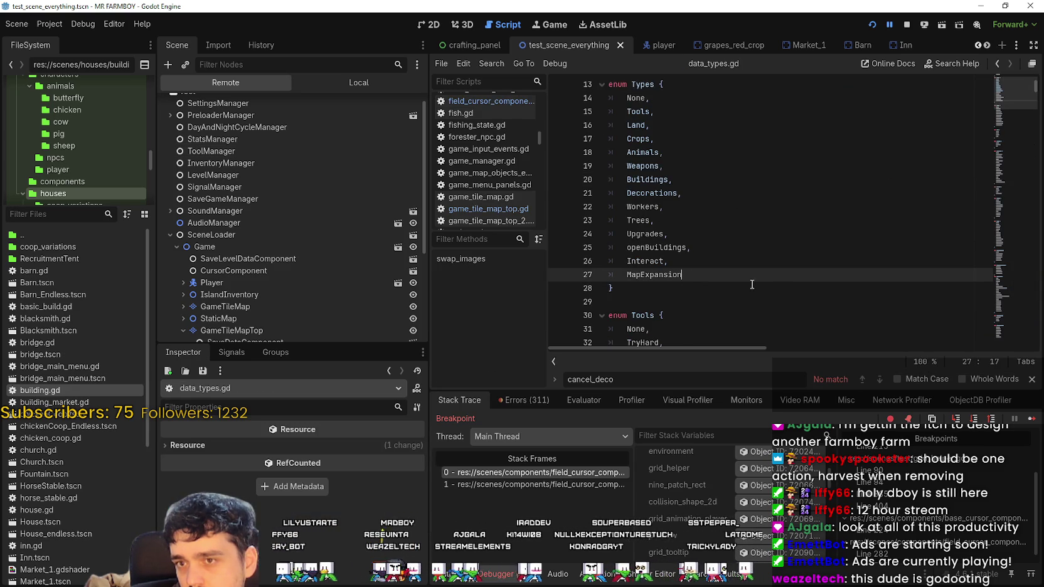
- Add a MapDecorations entry after MapExpansion in the Types enum and save data_types.gd
text(,)
key(Return)
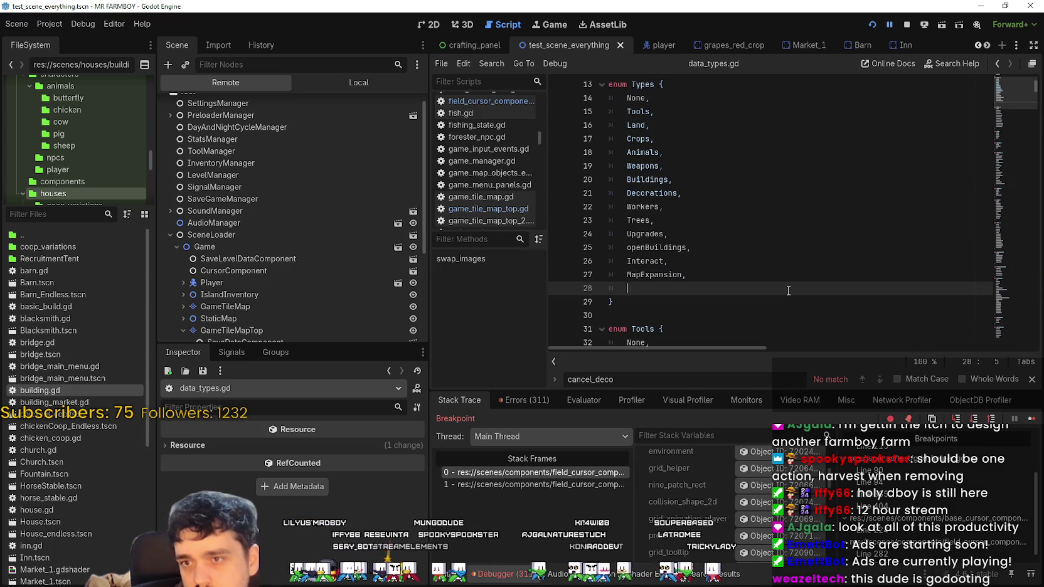
text(M)
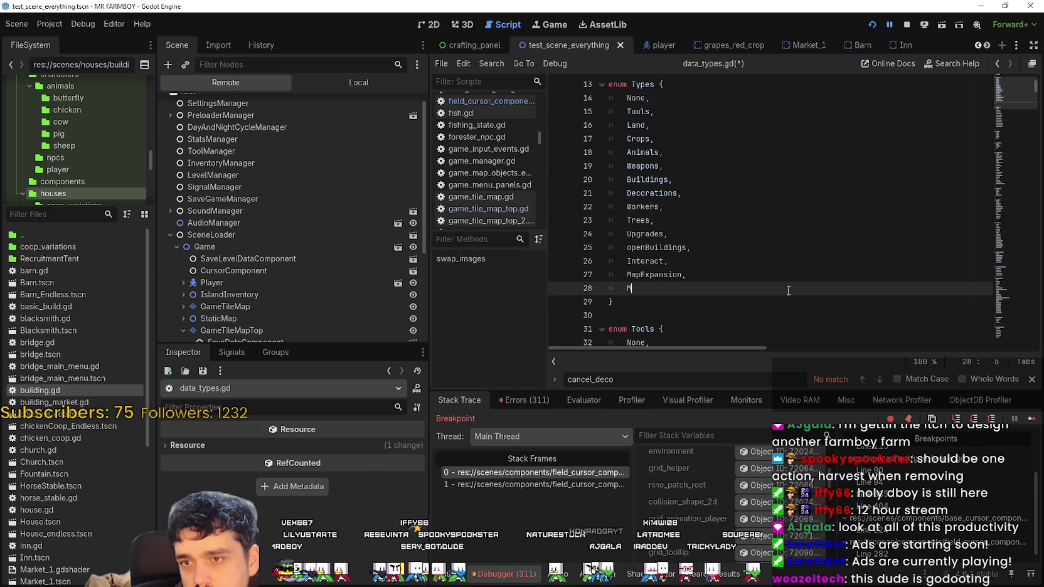
text(Decorations)
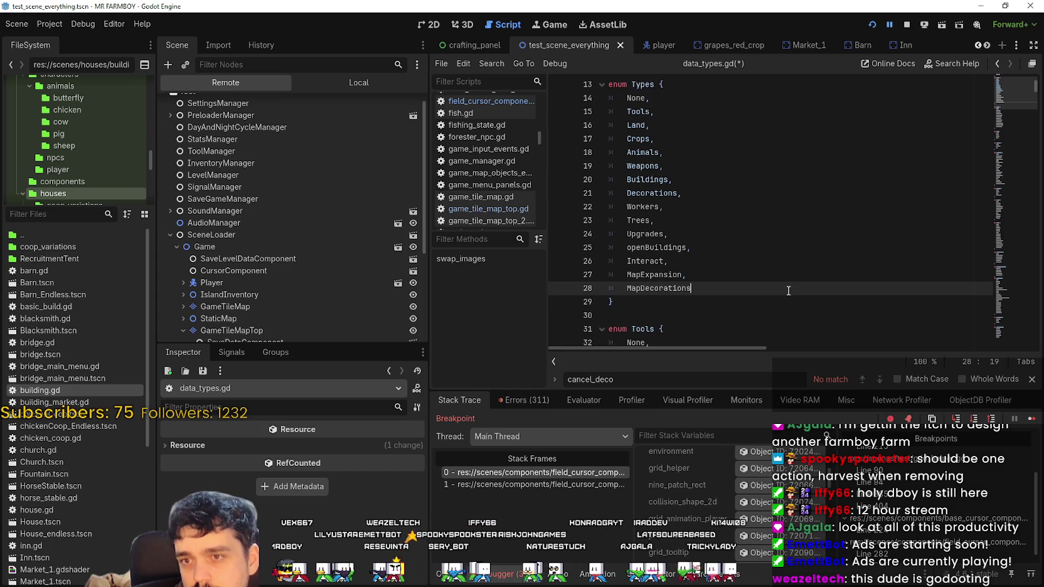
key(ctrl+s)
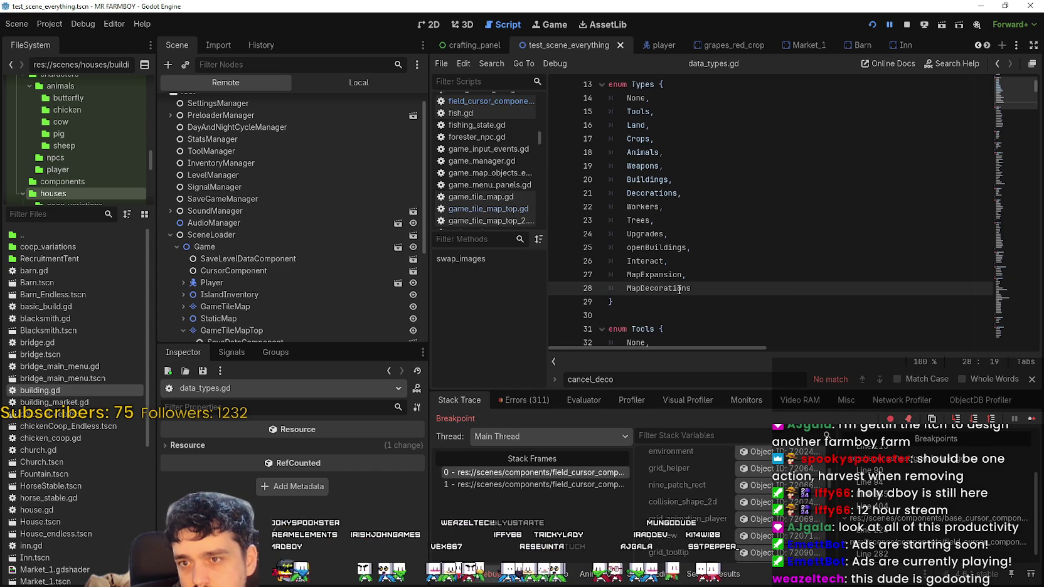
double_click(686, 289)
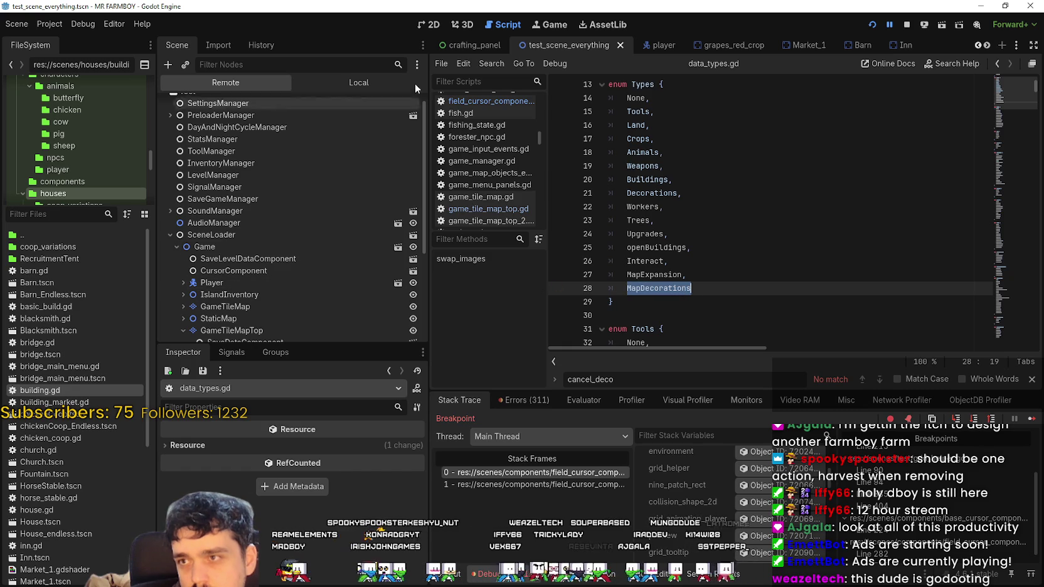
click(357, 83)
- Stop the game and confirm GridHelper's decorationTool item_type stays Tools, leaving it unchanged
click(906, 26)
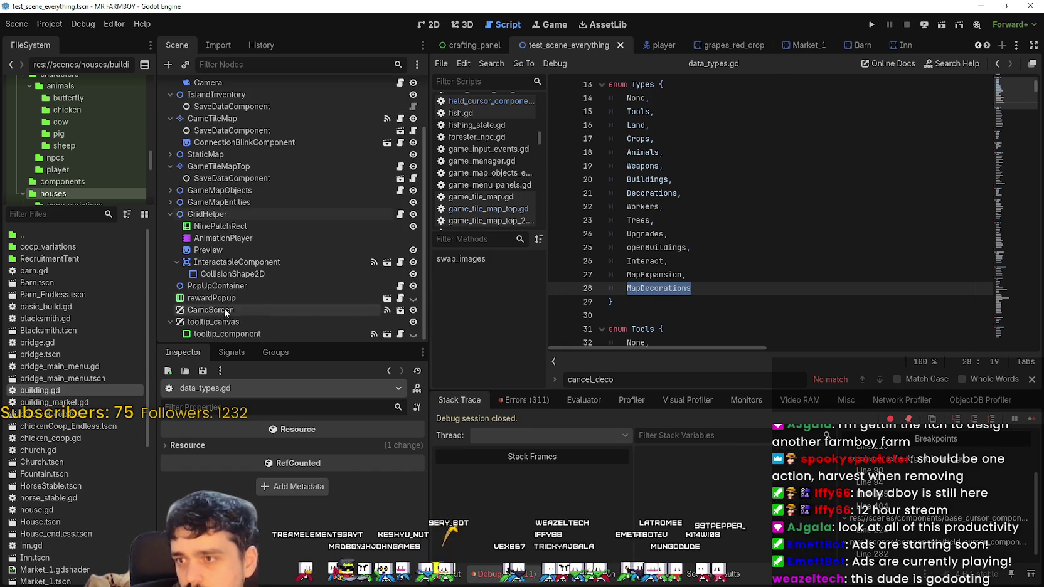
click(244, 216)
click(351, 468)
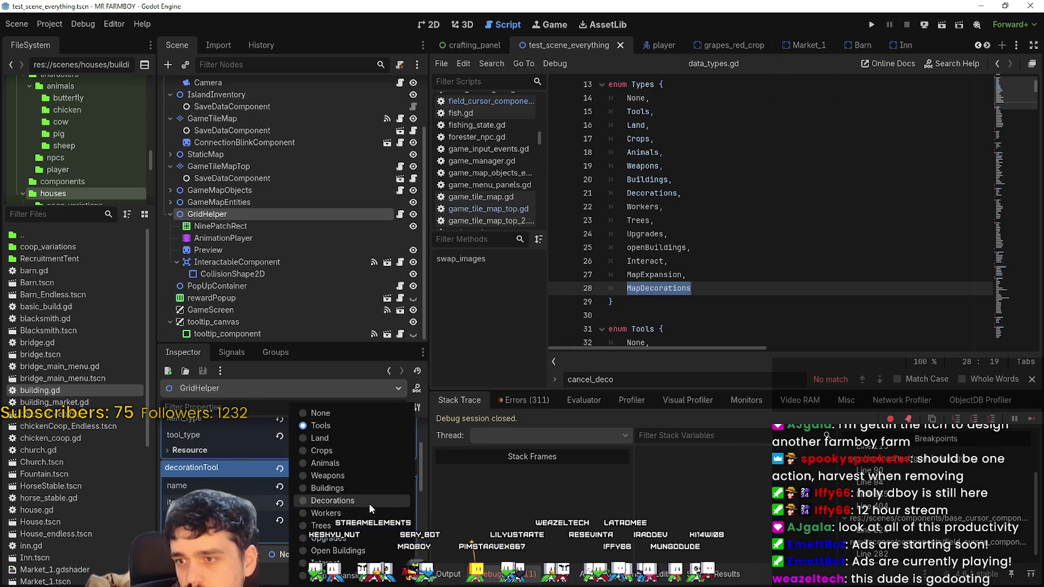
key(Escape)
- Pick a command from the Project menu
click(703, 248)
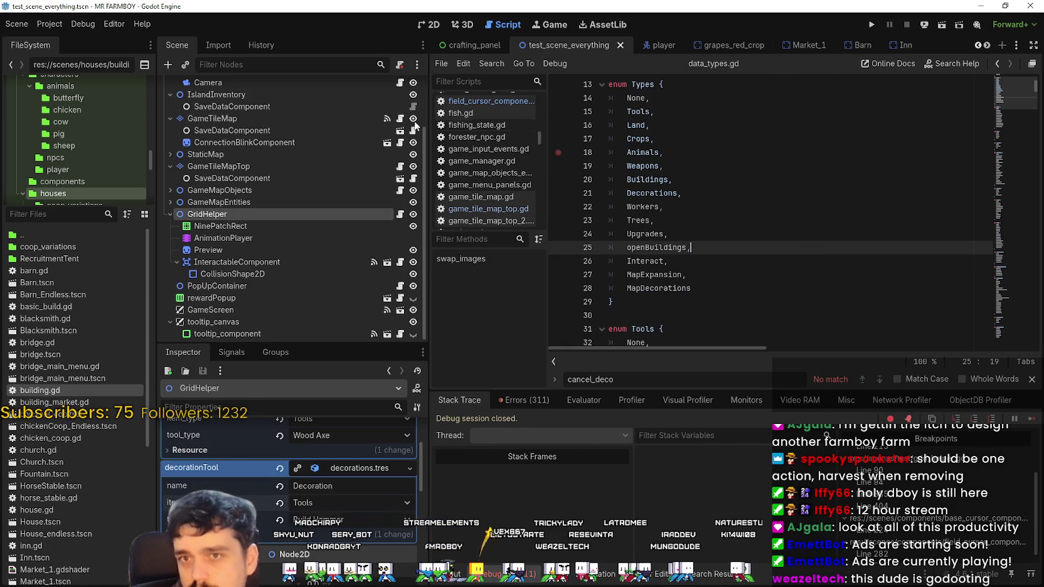
click(49, 24)
click(111, 161)
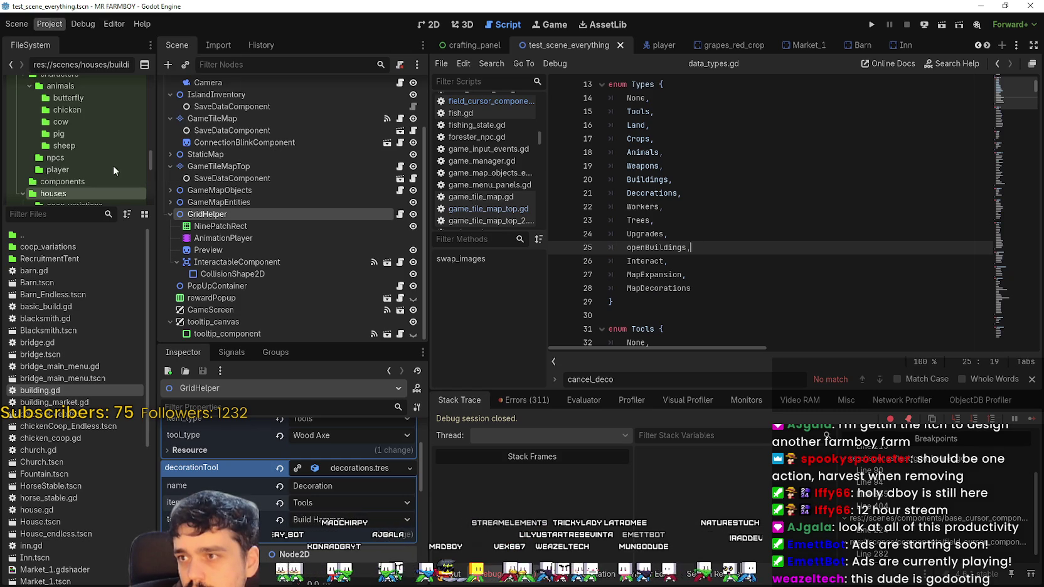
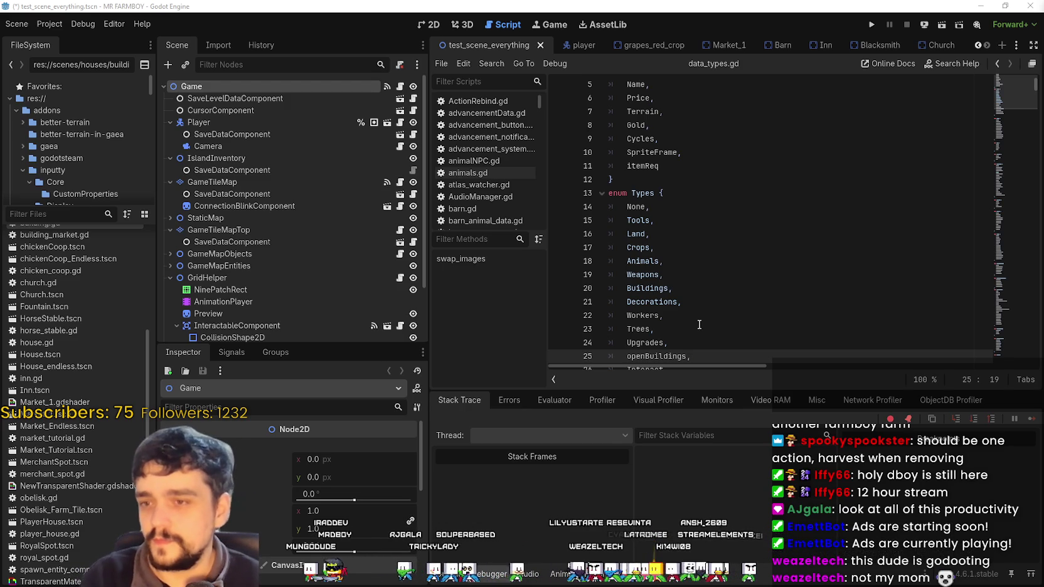
- Review the Types enum in data_types.gd, which ends with MapExpansion and MapDecorations
scroll(703, 320, down, 2)
click(707, 318)
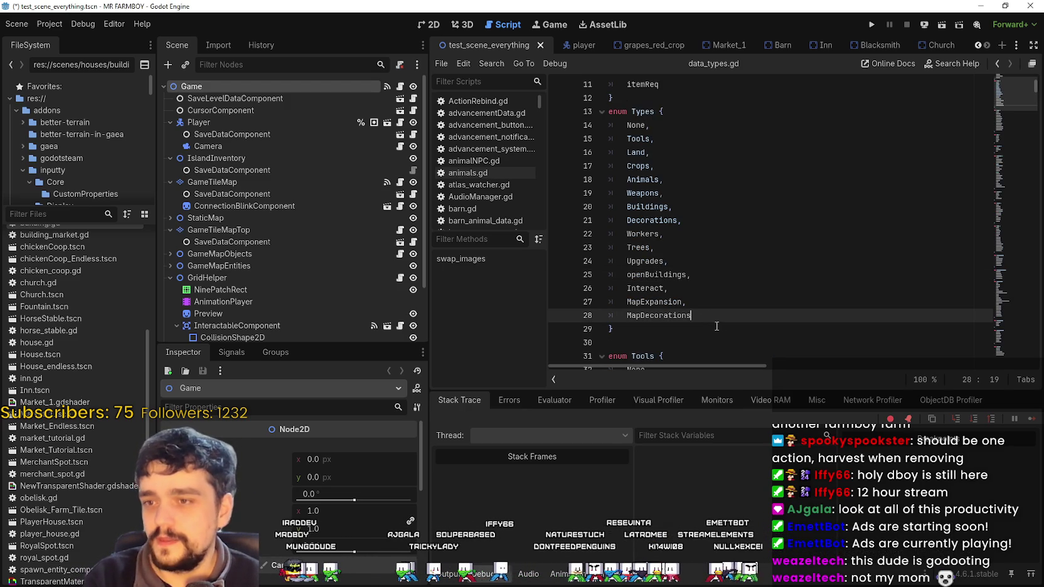
click(717, 326)
scroll(291, 293, down, 3)
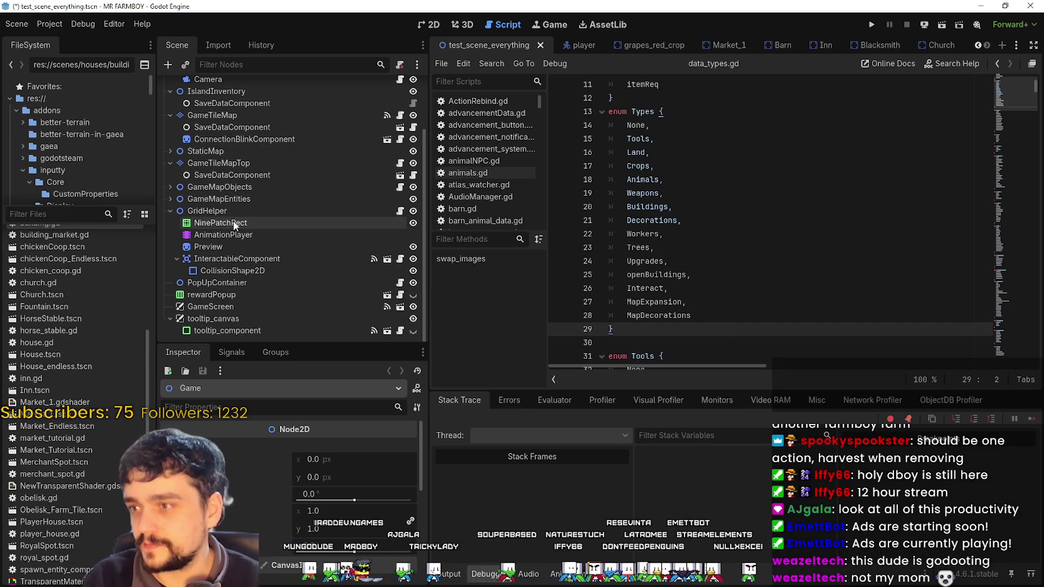
- Select the GridHelper node and jump to the error on line 13 of grid_helper.gd
click(210, 211)
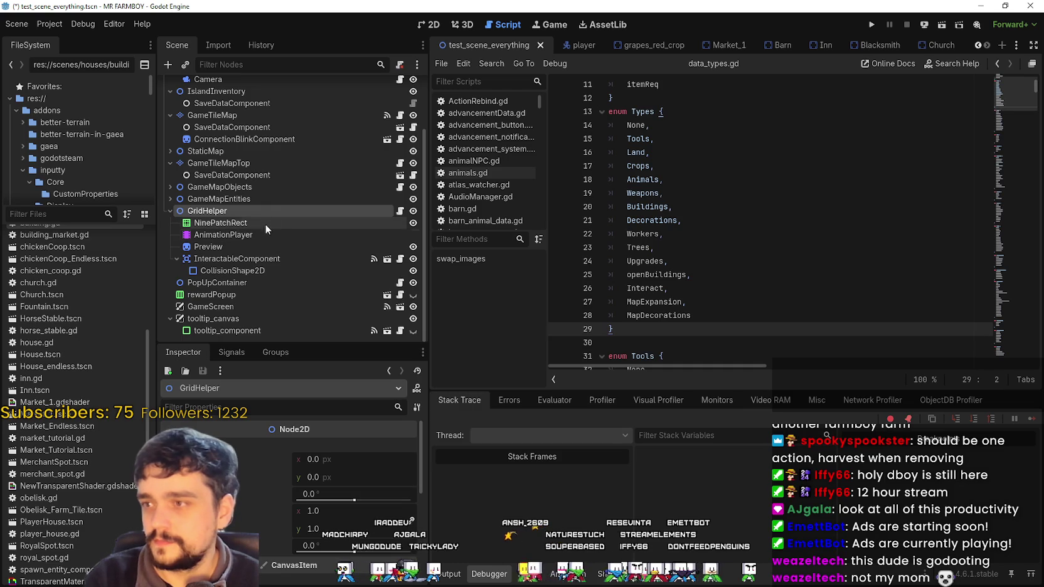
click(263, 198)
click(264, 209)
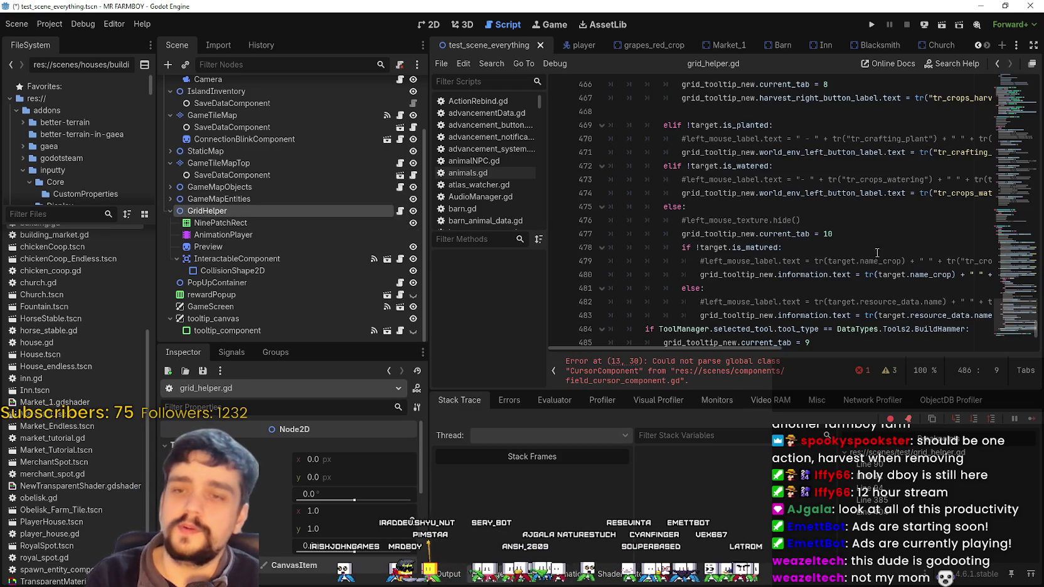
click(741, 363)
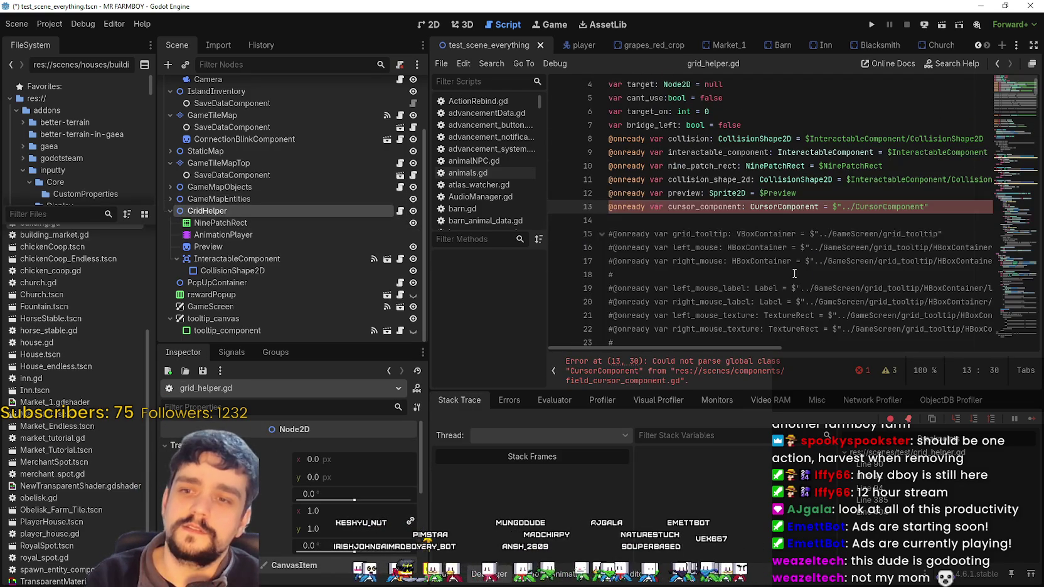
- Look up where the CursorComponent type is defined
click(930, 216)
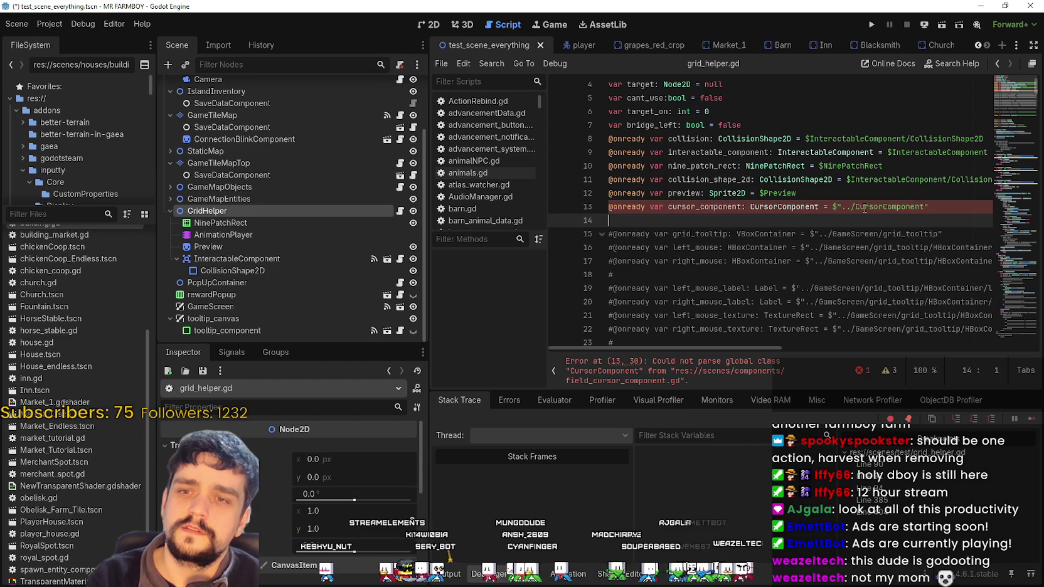
right_click(812, 206)
click(834, 215)
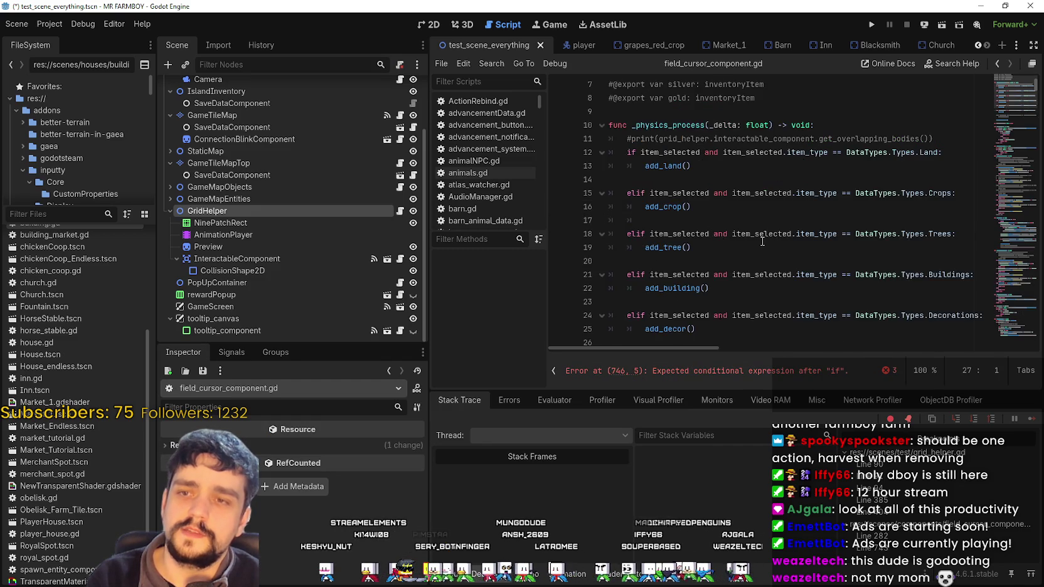
- Delete the stray 'if' on line 746 of field_cursor_component.gd and its leftover empty line
click(1015, 272)
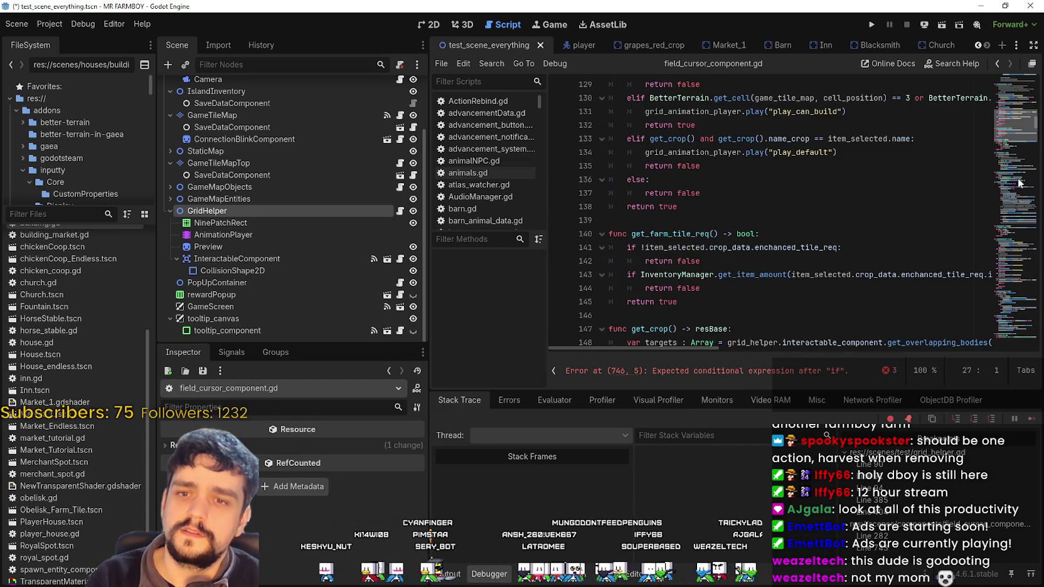
drag(1018, 276, 1008, 312)
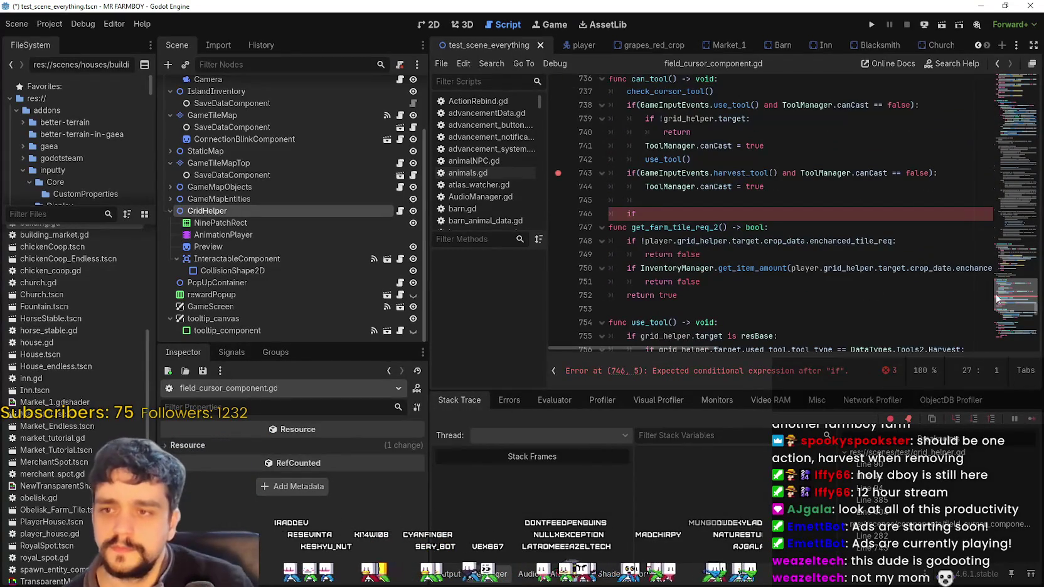
click(661, 198)
scroll(660, 260, up, 2)
click(645, 297)
key(BackSpace)
key(BackSpace)
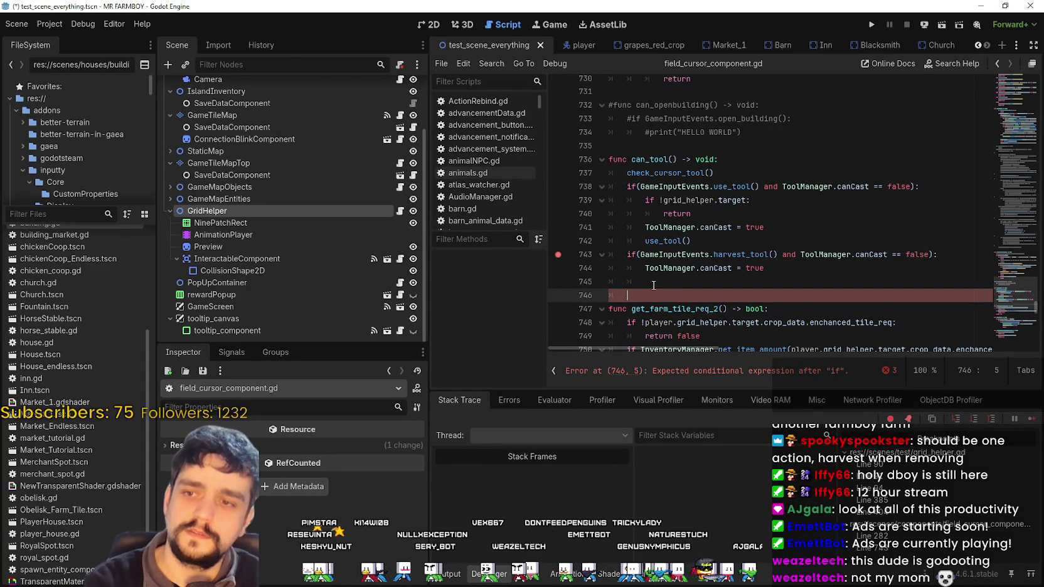
key(Up)
key(BackSpace)
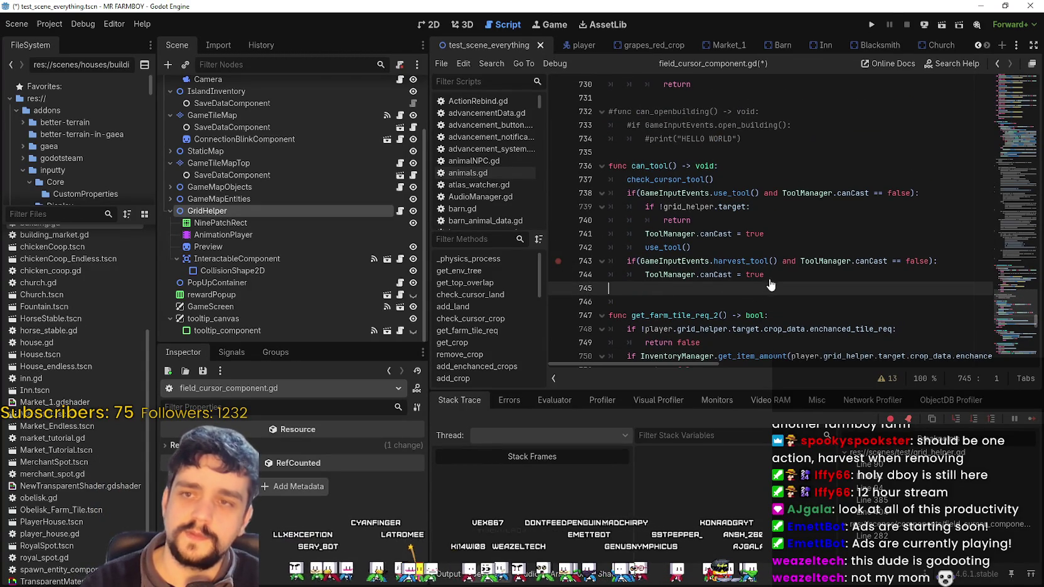
- Recheck CursorComponent from grid_helper.gd with Lookup Symbol, then save with Ctrl+S
scroll(740, 290, down, 6)
click(281, 209)
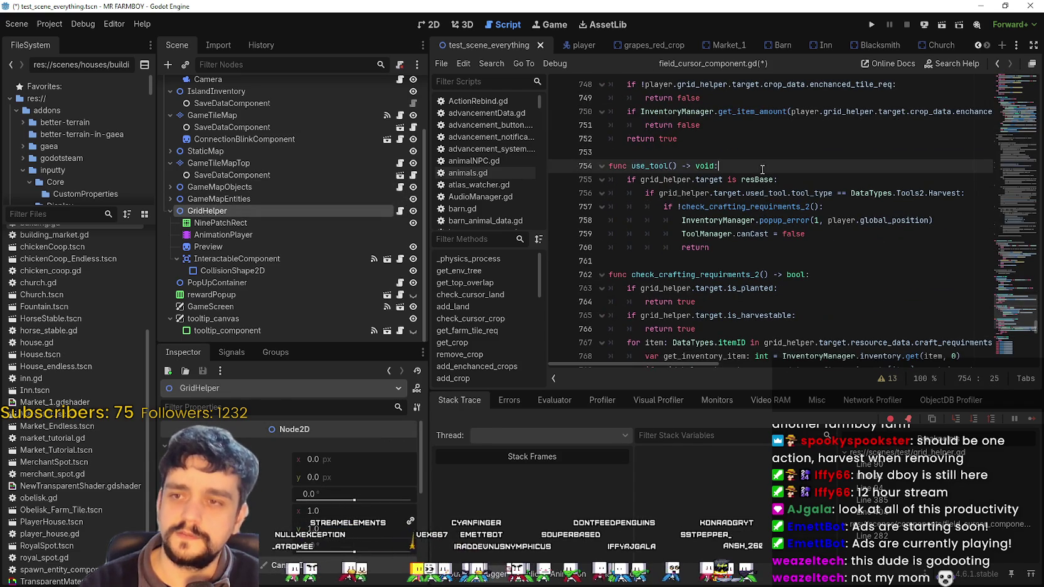
click(400, 210)
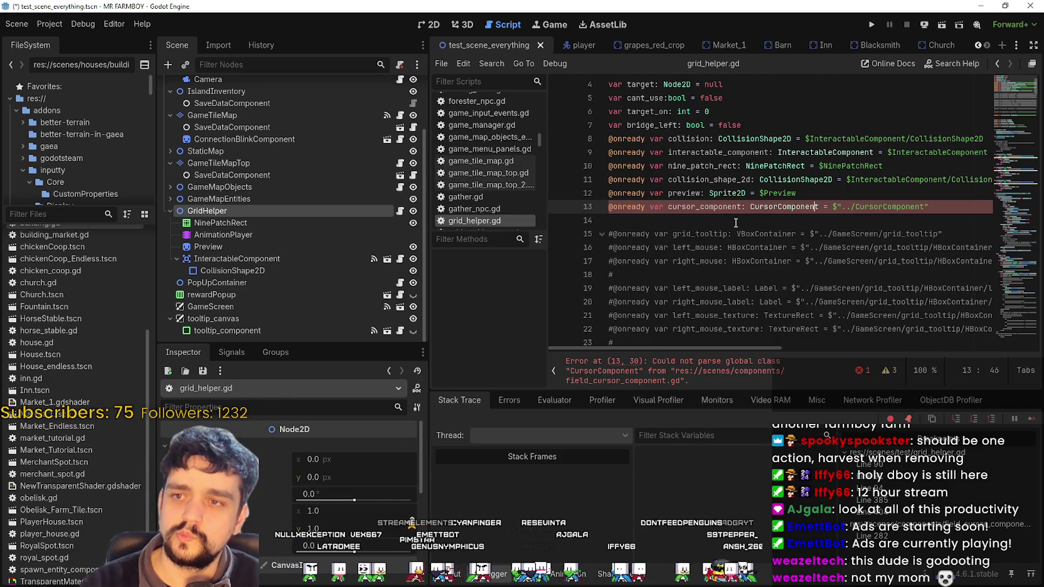
key(Down)
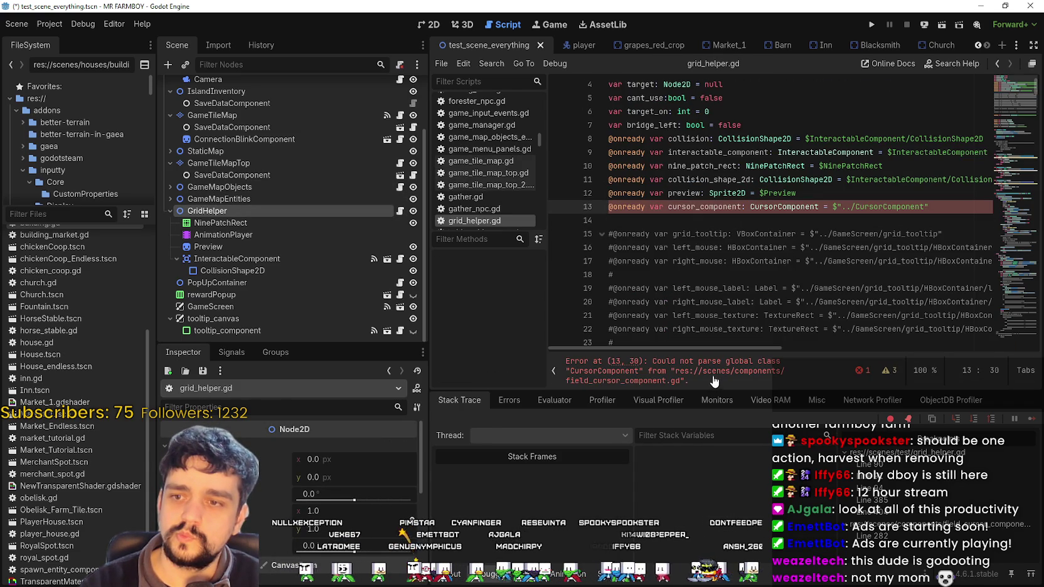
right_click(777, 209)
click(826, 378)
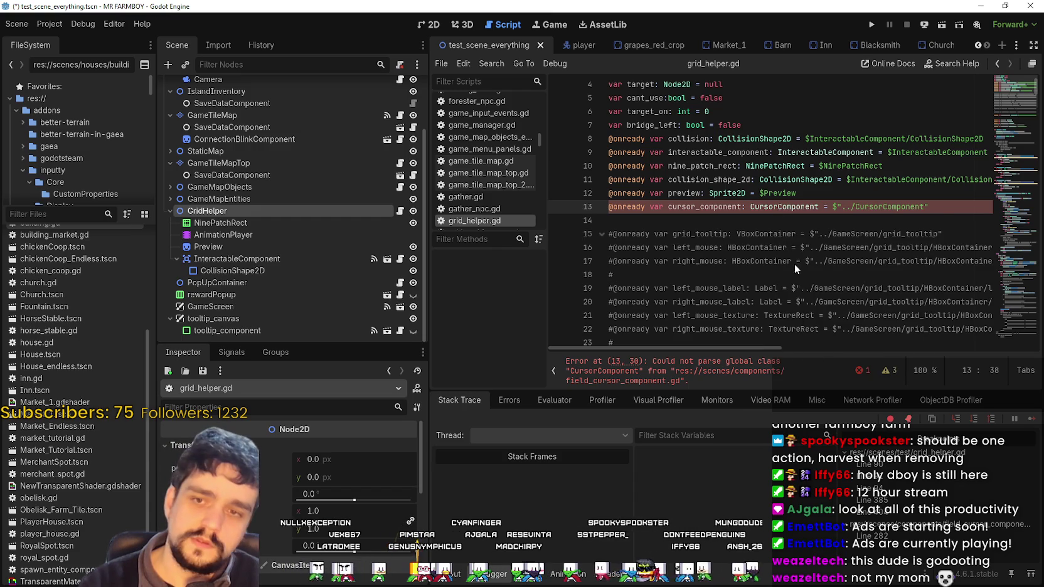
click(745, 221)
key(ctrl+s)
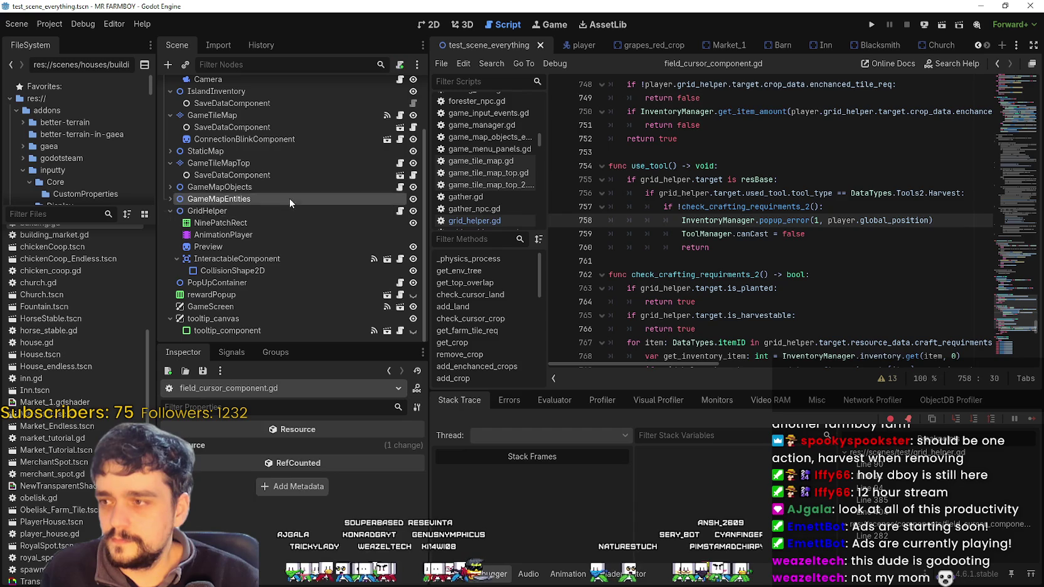
- Return to grid_helper.gd and confirm the cursor_component line 13 no longer errors
click(273, 211)
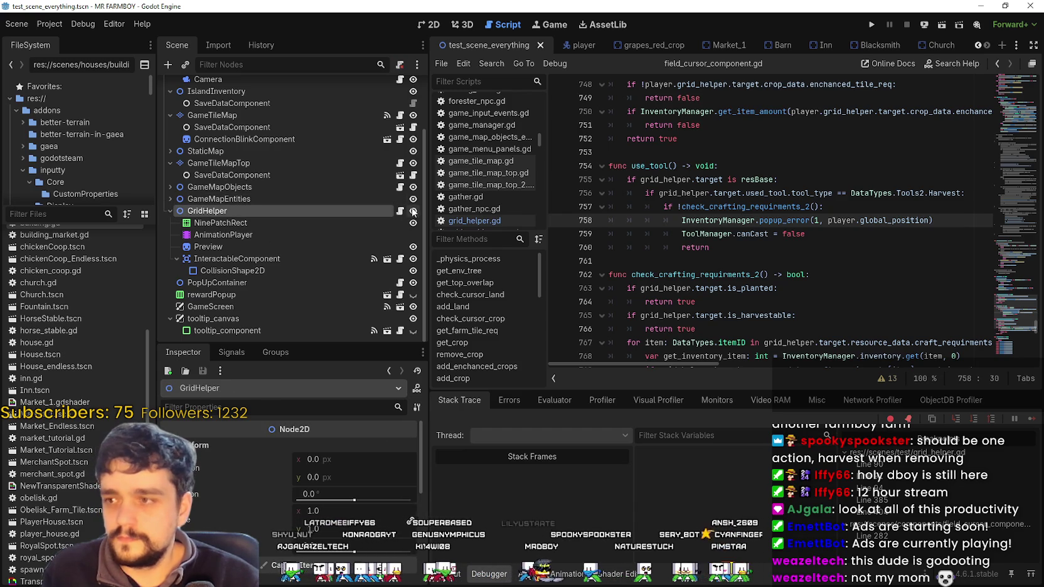
key(alt+Left)
click(834, 212)
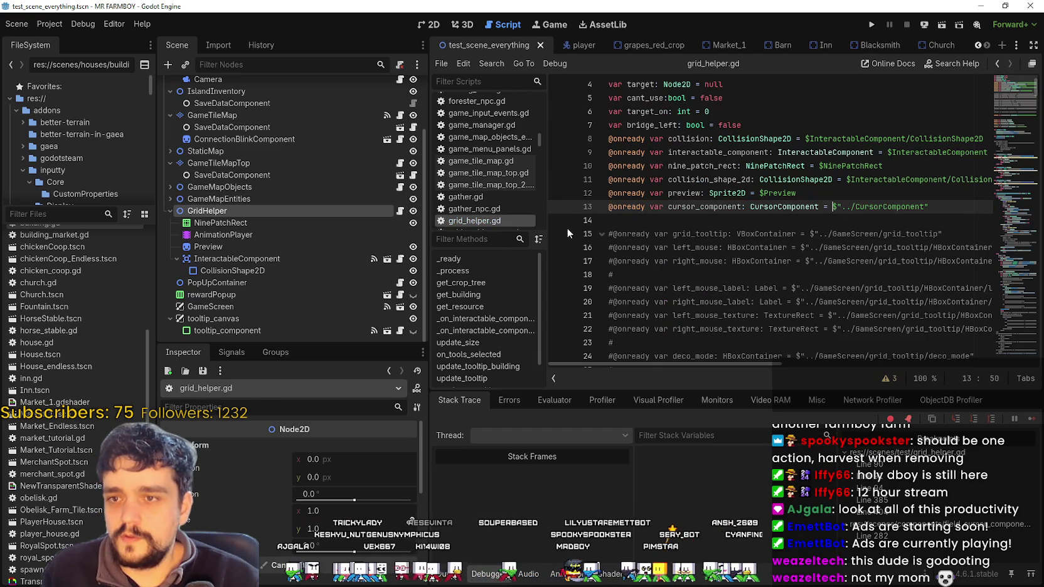
click(222, 210)
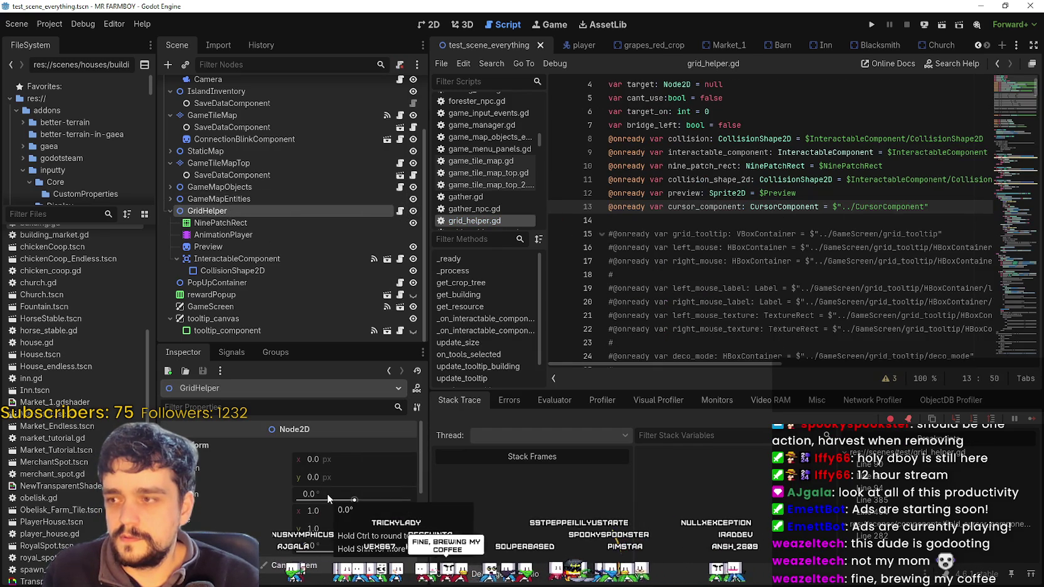
scroll(1018, 90, up, 1)
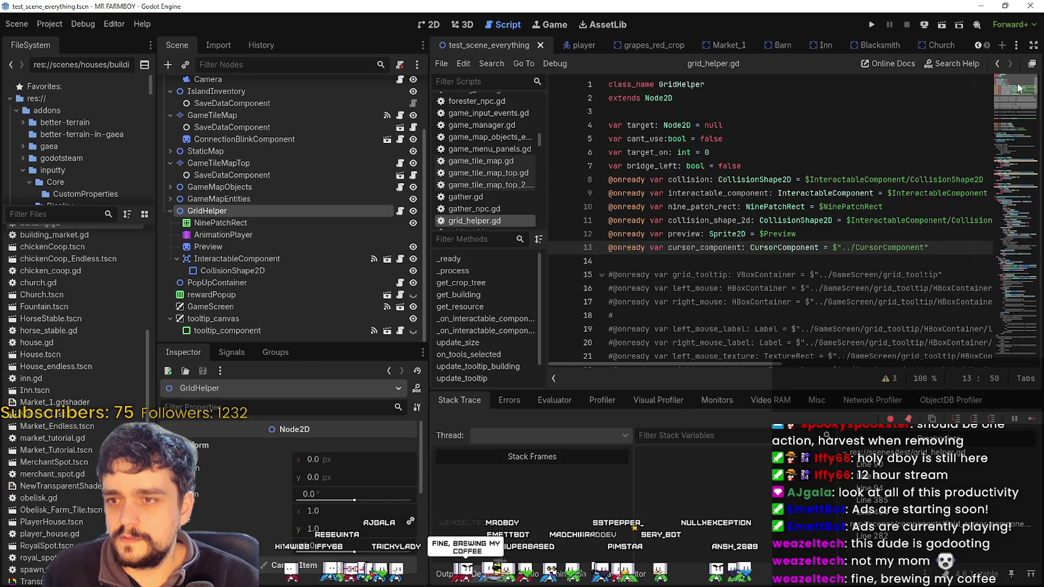
- Scroll grid_helper.gd down to line 388 and open the Project menu
mouse_move(1018, 89)
mouse_down()
mouse_move(1008, 212)
mouse_move(1010, 162)
mouse_move(1017, 320)
mouse_up()
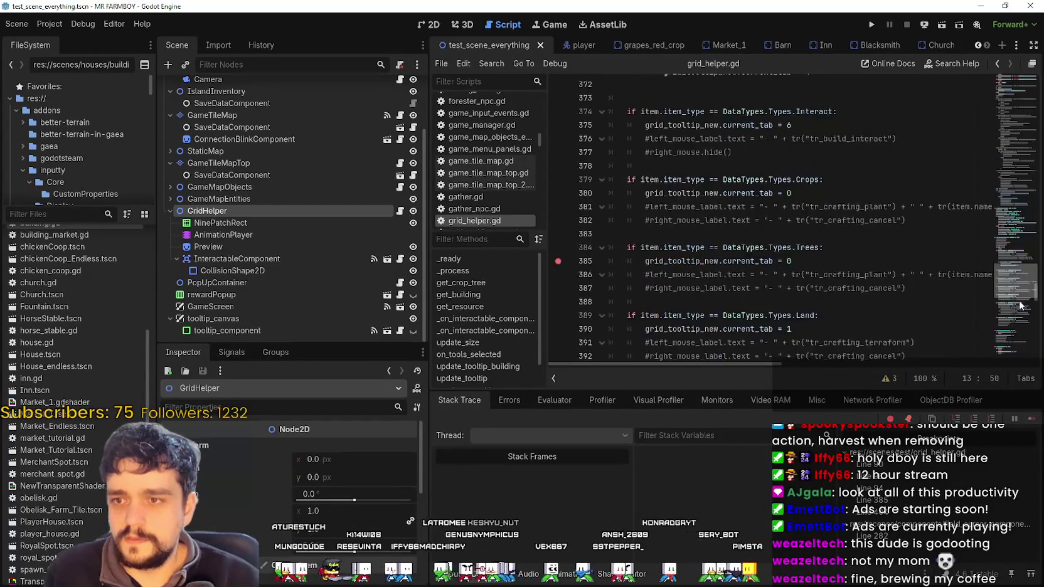
click(690, 156)
click(50, 24)
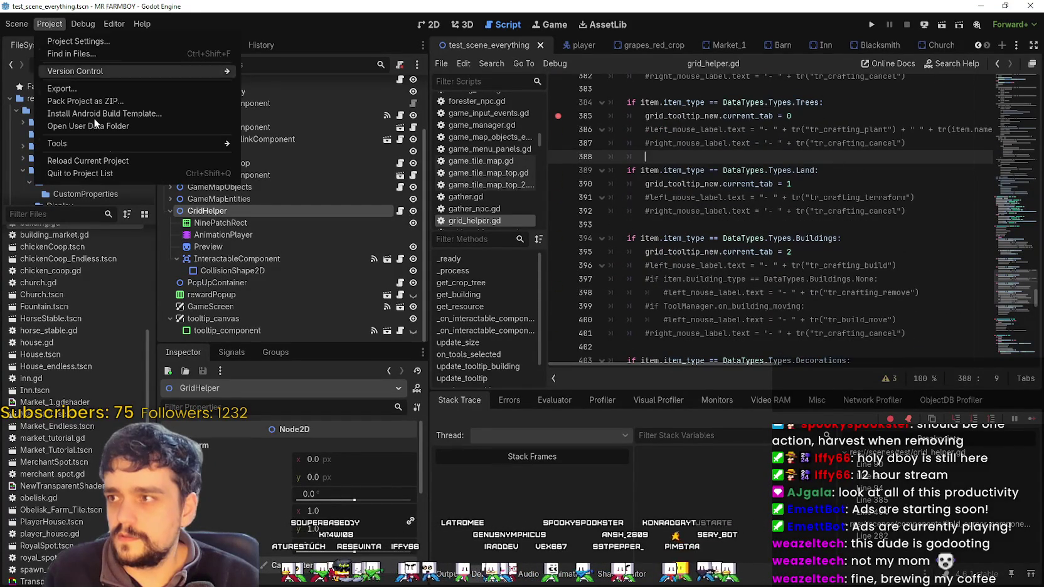
- Reload the current project and close the MR FARMBOY game window
click(117, 161)
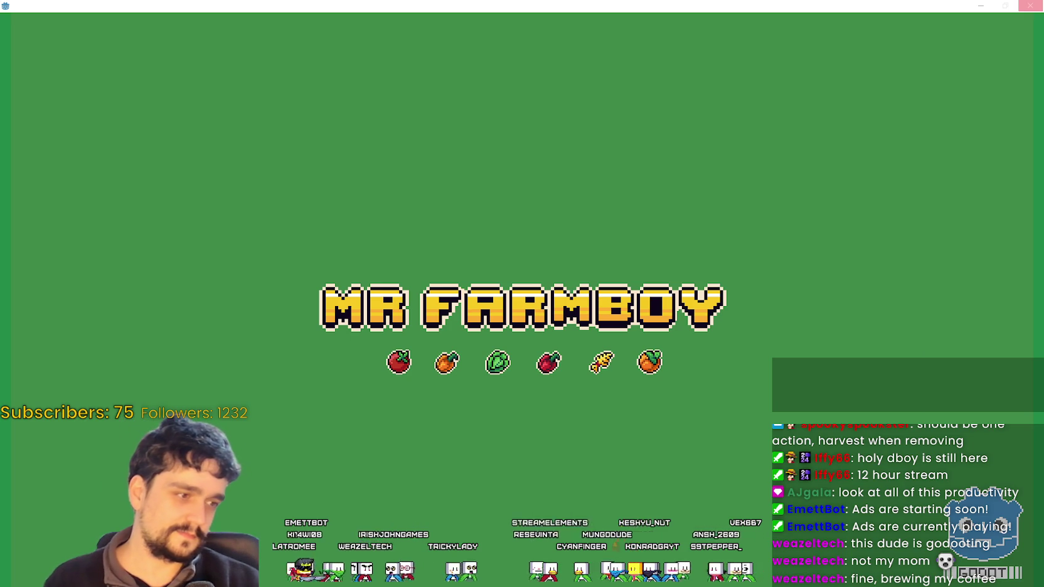
click(1029, 5)
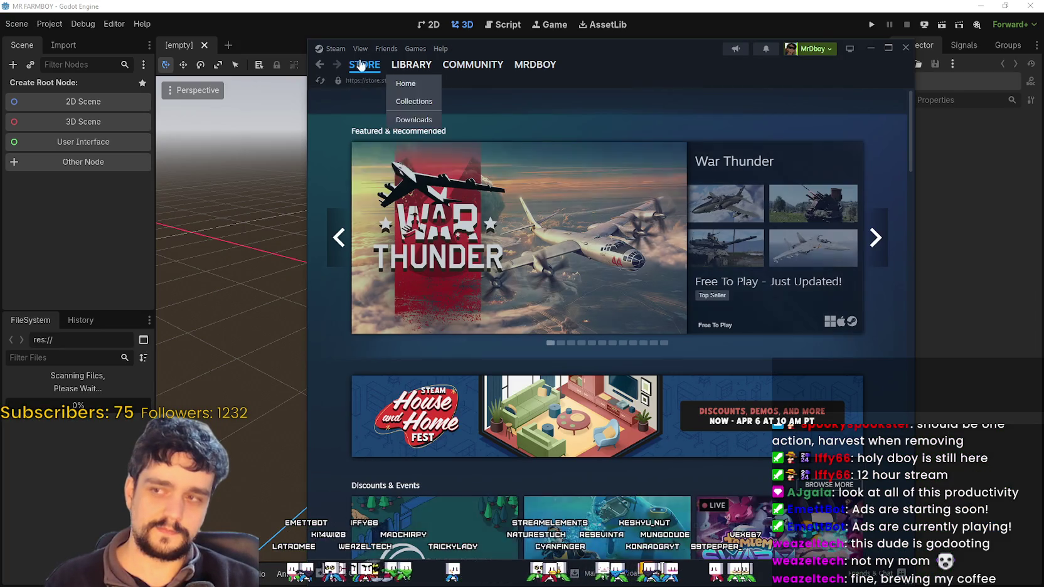
- Go back to the 'Decorational items not removing?' thread in Steam and reload it
click(319, 64)
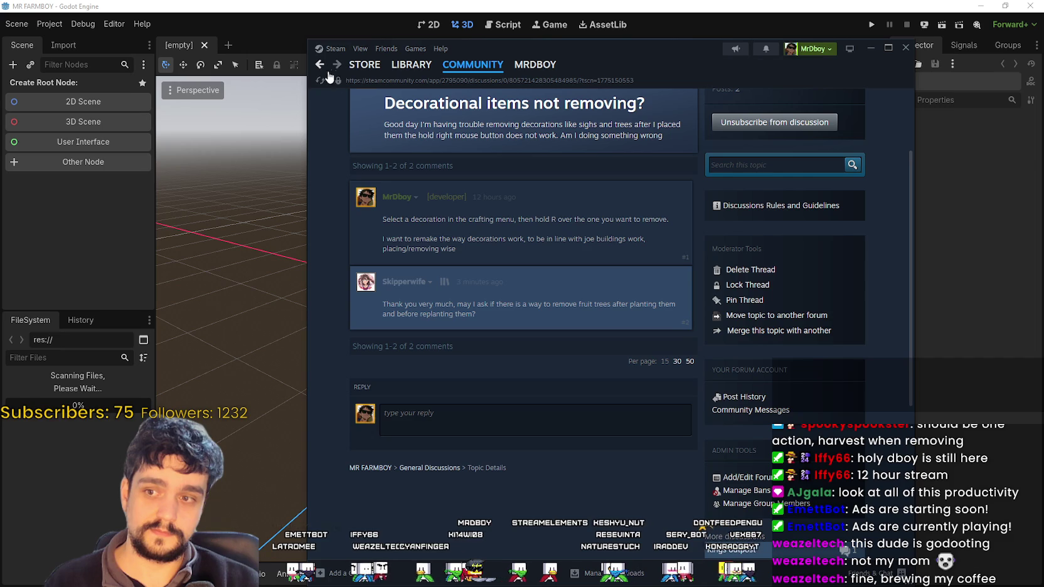
right_click(566, 463)
click(584, 483)
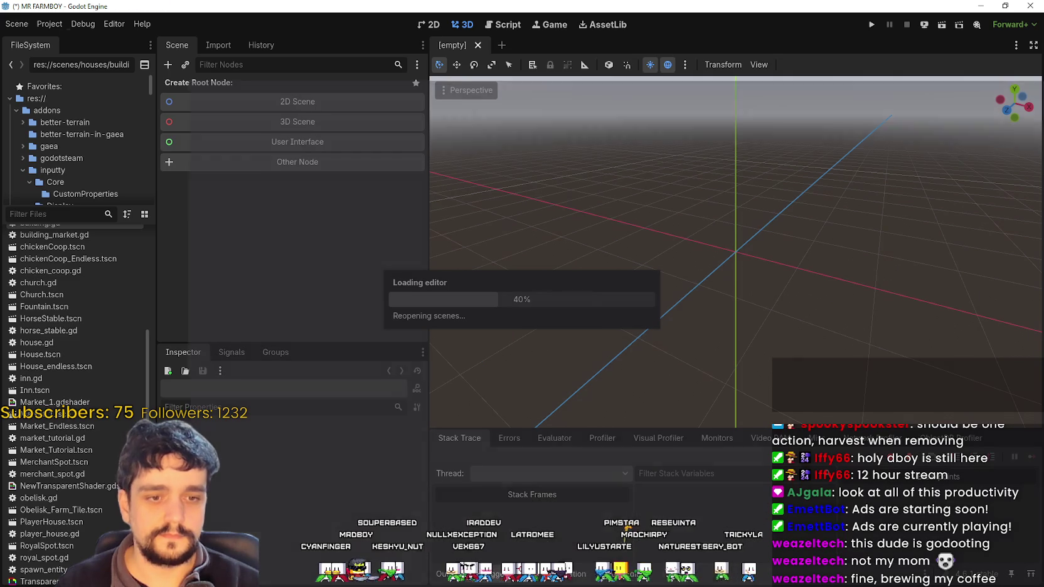
- Reload MR FARMBOY's SteamDB charts page in the browser for fresh player counts
key(alt+Tab)
right_click(784, 286)
click(810, 324)
scroll(809, 323, down, 3)
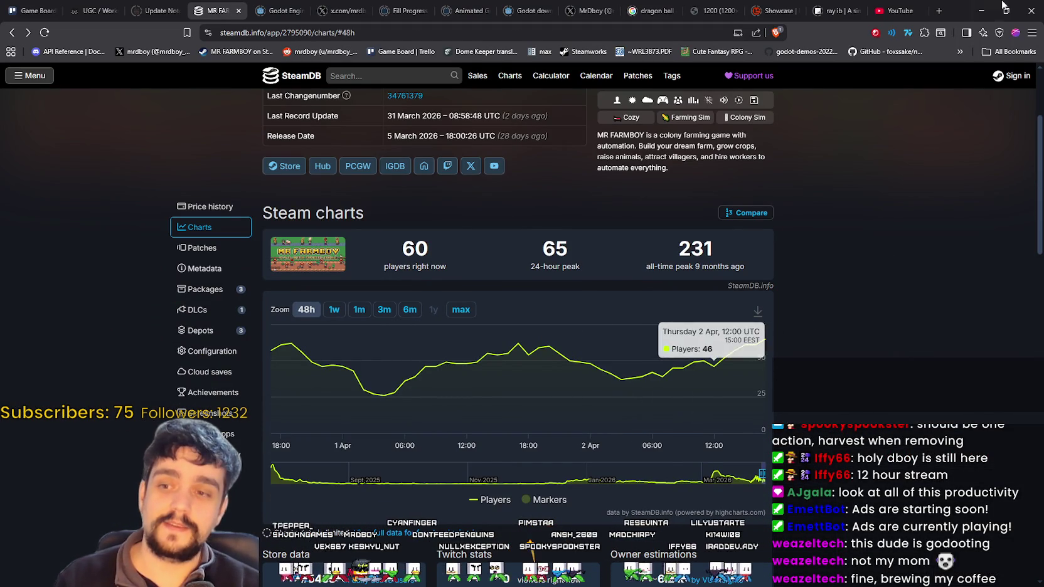
- Search YouTube for 'MR FARMBOY' filtered to recently uploaded videos
click(894, 11)
click(82, 81)
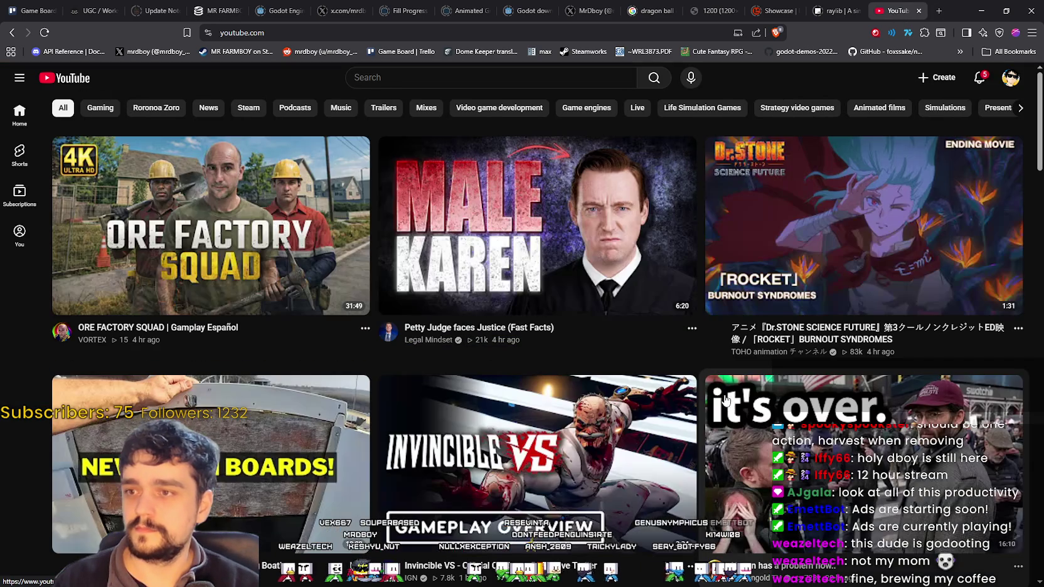
click(421, 77)
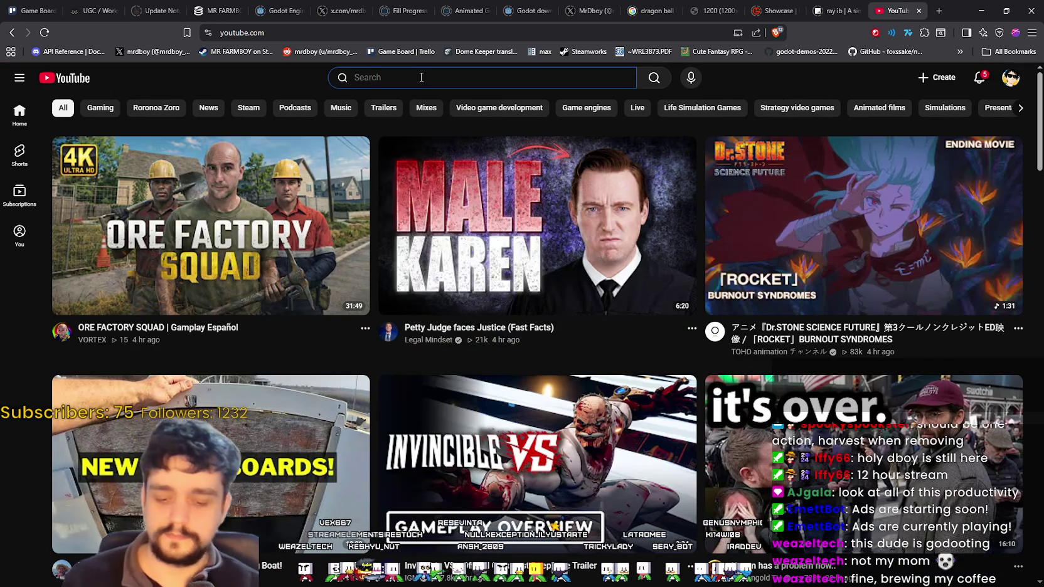
text(MR FARMBOY)
key(Return)
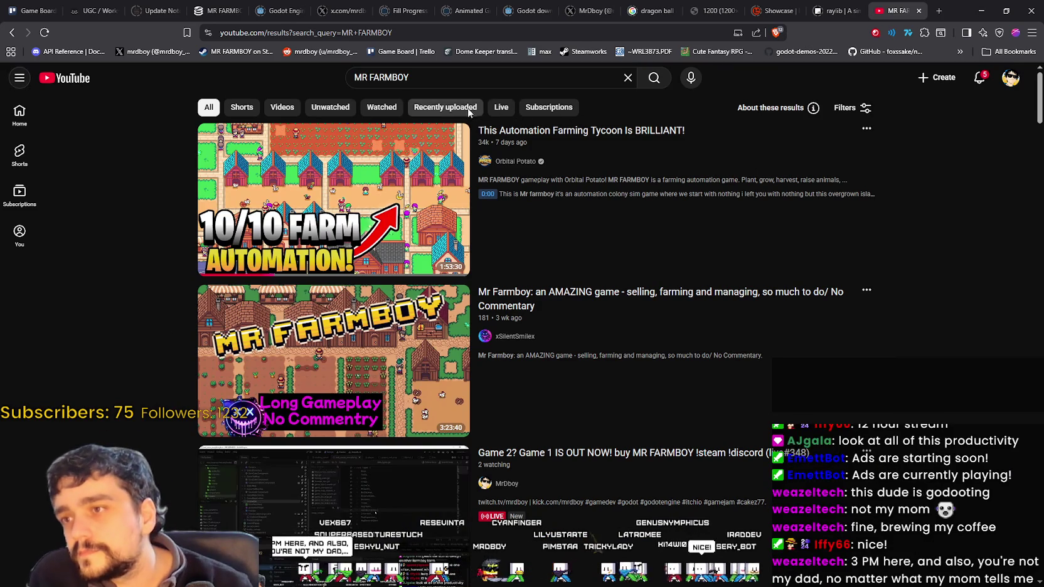
click(469, 109)
- Scroll through the MR FARMBOY results and back up to the top
scroll(901, 379, down, 10)
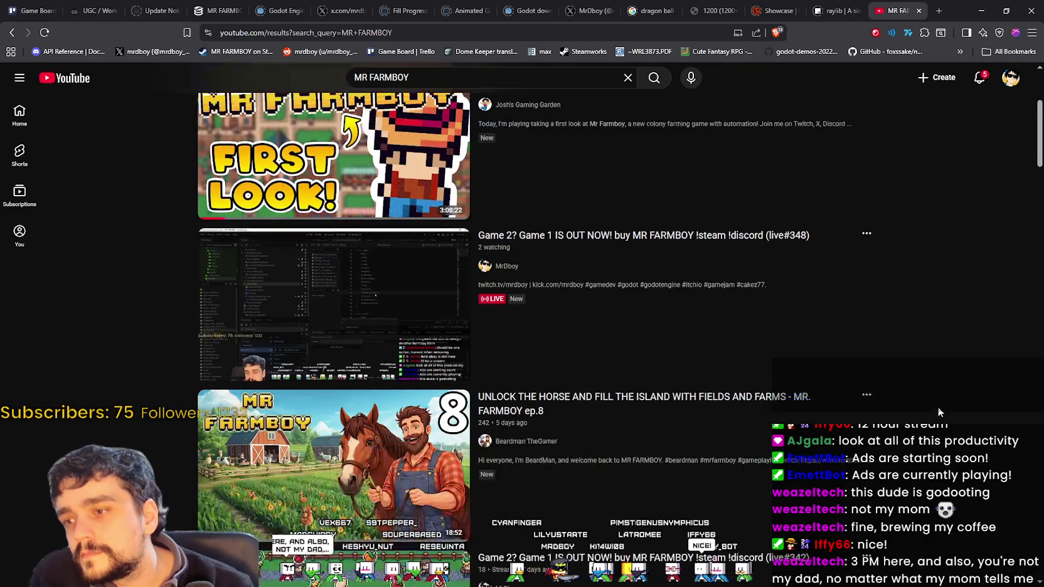
scroll(933, 379, down, 10)
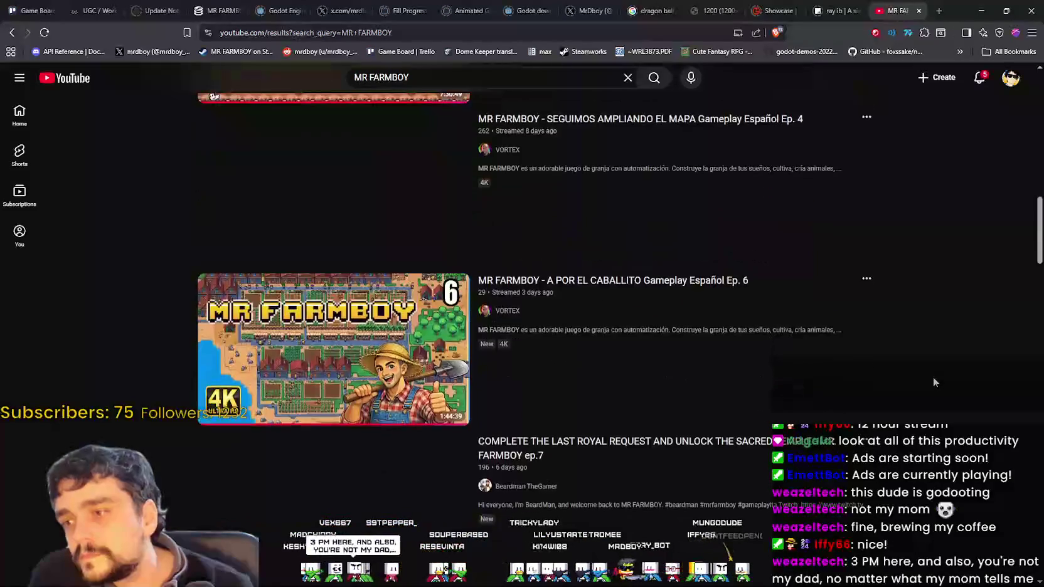
scroll(933, 377, up, 12)
scroll(946, 370, up, 5)
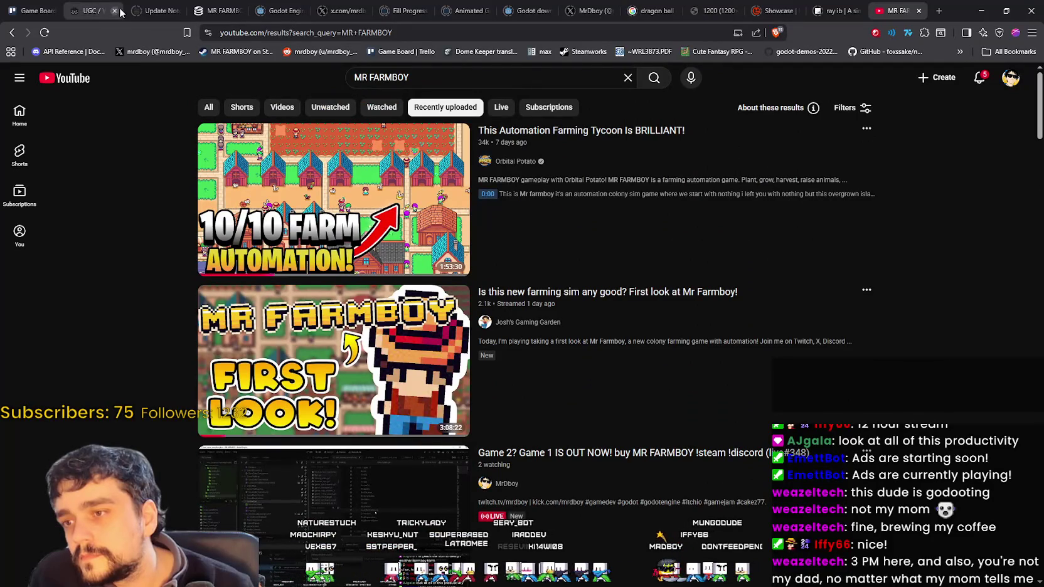
mouse_move(426, 315)
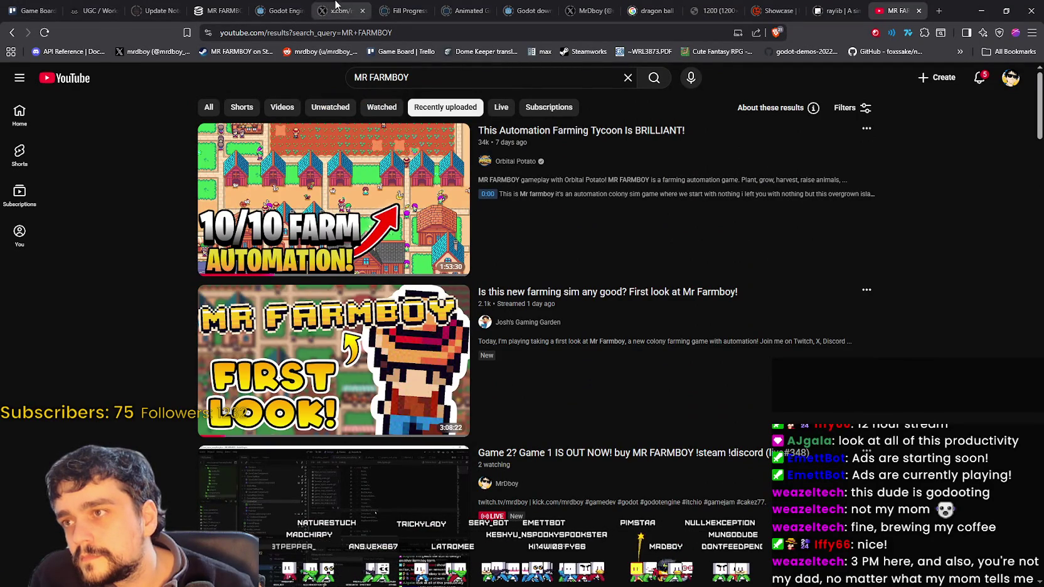
- Check the developer's X profile and pinned post, then go to the SteamDB charts tab
click(347, 8)
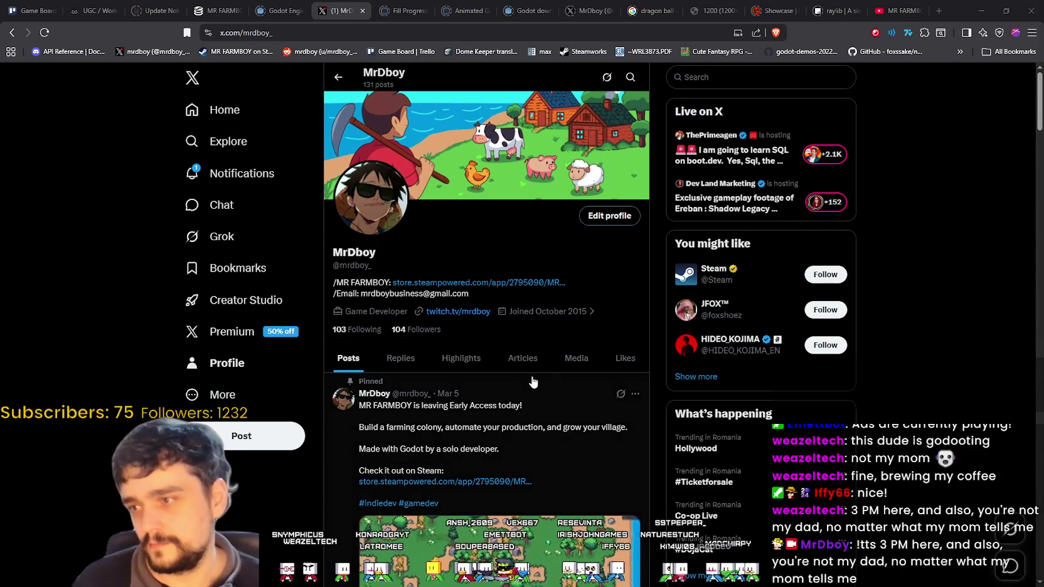
scroll(532, 381, down, 2)
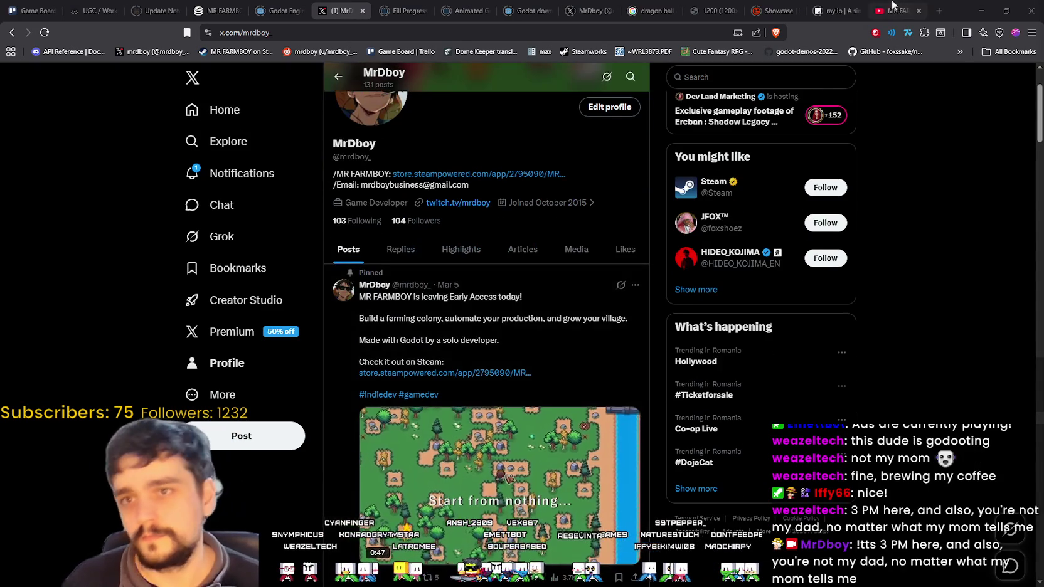
click(618, 5)
click(216, 10)
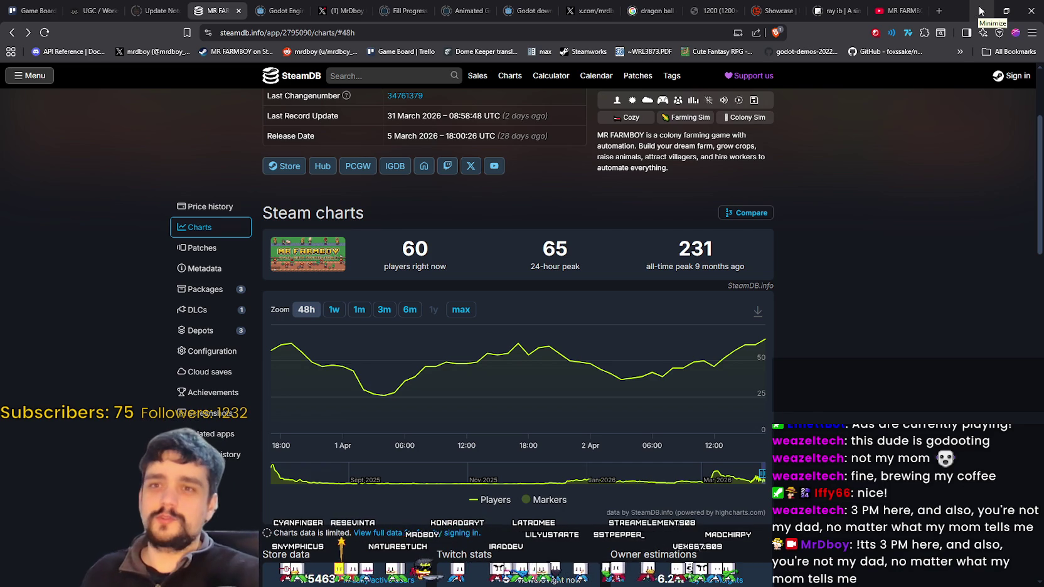
- Glance at the YouTube results, return to SteamDB, then minimize the browser back to grid_helper.gd
click(911, 10)
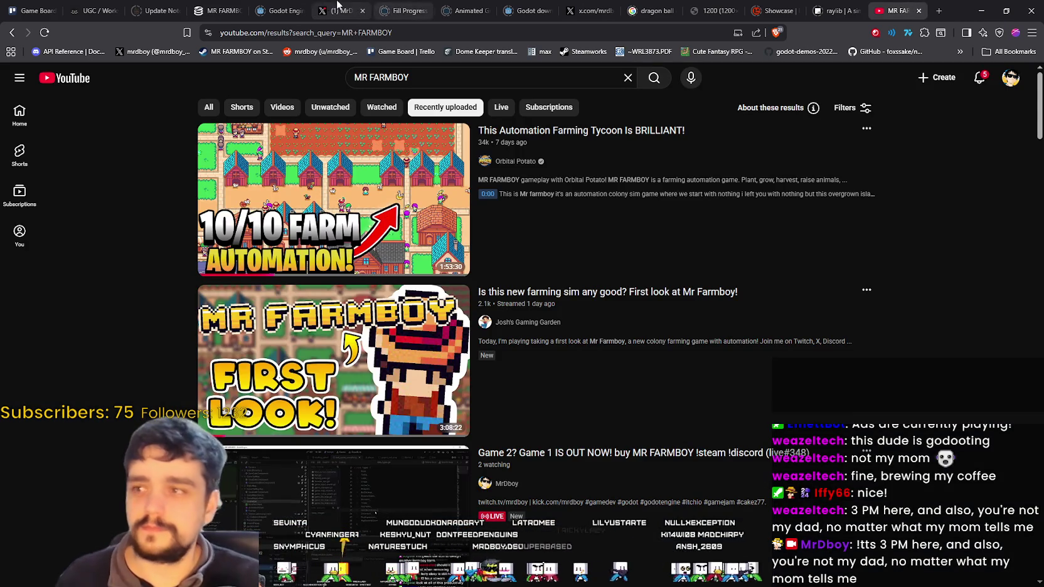
click(202, 6)
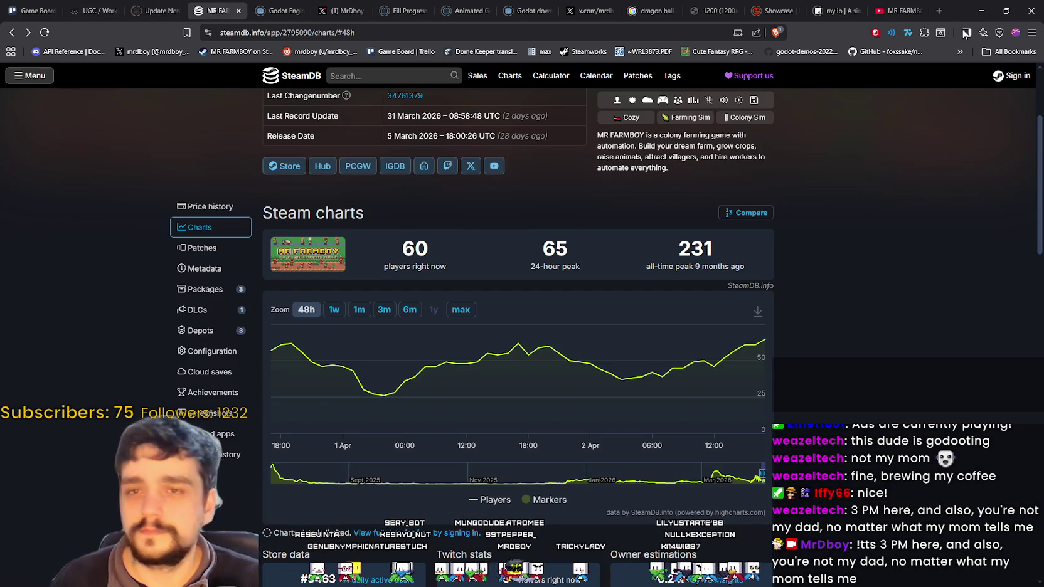
click(981, 10)
scroll(811, 211, down, 5)
click(811, 212)
scroll(811, 211, down, 5)
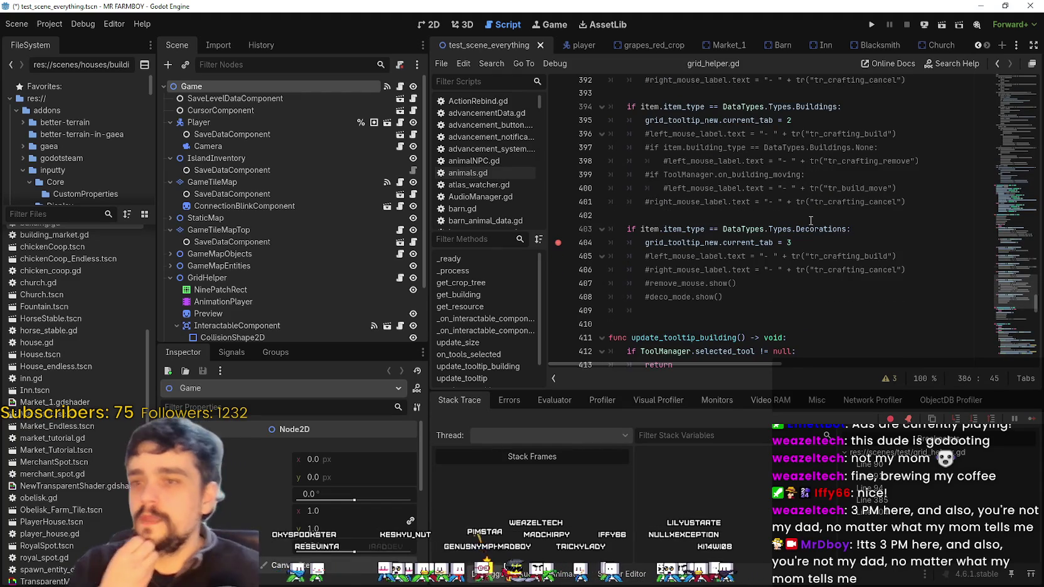
scroll(818, 218, up, 1)
scroll(818, 217, up, 5)
click(836, 273)
click(838, 259)
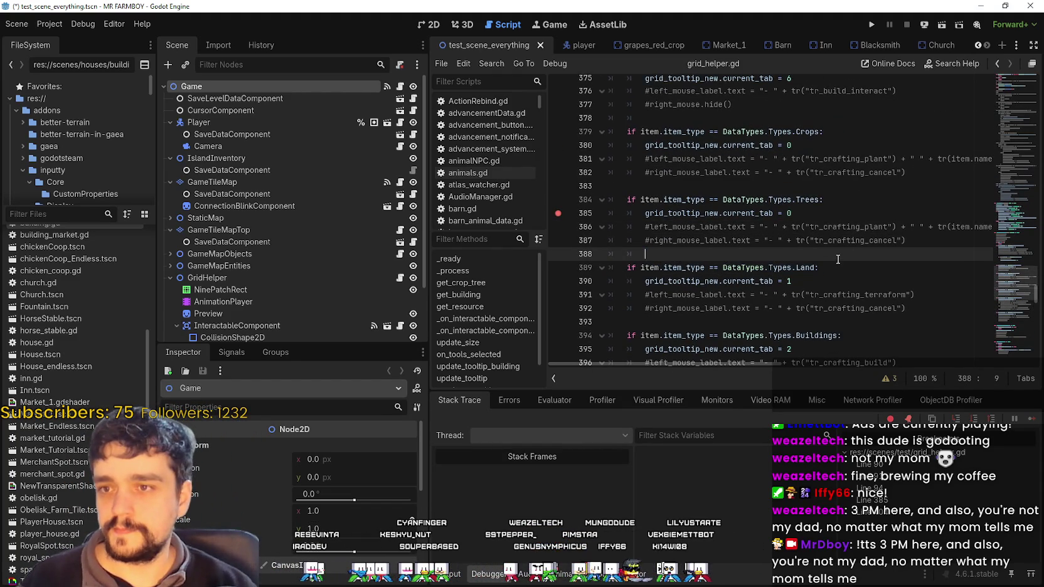
scroll(838, 259, up, 3)
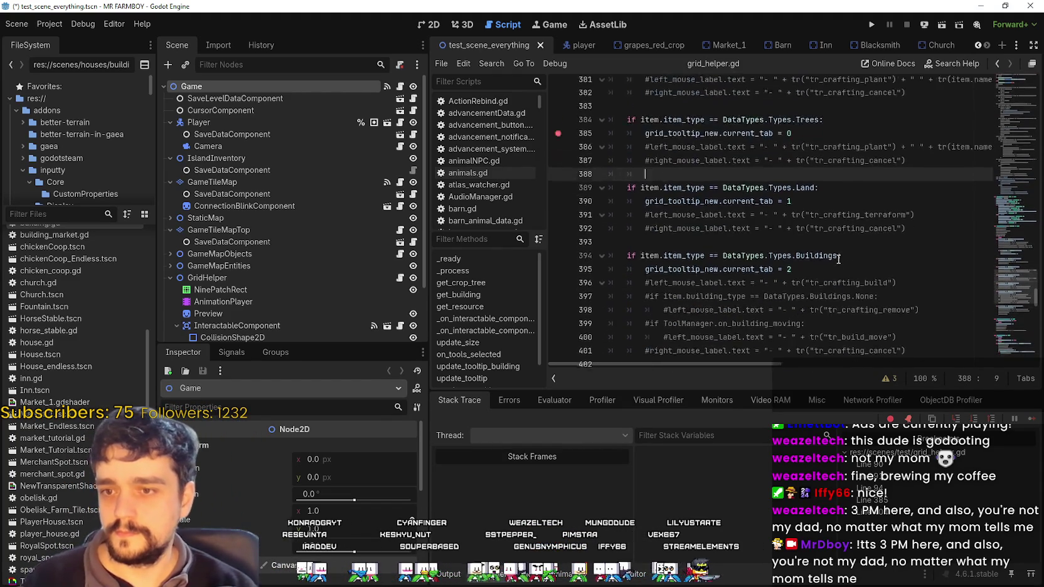
scroll(702, 220, up, 2)
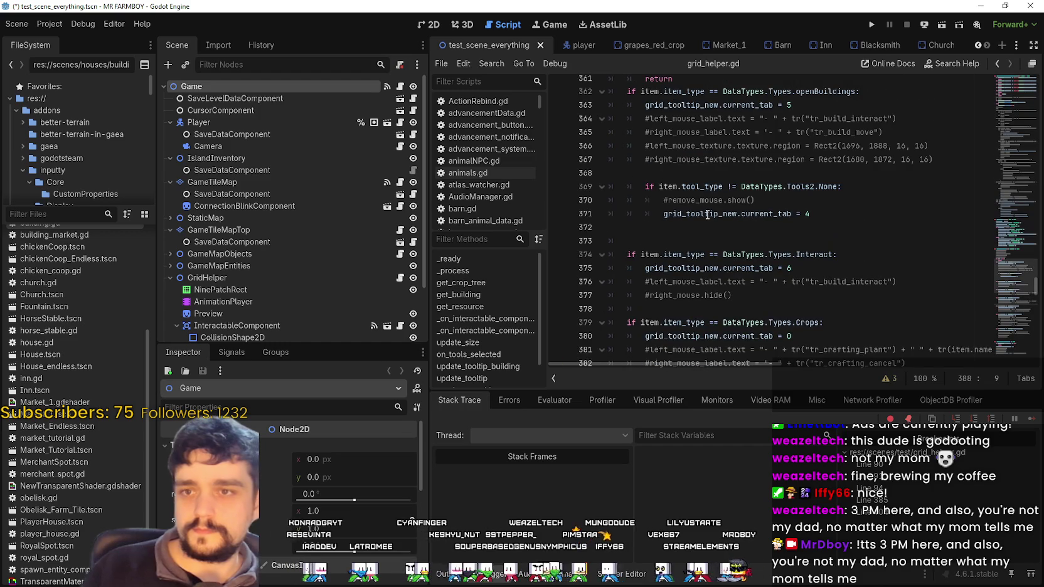
scroll(803, 254, down, 3)
click(824, 253)
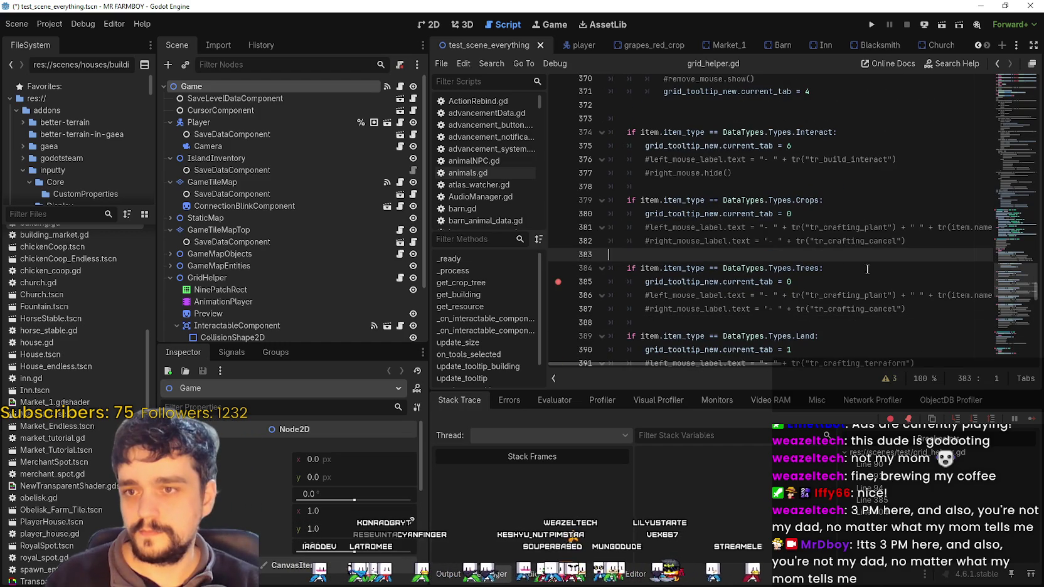
scroll(879, 272, down, 3)
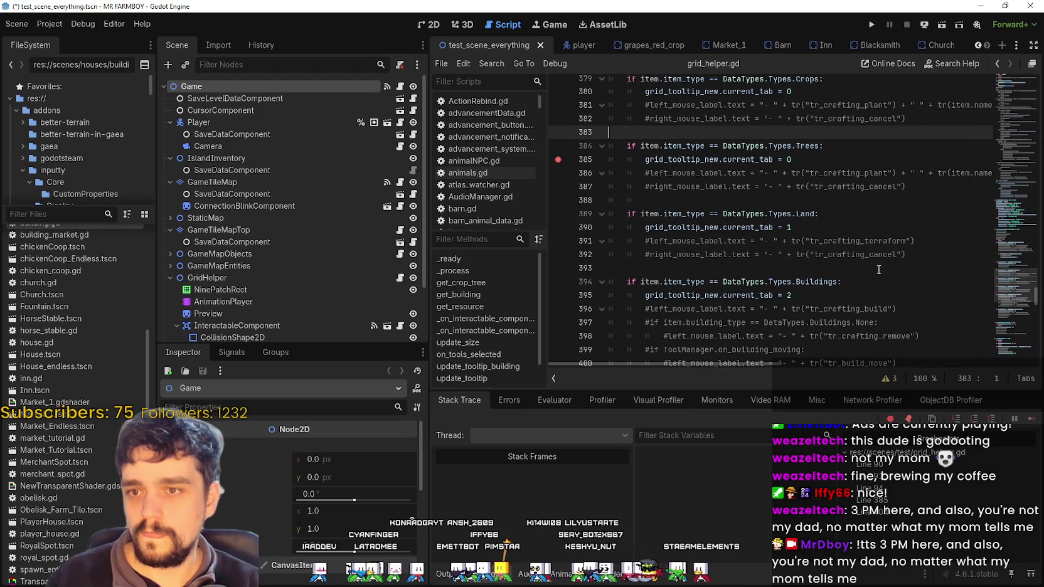
scroll(879, 268, down, 5)
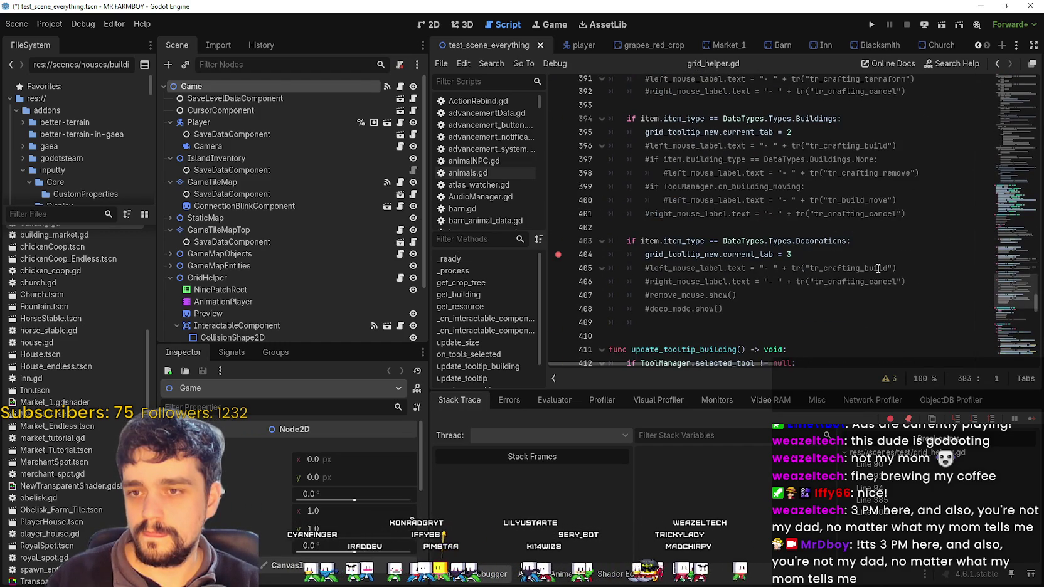
click(805, 266)
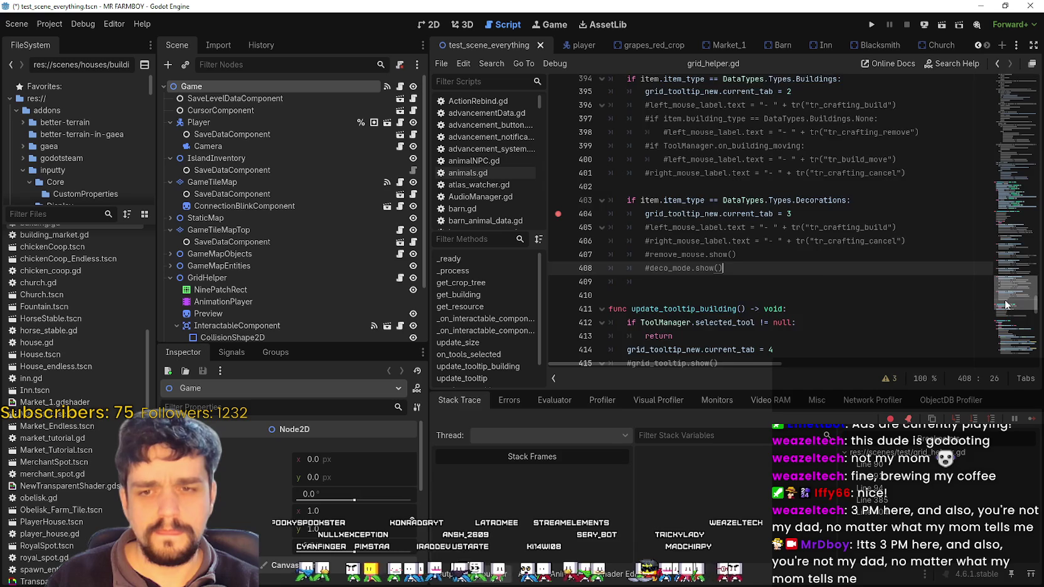
scroll(1005, 297, up, 13)
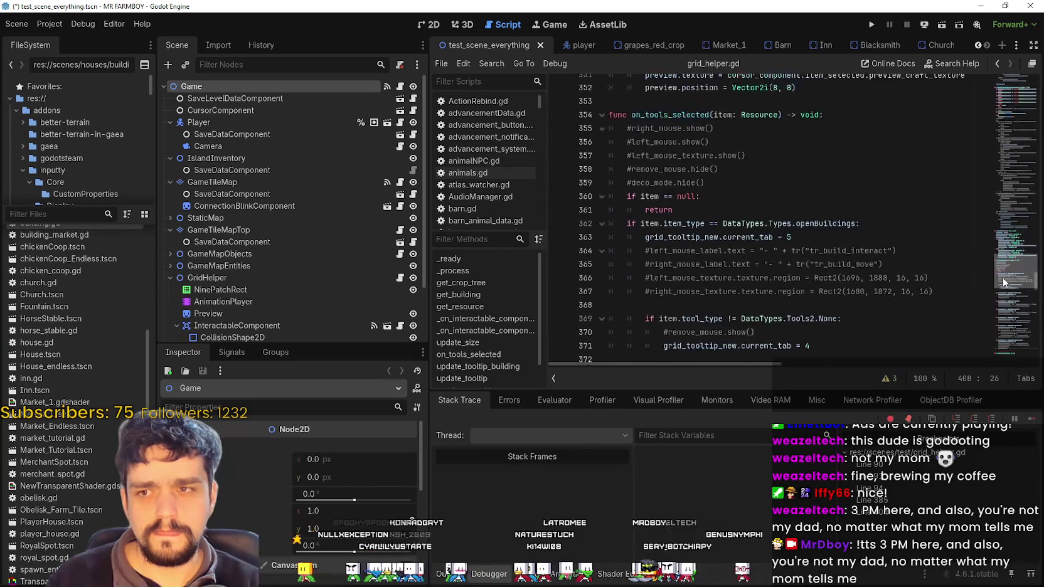
- Comment out the BuildHammer tab-9 check on lines 484–485 with Ctrl+K
scroll(1003, 301, down, 20)
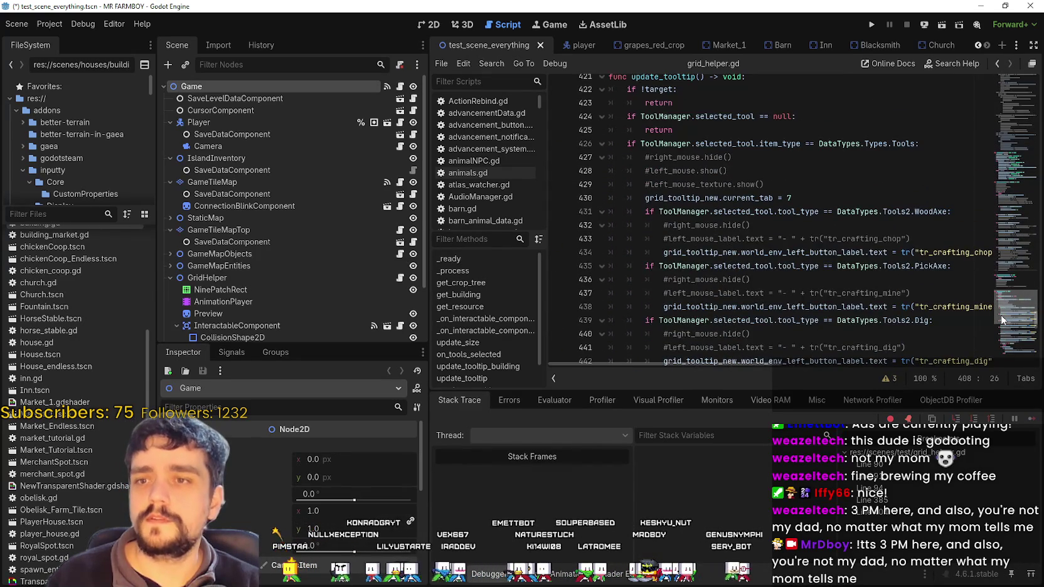
scroll(1000, 320, down, 13)
scroll(997, 349, down, 6)
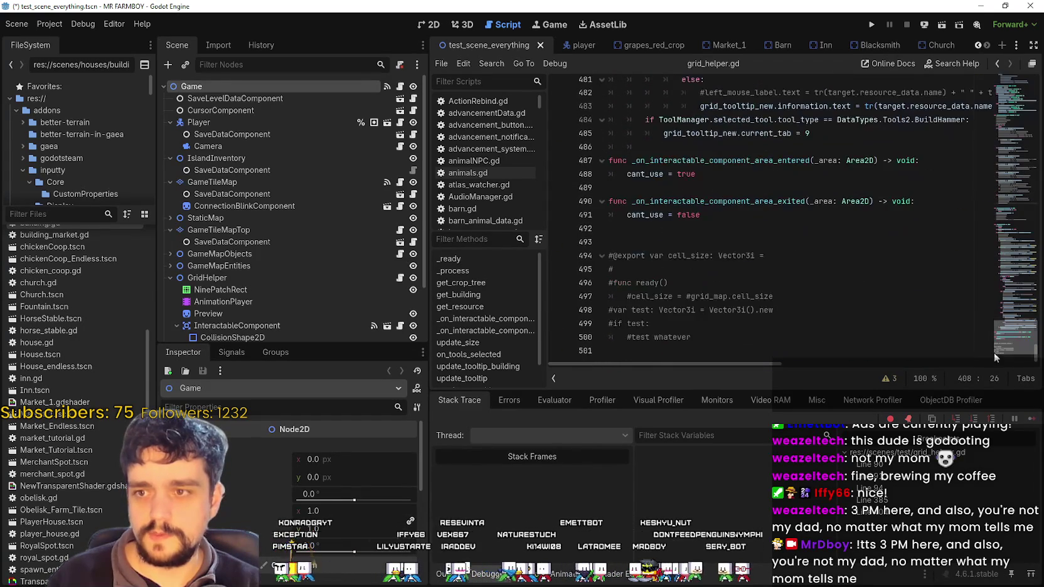
drag(811, 133, 578, 120)
key(ctrl+c)
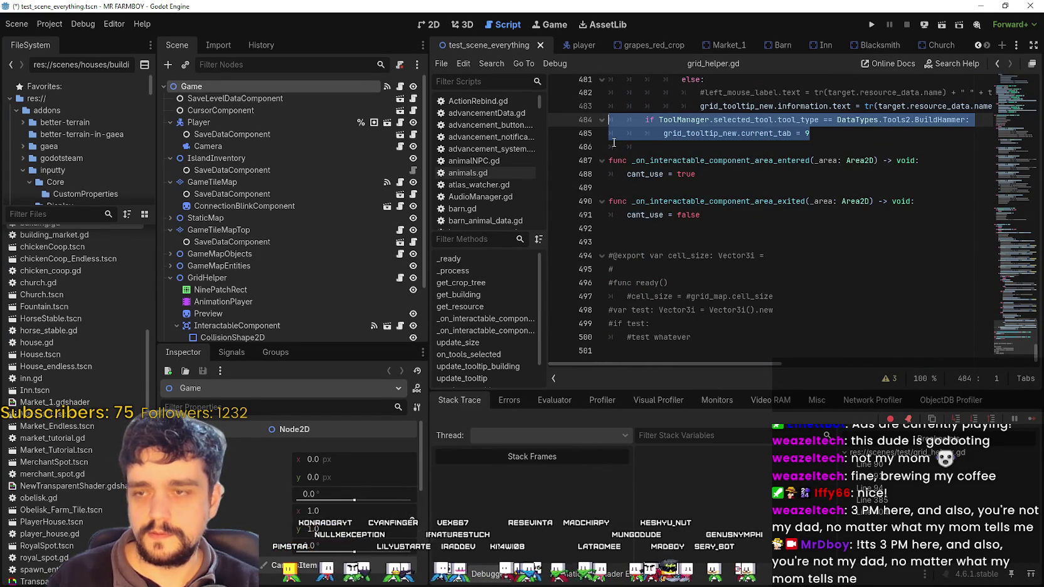
key(ctrl+k)
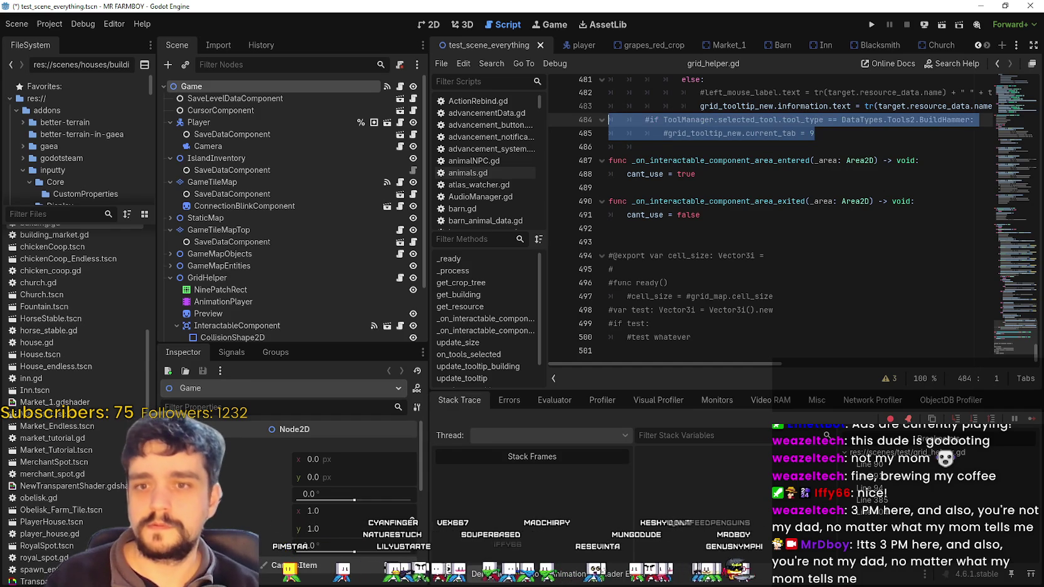
- Paste the BuildHammer check after the Decorations block at line 409 and unindent it
scroll(1015, 191, up, 20)
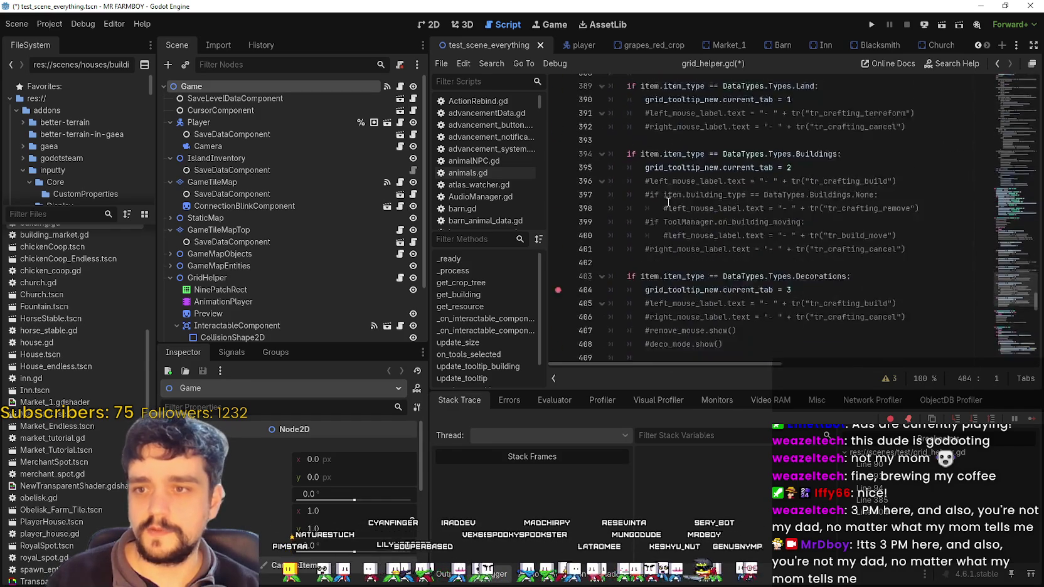
scroll(665, 188, down, 4)
click(659, 161)
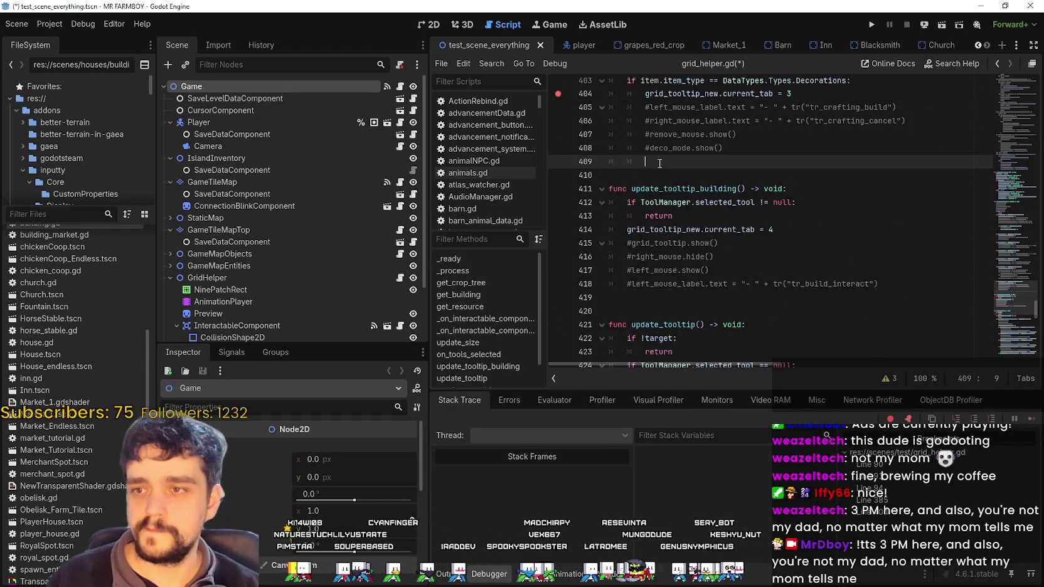
key(shift+Home)
key(ctrl+v)
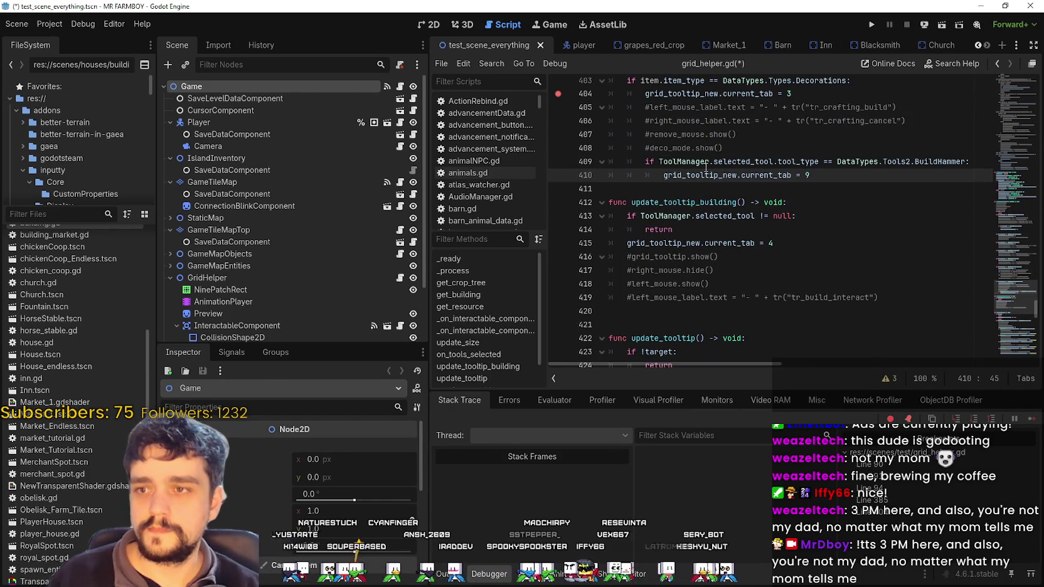
click(645, 162)
key(BackSpace)
click(646, 175)
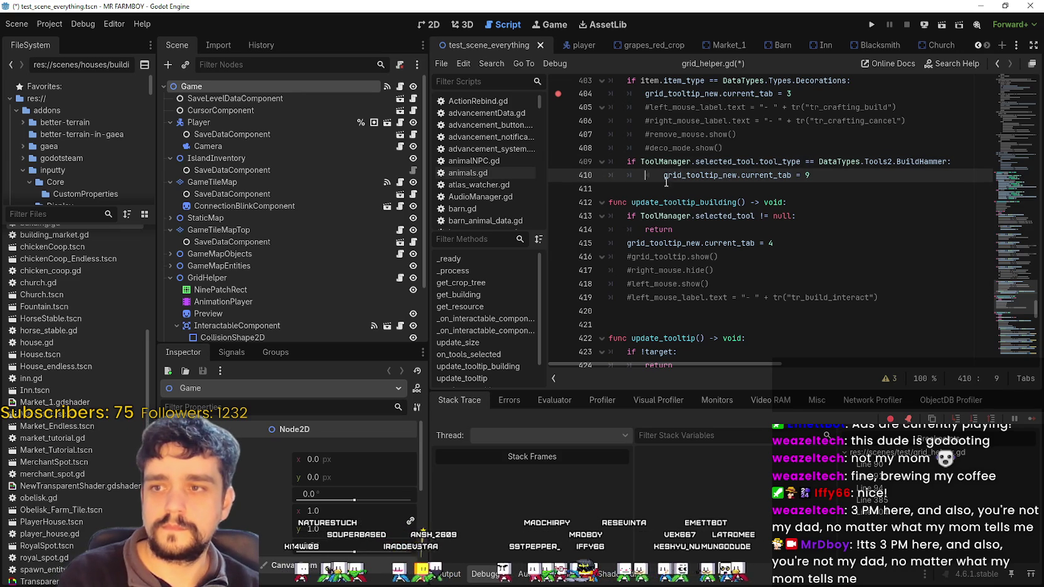
- Copy item.item_type from line 403 and select the tool type expression on line 409
scroll(796, 175, up, 1)
click(775, 192)
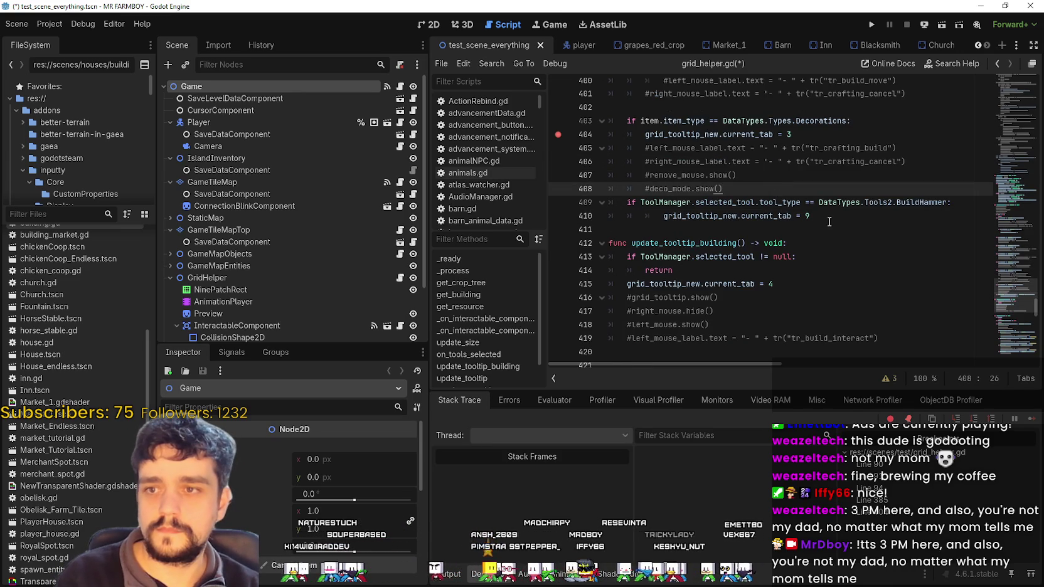
double_click(915, 202)
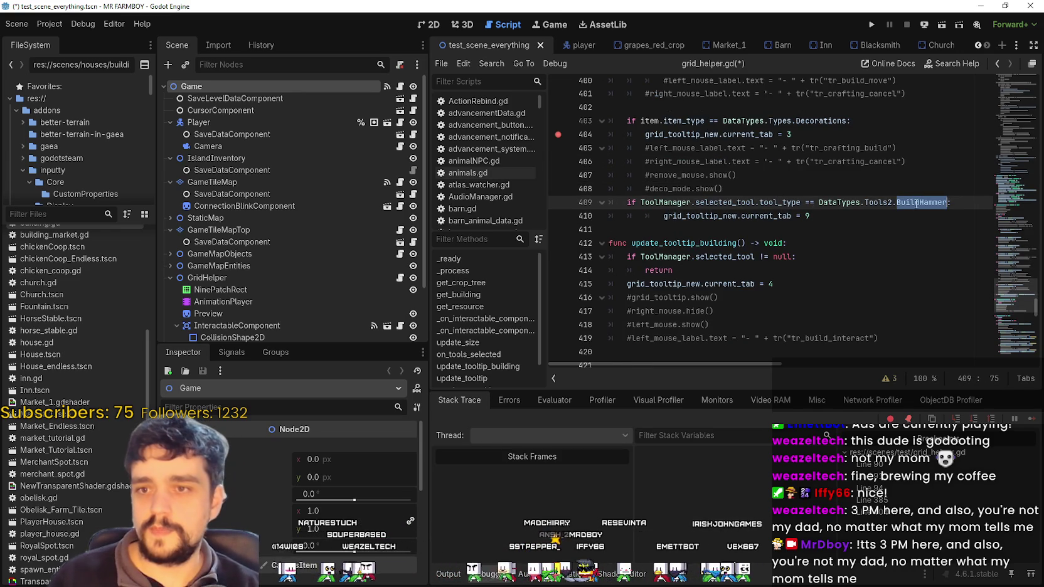
scroll(712, 129, up, 2)
drag(704, 202, 657, 201)
key(ctrl+c)
drag(800, 285, 640, 285)
- Replace line 409's condition parts with item.item_type and DataTypes.Types copied from line 403
key(ctrl+v)
double_click(746, 202)
drag(751, 199, 788, 205)
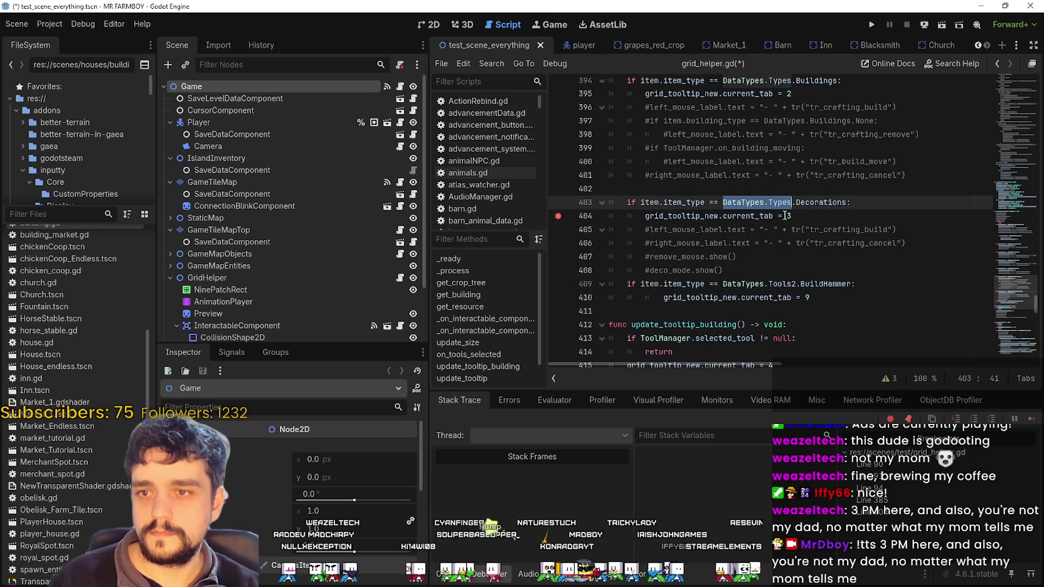
key(ctrl+c)
drag(818, 285, 722, 285)
key(ctrl+v)
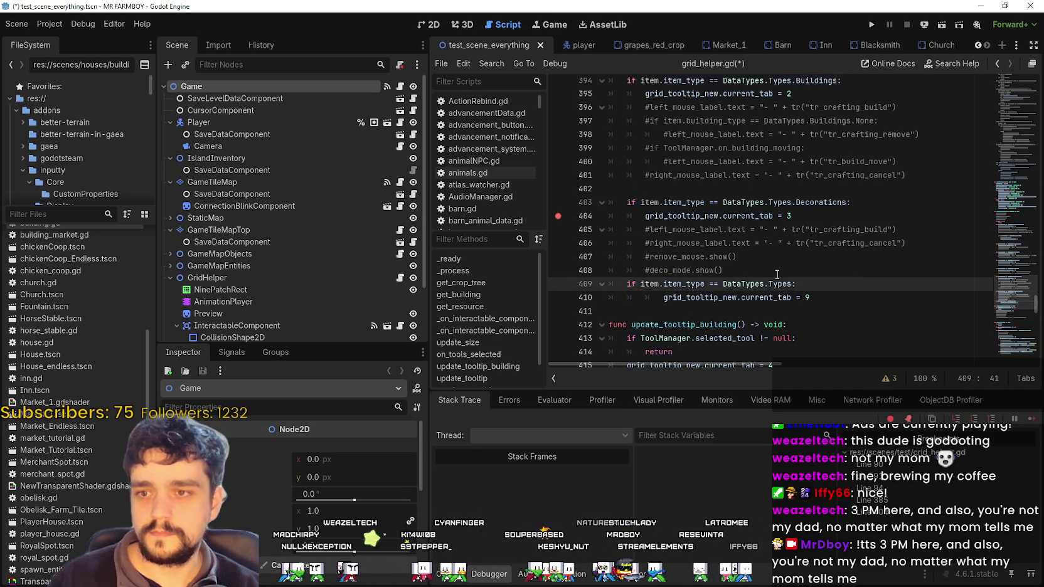
- Complete the condition with MapDecorations via autocomplete and save grid_helper.gd
text(.Deco)
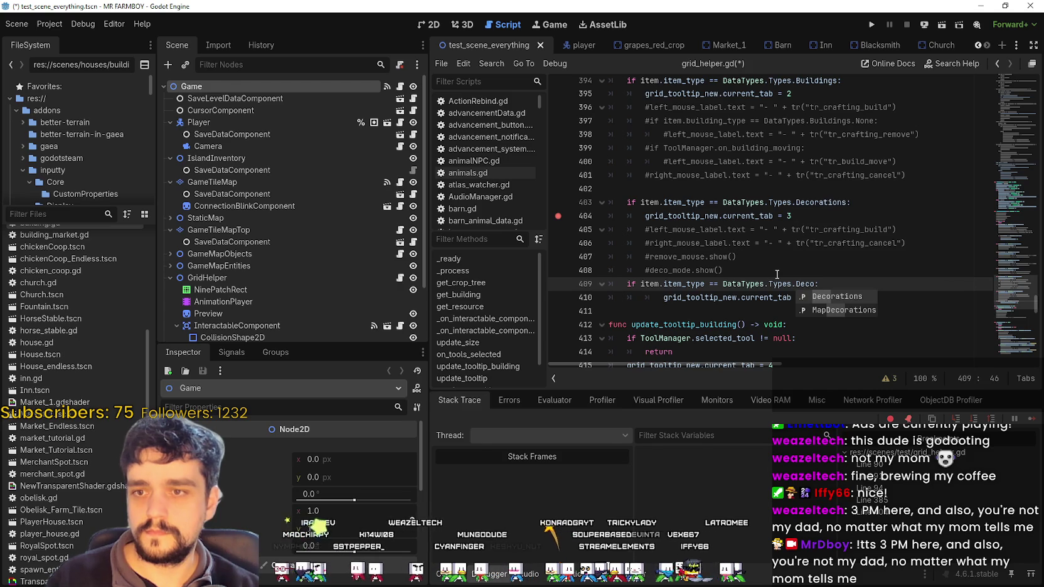
key(Down)
key(Return)
key(Down)
key(Down)
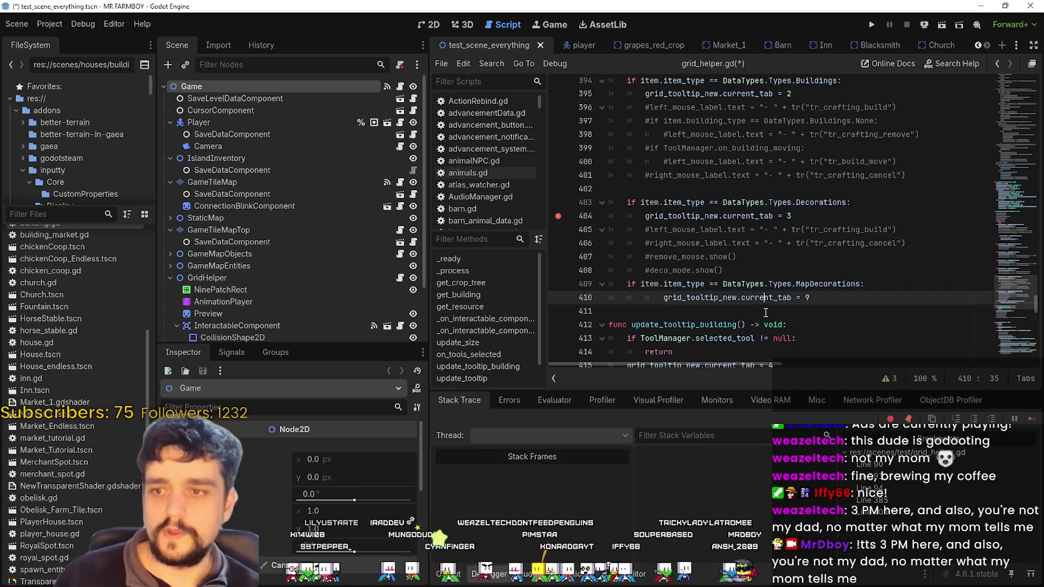
key(ctrl+s)
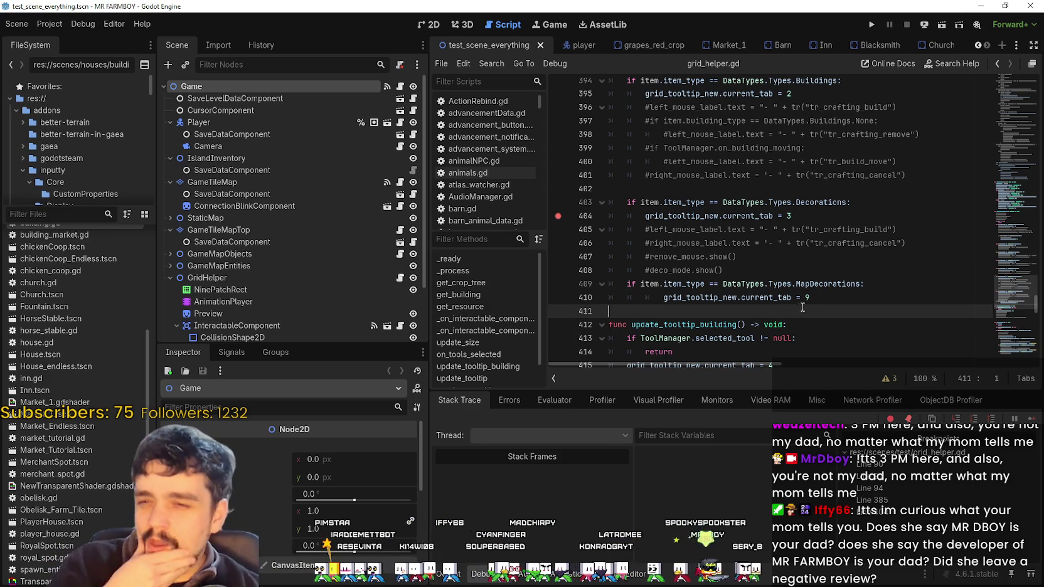
- Remove the empty line 411, fix the tab 9 line's indent, and delete the commented decoration label lines
key(BackSpace)
scroll(778, 276, up, 10)
scroll(776, 271, down, 10)
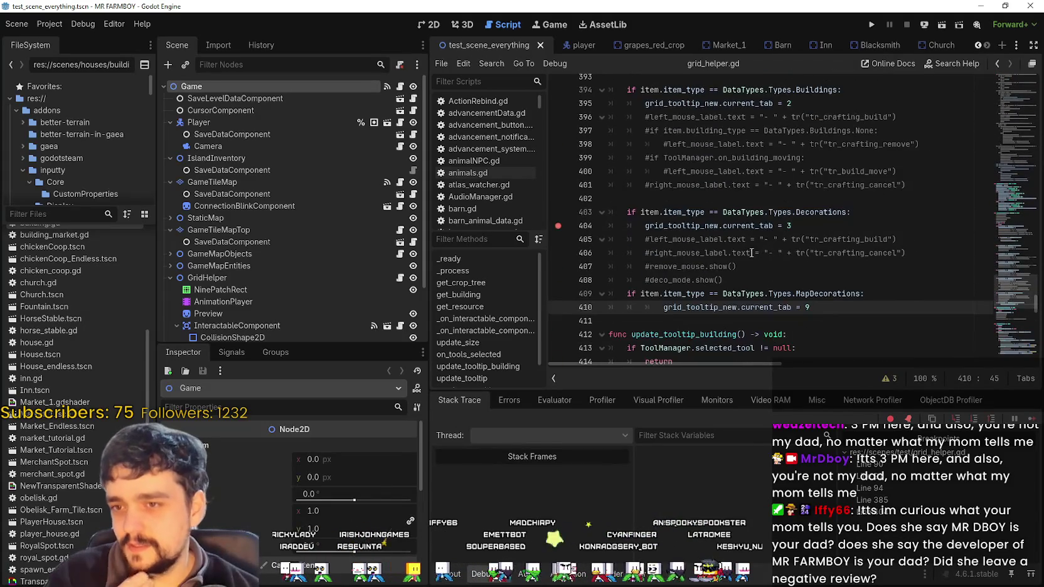
click(640, 307)
key(Delete)
drag(724, 280, 612, 239)
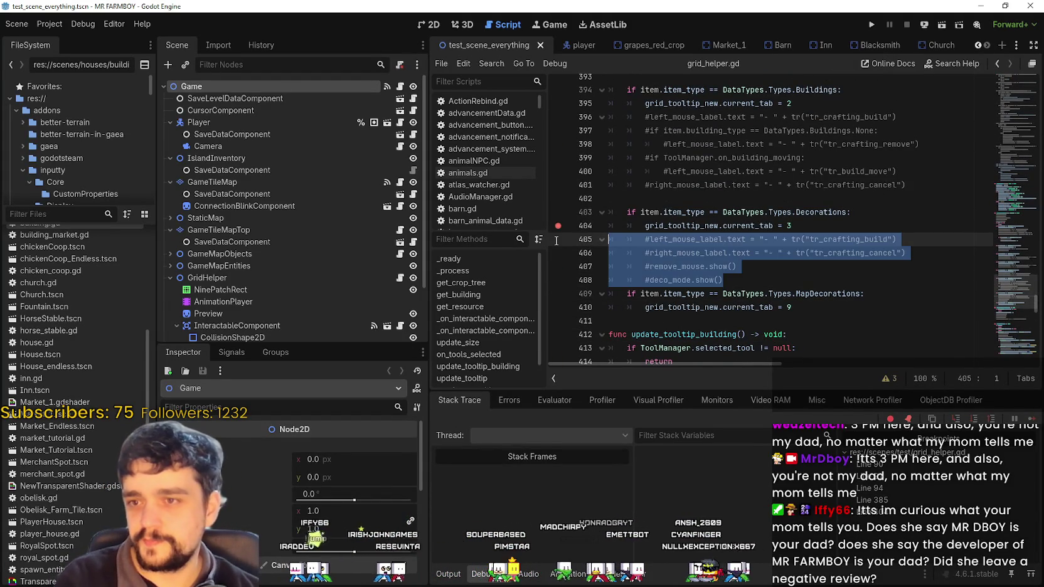
key(BackSpace)
- Delete the commented label lines in the building, Land, Trees and Crops blocks
scroll(784, 234, down, 1)
scroll(728, 234, up, 3)
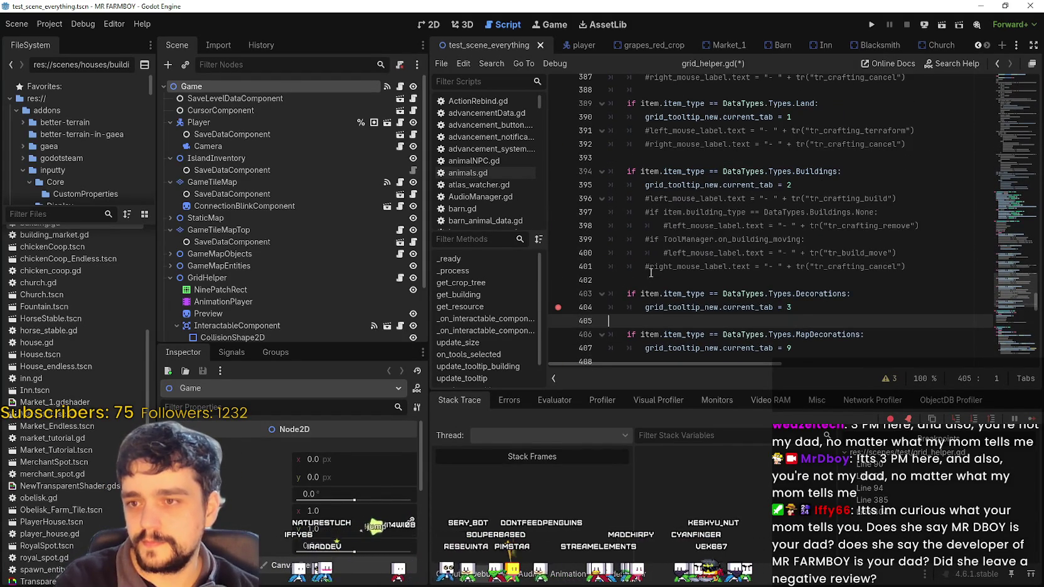
drag(653, 275, 646, 224)
click(694, 287)
drag(693, 280, 610, 198)
key(BackSpace)
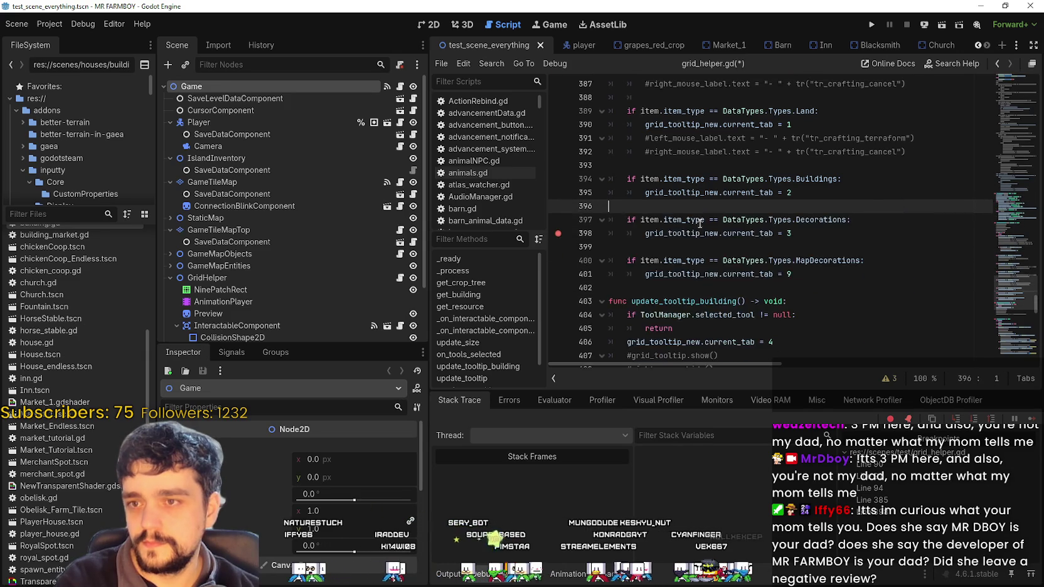
scroll(700, 225, up, 2)
drag(677, 242, 605, 217)
key(BackSpace)
scroll(604, 217, up, 2)
drag(656, 253, 596, 230)
key(BackSpace)
drag(659, 185, 601, 160)
key(BackSpace)
- Delete the commented lines under Interact, the openBuildings label and texture lines, and remove_mouse
scroll(627, 175, up, 2)
click(655, 189)
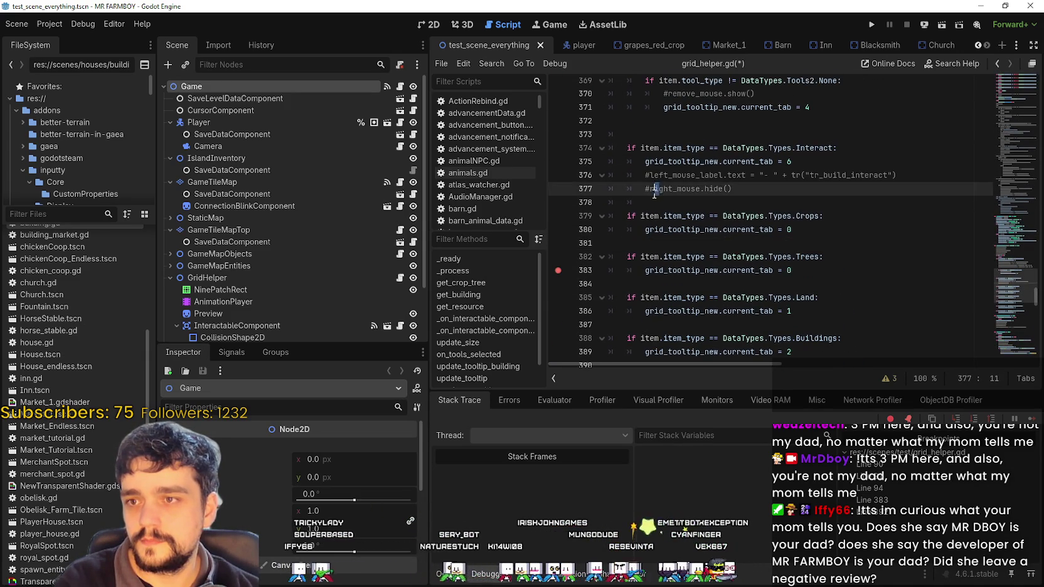
scroll(655, 193, up, 1)
click(659, 243)
drag(660, 243, 637, 216)
key(BackSpace)
scroll(753, 226, up, 3)
click(763, 230)
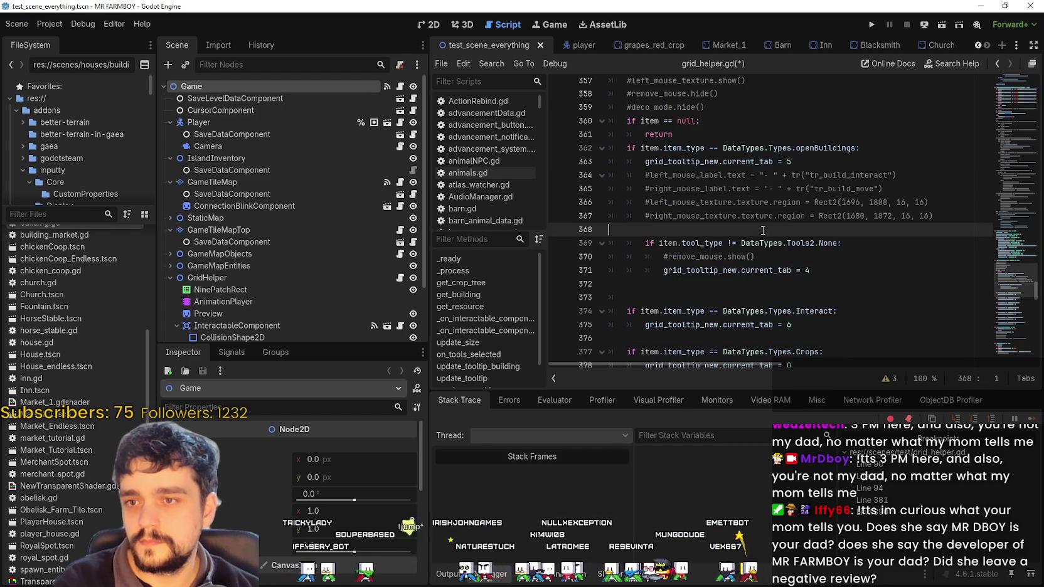
drag(762, 231, 599, 176)
key(BackSpace)
click(736, 229)
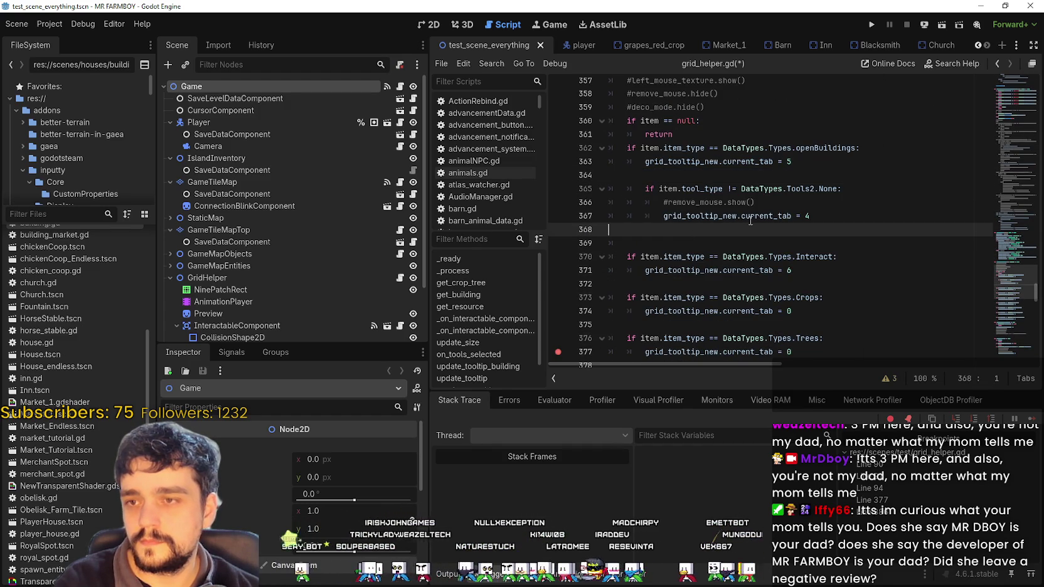
click(773, 207)
shift+click(618, 207)
key(BackSpace)
key(BackSpace)
- Remove the extra blank line in openBuildings and save the script with Ctrl+S
click(671, 221)
click(663, 175)
key(BackSpace)
click(686, 204)
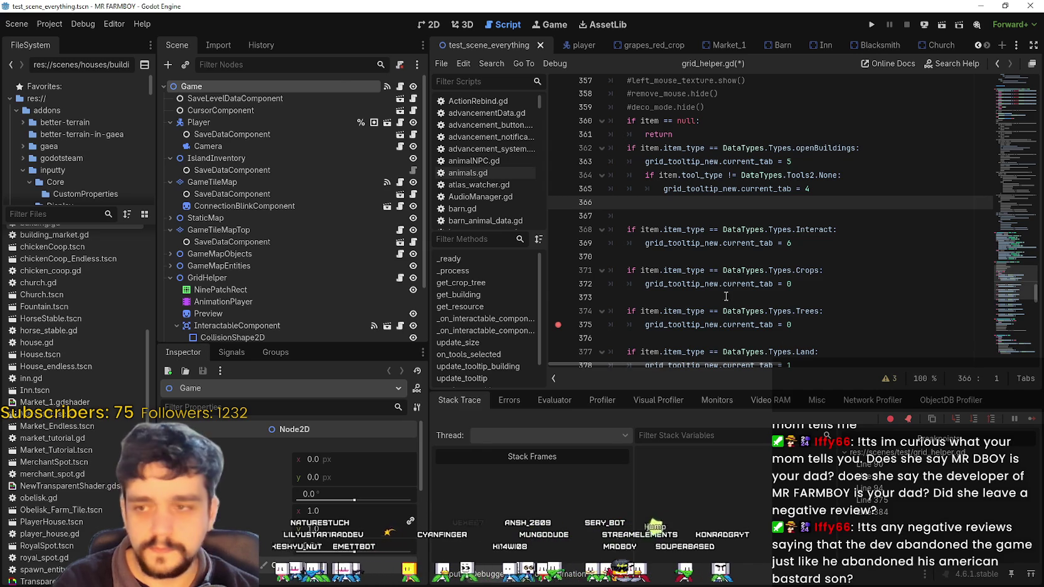
click(747, 284)
scroll(690, 220, down, 9)
scroll(686, 173, up, 2)
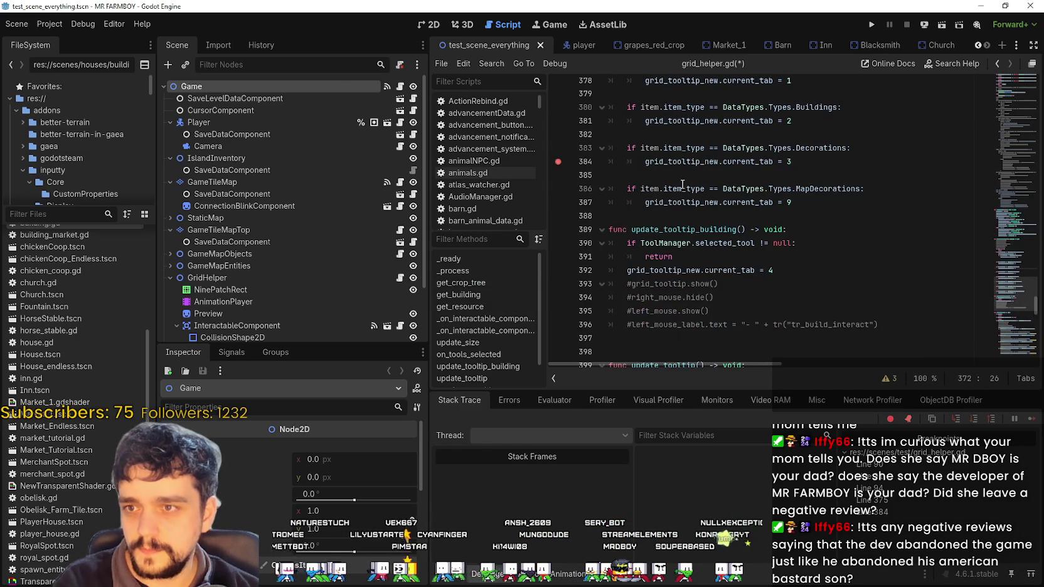
click(655, 215)
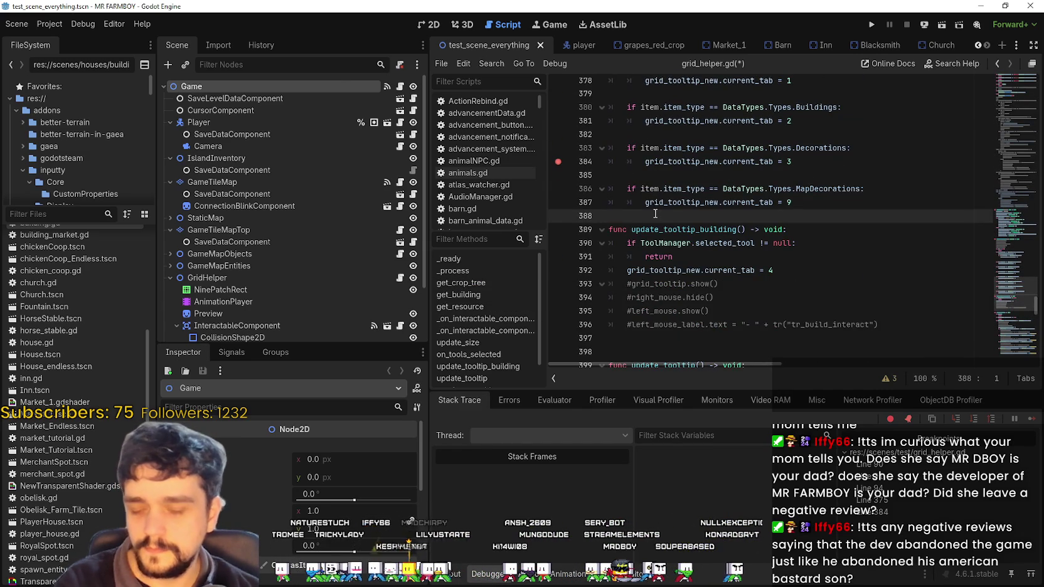
key(ctrl+s)
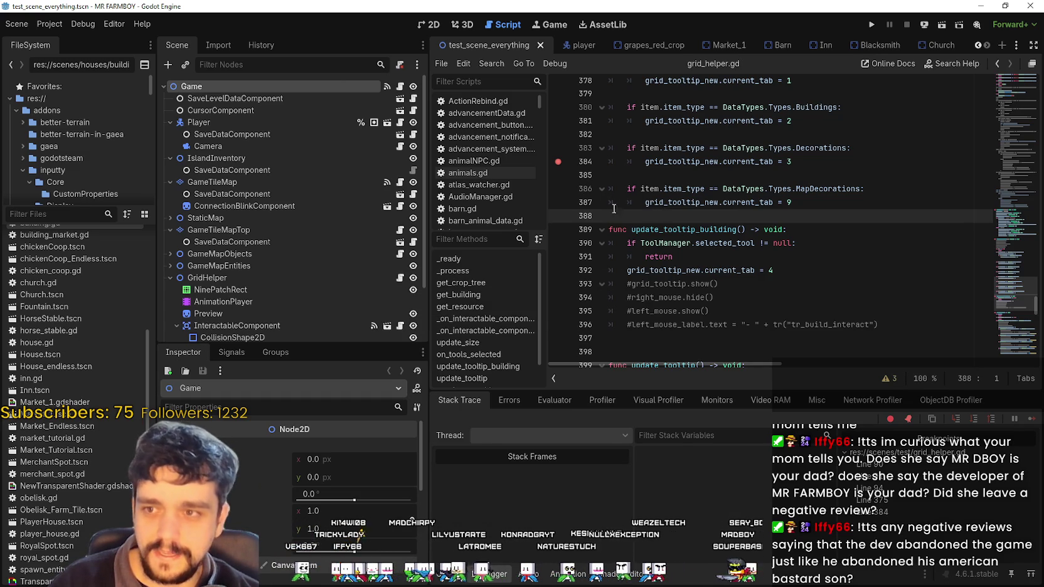
click(822, 189)
- Set GridHelper's decoration tool to item type Map Decorations and tool type None, then save the scene
scroll(234, 277, down, 3)
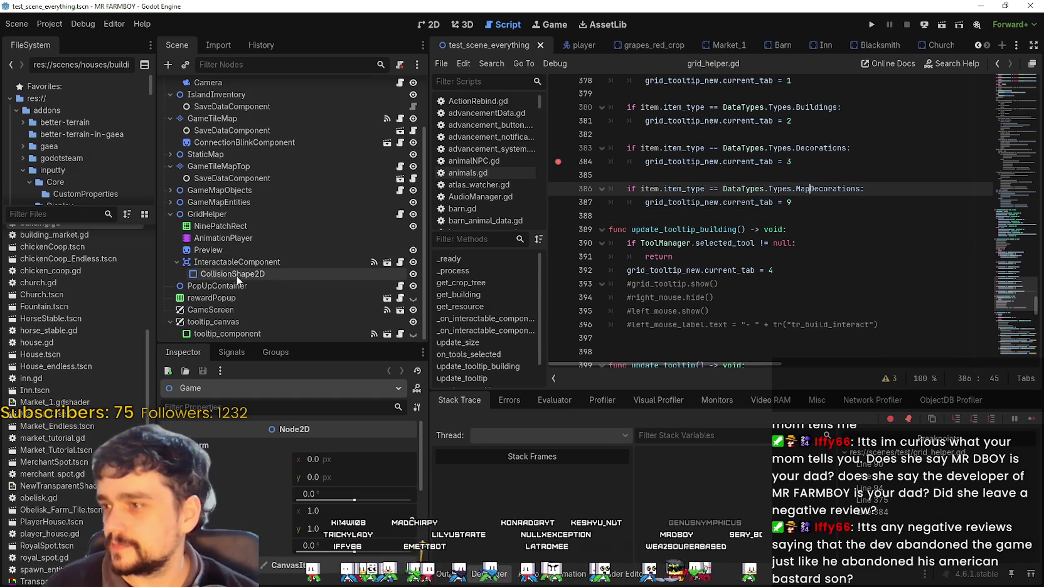
click(238, 210)
scroll(360, 486, down, 3)
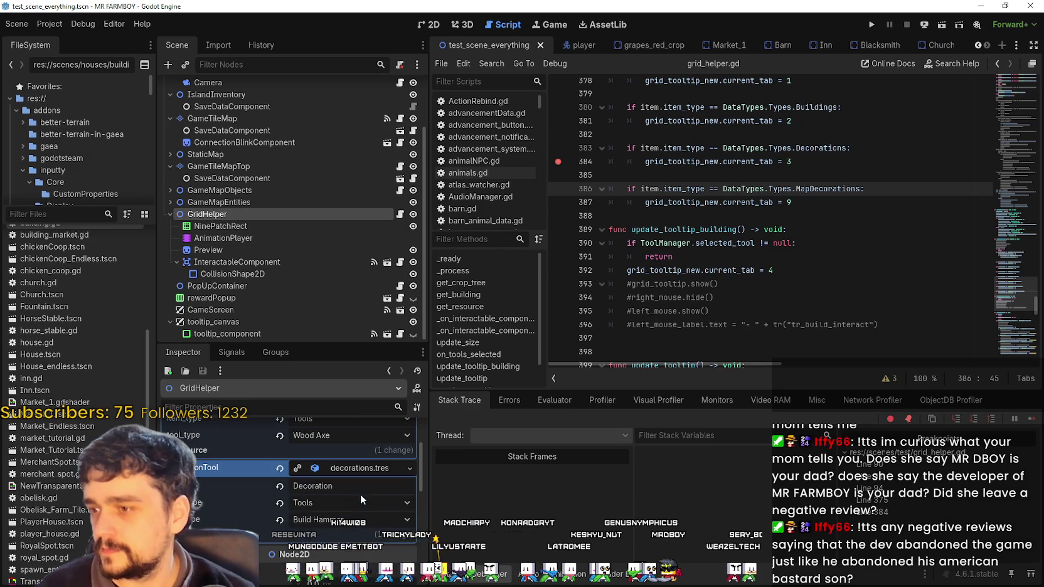
click(358, 503)
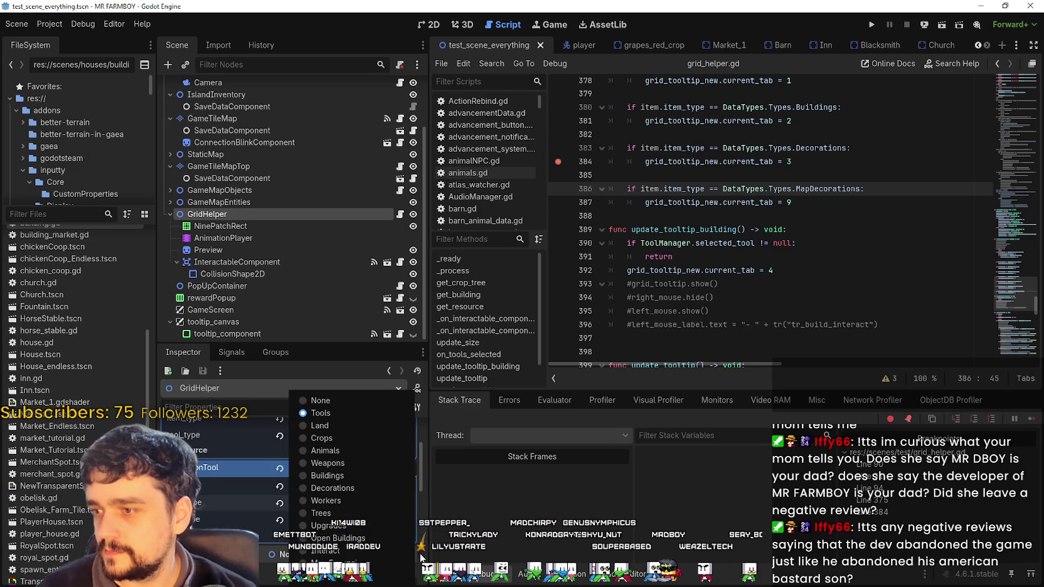
click(351, 435)
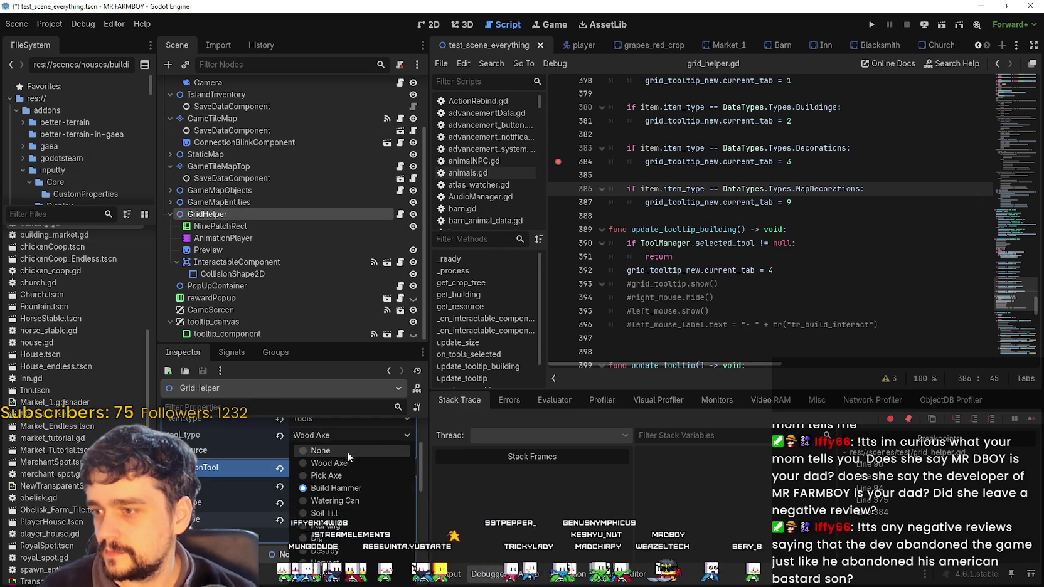
click(421, 428)
key(ctrl+s)
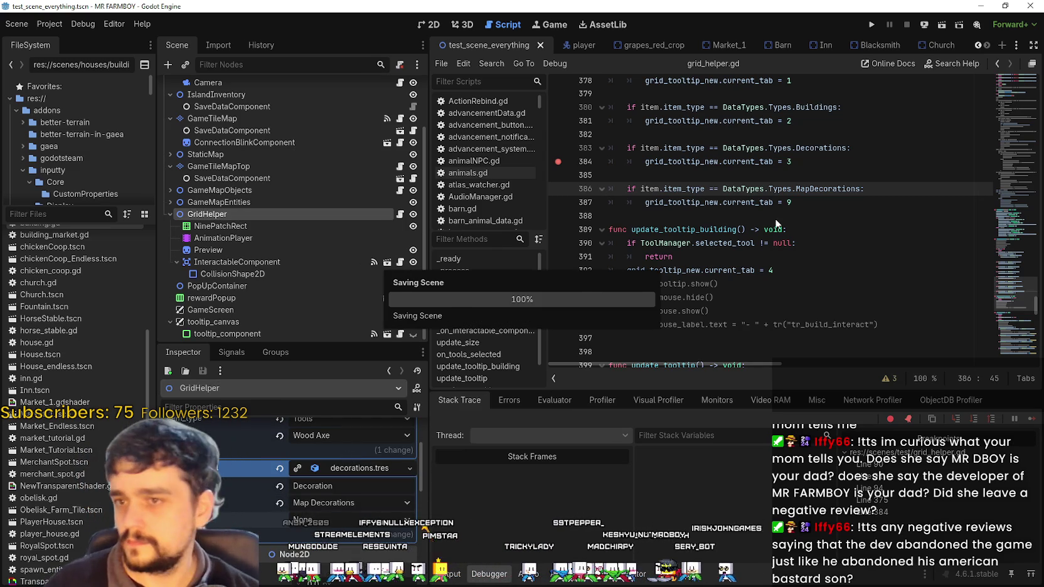
- Return to the script at the blank line above the MapDecorations branch
click(803, 215)
key(Up)
key(Up)
key(Up)
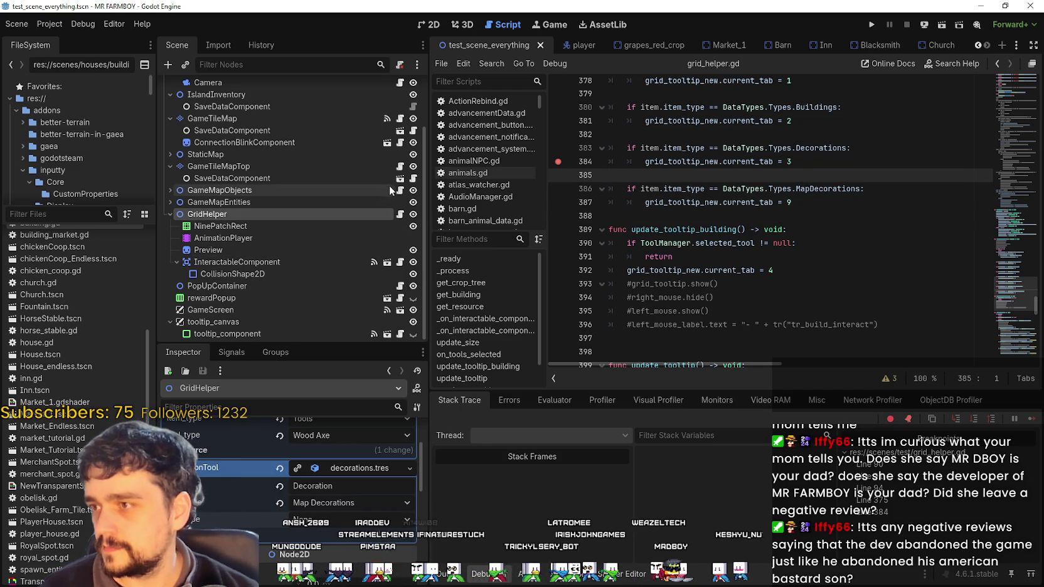
scroll(363, 280, up, 1)
scroll(363, 280, up, 1)
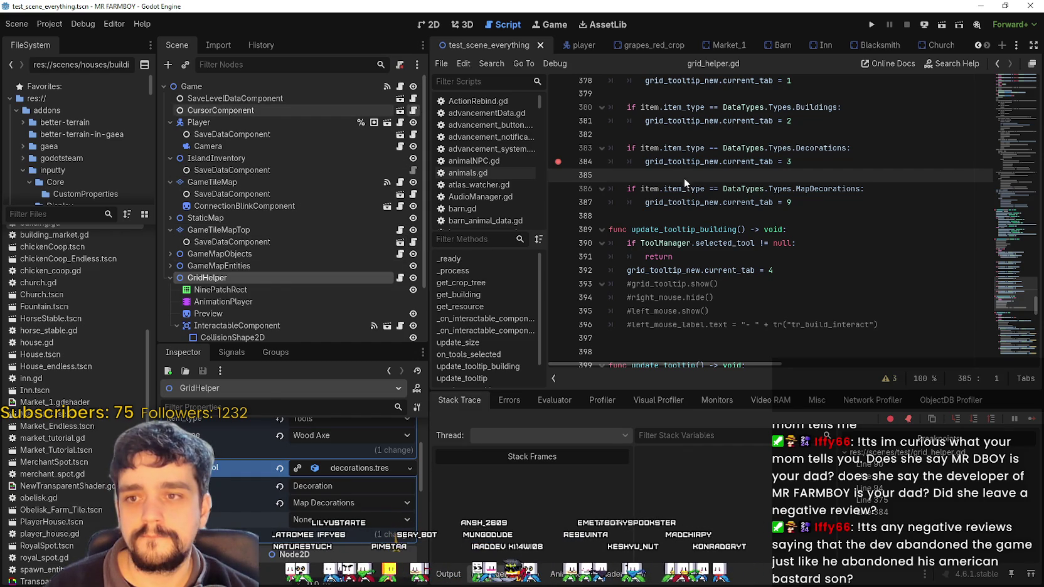
- Open CursorComponent's field_cursor_component.gd and browse down toward its _unhandled_input code
click(413, 110)
click(705, 244)
scroll(705, 244, down, 3)
click(718, 229)
scroll(717, 229, down, 6)
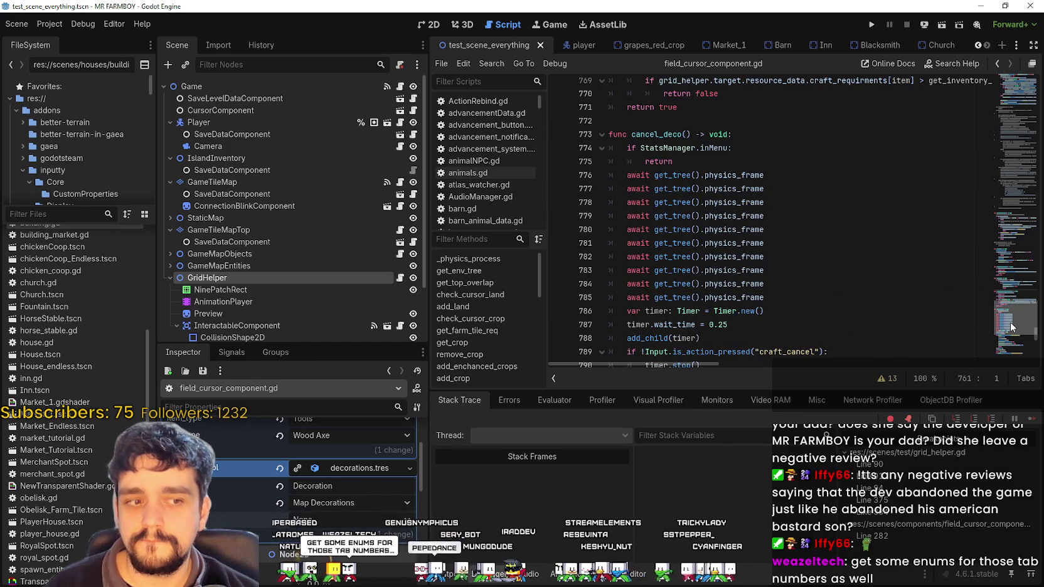
drag(1011, 327, 1003, 342)
scroll(1003, 342, down, 2)
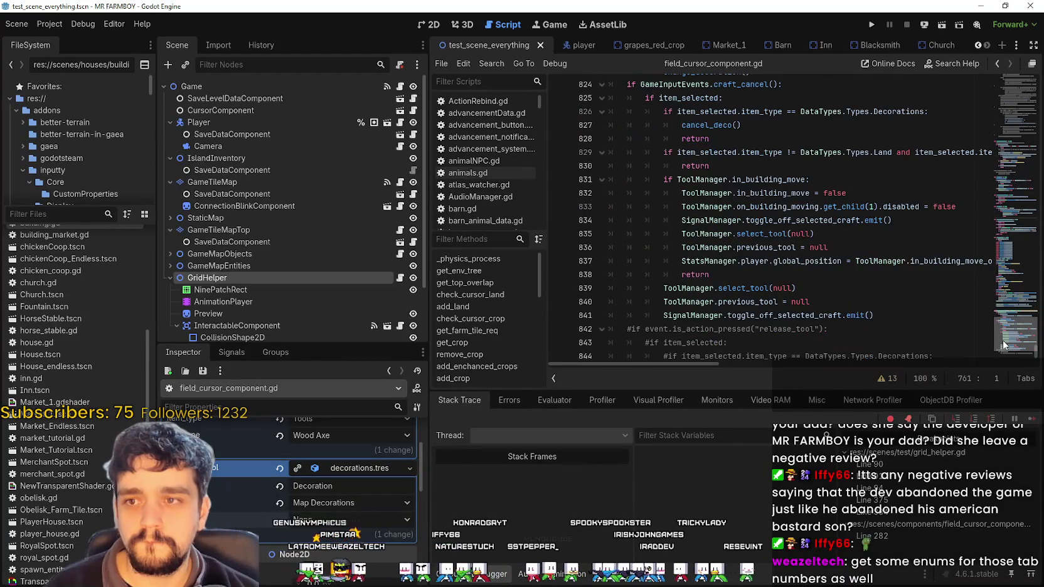
scroll(1003, 342, up, 2)
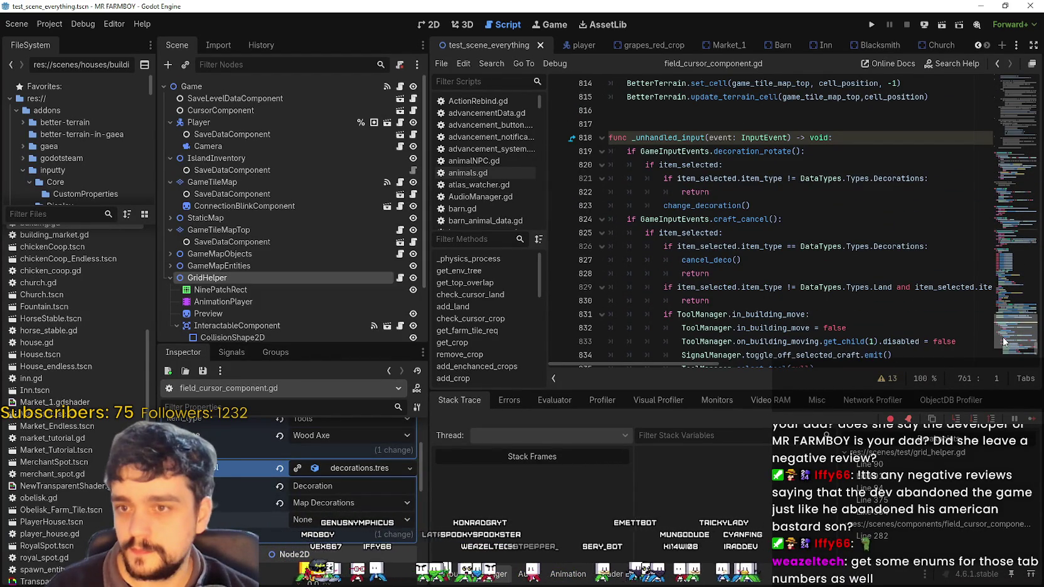
scroll(1003, 342, up, 1)
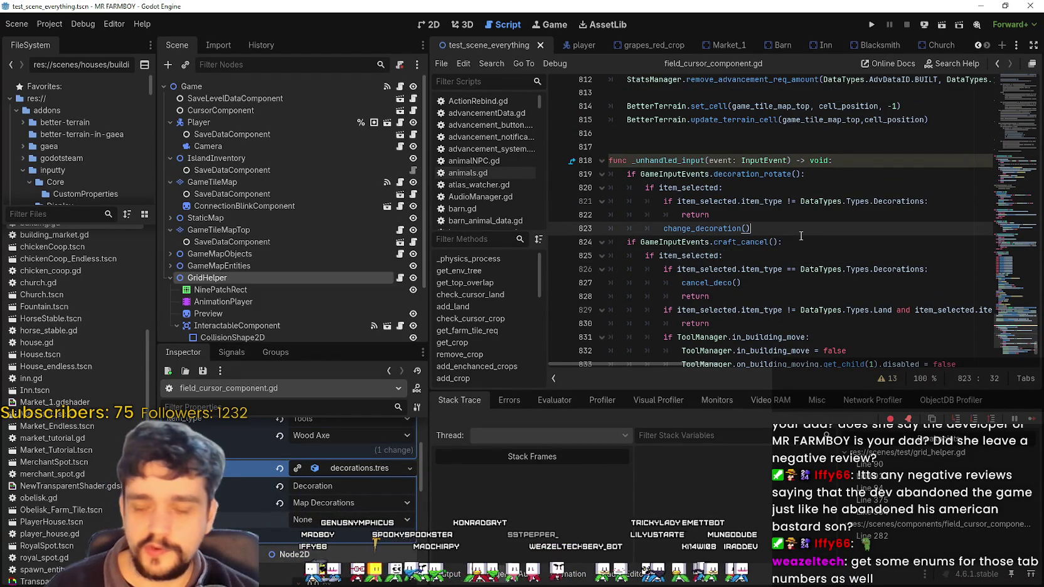
scroll(800, 236, down, 3)
drag(800, 228, 797, 251)
click(795, 248)
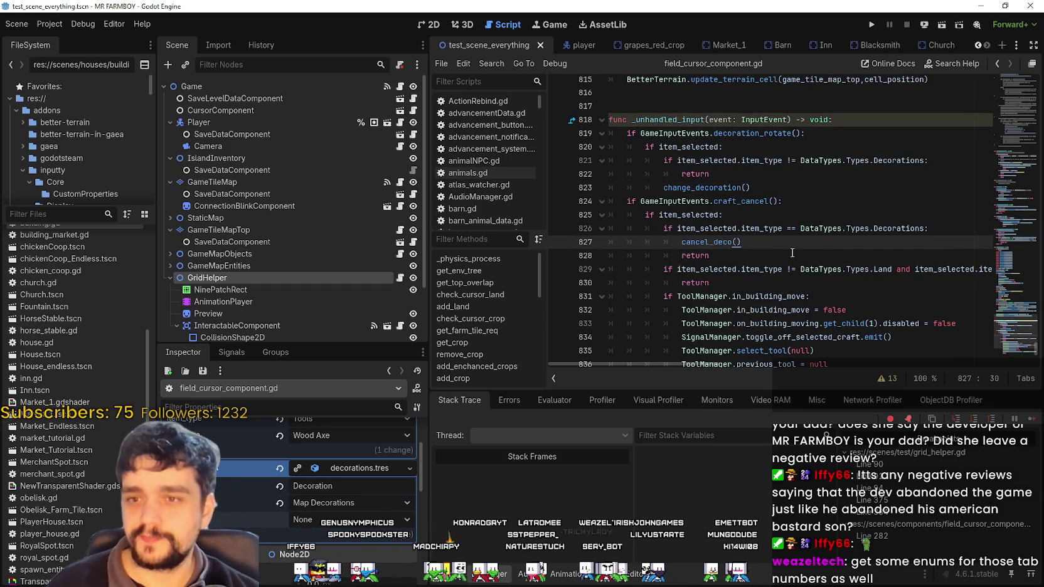
- Select the old commented release_tool block, then run the game
scroll(786, 251, down, 2)
scroll(773, 243, down, 2)
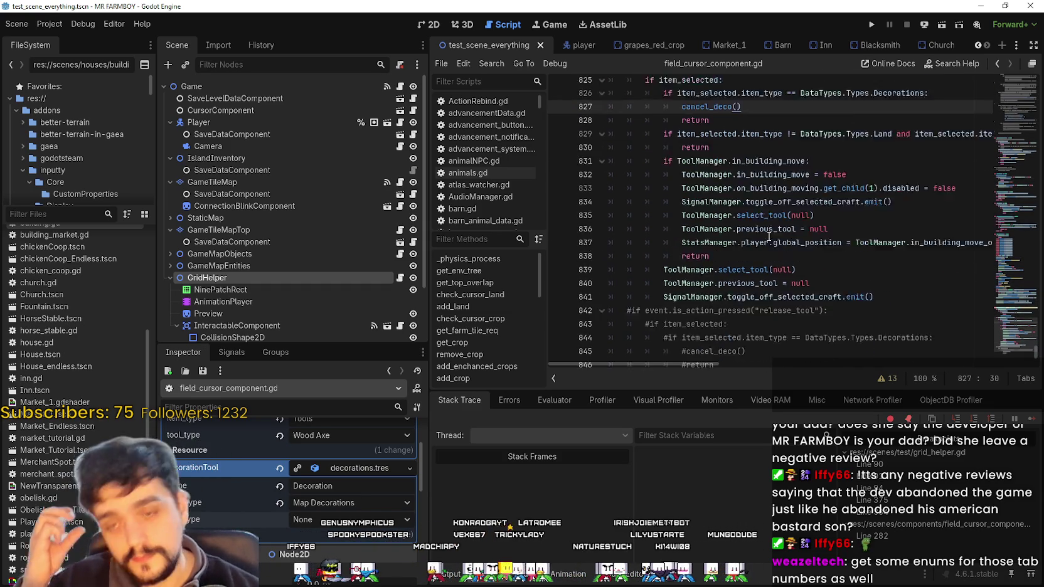
scroll(795, 303, down, 3)
mouse_move(884, 347)
mouse_down()
mouse_move(599, 214)
mouse_move(579, 187)
mouse_up()
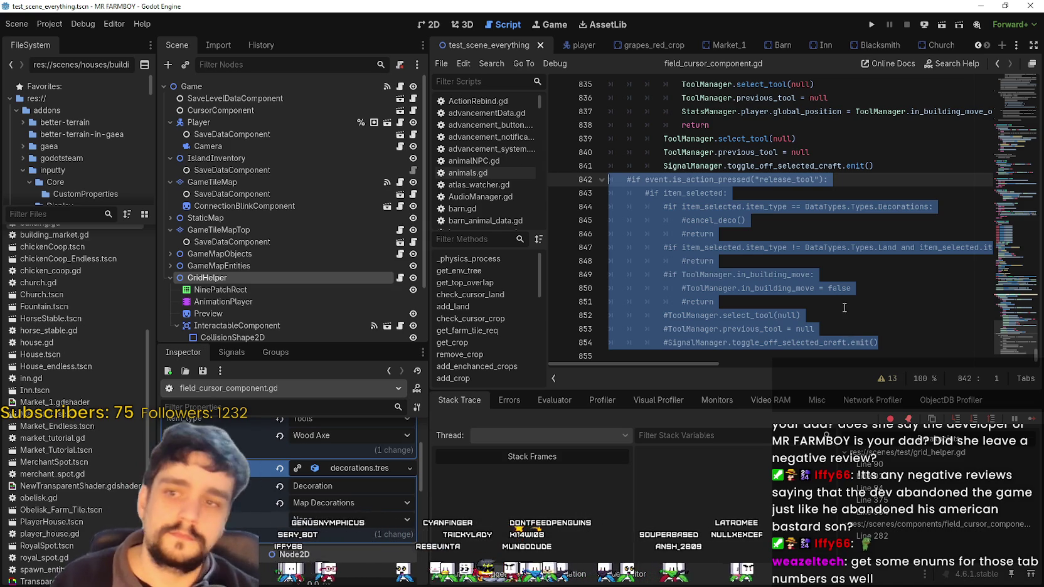
scroll(836, 292, up, 1)
click(877, 22)
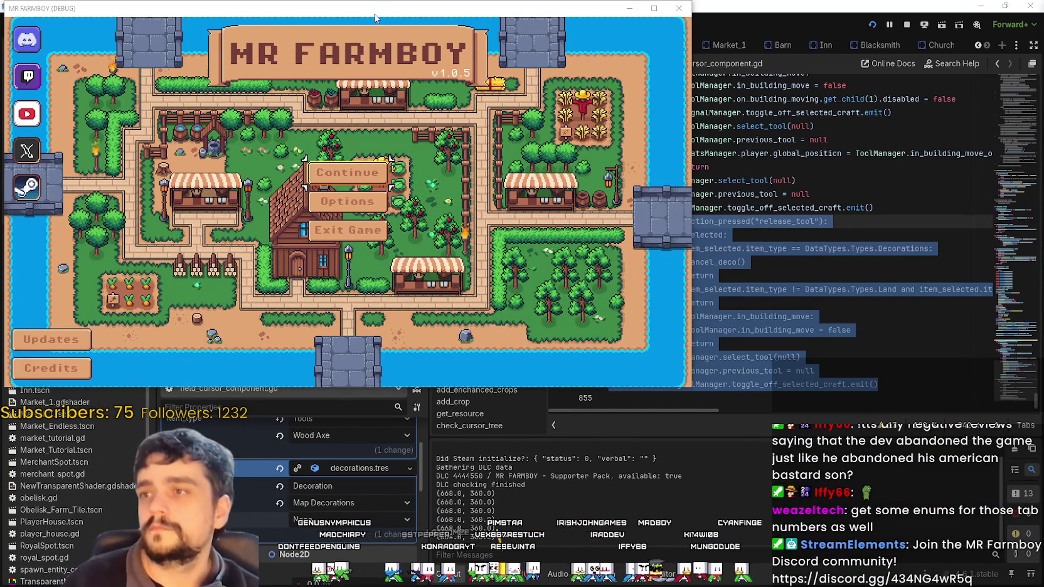
- Centre the game window, load the Save 4 game and maximise the window
drag(375, 18, 590, 77)
click(562, 232)
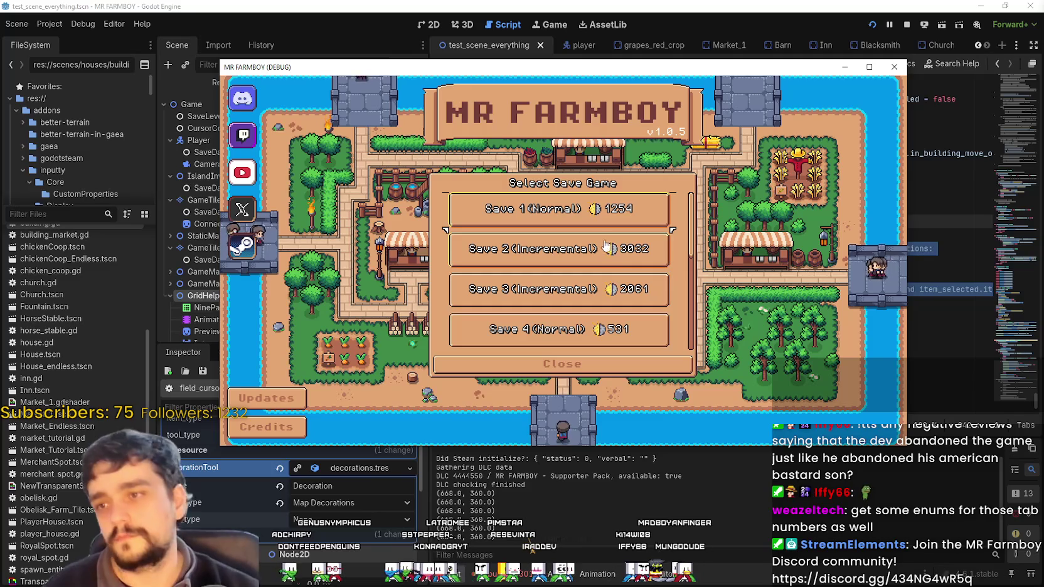
scroll(603, 252, down, 3)
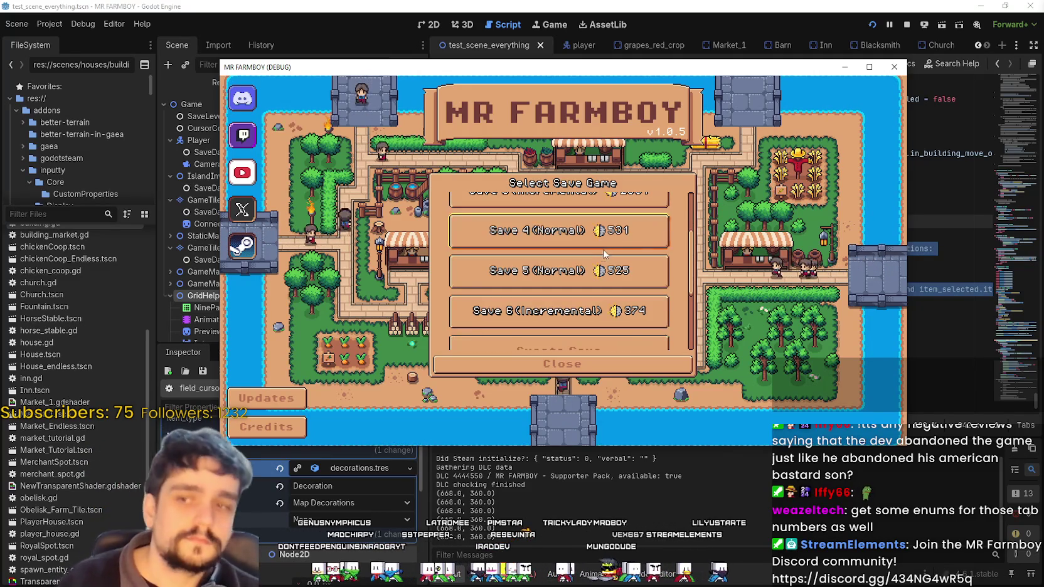
click(552, 232)
click(534, 239)
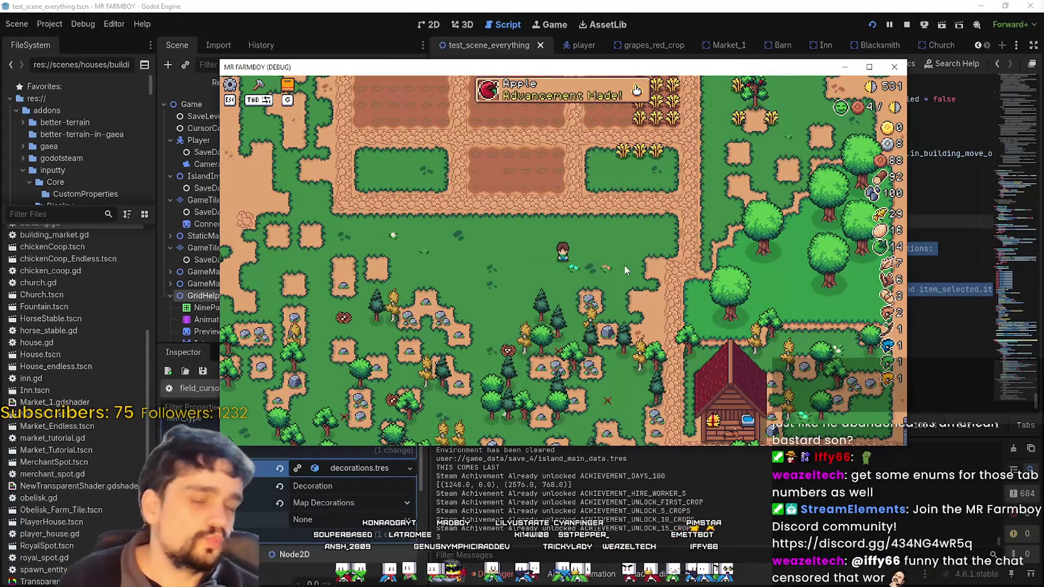
key(super+Up)
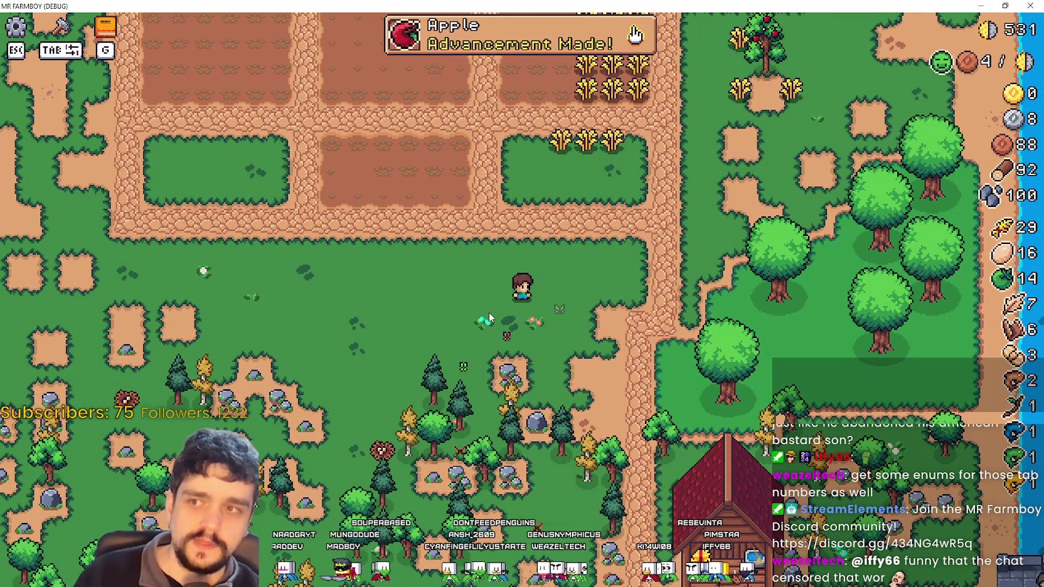
- Walk the farmer to the apple tree and set the wheat down beside it
key(Tab)
key(Tab)
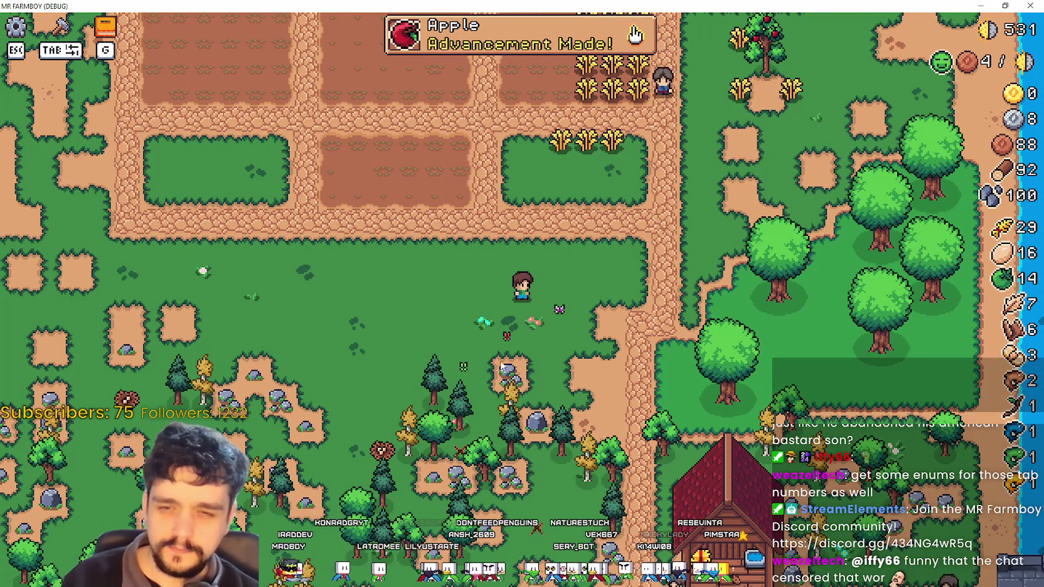
key(Tab)
key(Tab)
key(w)
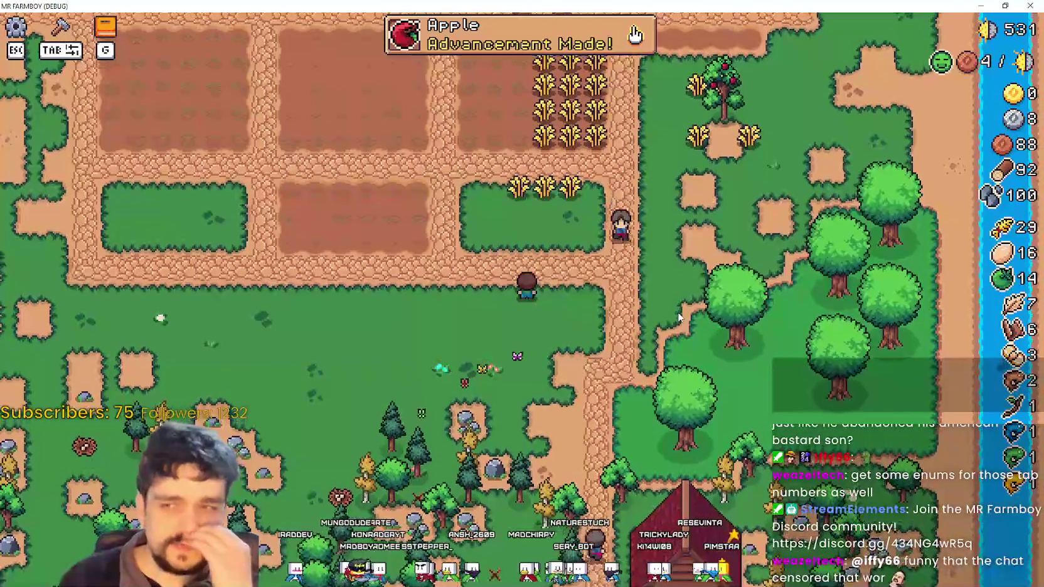
key(w)
key(d)
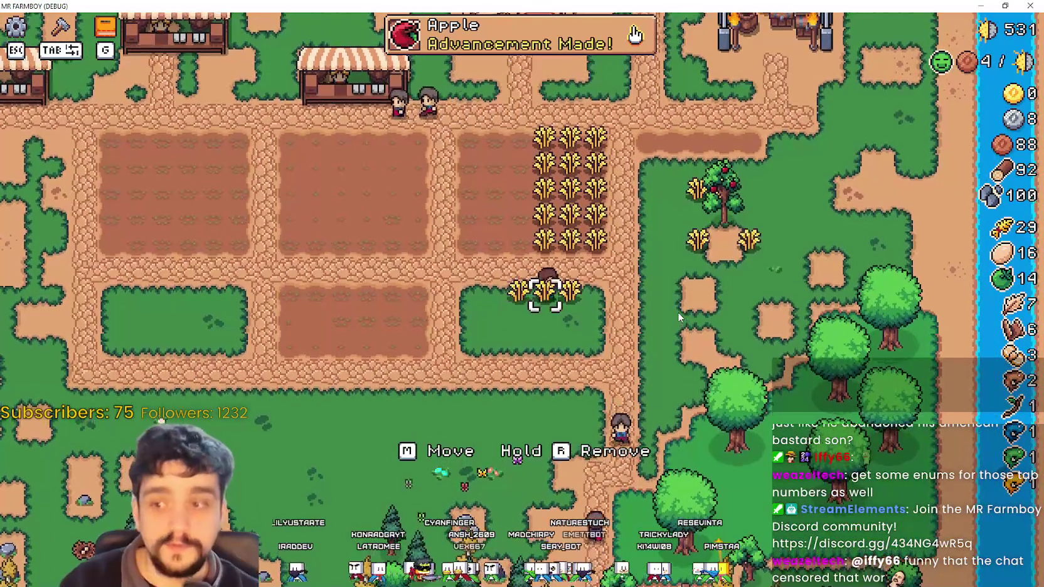
key(d)
key(w)
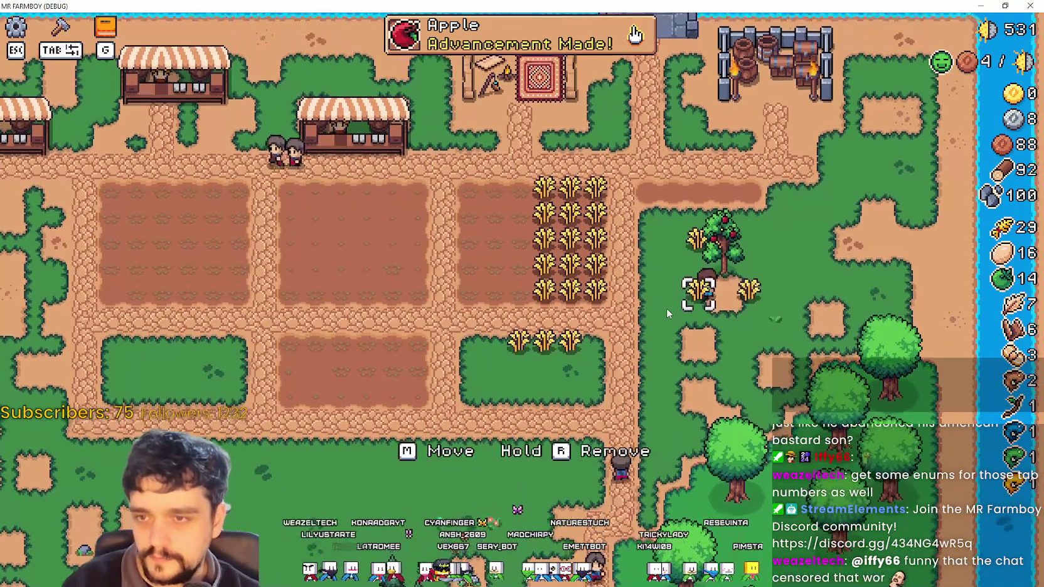
key(a)
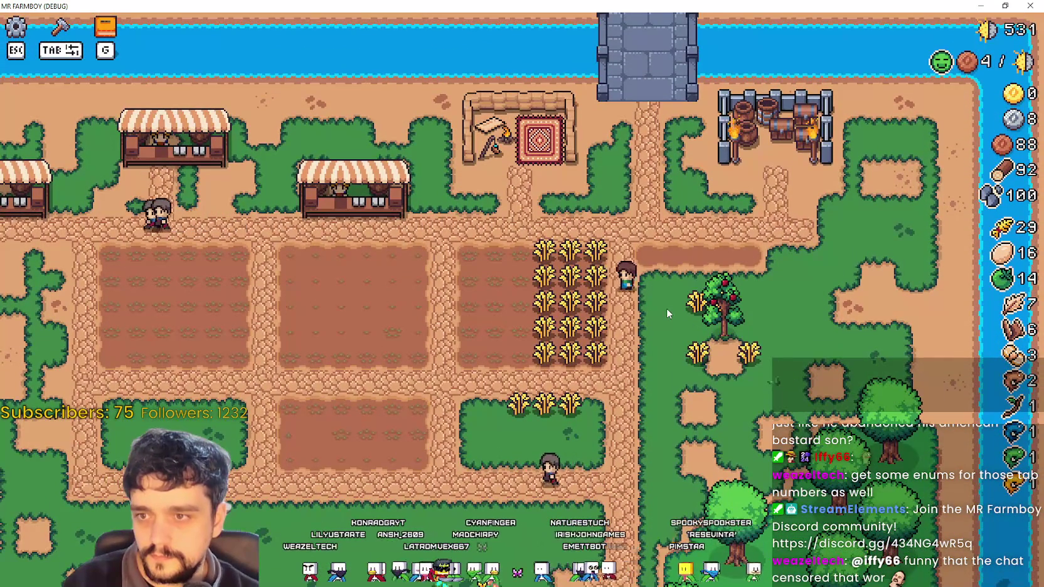
- Walk the farmer back onto the first wheat tile, then return to the Godot editor
key(a)
key(w)
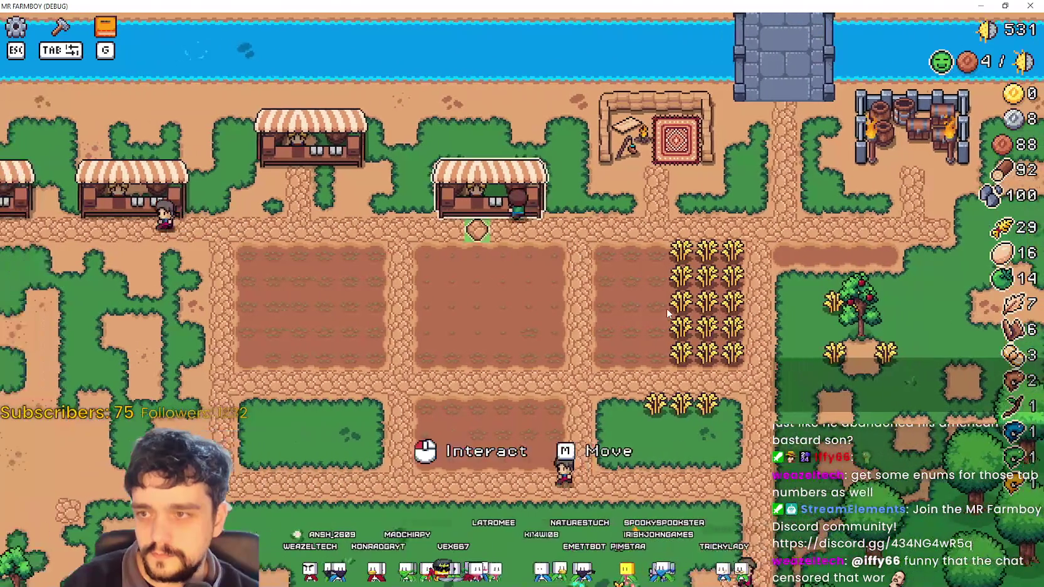
key(s)
key(d)
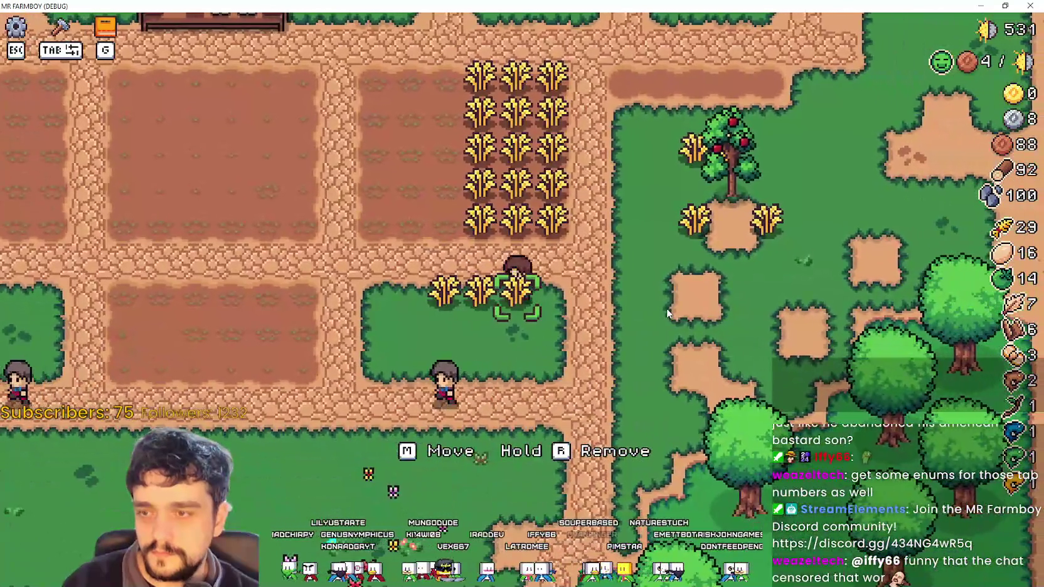
key(a)
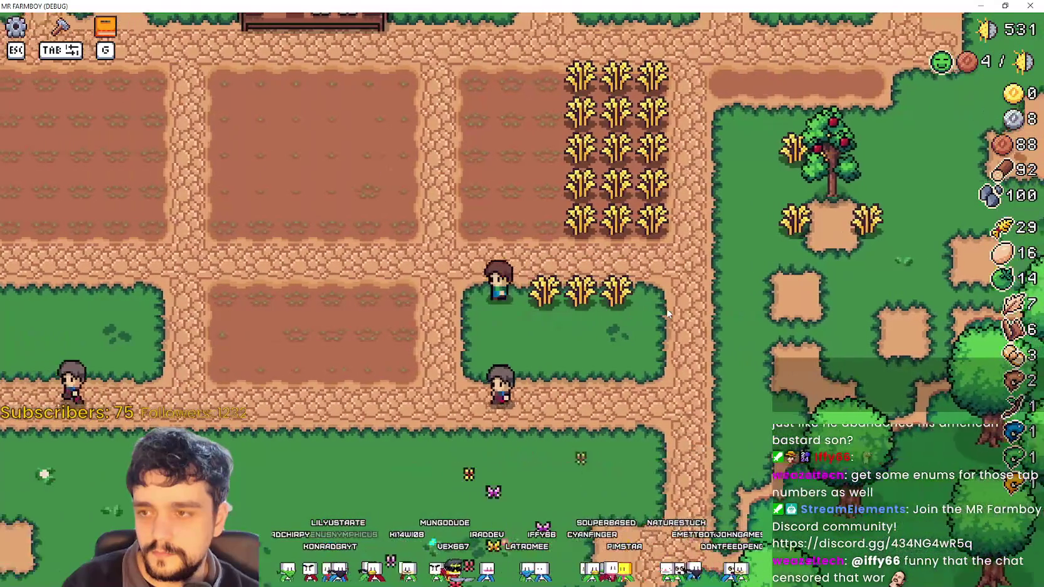
key(d)
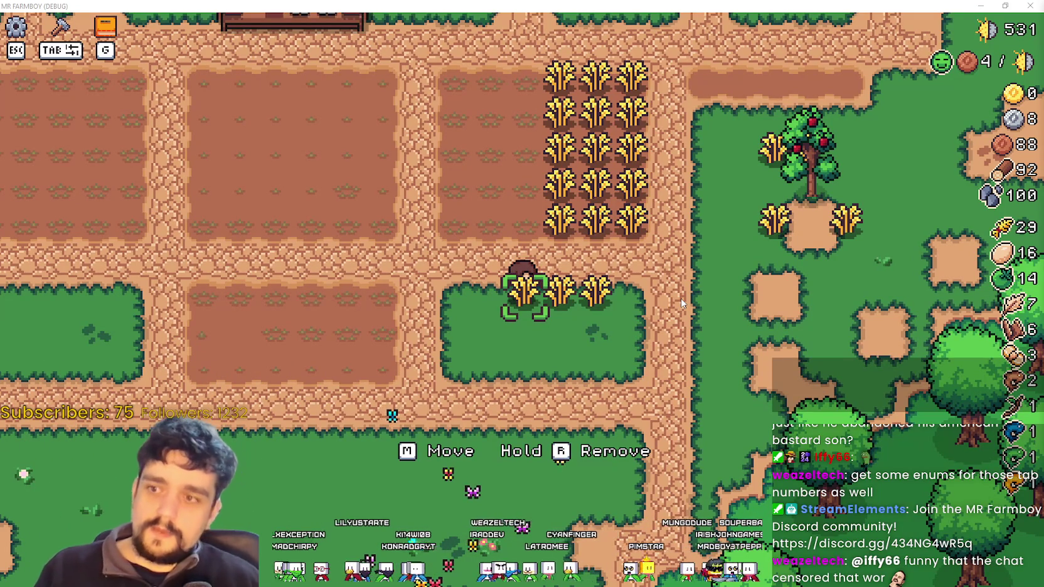
key(alt+Tab)
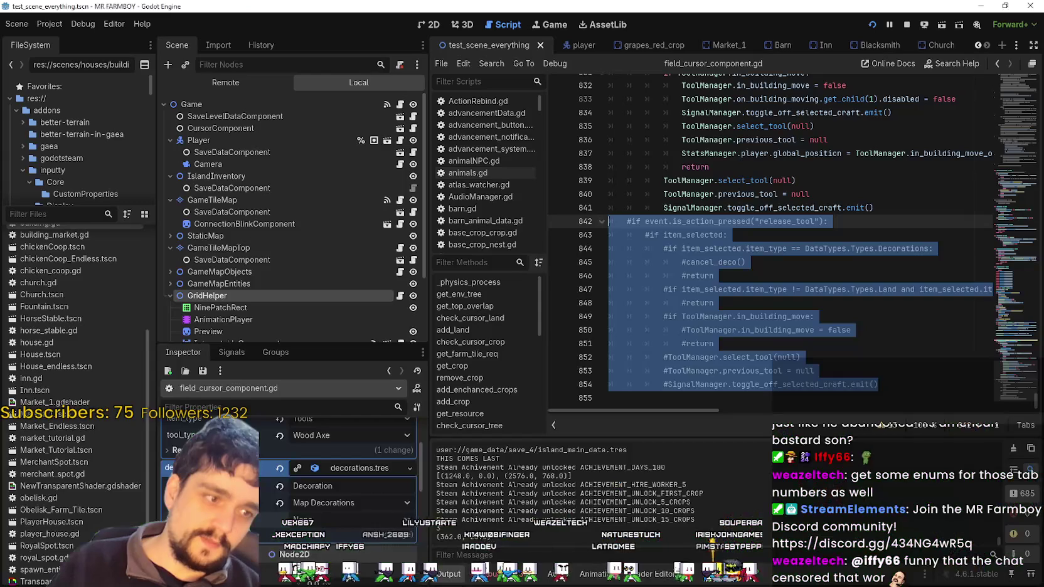
- Scroll field_cursor_component.gd from the use_tool section down to _unhandled_input
click(851, 318)
drag(1017, 375, 1017, 339)
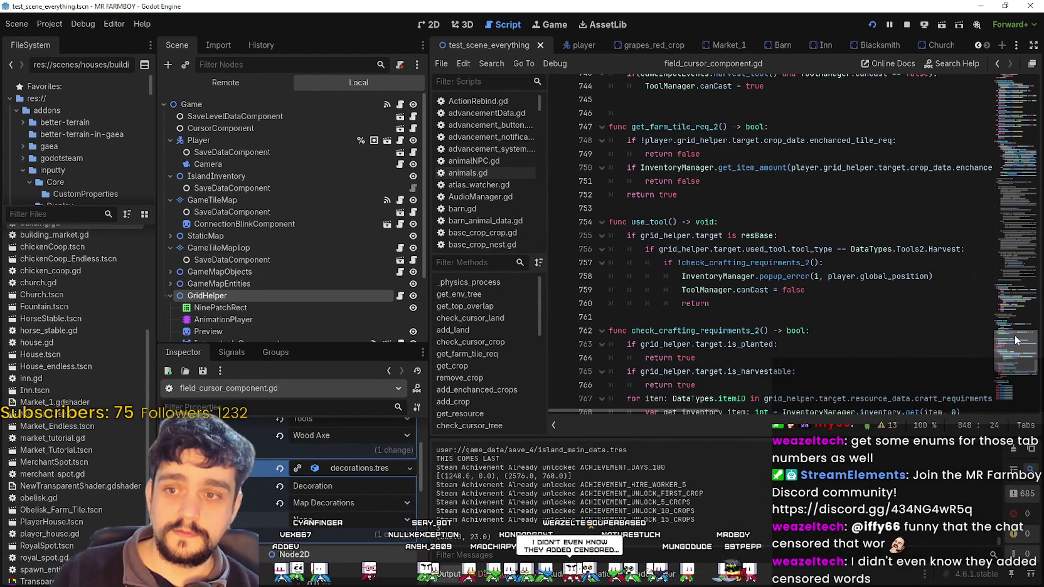
scroll(1016, 341, down, 4)
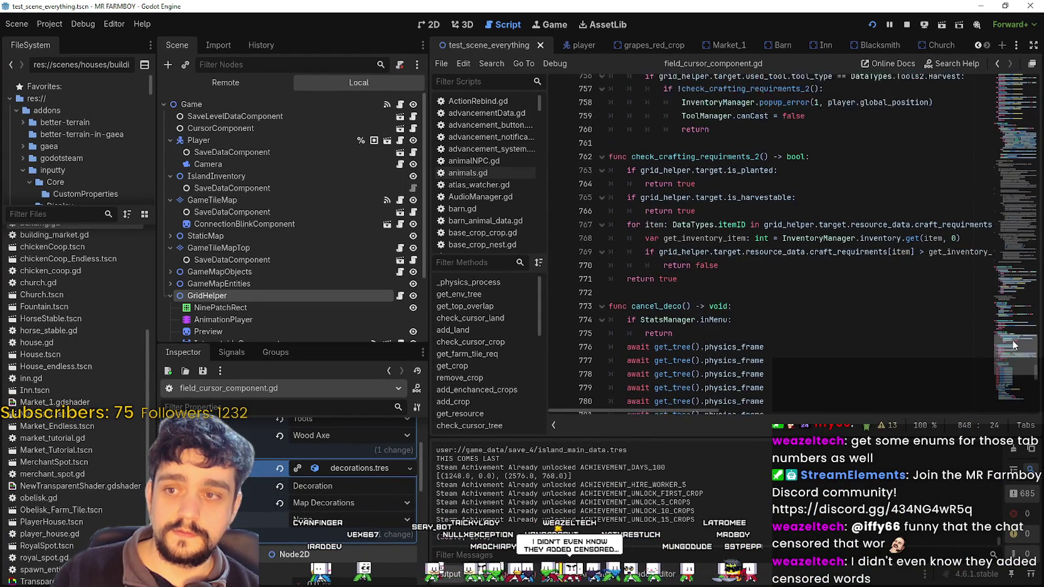
scroll(1013, 345, down, 7)
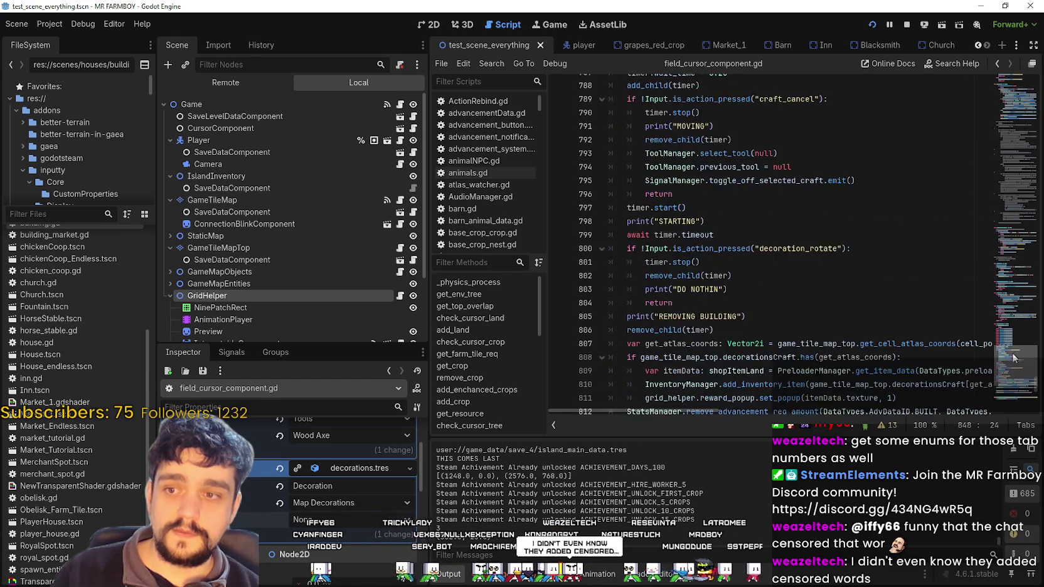
scroll(1014, 353, up, 20)
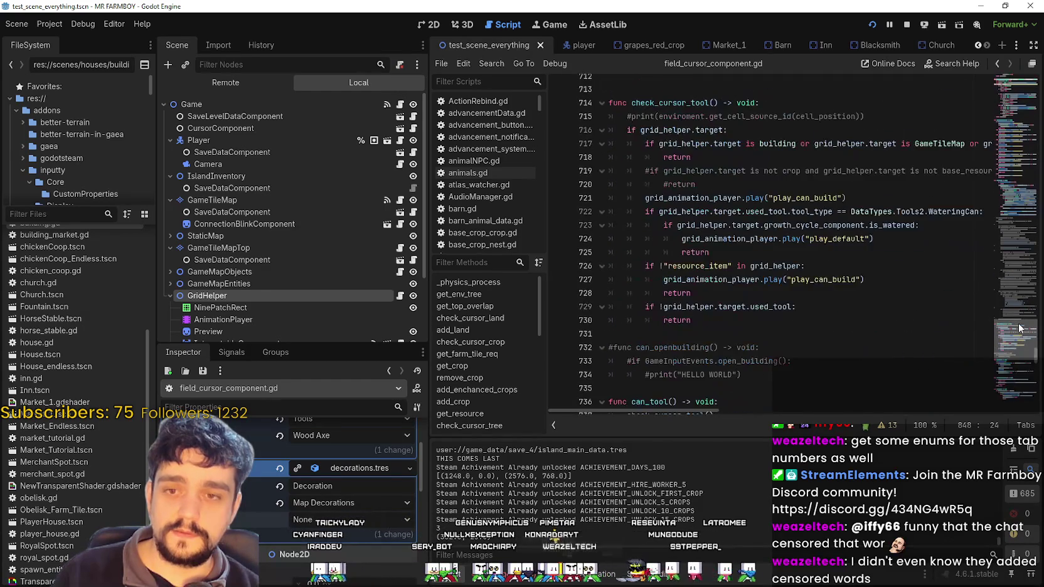
scroll(1021, 323, up, 7)
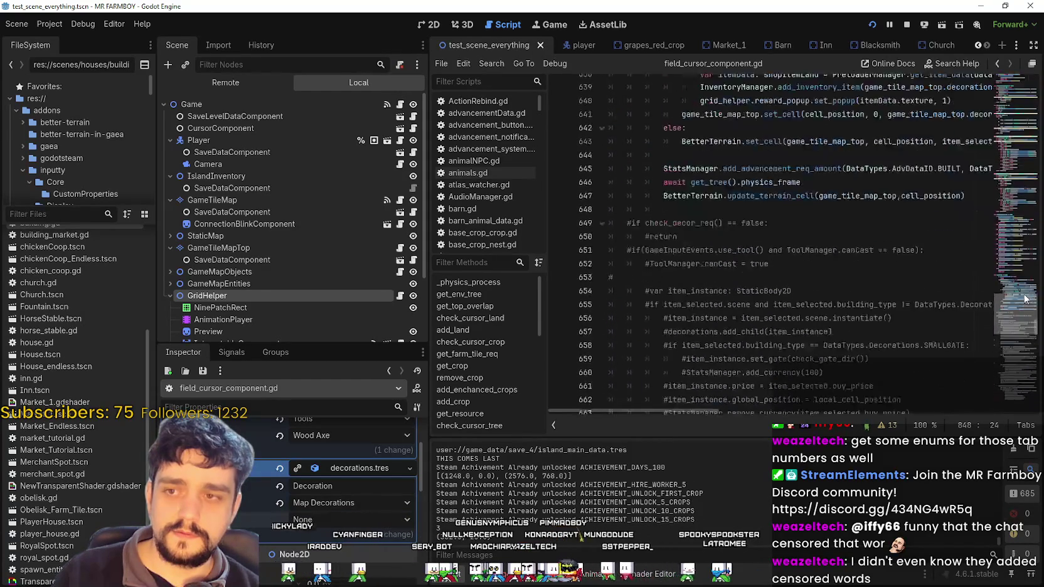
scroll(1023, 318, up, 20)
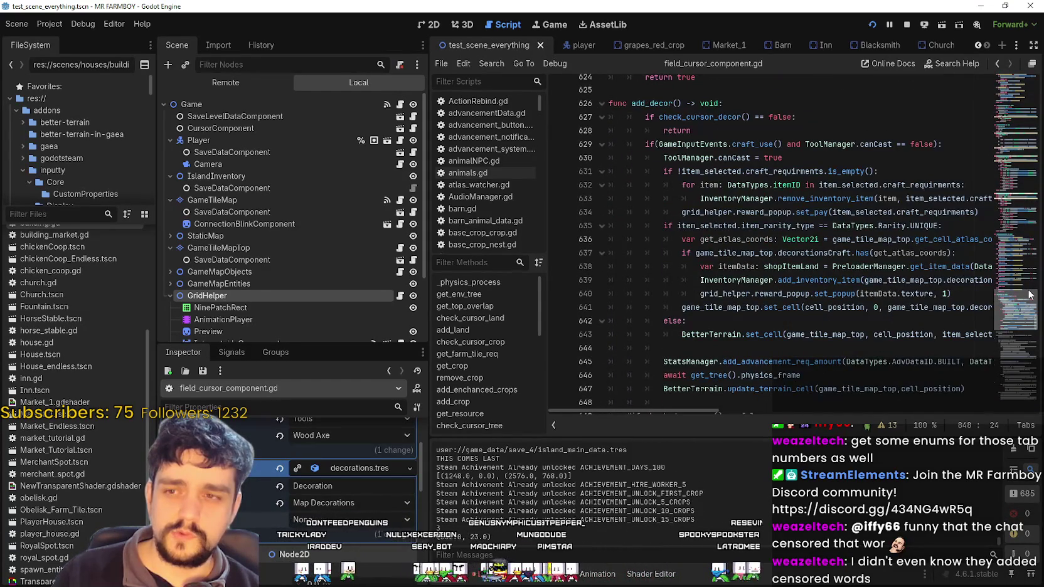
scroll(1029, 295, down, 20)
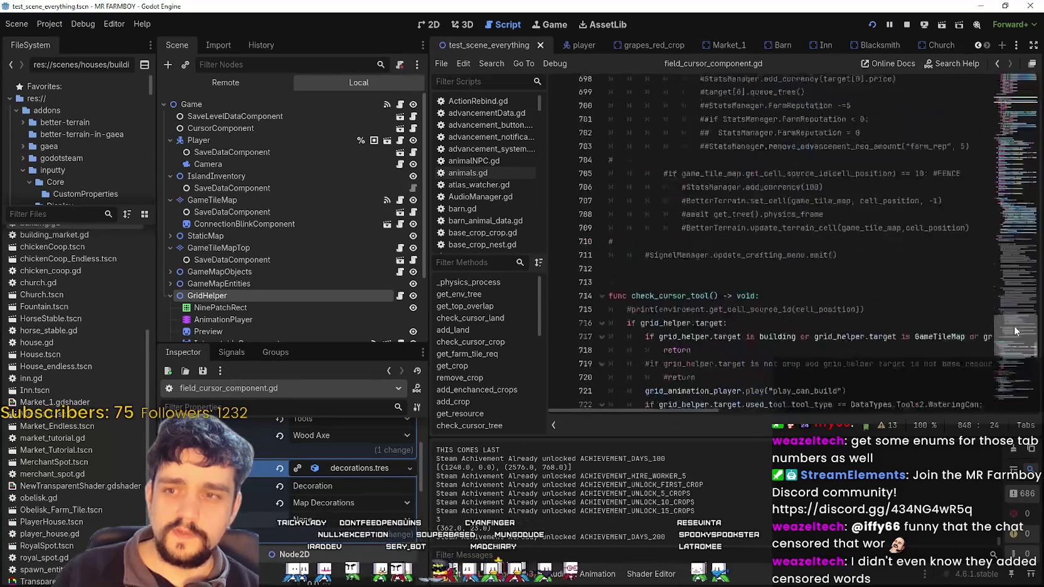
scroll(1018, 335, up, 20)
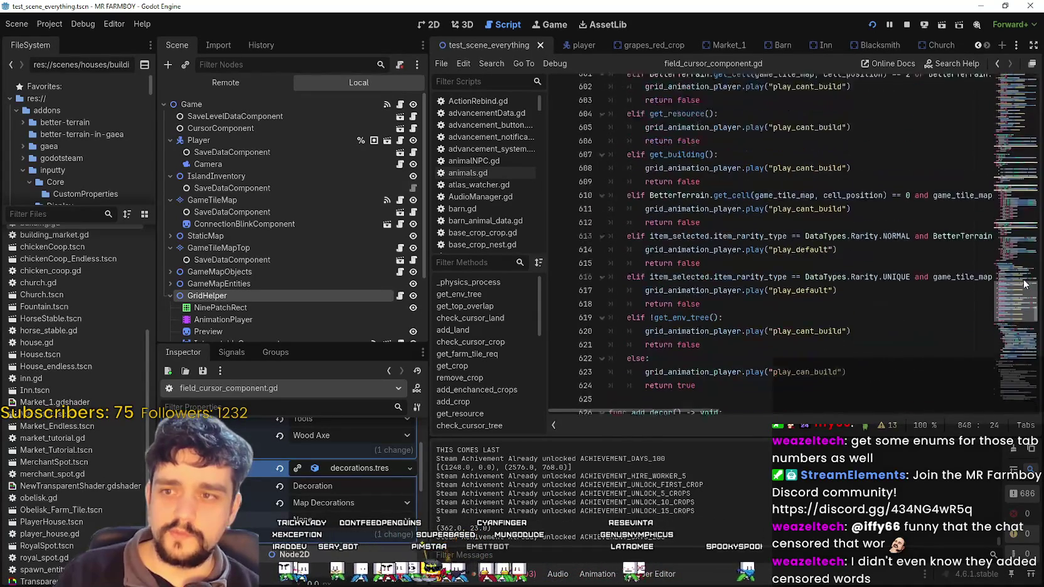
scroll(1023, 276, down, 3)
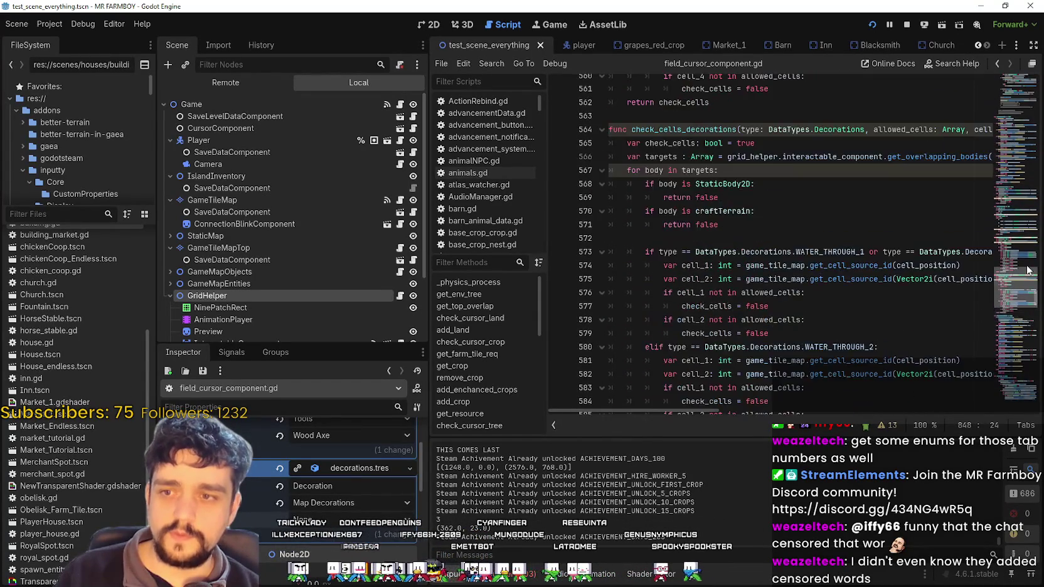
scroll(1022, 276, up, 7)
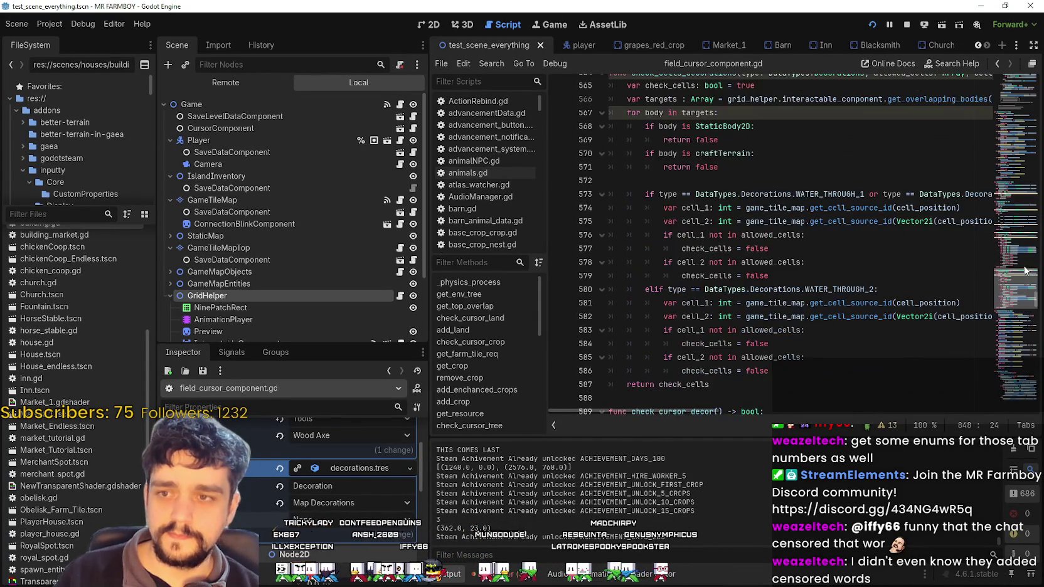
scroll(1027, 270, down, 20)
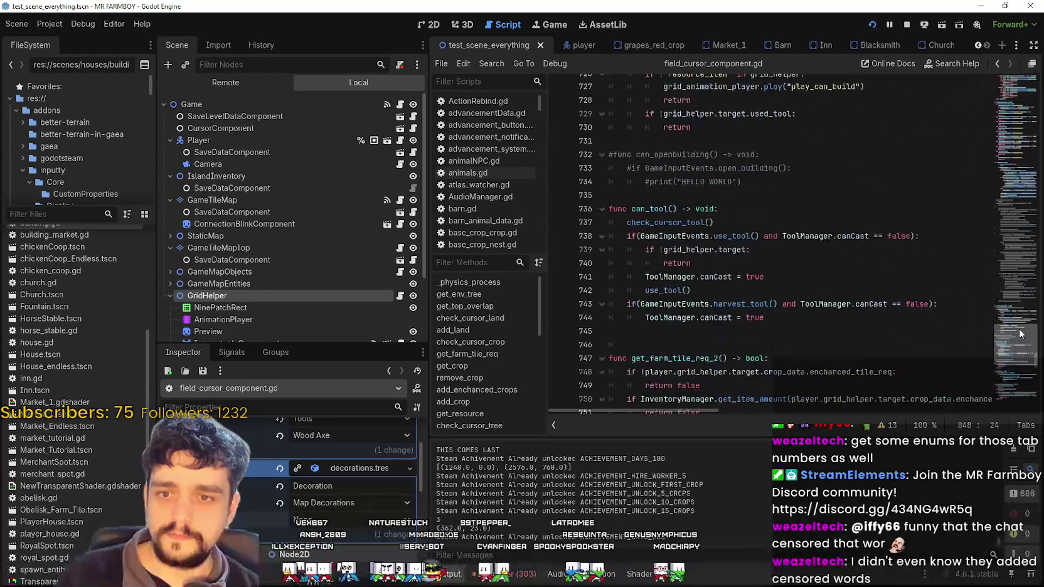
scroll(1019, 333, down, 15)
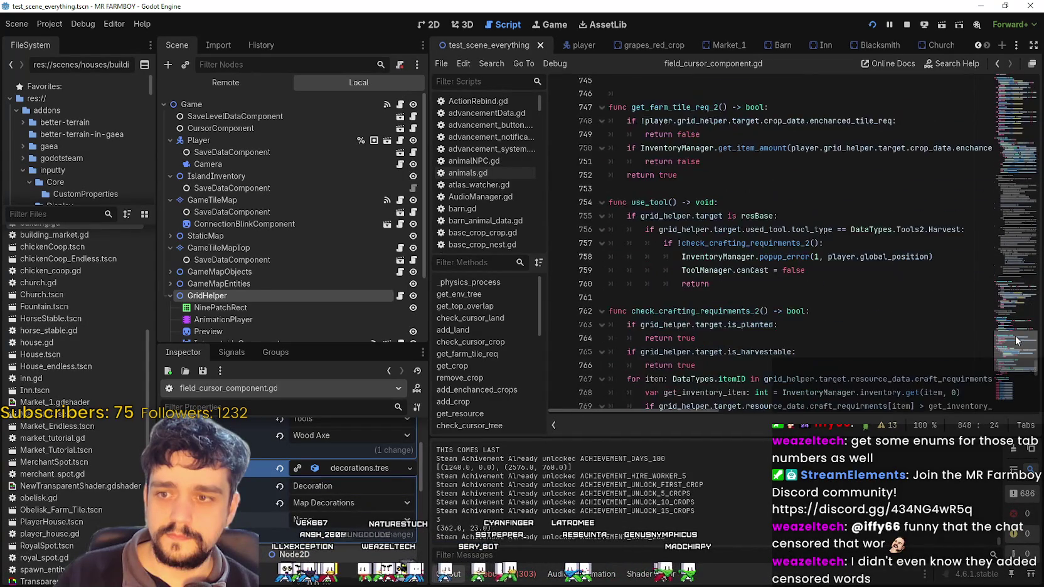
scroll(1016, 353, down, 13)
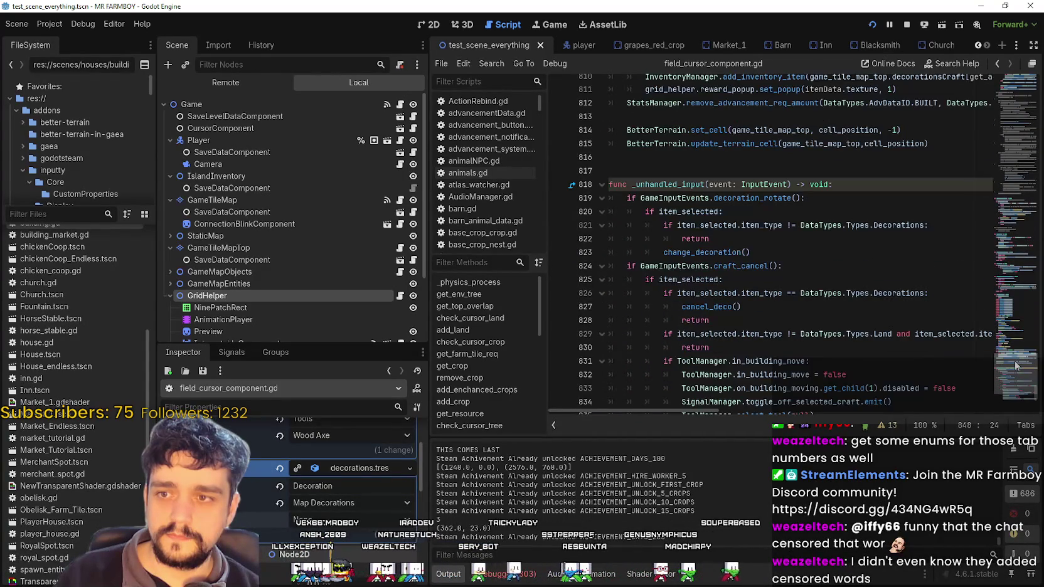
- Add a breakpoint on line 820, the if item_selected check
click(751, 252)
scroll(756, 102, down, 3)
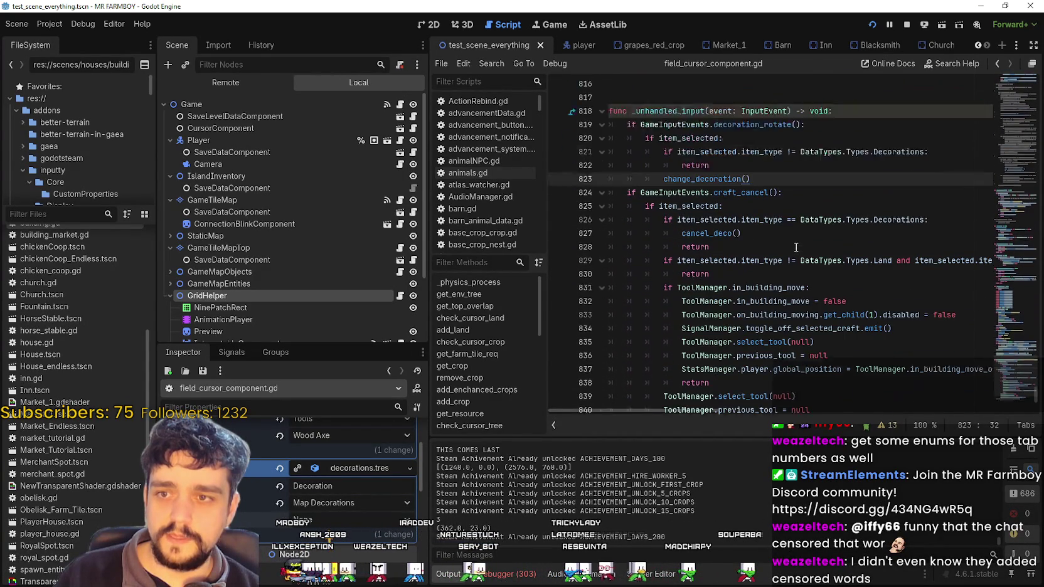
scroll(686, 127, up, 1)
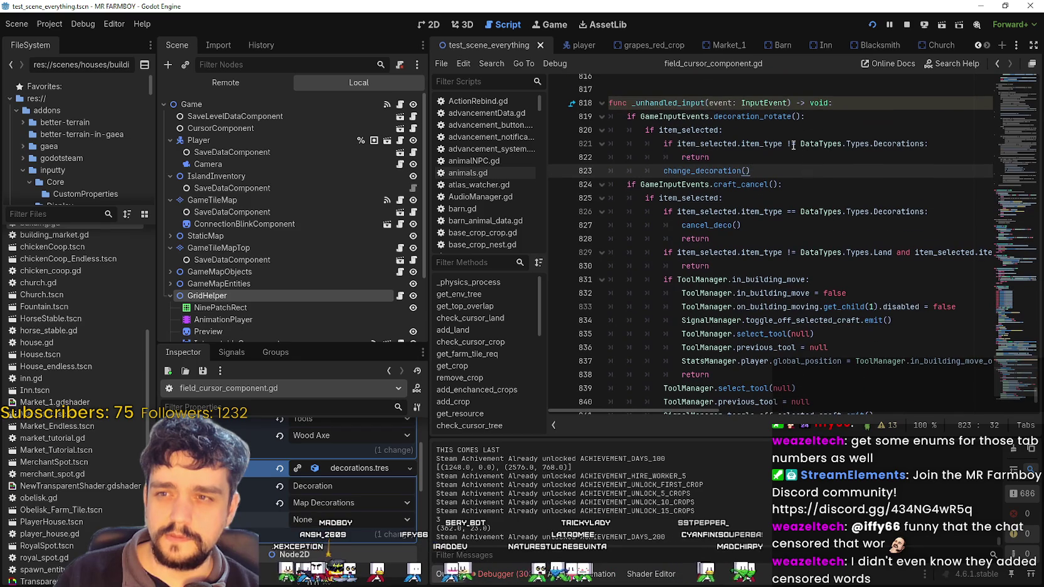
click(765, 127)
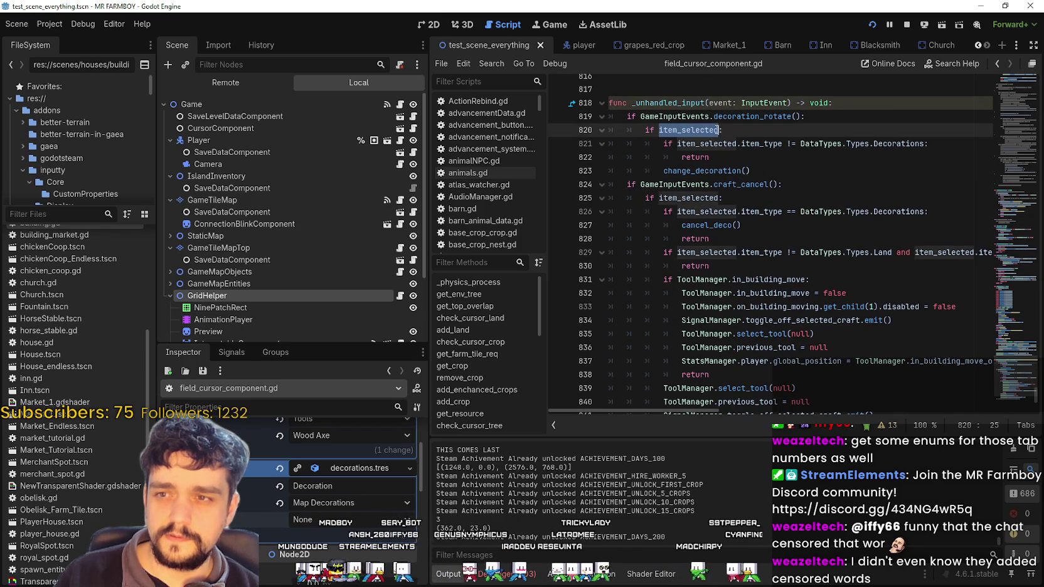
click(554, 130)
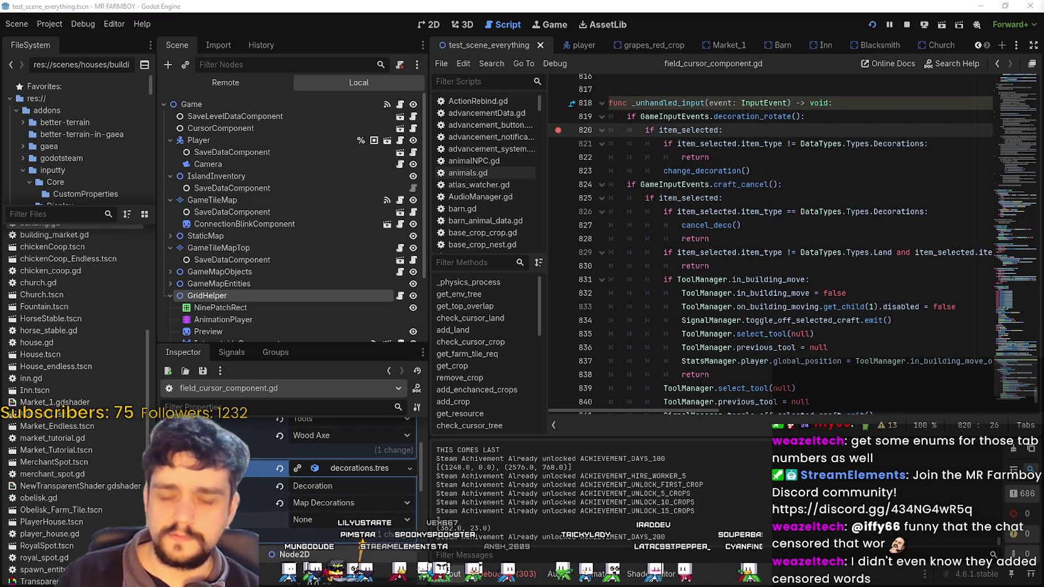
- Press R in the game to hit the line-820 breakpoint, then inspect item_selected in Stack Variables
key(alt+Tab)
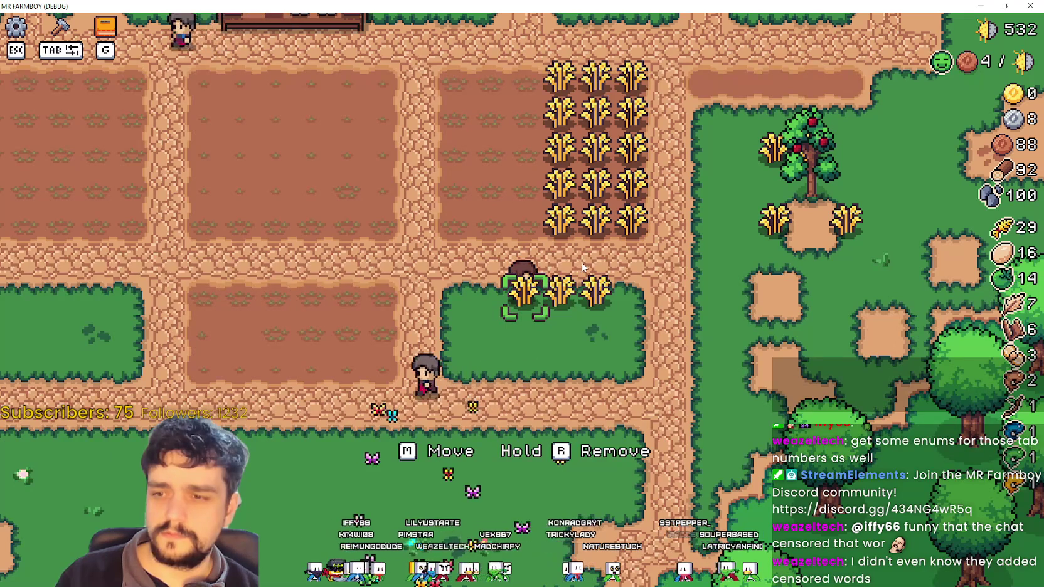
key(r)
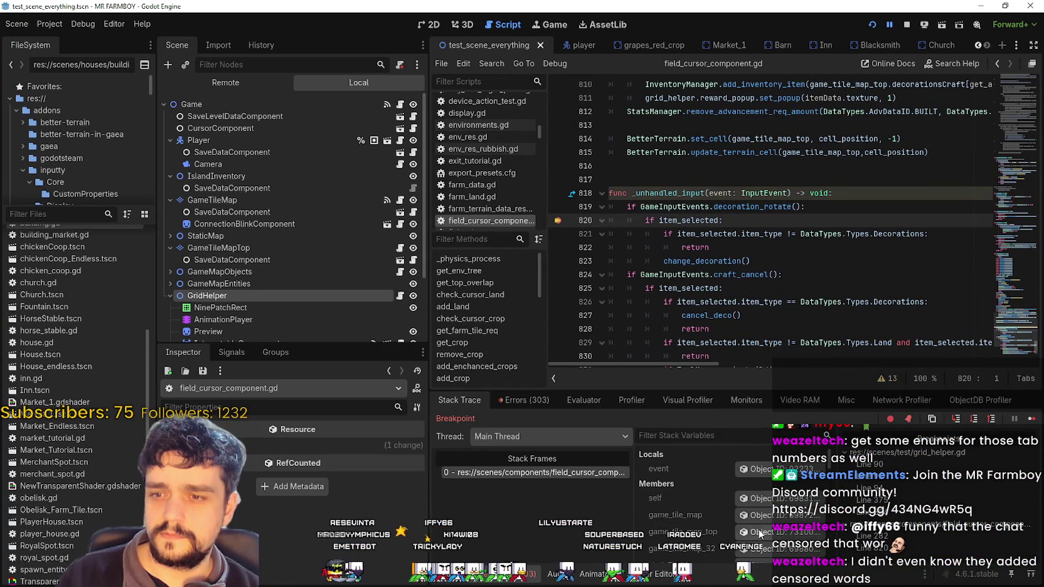
scroll(758, 498, down, 5)
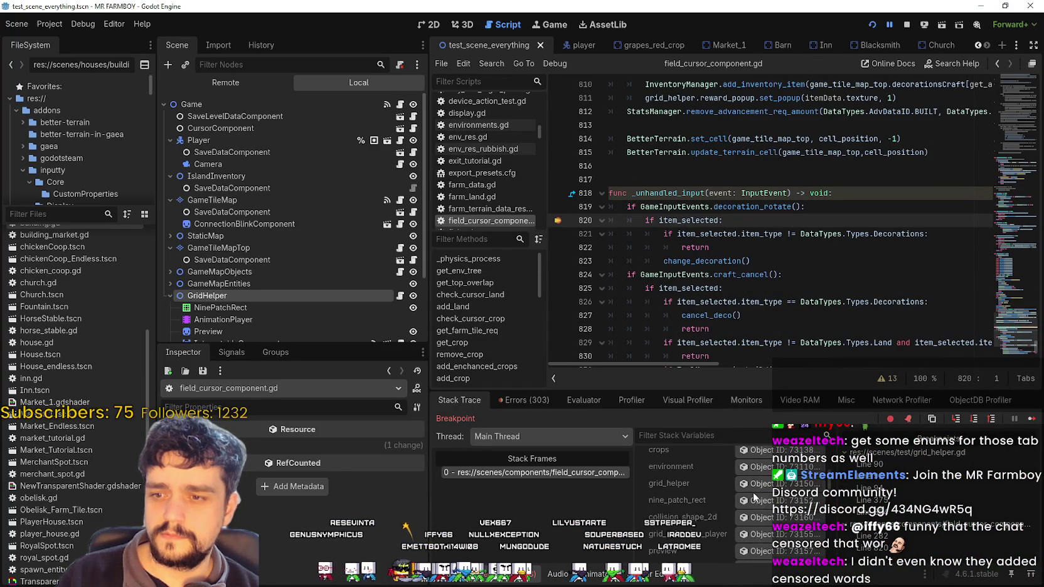
scroll(709, 498, down, 5)
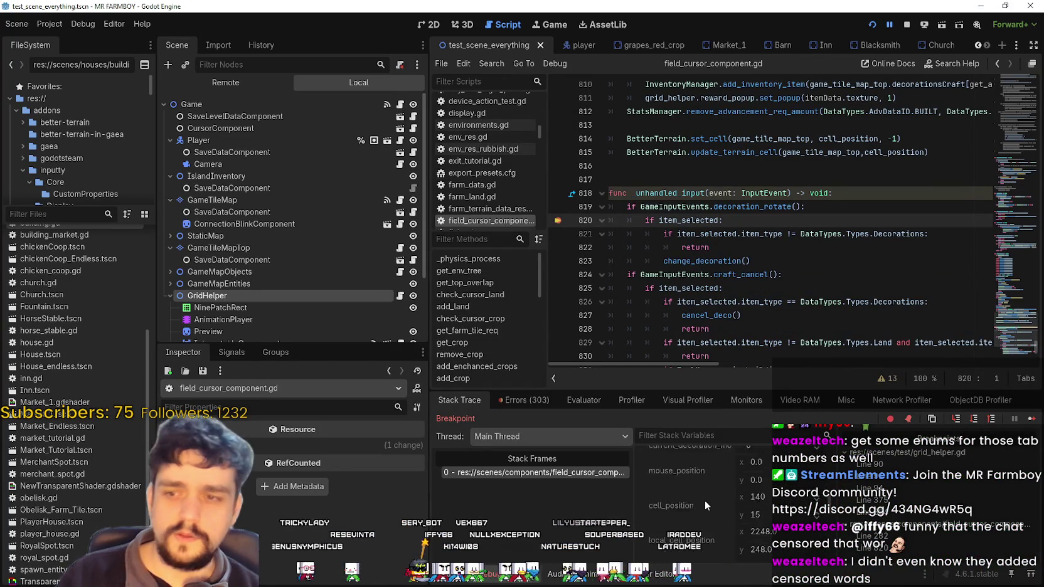
scroll(706, 497, down, 3)
click(749, 466)
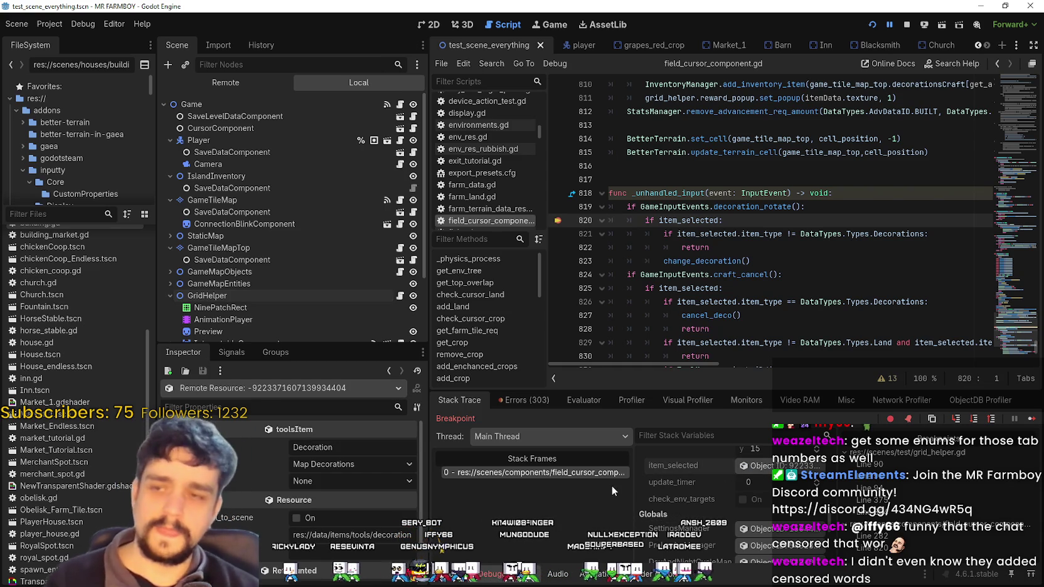
scroll(715, 308, down, 2)
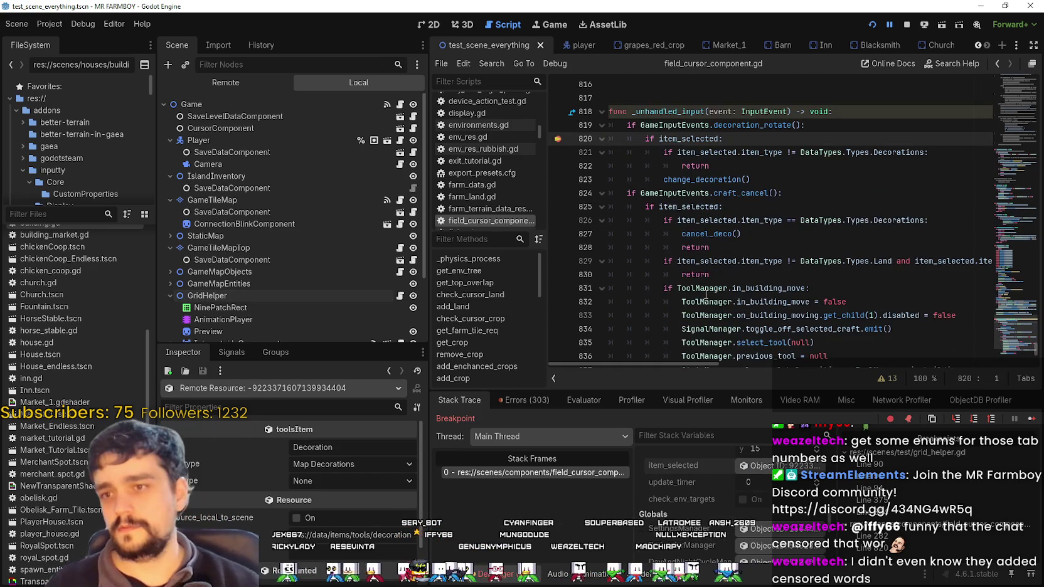
- Insert an unindented blank line 842 after the craft_cancel handling
scroll(706, 294, down, 1)
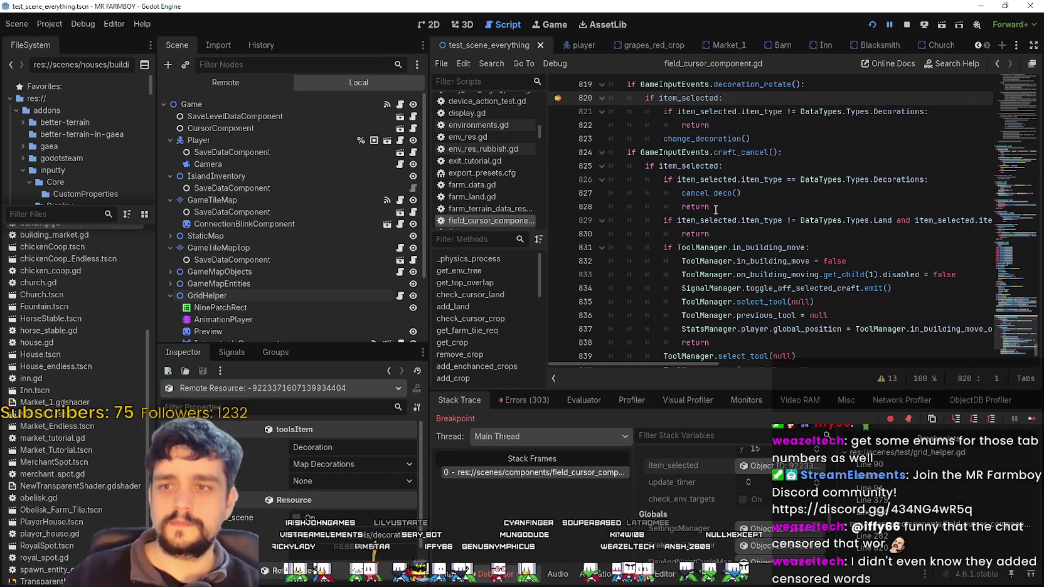
click(773, 152)
scroll(809, 160, down, 5)
click(876, 180)
scroll(875, 185, up, 4)
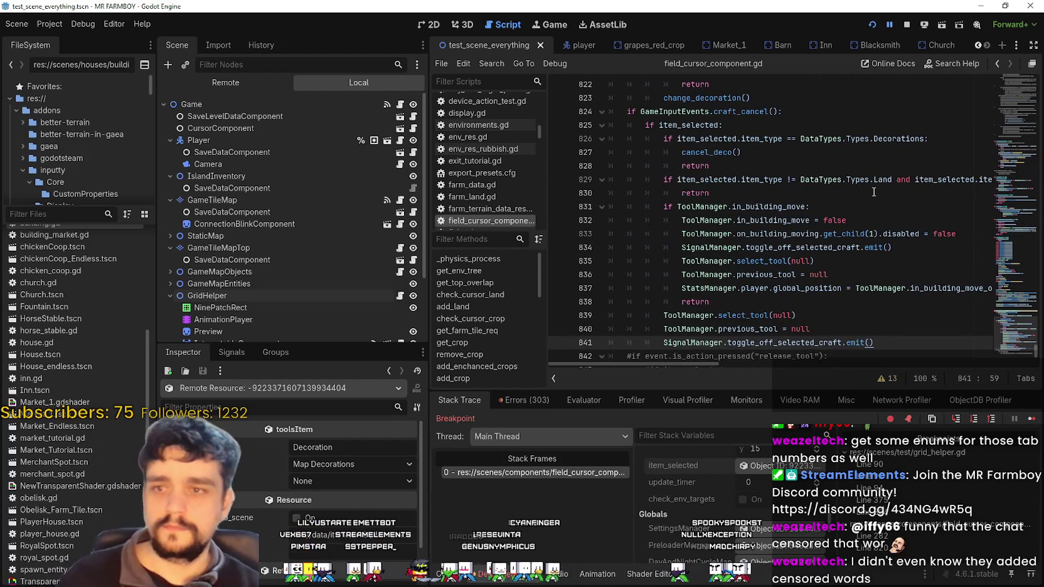
key(Return)
key(BackSpace)
key(BackSpace)
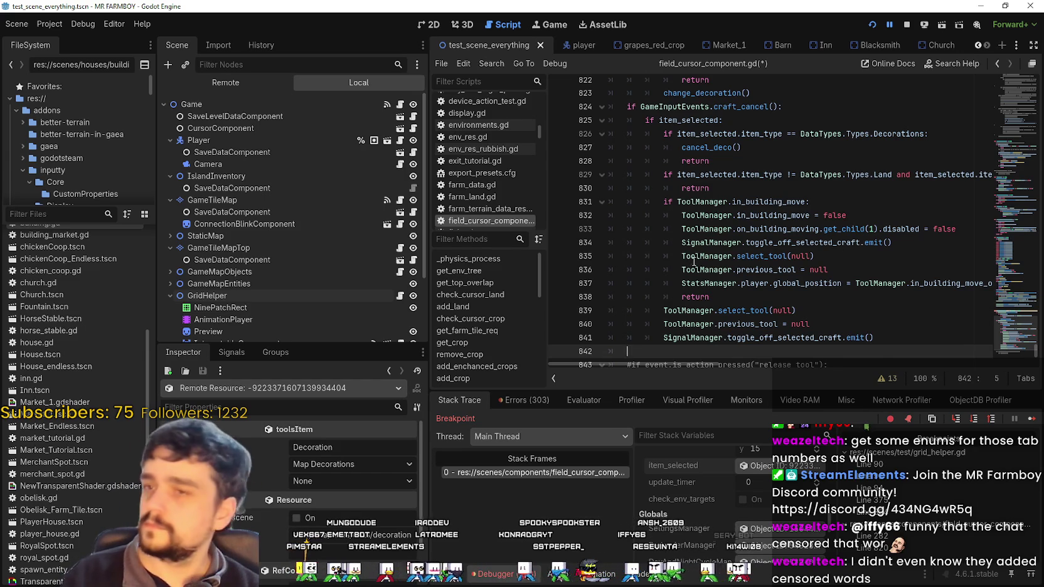
- Select the craft_cancel check on lines 824–826 for copying
scroll(695, 259, down, 1)
scroll(696, 258, up, 3)
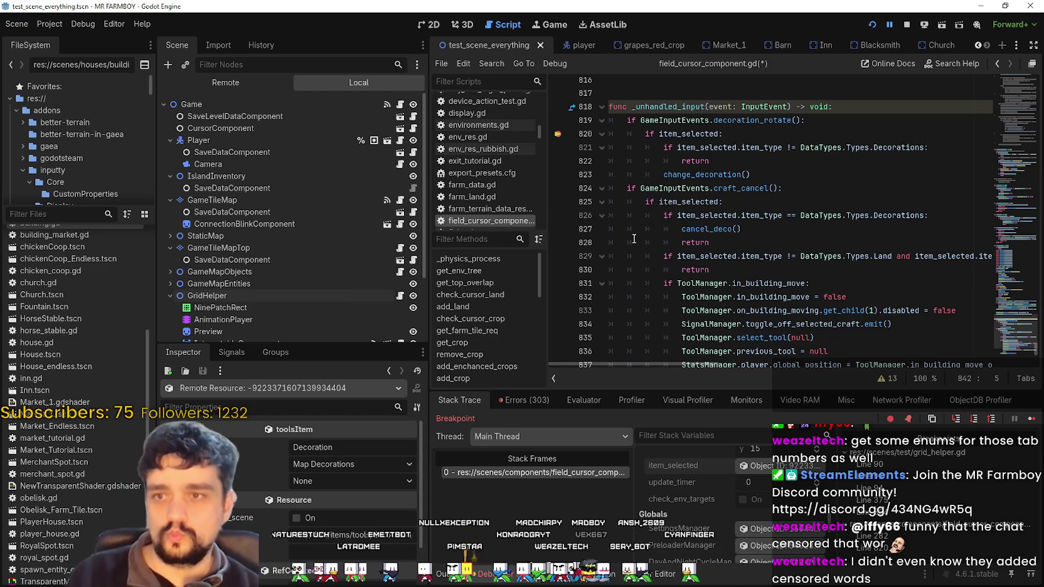
scroll(634, 232, up, 1)
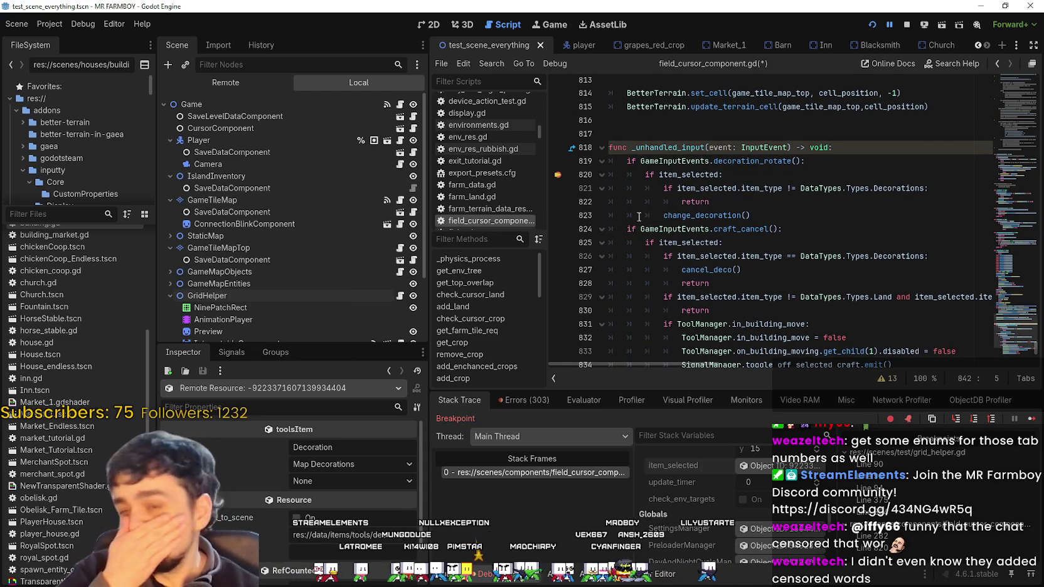
scroll(640, 204, down, 1)
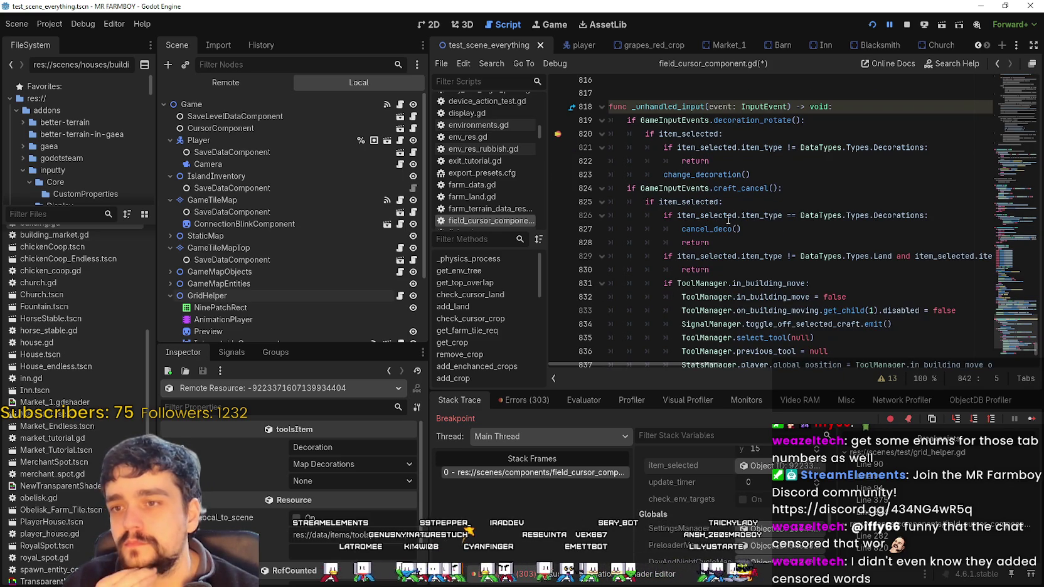
drag(941, 217, 585, 188)
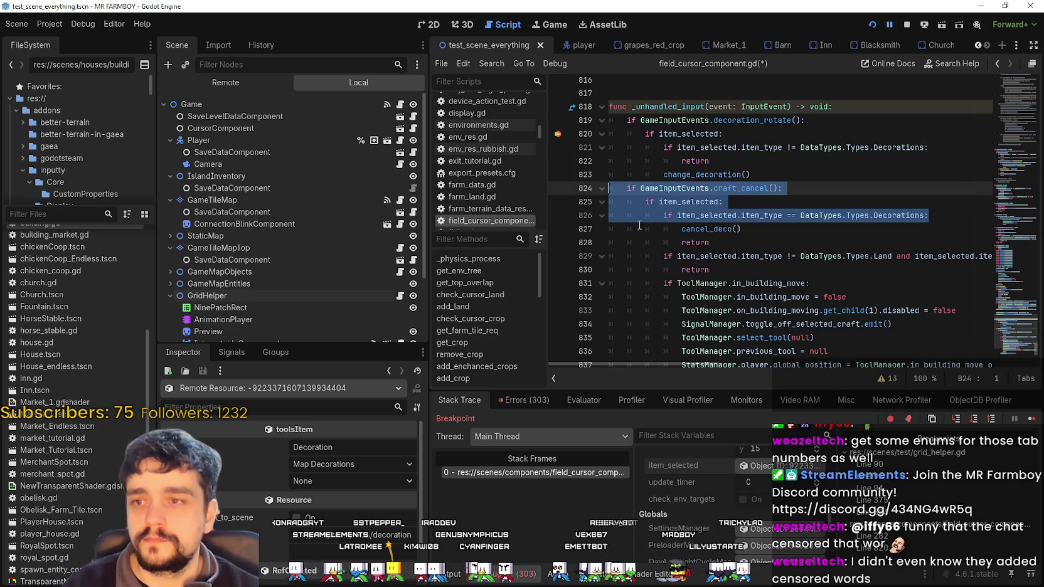
- Paste the copied craft_cancel check onto line 842 with a blank line above it
scroll(705, 278, down, 4)
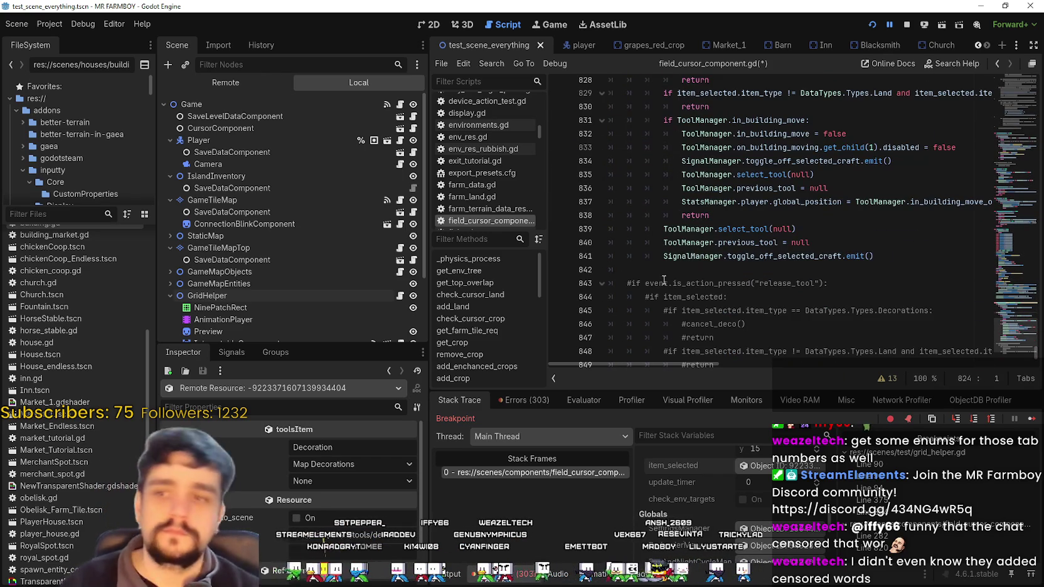
click(670, 273)
mouse_move(649, 273)
mouse_down()
mouse_move(596, 258)
mouse_move(583, 267)
mouse_up()
text(if GameInputEvents.craft_cancel(): 		if item_selected: 			if item_selected.item_type == DataTypes.Types.Decorations:)
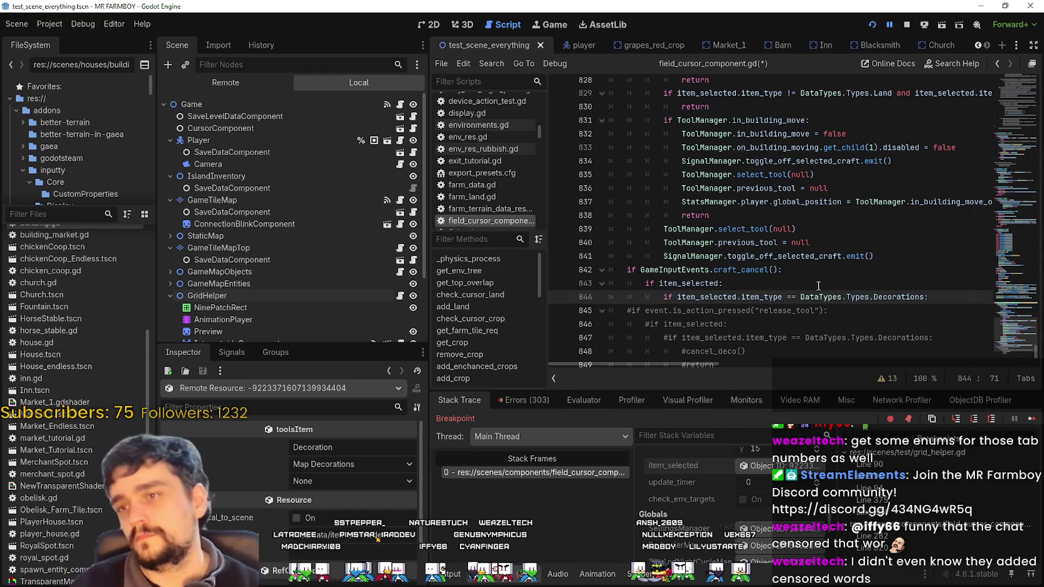
key(Return)
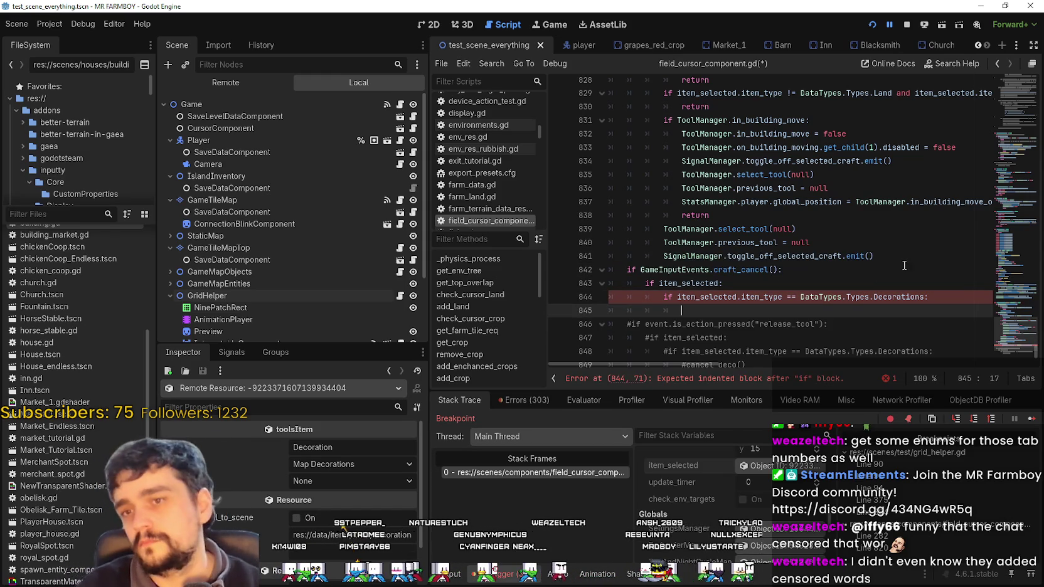
click(904, 266)
click(902, 256)
key(Return)
- Rename the pasted condition's craft_cancel to building_remove using autocomplete
click(737, 292)
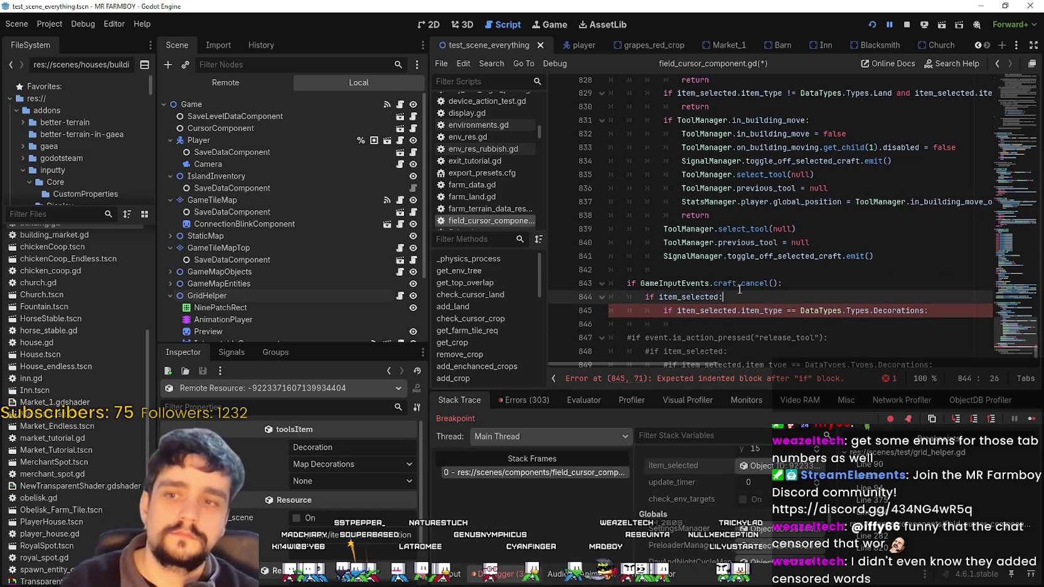
double_click(737, 284)
text(decora)
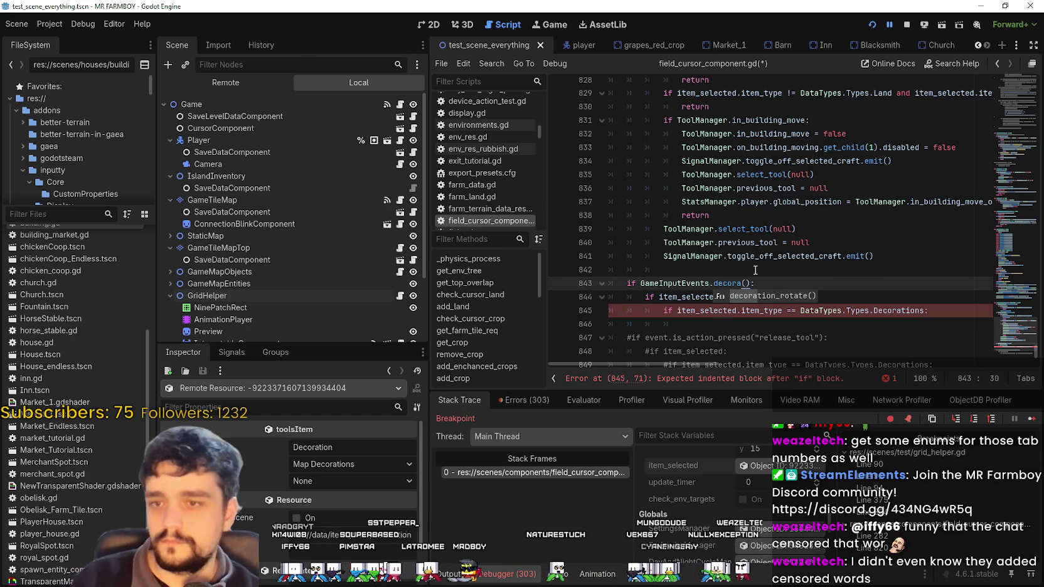
key(BackSpace)
key(BackSpace)
key(BackSpace)
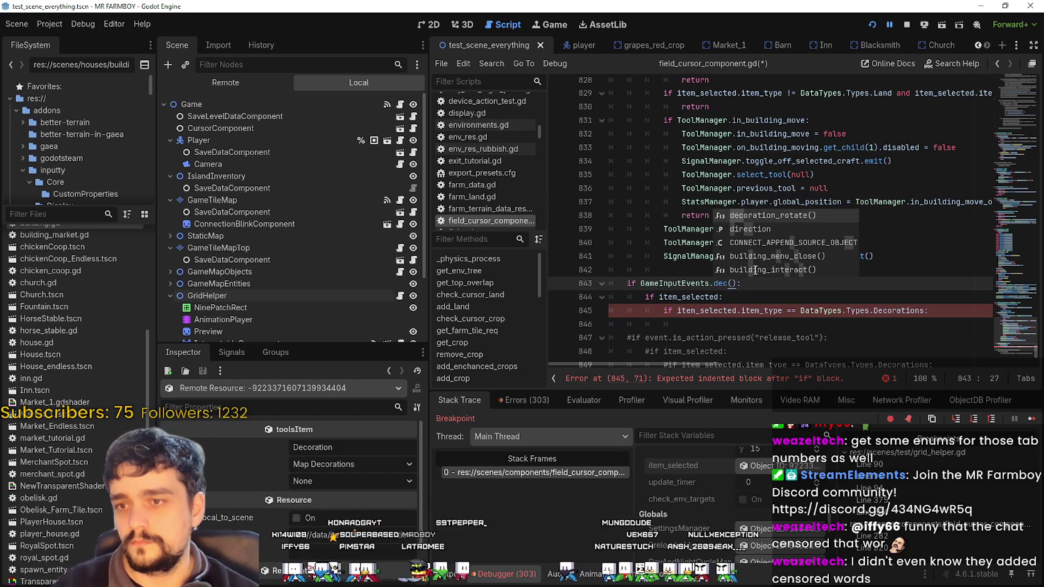
key(BackSpace)
key(BackSpace)
key(BackSpace)
text(remo)
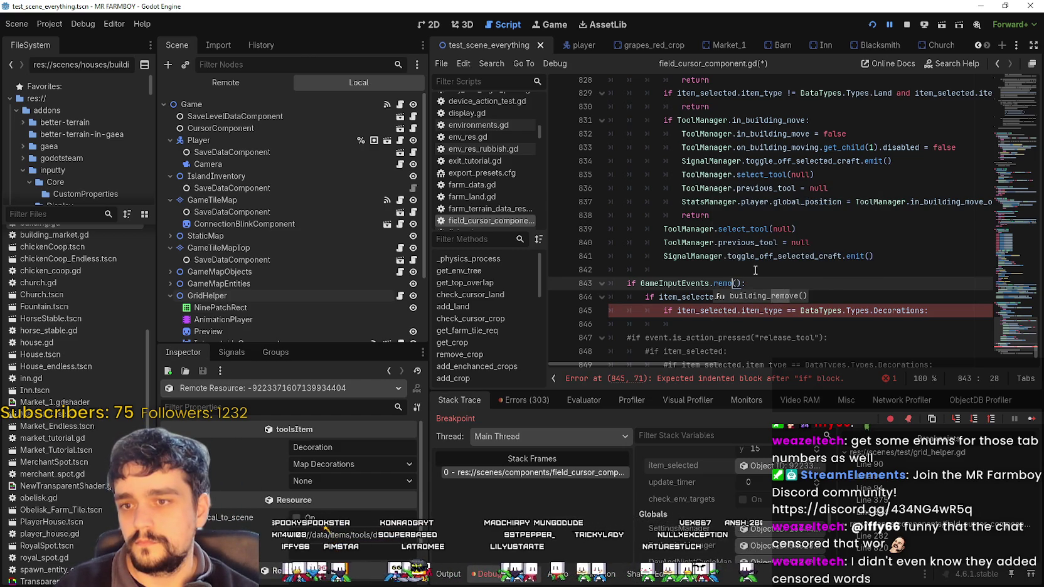
key(BackSpace)
key(BackSpace)
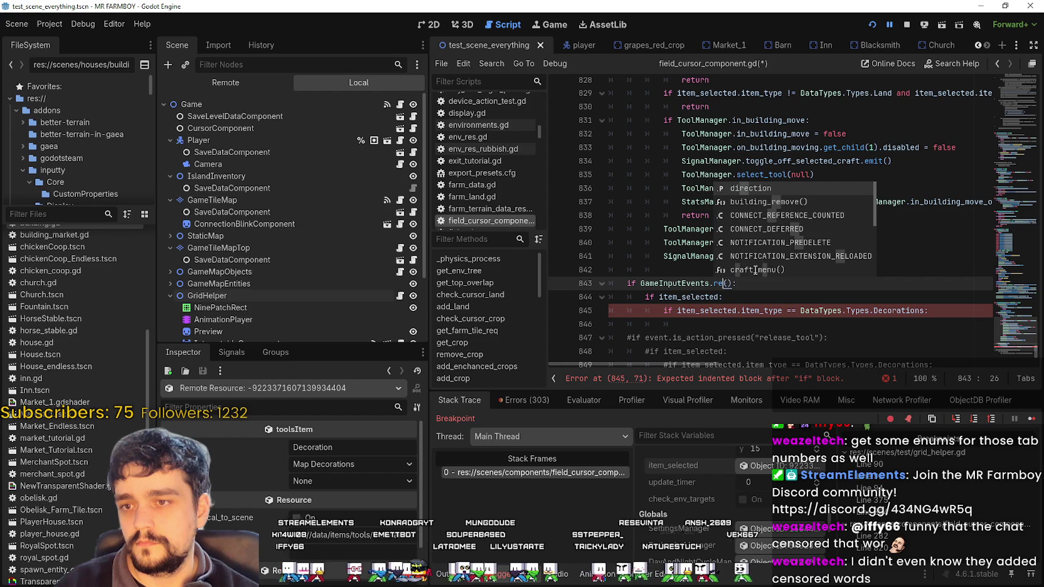
text(m)
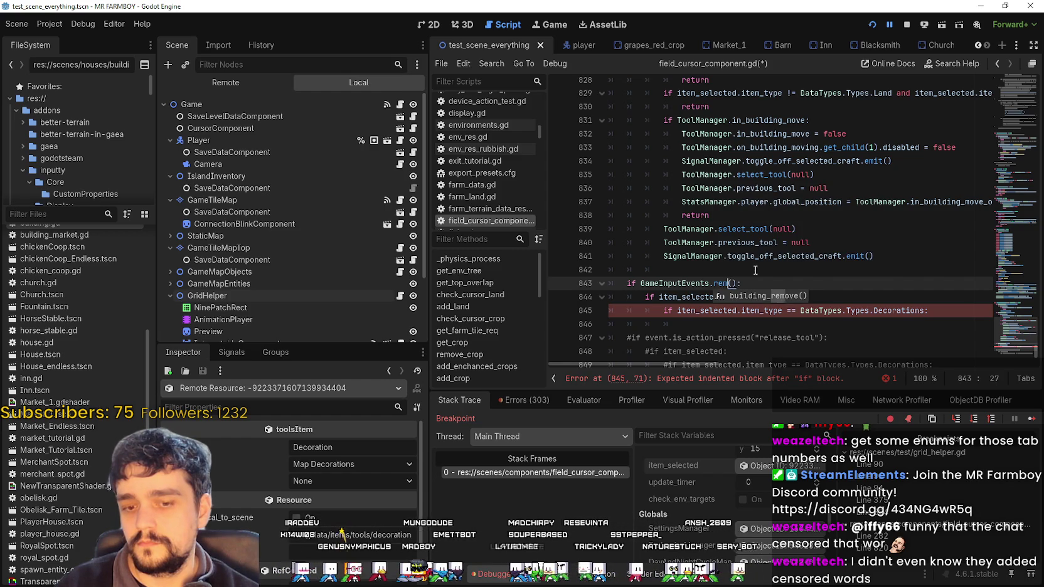
key(F12)
text(o)
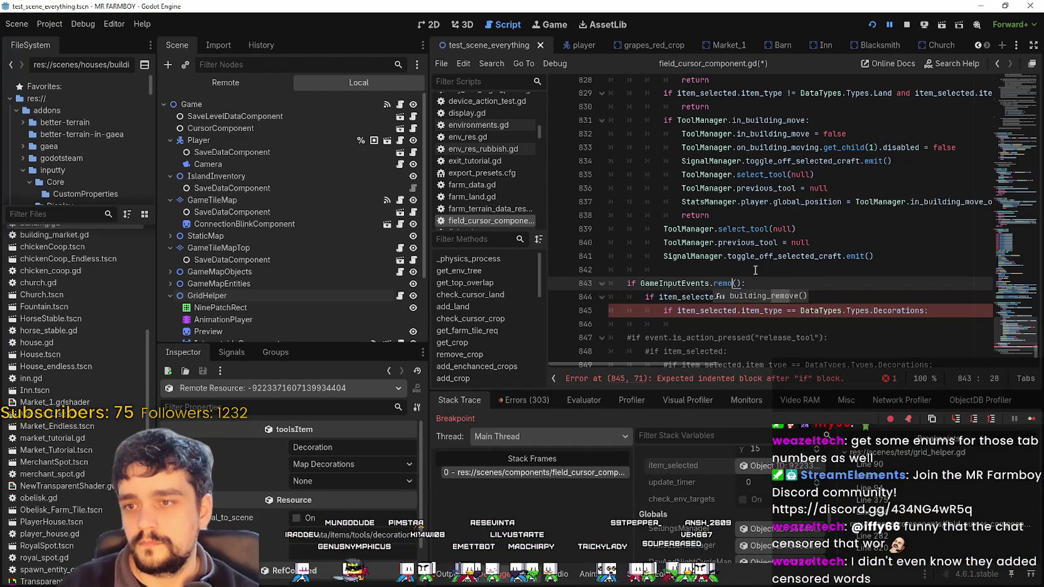
key(Return)
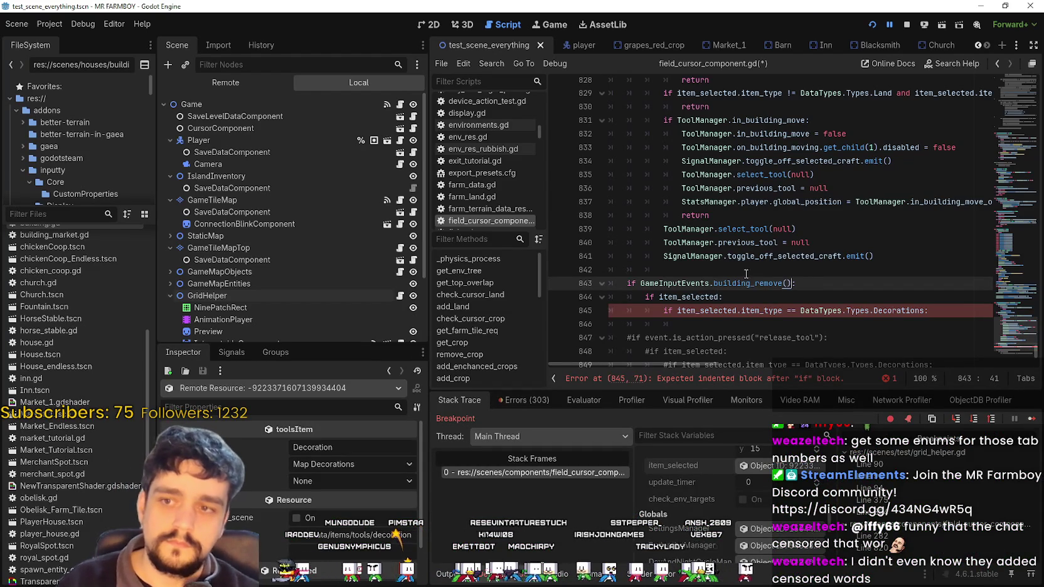
text(:)
- Change the item type check to MapDecorations and add an indented body line
double_click(702, 298)
click(736, 311)
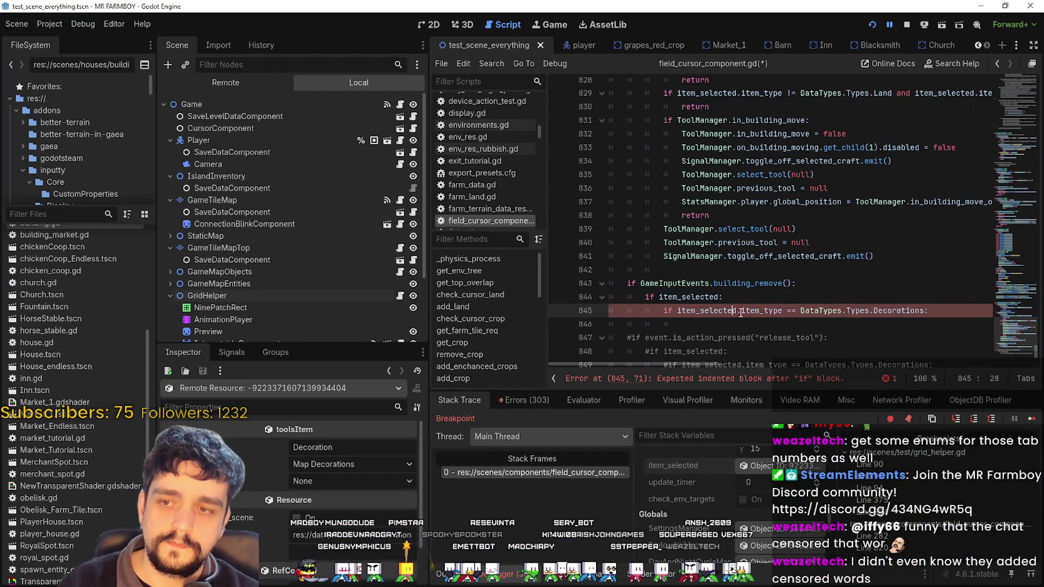
click(819, 283)
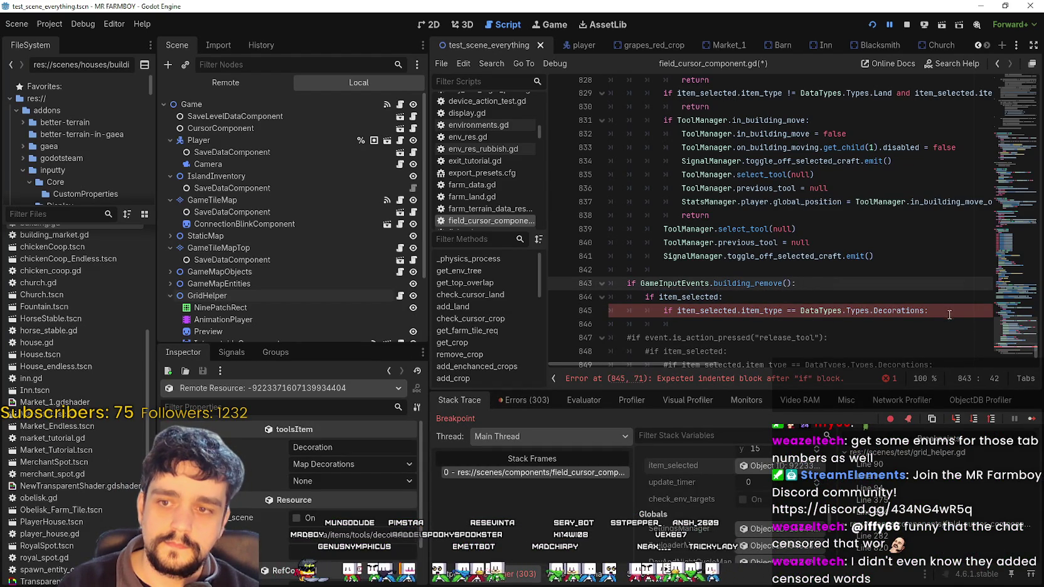
double_click(904, 310)
double_click(761, 311)
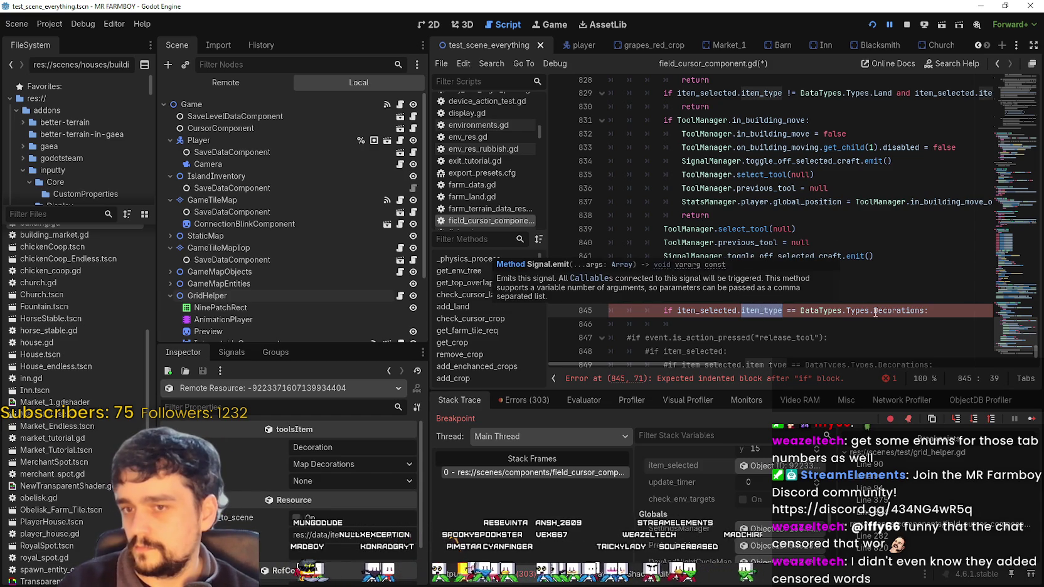
double_click(903, 308)
text(Map)
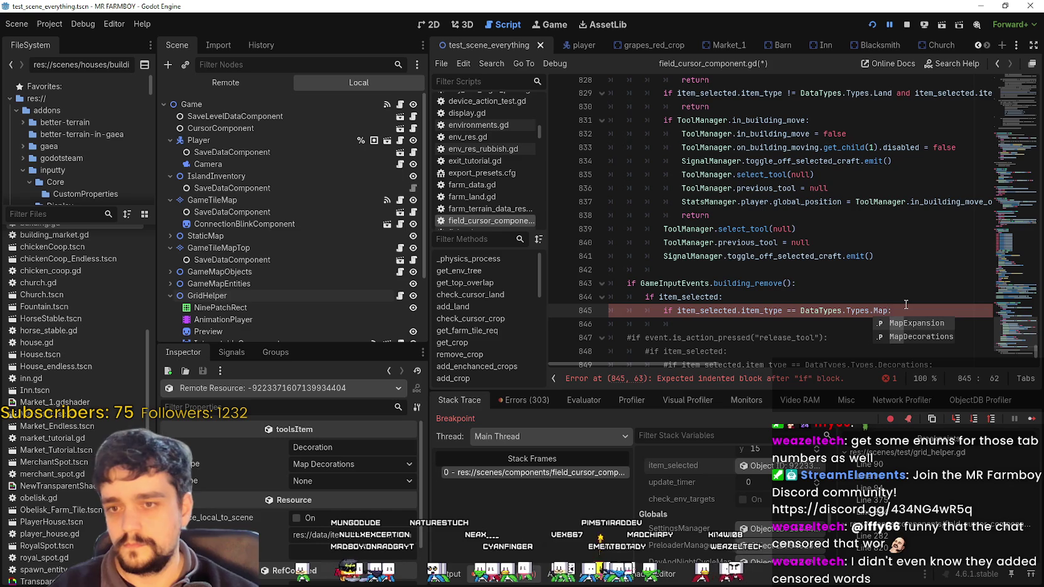
key(Down)
key(Return)
key(Return)
drag(722, 325, 577, 325)
key(BackSpace)
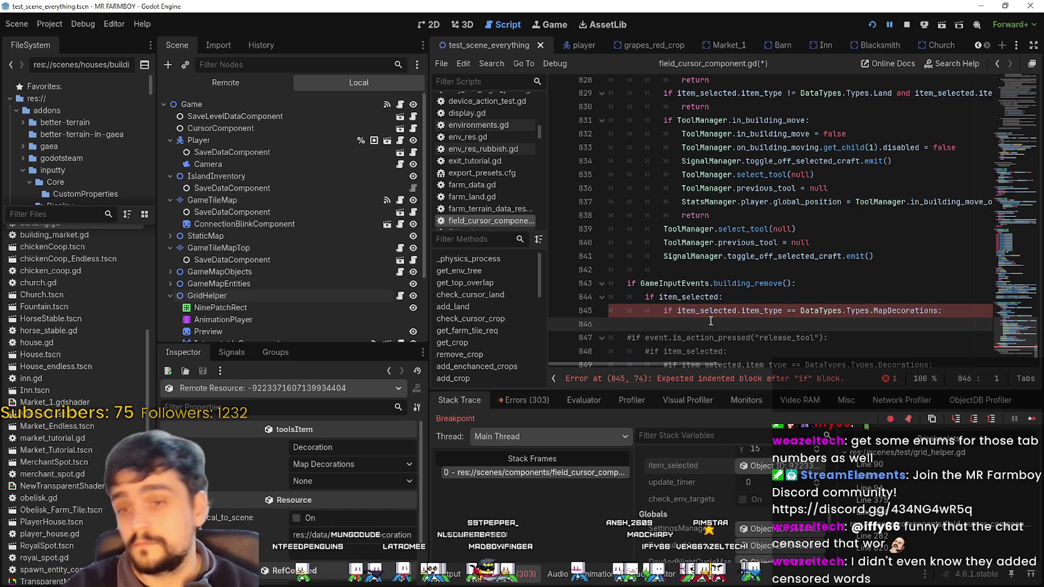
key(Tab)
key(Tab)
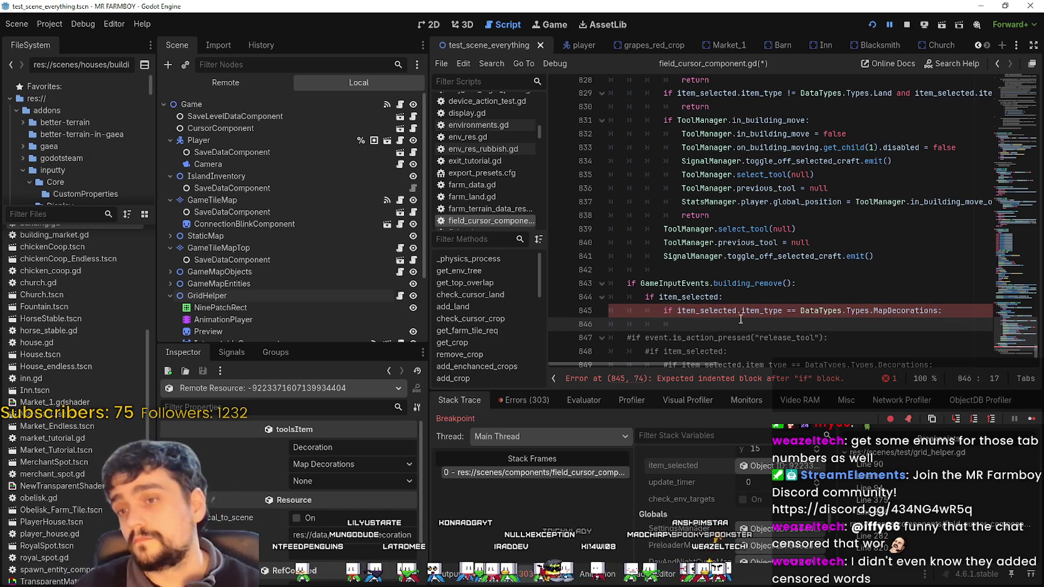
scroll(734, 323, up, 2)
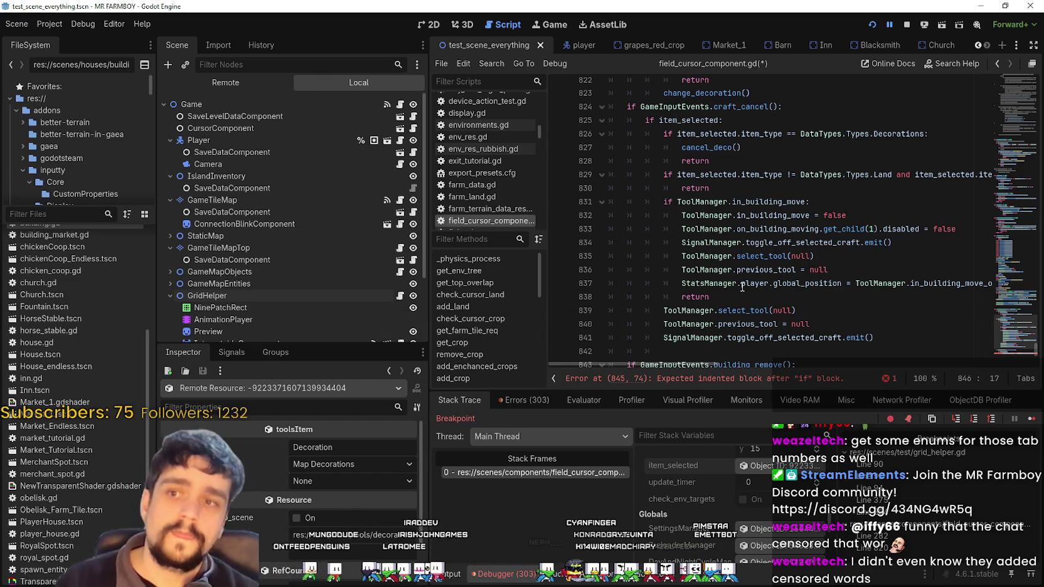
- Look up and read the cancel_deco() definition, then open the lookup menu on BaseCursorComponent
right_click(712, 148)
click(739, 319)
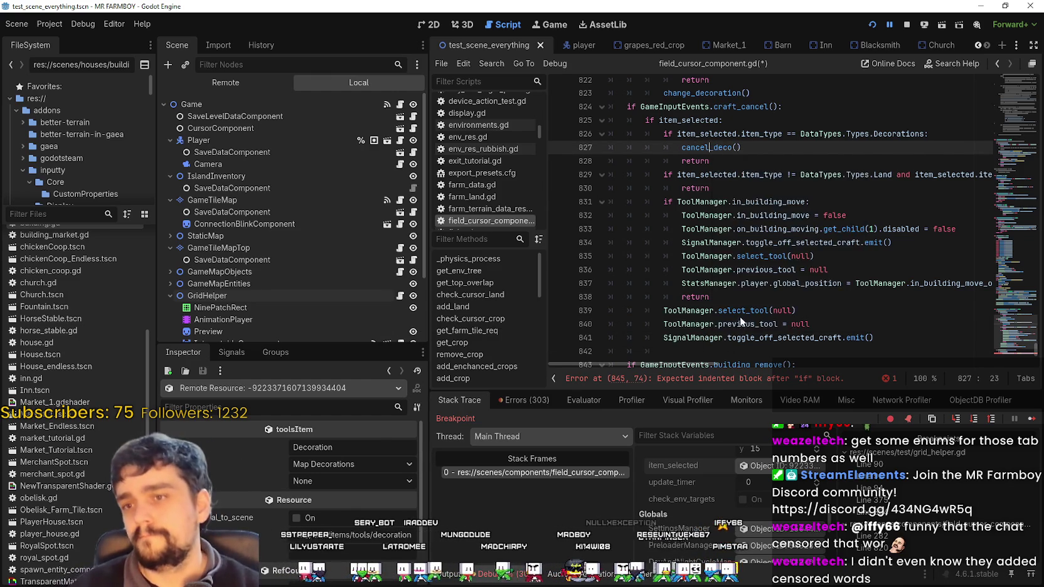
scroll(739, 319, down, 5)
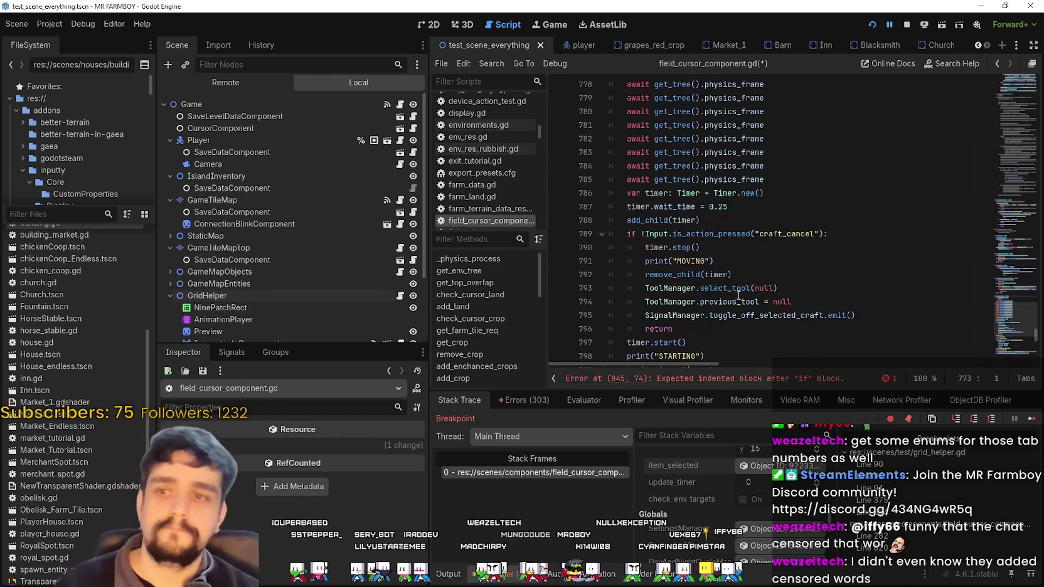
scroll(738, 295, down, 2)
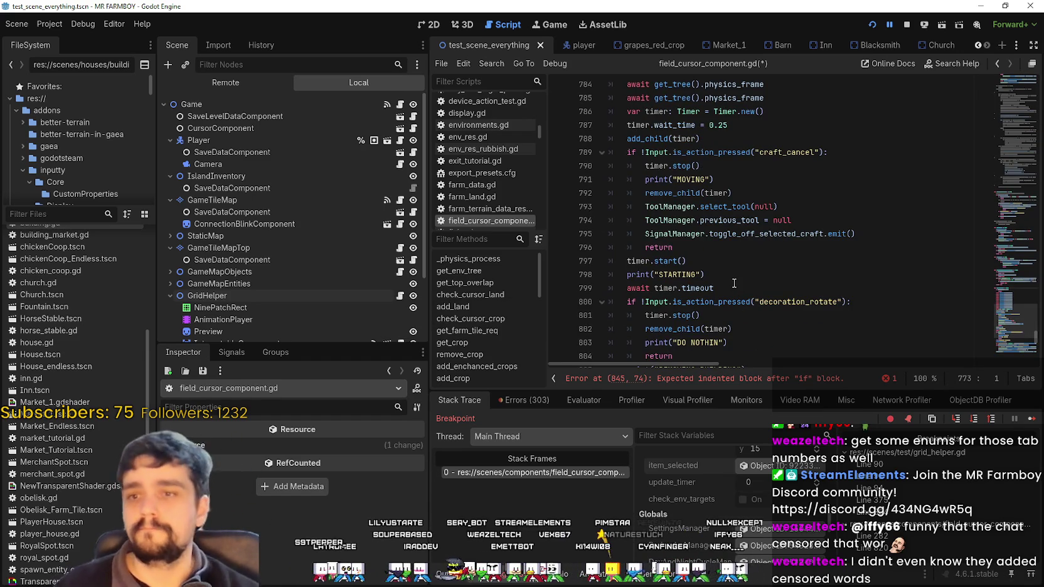
scroll(732, 279, down, 5)
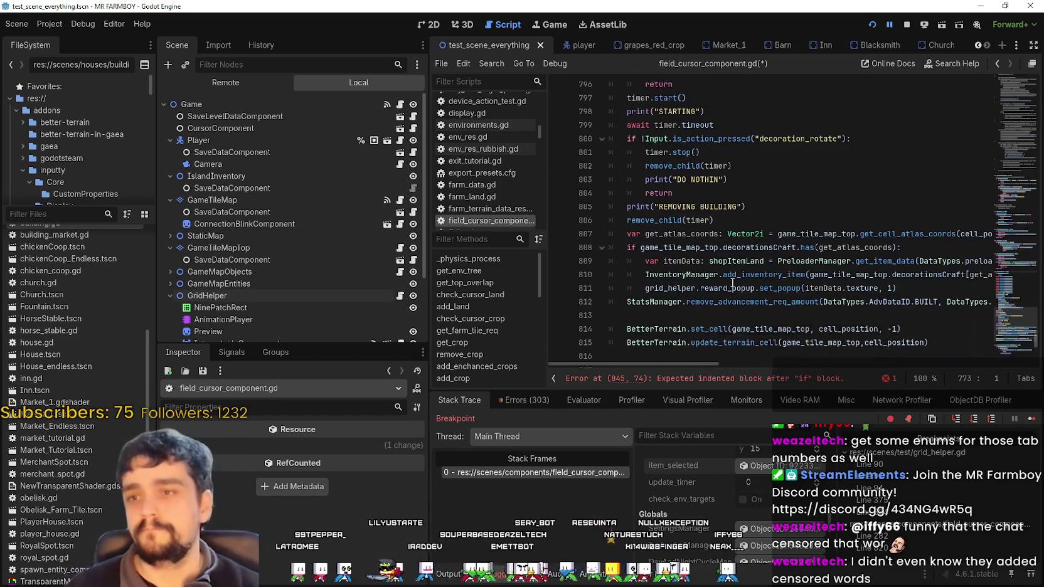
scroll(733, 283, up, 8)
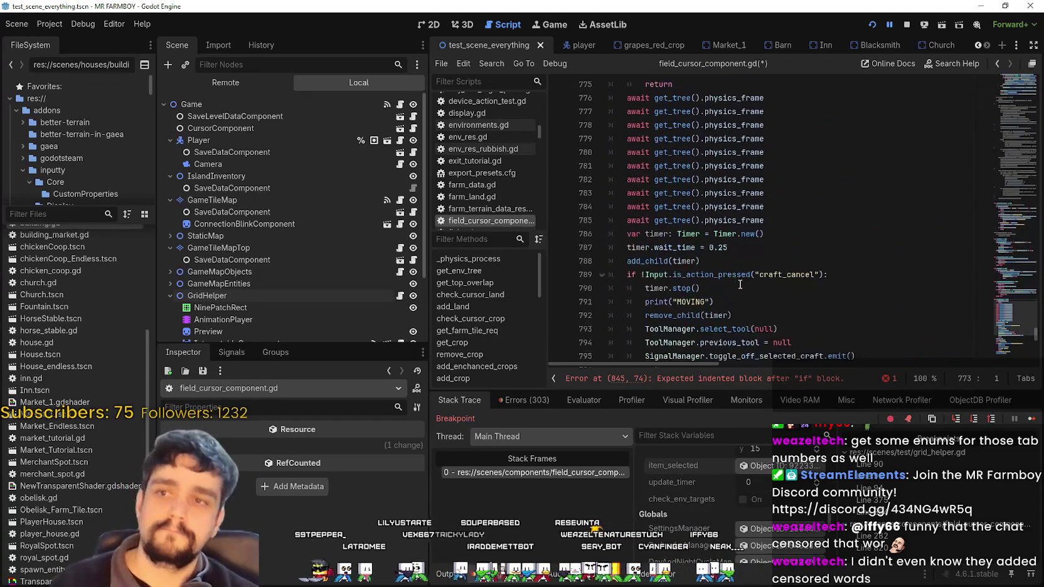
scroll(786, 249, up, 1)
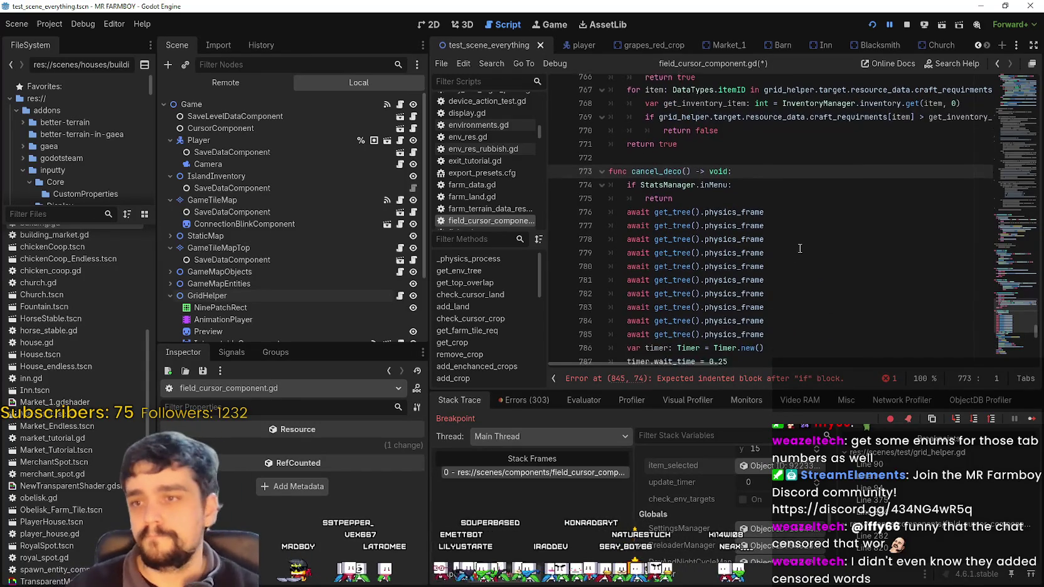
click(795, 259)
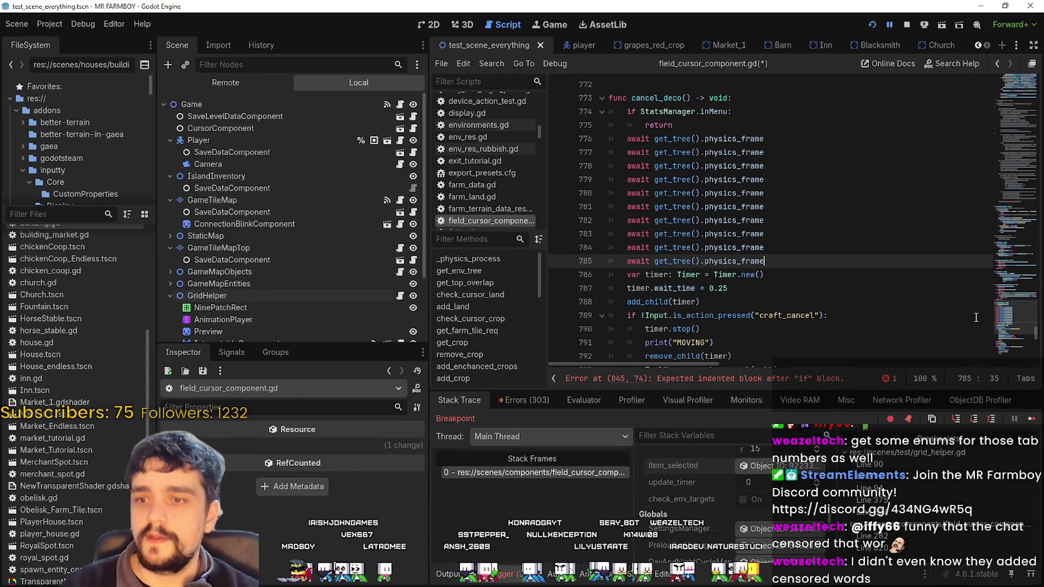
scroll(927, 315, up, 20)
right_click(700, 99)
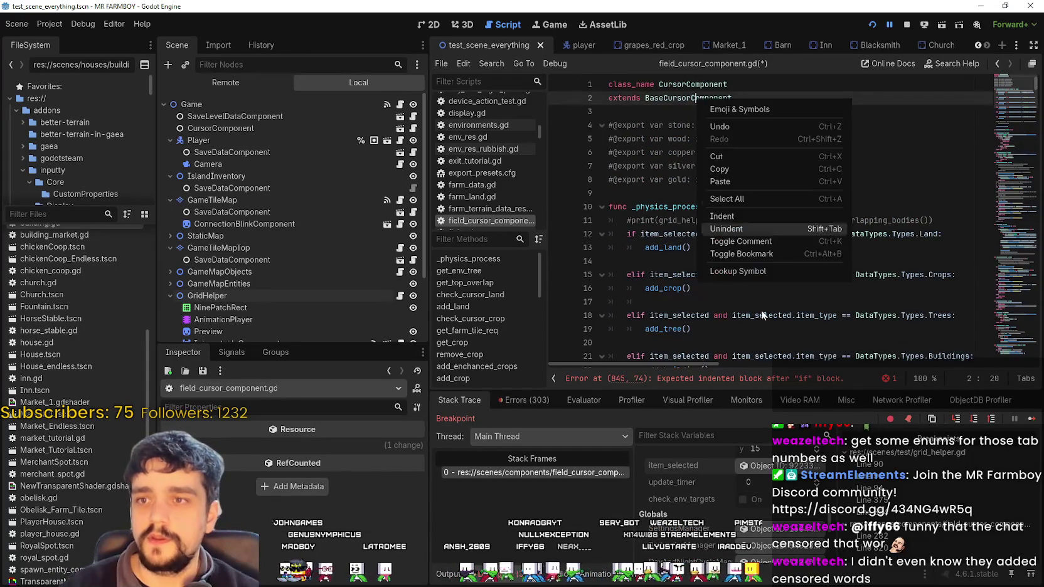
- Open base_cursor_component.gd at remove_decoration and locate its first rotate_deco check
click(765, 272)
scroll(923, 282, down, 1)
scroll(910, 267, up, 2)
click(687, 117)
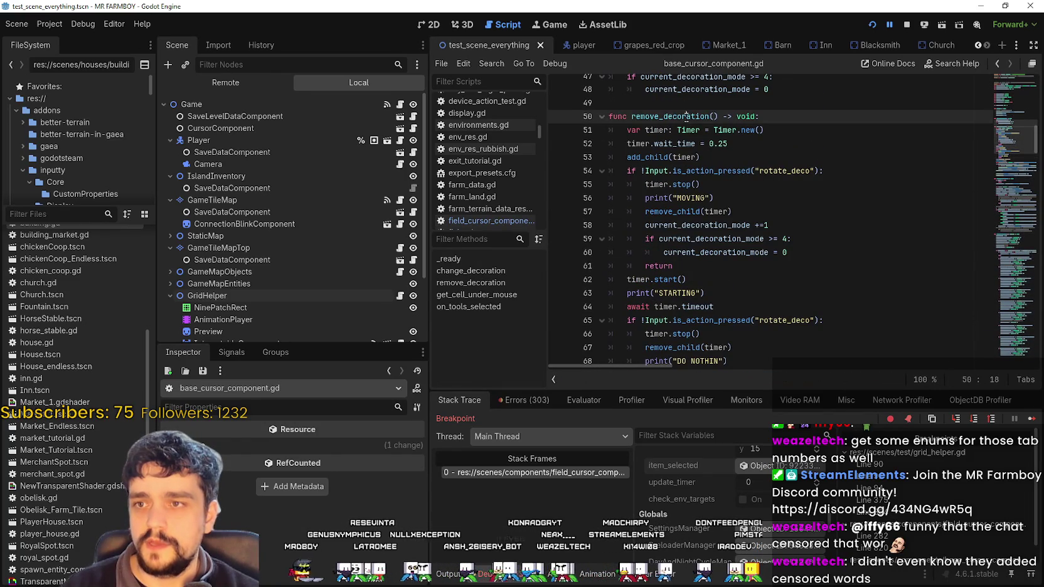
double_click(686, 116)
double_click(779, 171)
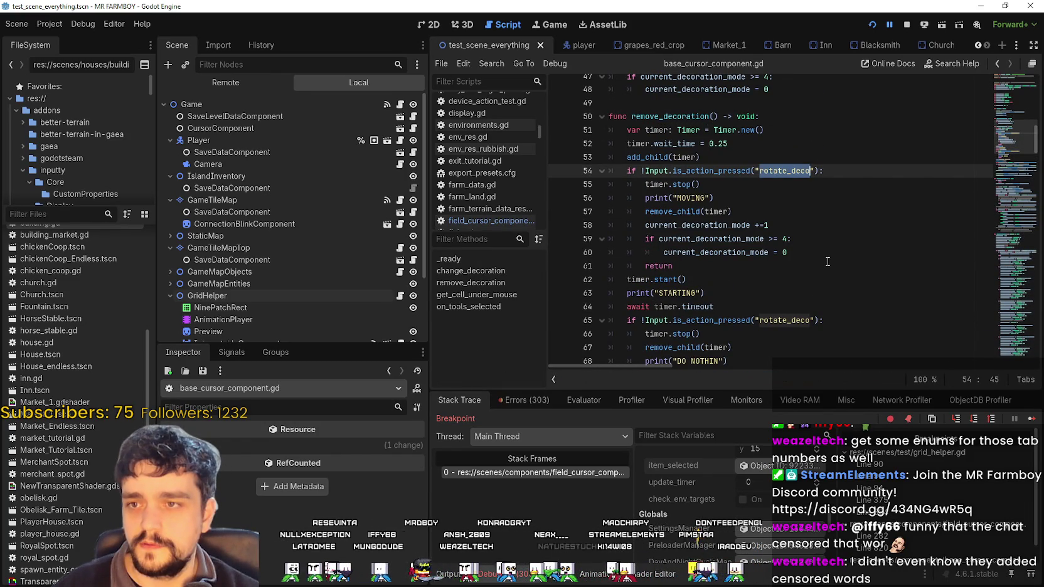
- Delete the early rotate_deco check block (lines 54–61) that runs before the timer starts
scroll(829, 261, up, 3)
scroll(784, 264, down, 3)
mouse_move(690, 279)
mouse_down()
mouse_move(645, 266)
mouse_move(607, 168)
mouse_up()
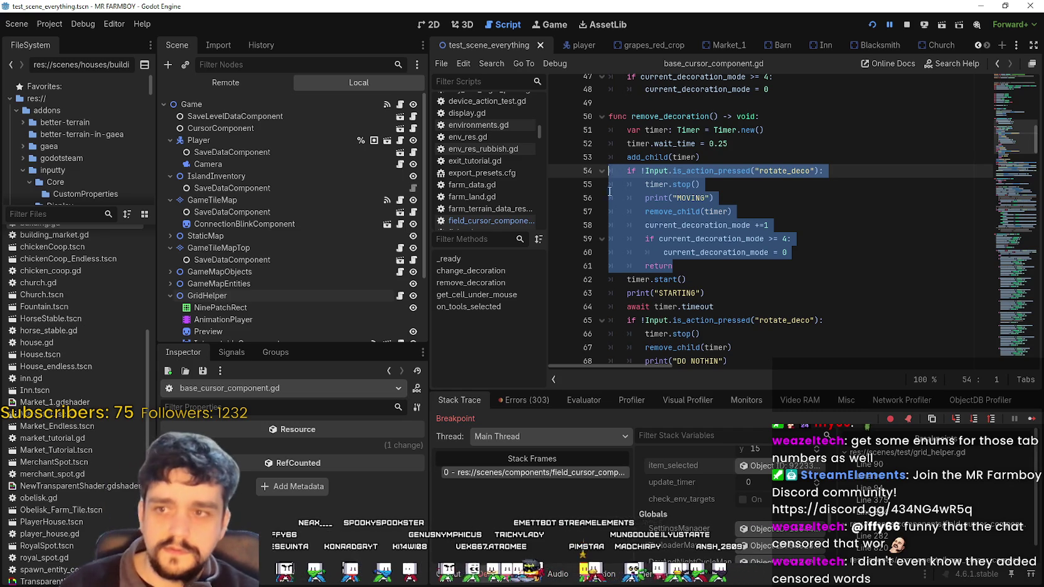
key(BackSpace)
key(BackSpace)
- Review the remaining post-timeout rotate_deco check in remove_decoration
click(709, 177)
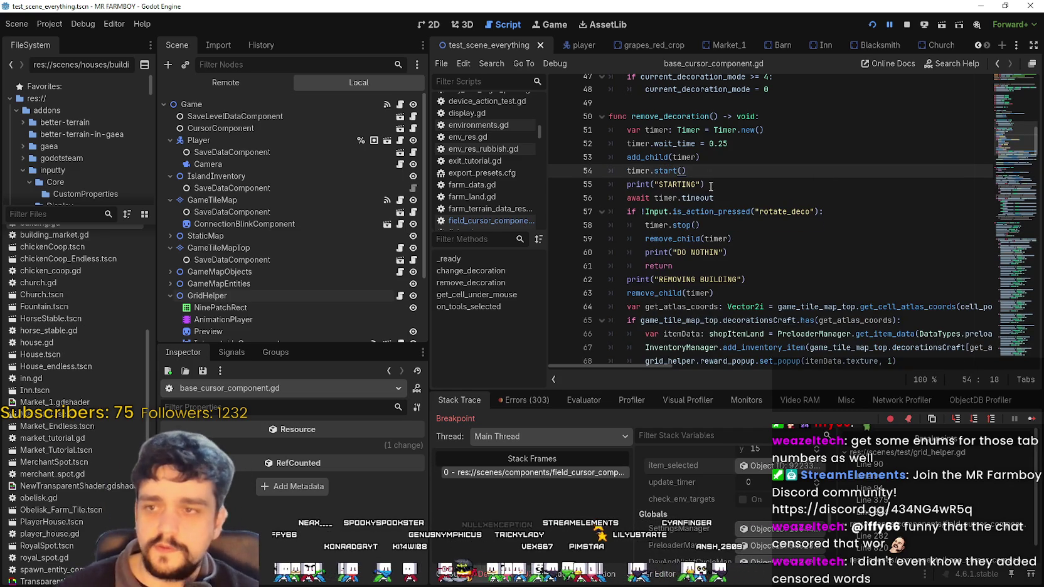
click(741, 188)
scroll(740, 191, down, 1)
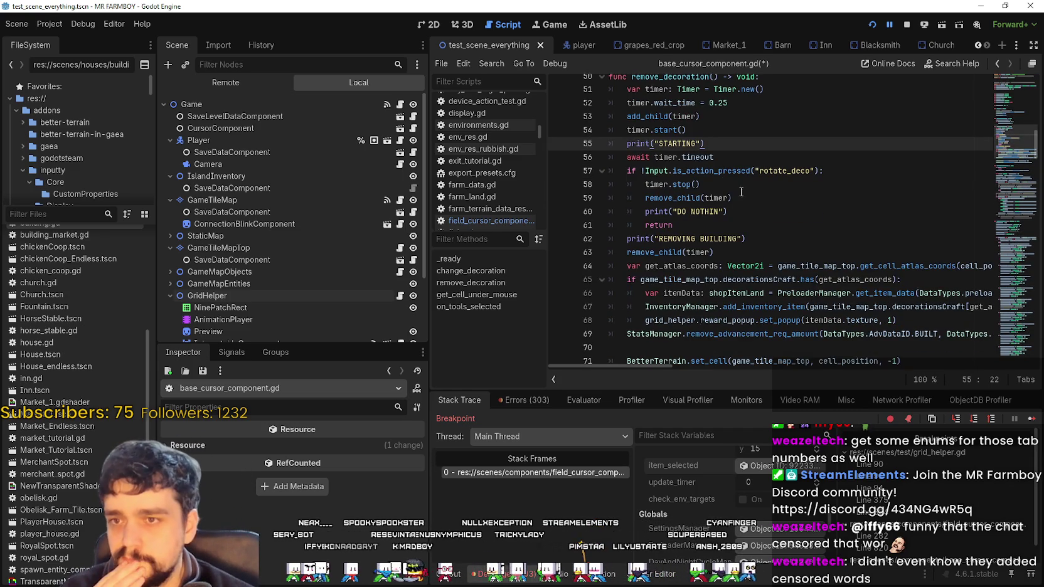
double_click(784, 173)
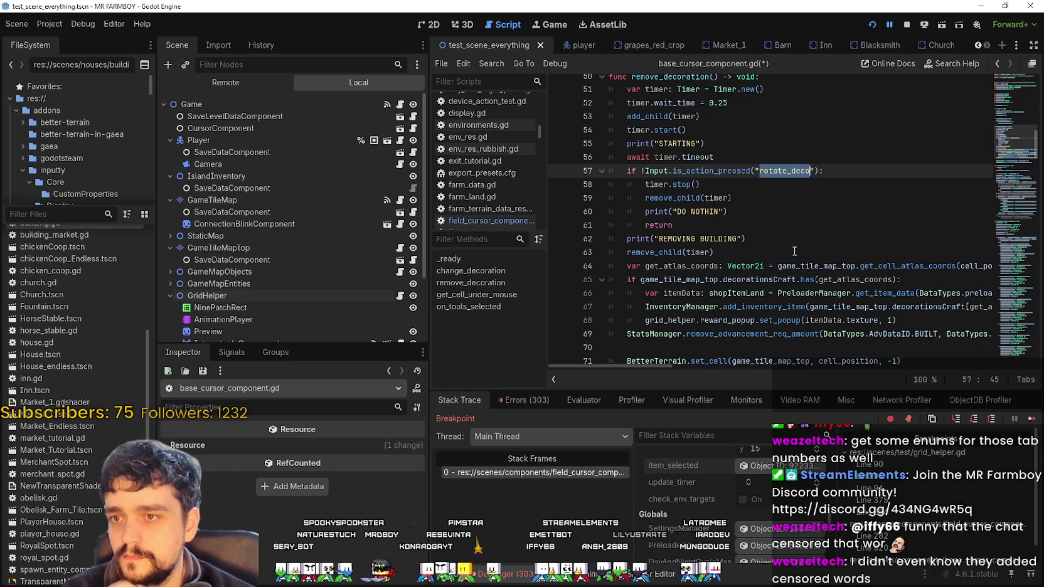
scroll(794, 250, down, 3)
scroll(793, 246, up, 3)
scroll(793, 244, up, 2)
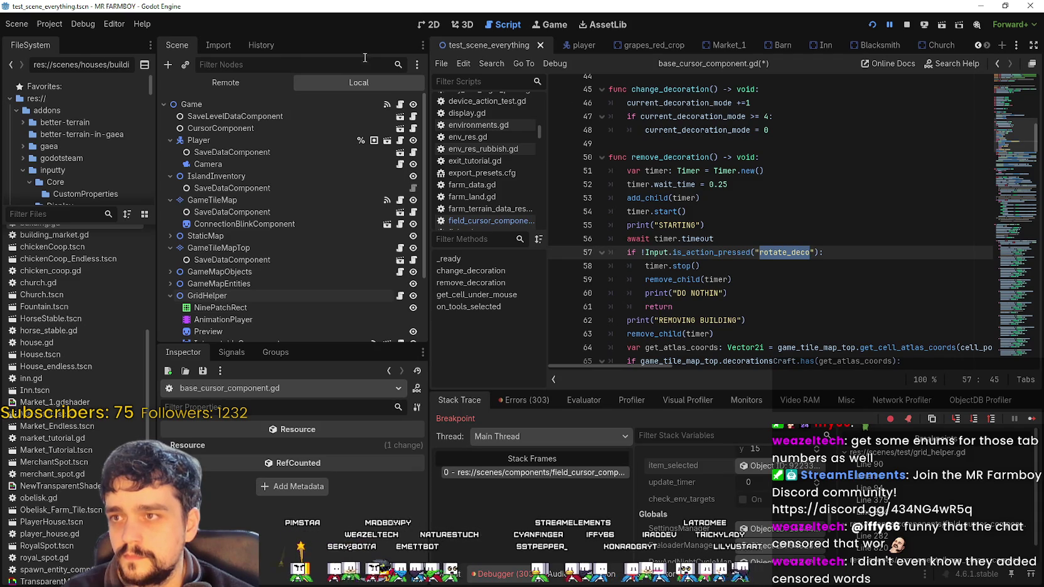
click(45, 213)
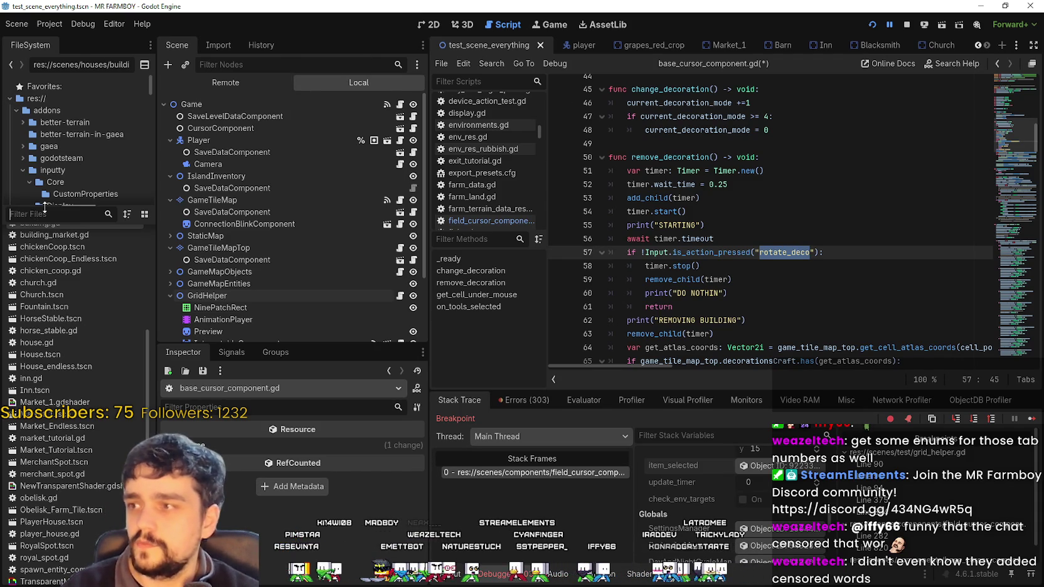
- Filter the FileSystem list with 'buildin' and open buildings.gd
text(buildin)
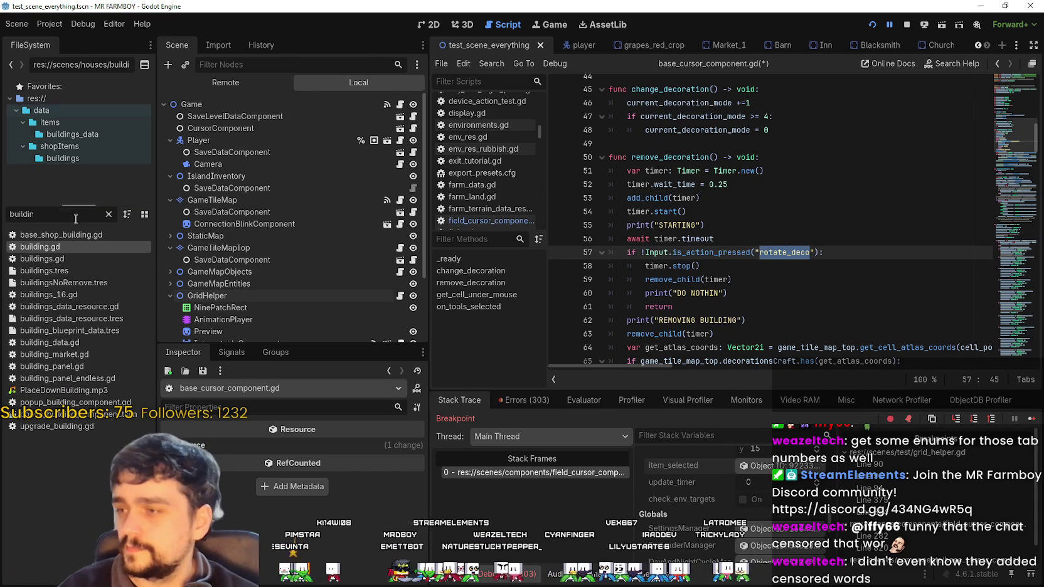
click(96, 260)
scroll(1007, 342, up, 1)
mouse_move(1011, 135)
mouse_down()
mouse_move(1014, 78)
mouse_move(998, 129)
mouse_move(1002, 114)
mouse_move(993, 227)
mouse_up()
- Open building.gd and go to the rotate_deco check in delete_building around line 205
double_click(39, 247)
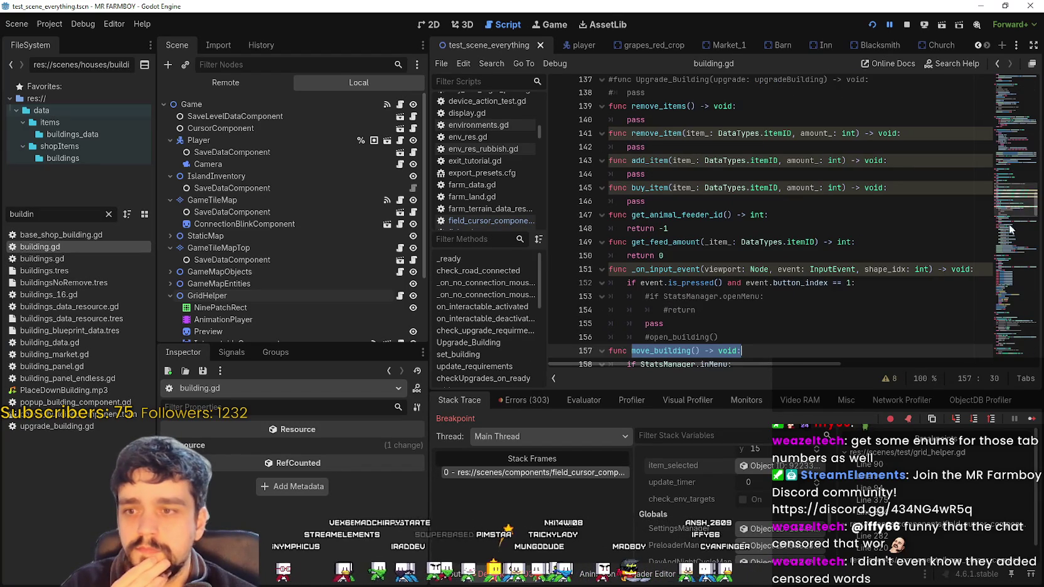
scroll(1012, 230, down, 10)
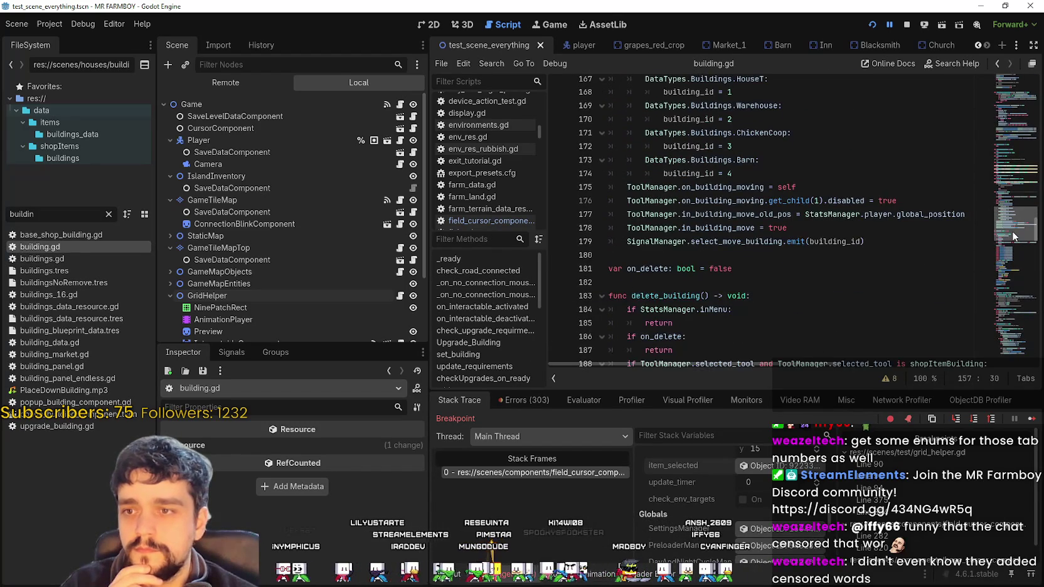
scroll(1013, 240, down, 2)
scroll(1012, 244, down, 5)
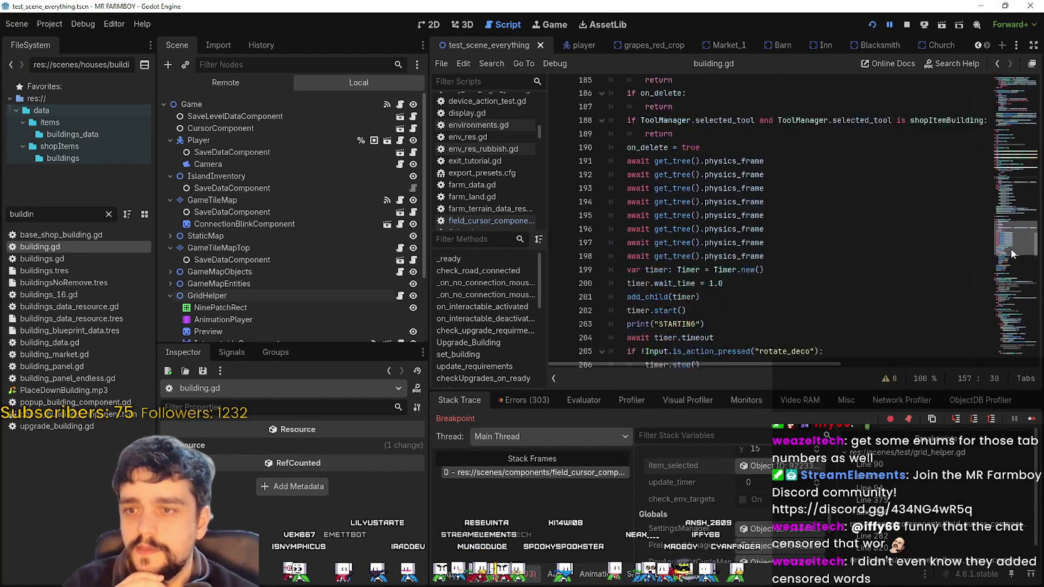
scroll(1013, 256, down, 3)
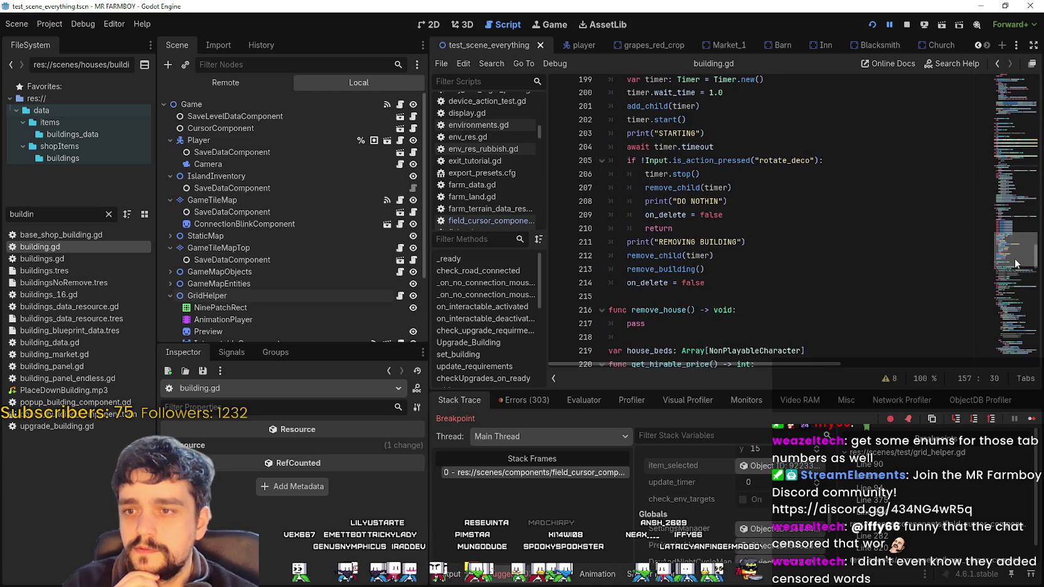
scroll(1014, 257, up, 6)
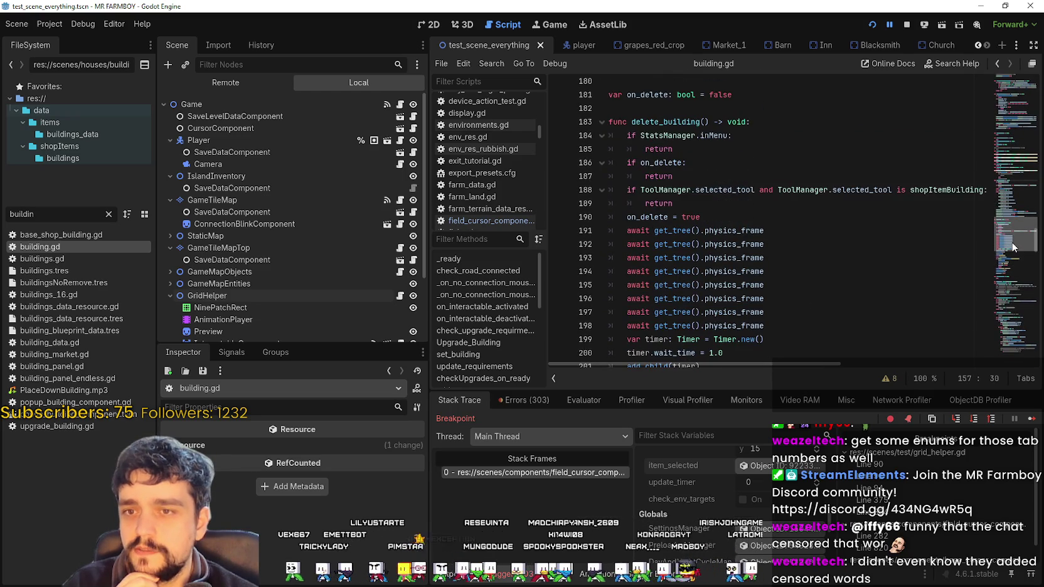
scroll(1012, 251, down, 4)
scroll(1011, 254, up, 3)
scroll(1013, 248, up, 4)
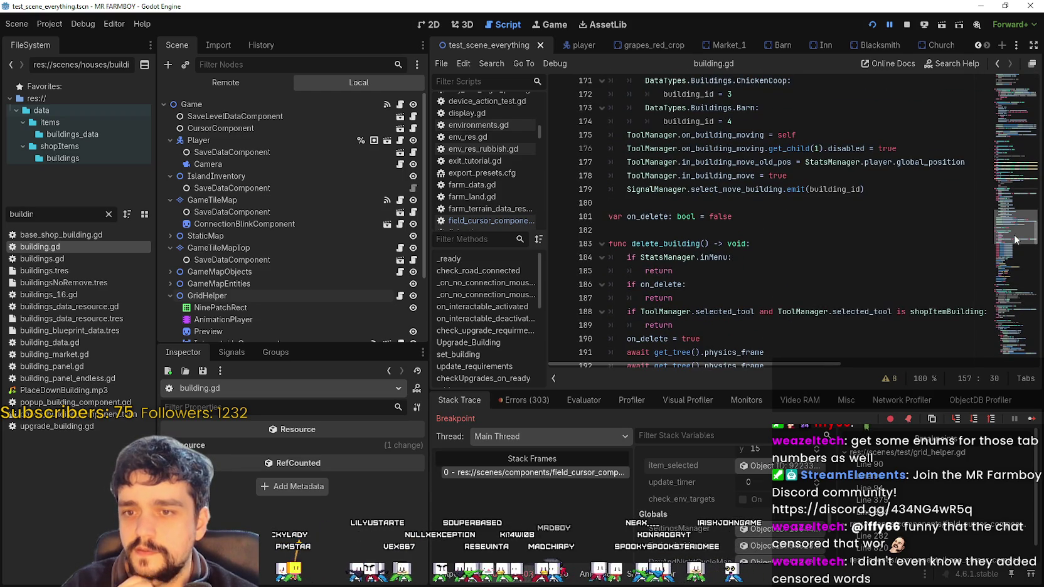
scroll(1016, 239, down, 9)
scroll(1008, 259, up, 1)
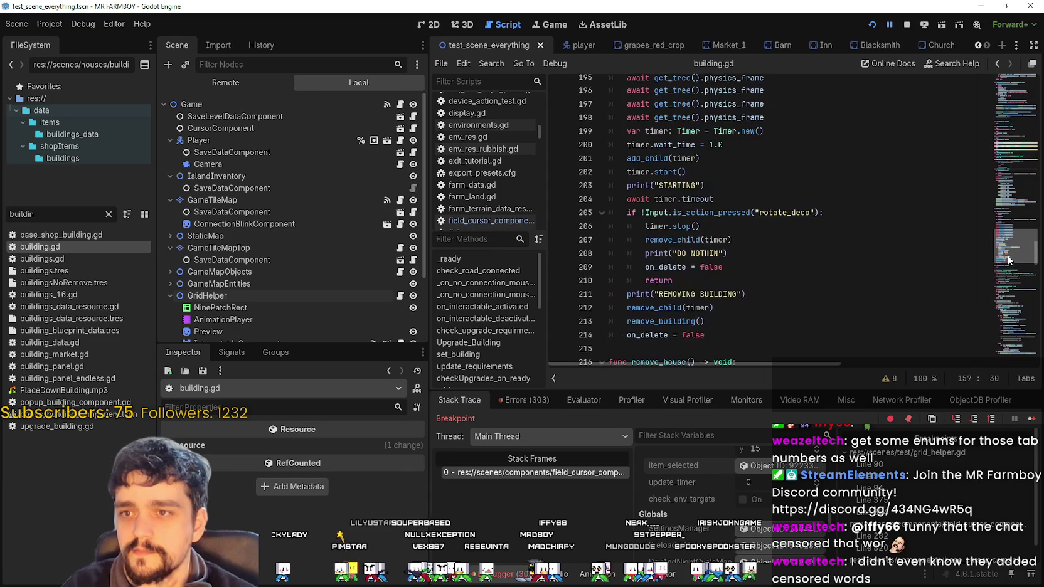
scroll(1008, 255, up, 2)
scroll(1008, 256, down, 2)
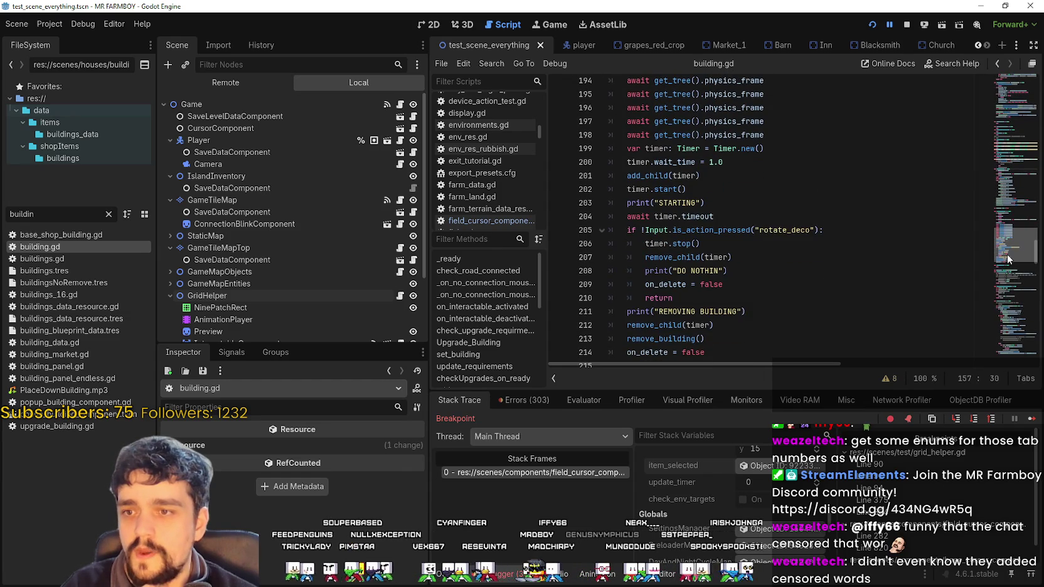
scroll(1008, 260, down, 5)
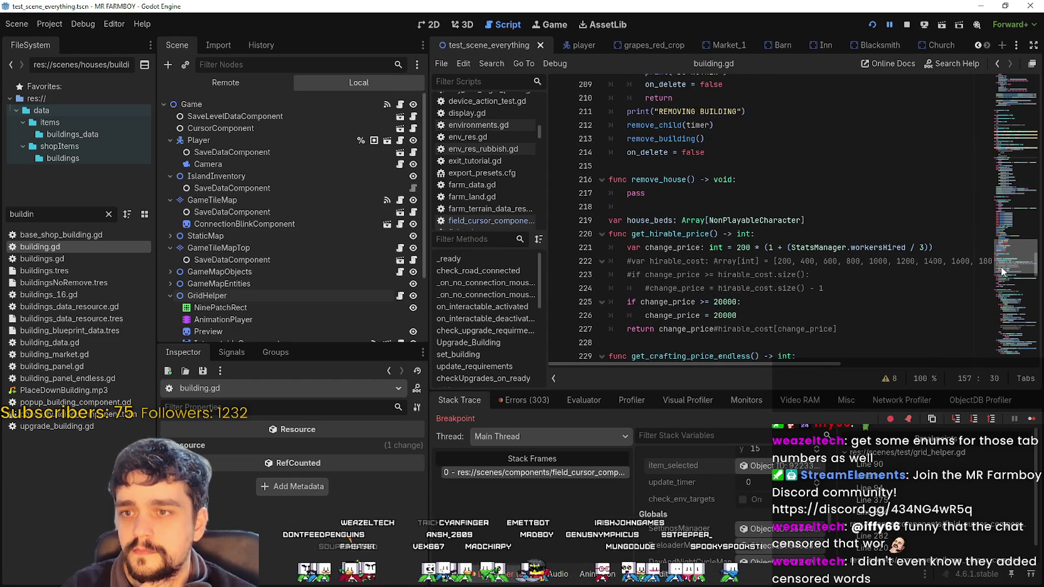
scroll(1002, 270, up, 4)
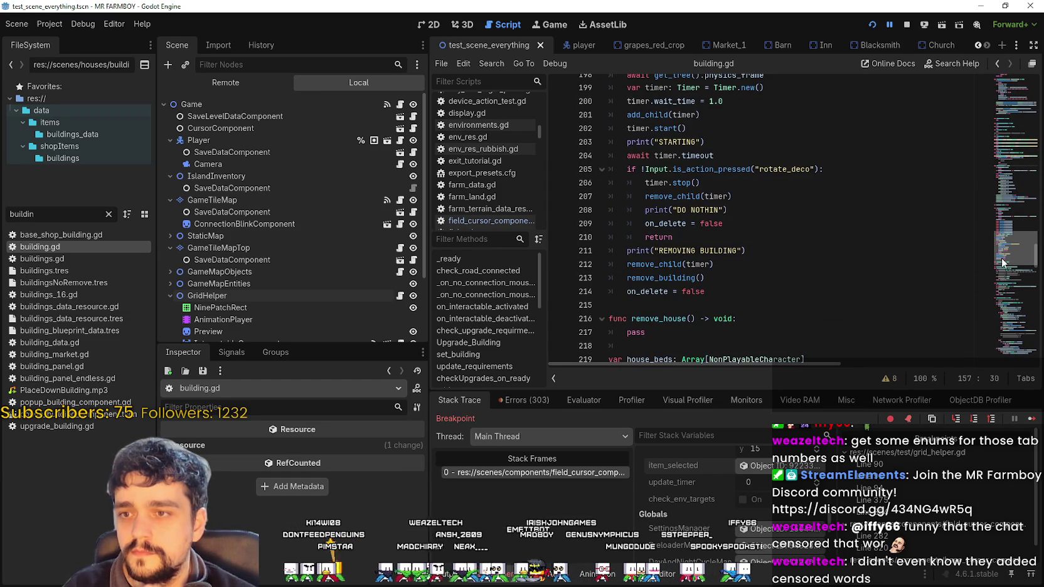
scroll(1002, 262, up, 2)
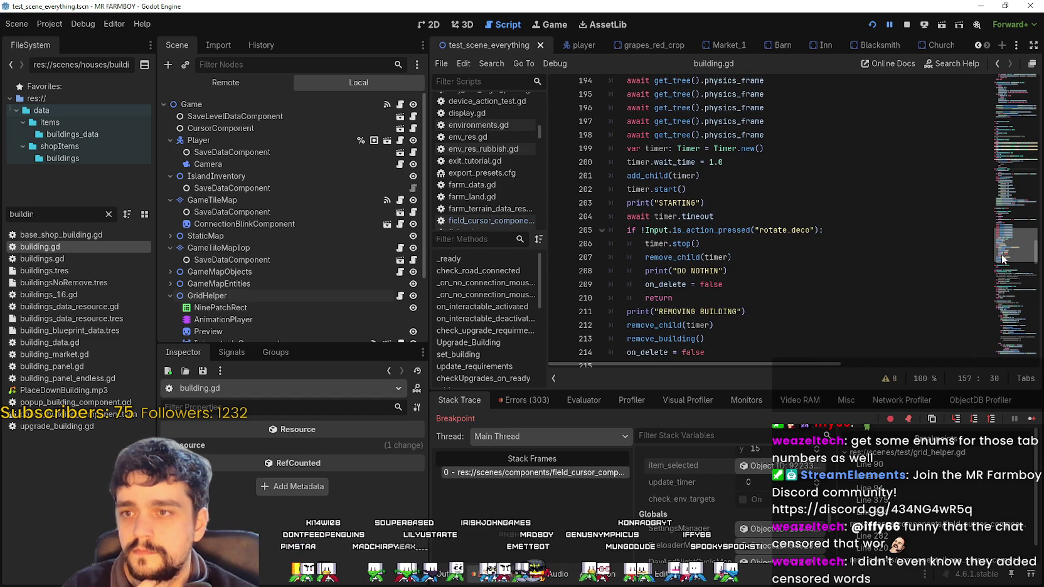
click(774, 230)
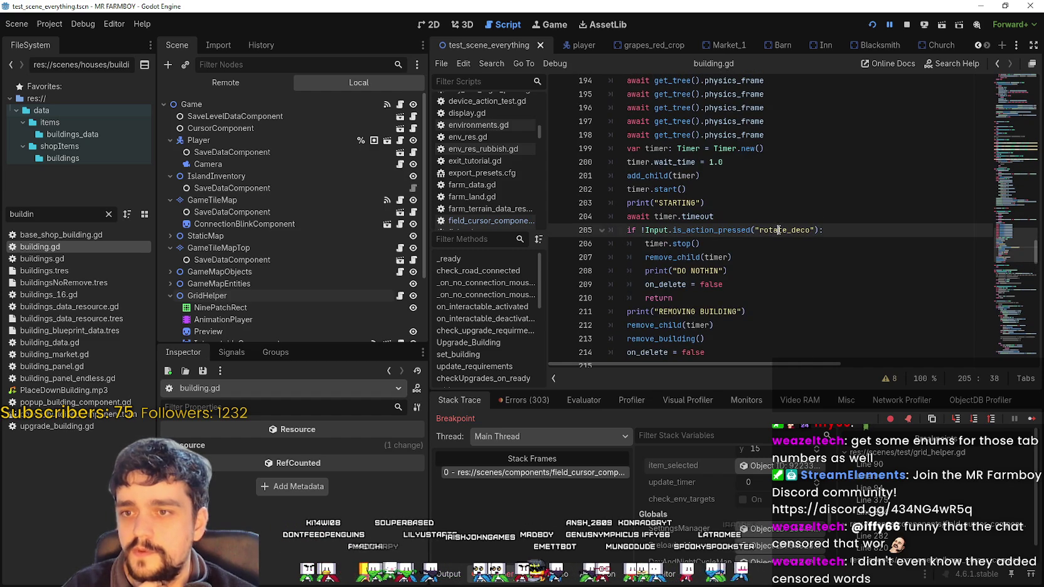
- Replace rotate_deco with building_remove in the line 205 check of delete_building
double_click(778, 230)
scroll(775, 269, up, 3)
scroll(776, 274, down, 3)
text(building_rem)
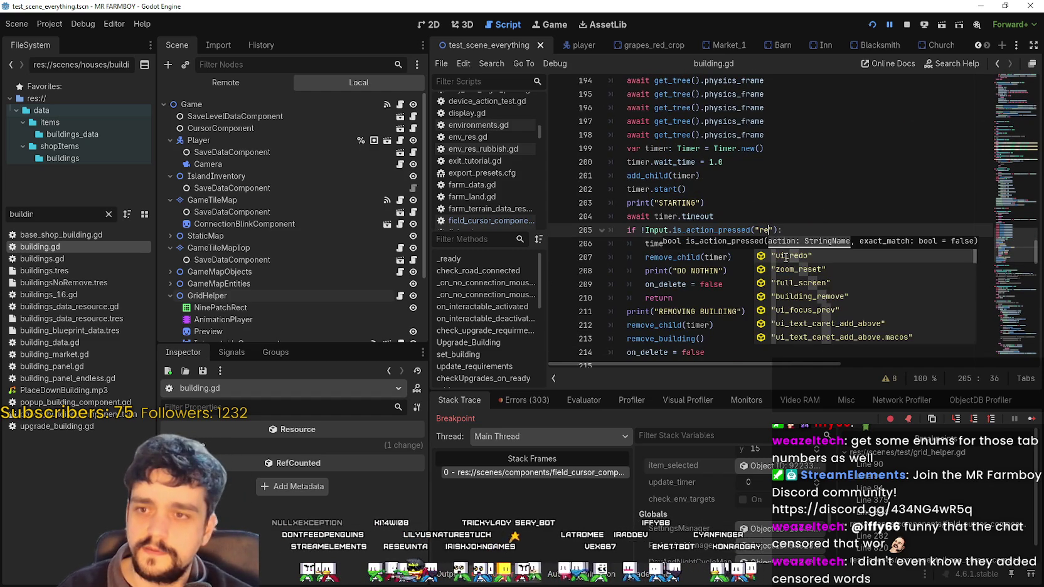
key(Return)
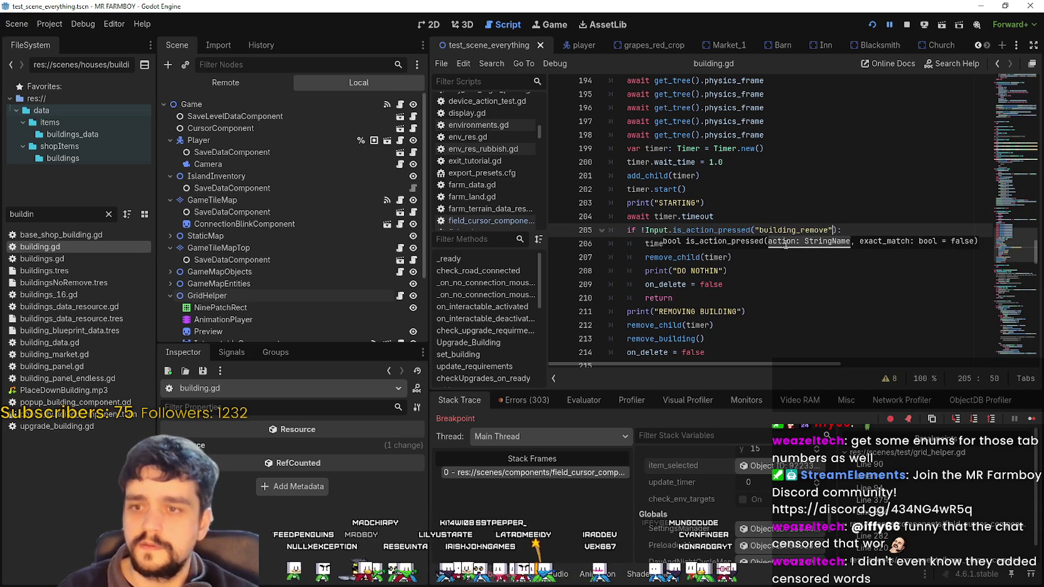
click(781, 249)
- Highlight every on_delete use and the shopItemBuilding tool check on line 188
scroll(792, 235, down, 3)
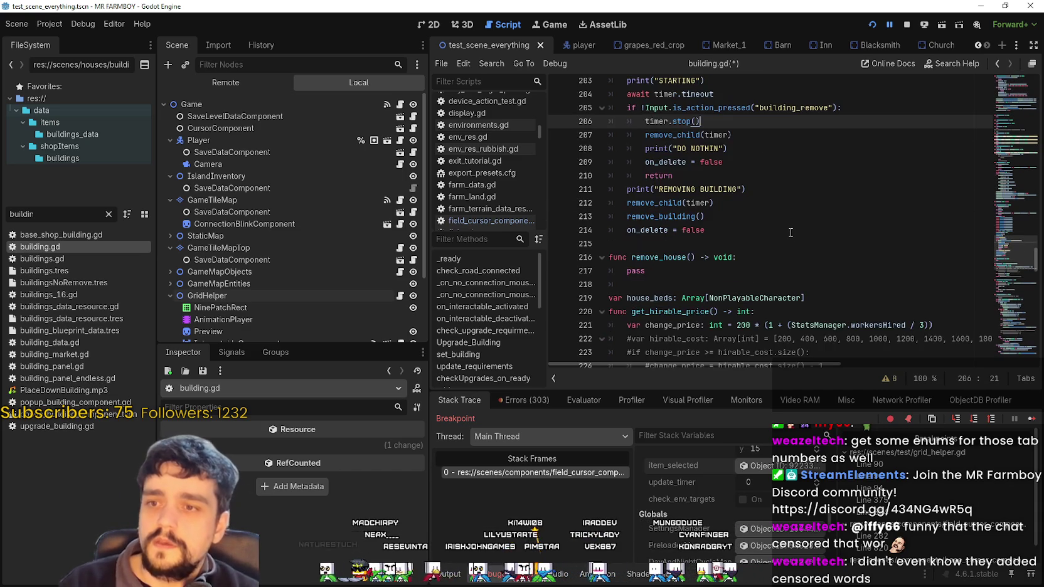
scroll(740, 229, up, 6)
scroll(709, 179, up, 1)
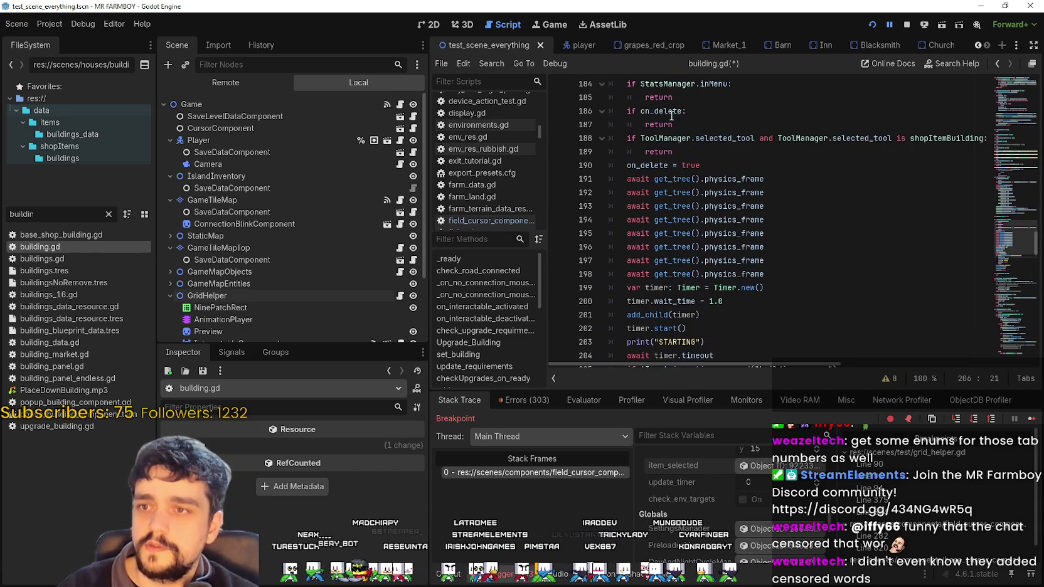
double_click(650, 166)
scroll(791, 220, down, 3)
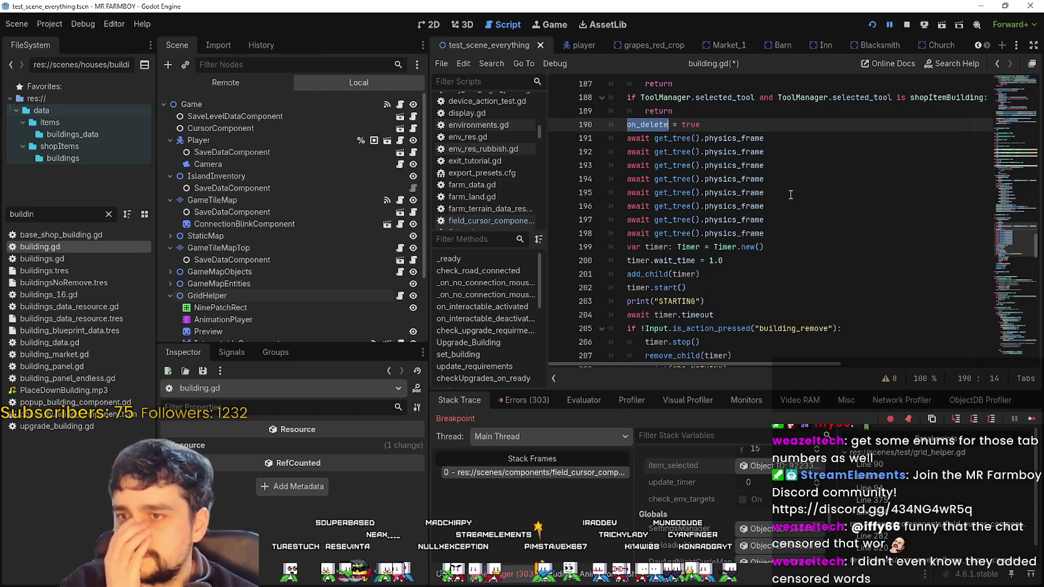
scroll(790, 195, up, 2)
scroll(788, 189, down, 5)
scroll(786, 181, up, 5)
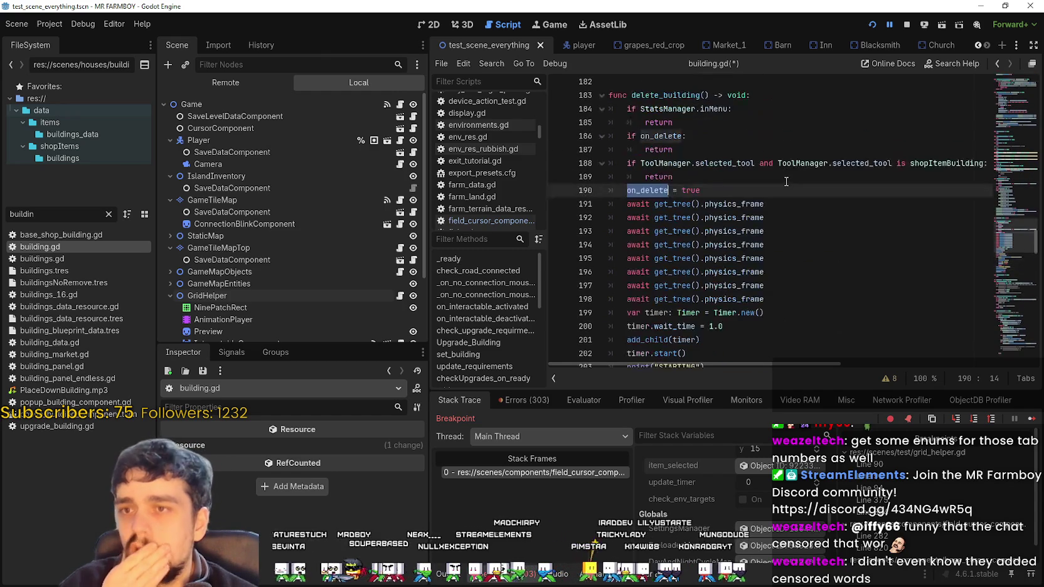
drag(814, 163, 952, 163)
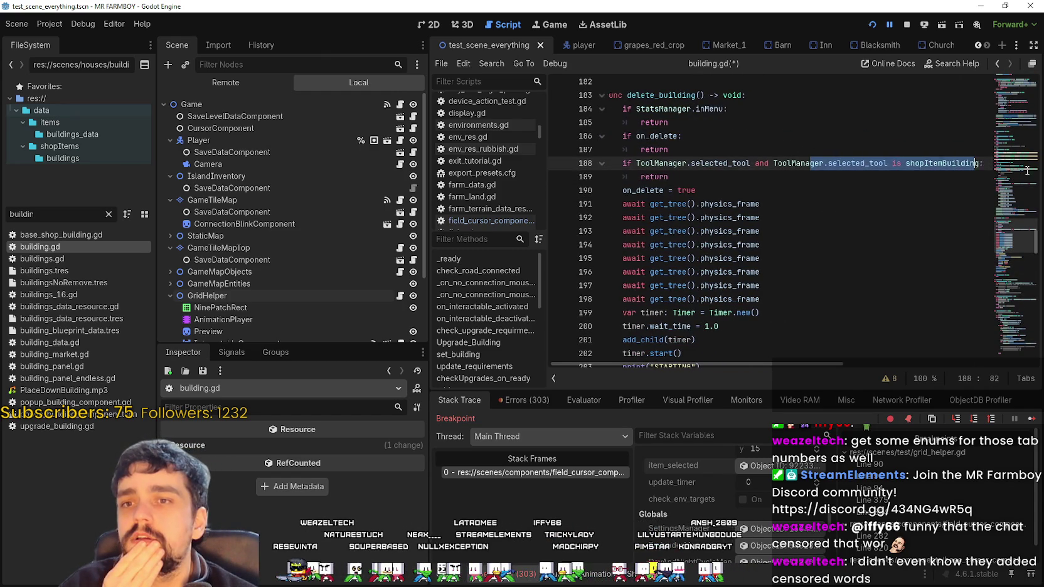
scroll(816, 207, down, 7)
- Inspect the building-removal lines 211–214 and the new building_remove check
click(759, 235)
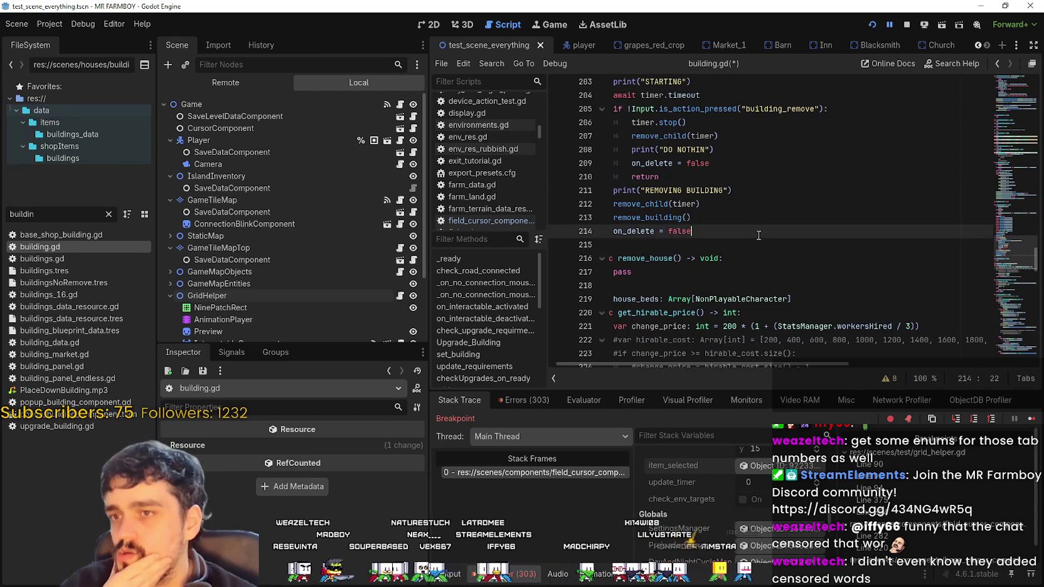
key(shift+Up)
key(shift+Up)
key(shift+Up)
key(shift+Home)
scroll(815, 237, up, 2)
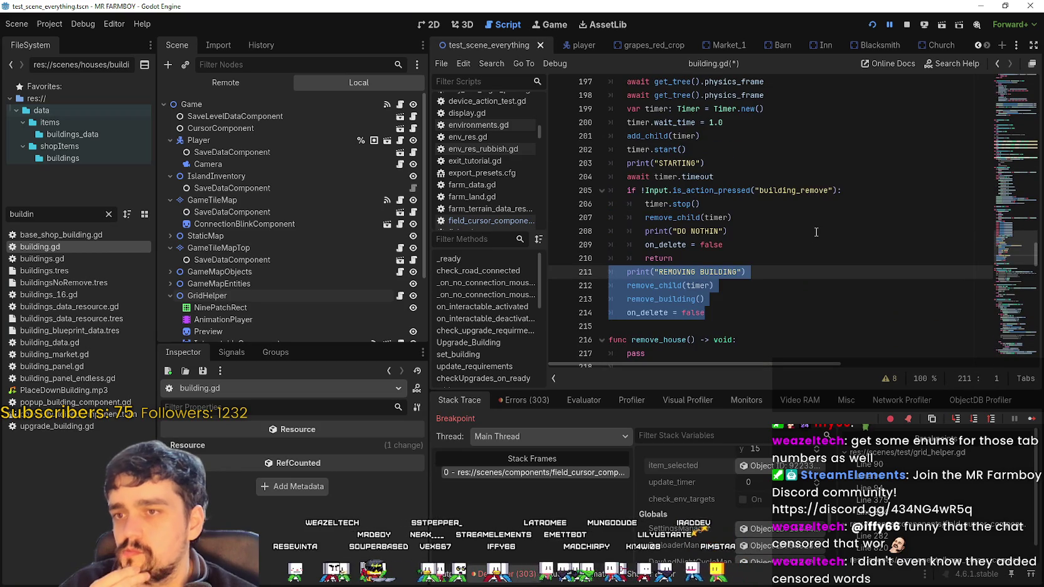
click(776, 240)
double_click(805, 191)
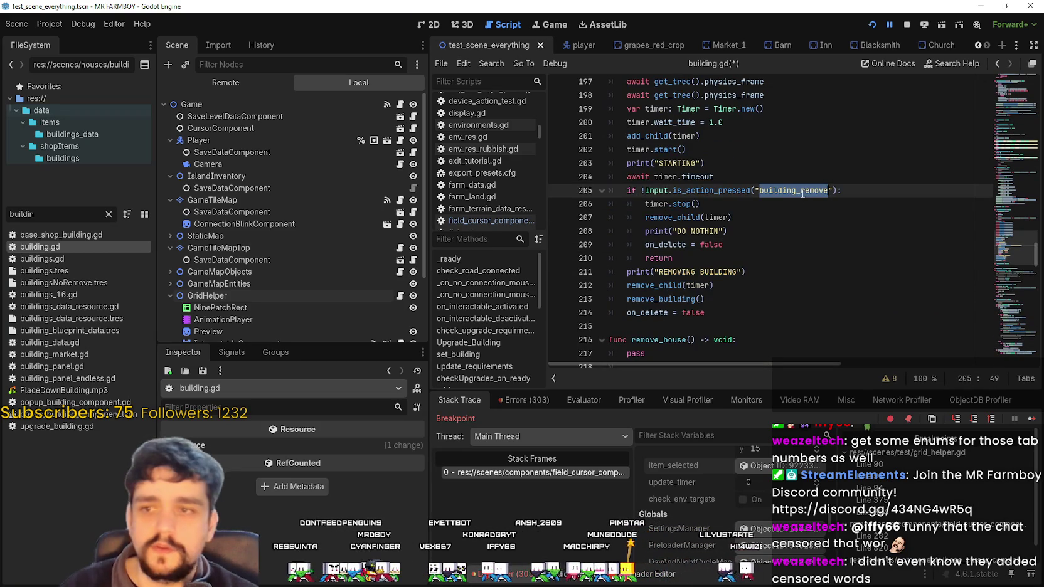
click(780, 257)
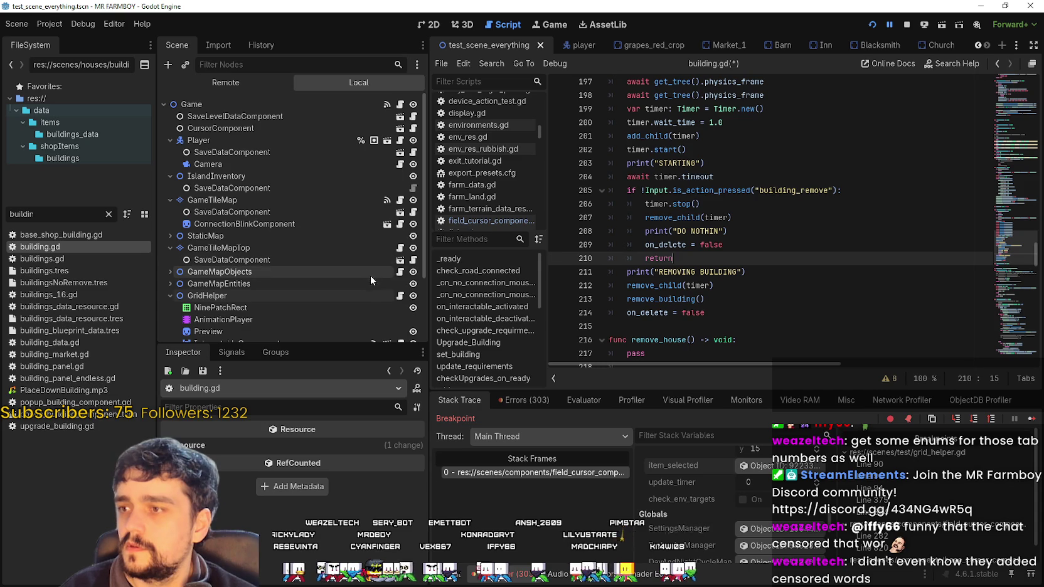
click(400, 128)
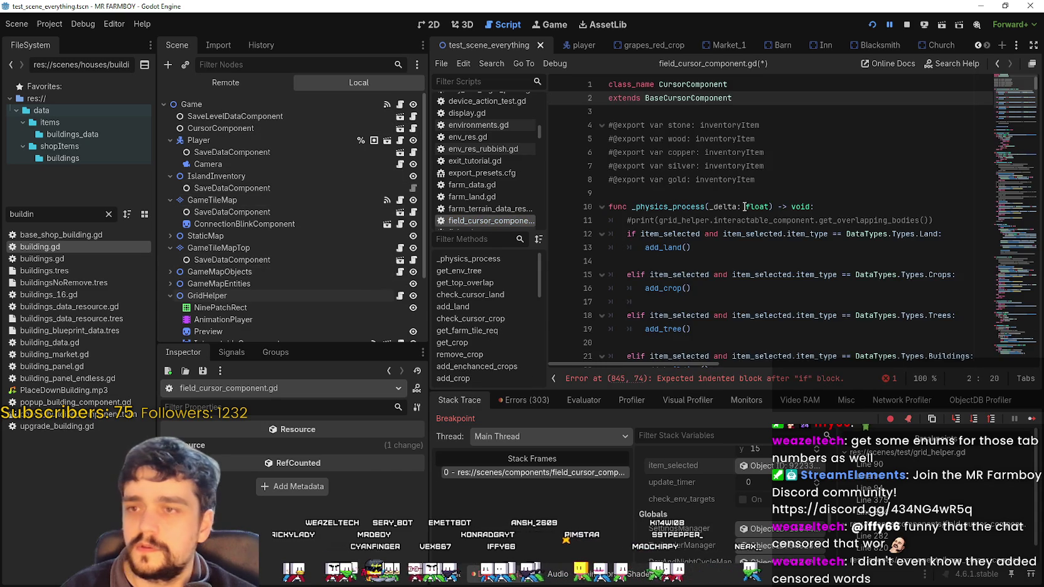
- Jump to the indentation error, then open base_cursor_component.gd via Lookup Symbol on BaseCursorComponent
click(719, 381)
click(690, 233)
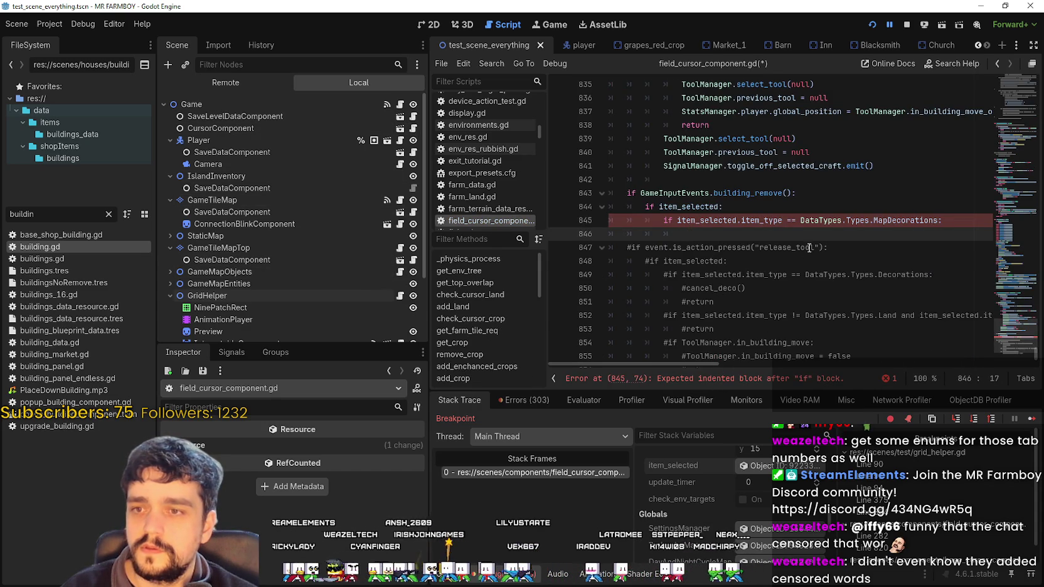
drag(1017, 333, 1019, 77)
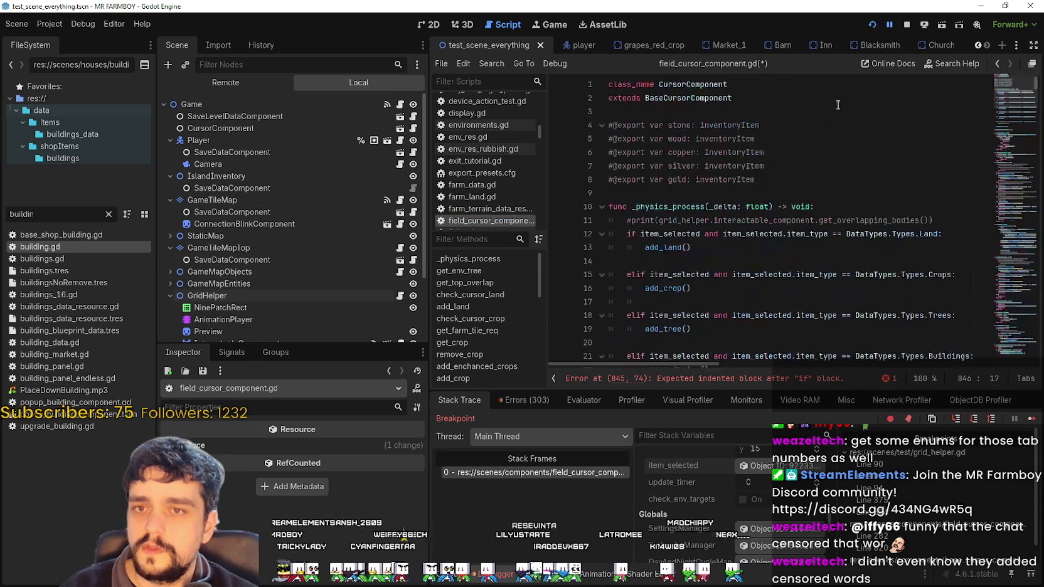
right_click(706, 99)
click(749, 266)
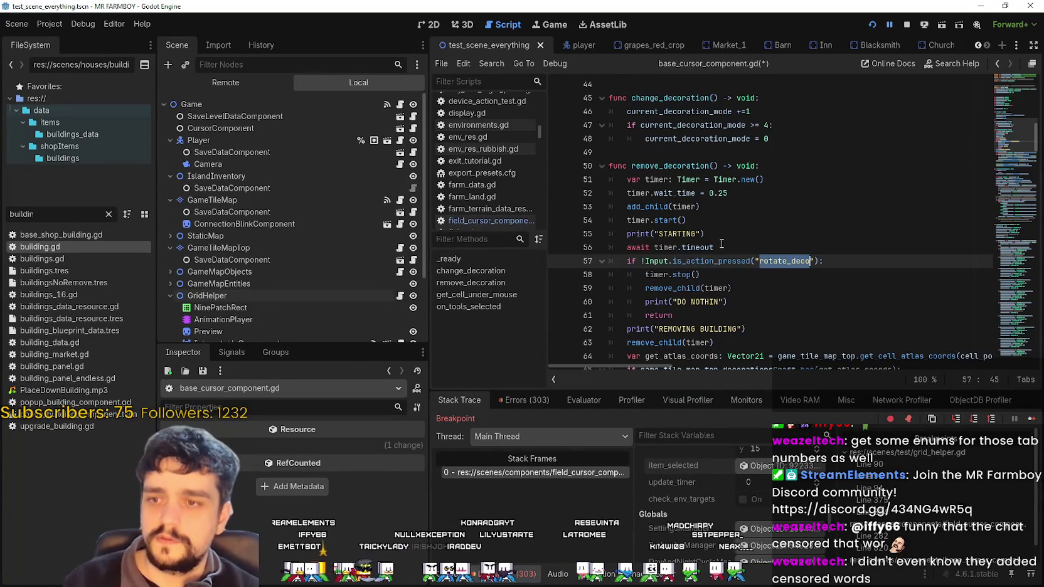
- Change the line 57 rotate_deco check in remove_decoration to building_remove
click(722, 248)
scroll(728, 264, down, 3)
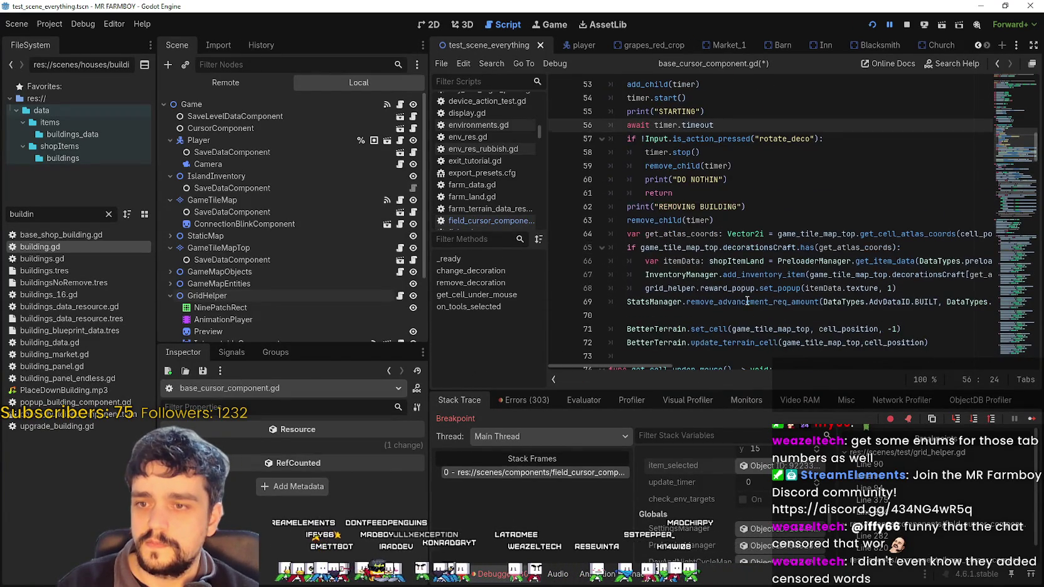
scroll(746, 302, down, 1)
click(648, 246)
click(665, 276)
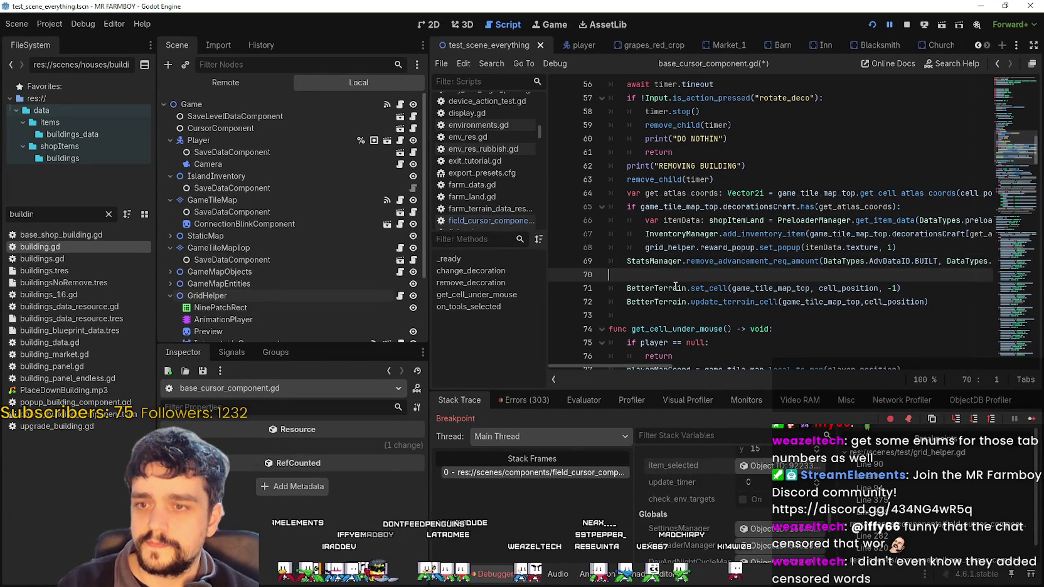
scroll(690, 293, up, 2)
double_click(798, 186)
text(remove)
key(Return)
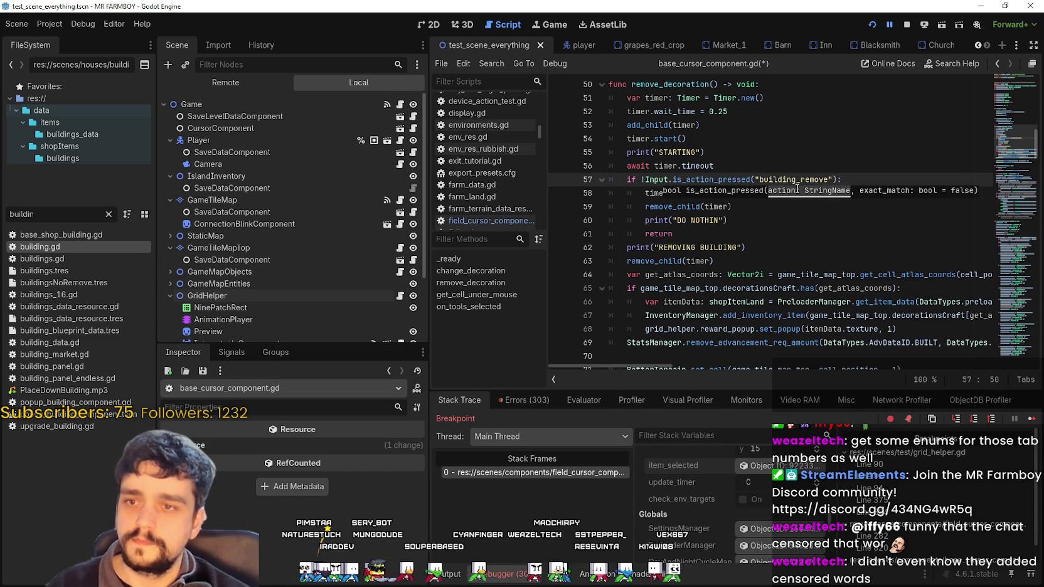
click(693, 207)
double_click(688, 85)
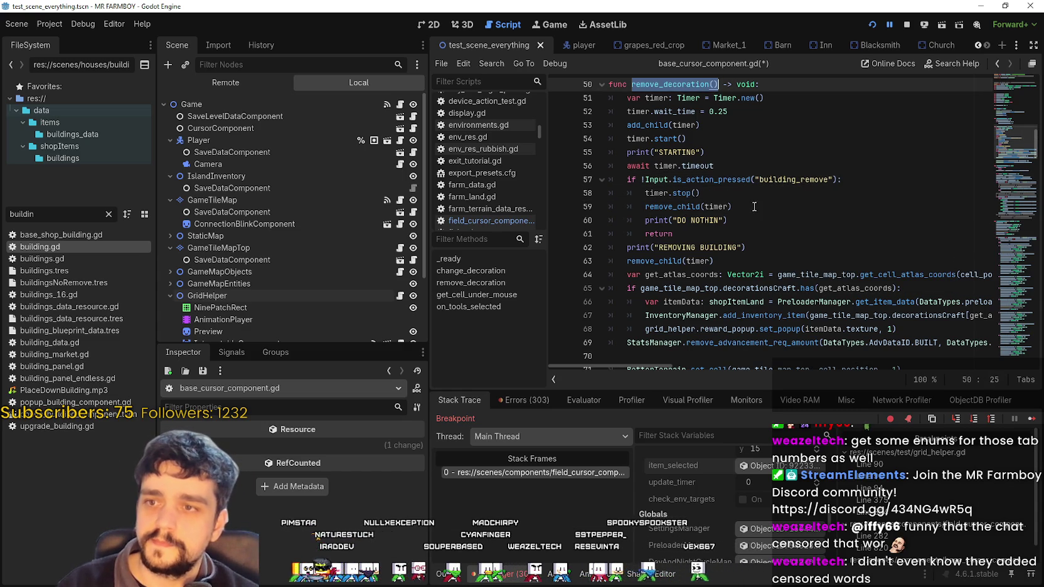
- Review remove_decoration's timer setup and tile-removal code across lines 51–72
click(690, 139)
drag(716, 155, 622, 98)
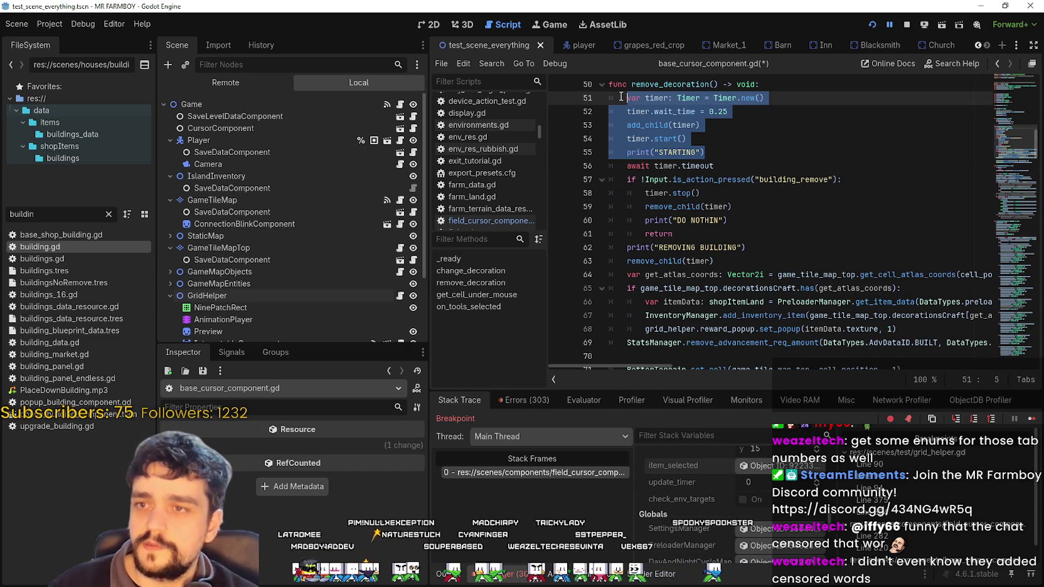
drag(696, 141, 774, 236)
click(720, 235)
scroll(744, 263, down, 2)
click(737, 275)
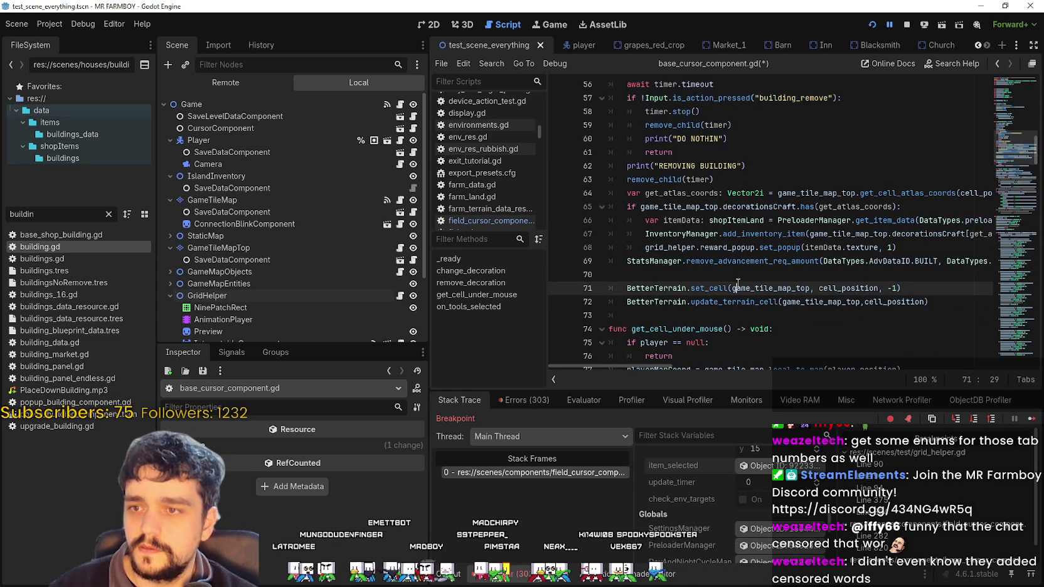
drag(956, 309, 675, 153)
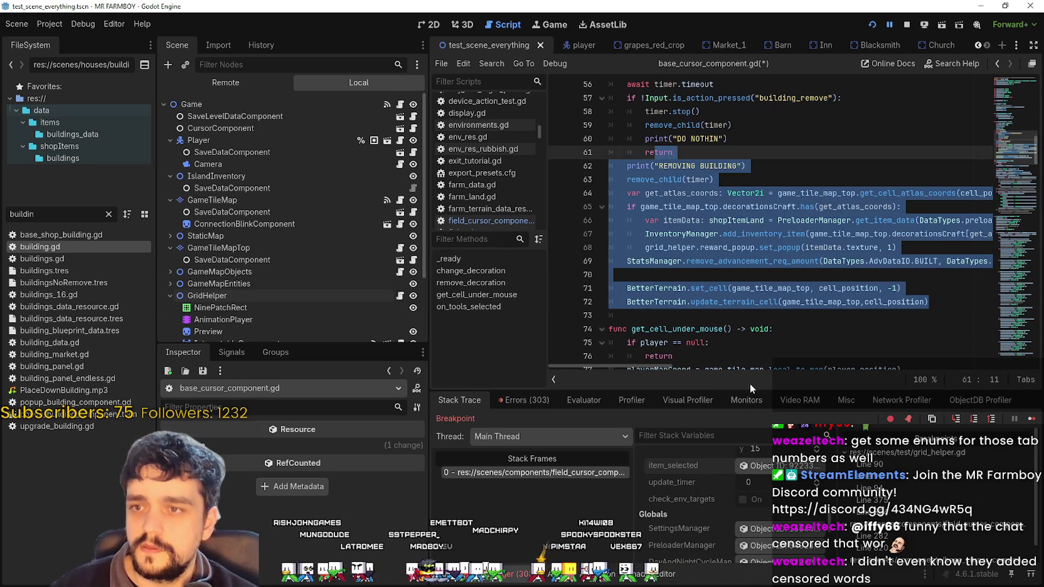
click(655, 317)
scroll(673, 293, up, 2)
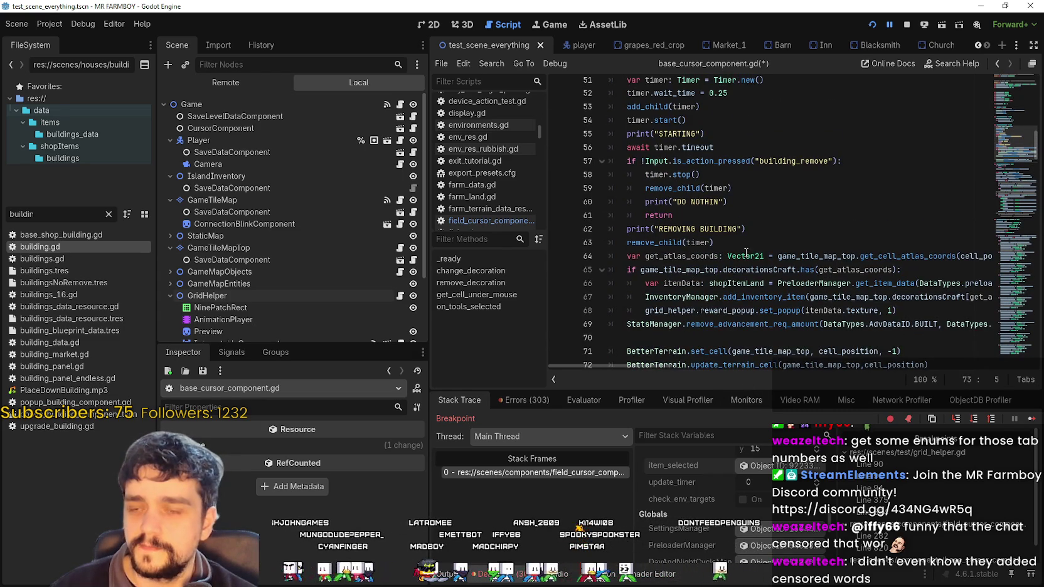
scroll(741, 249, up, 2)
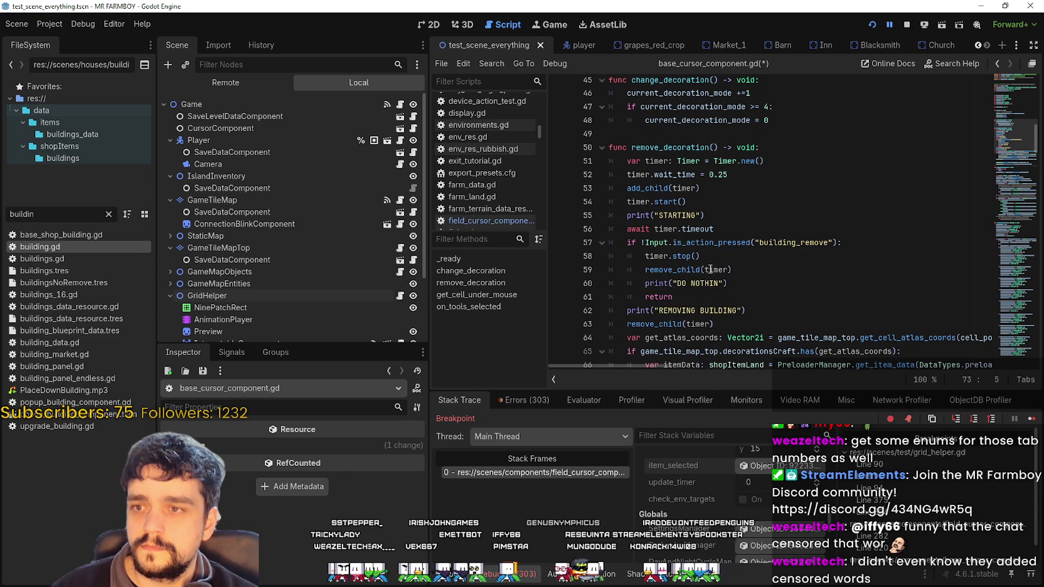
scroll(705, 260, down, 4)
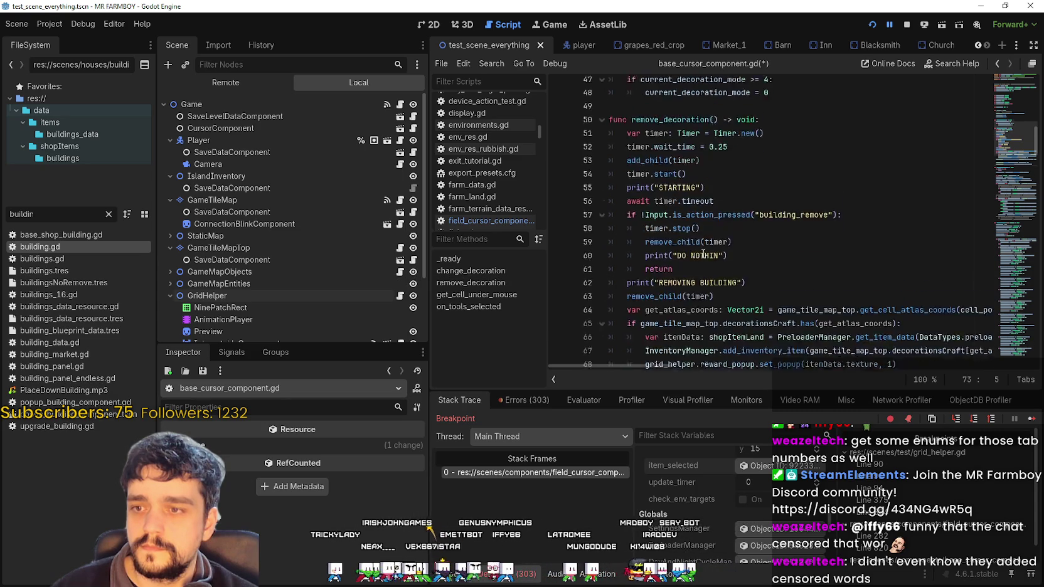
scroll(701, 249, up, 5)
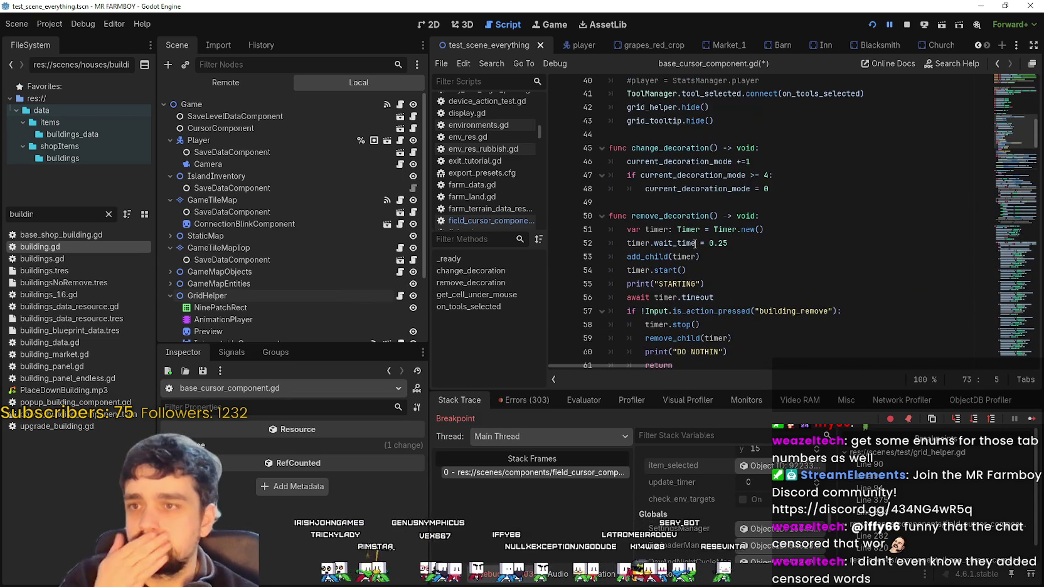
- Copy the remove_decoration() call to reuse in field_cursor_component.gd
double_click(689, 220)
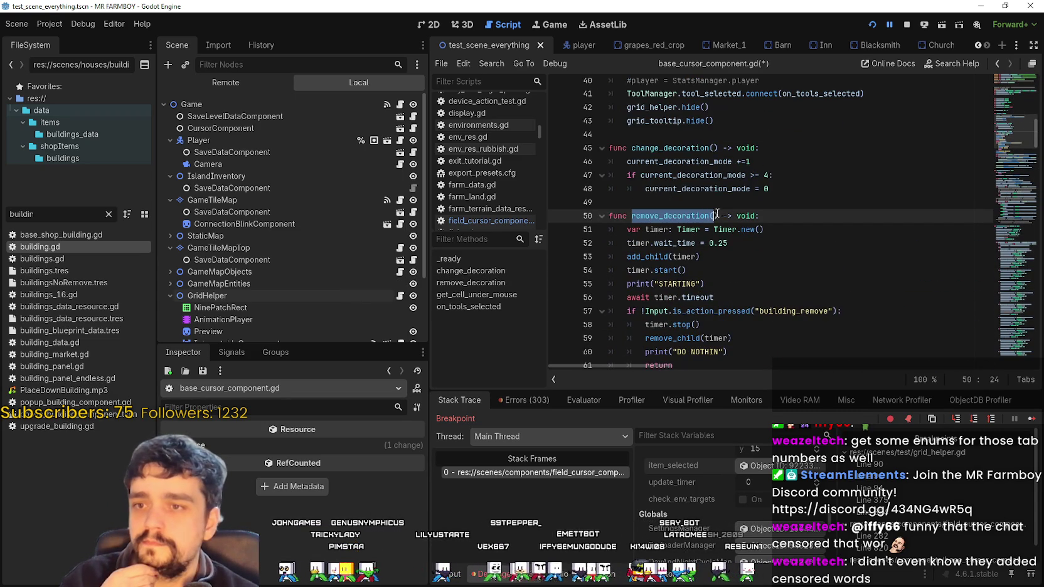
scroll(718, 229, down, 4)
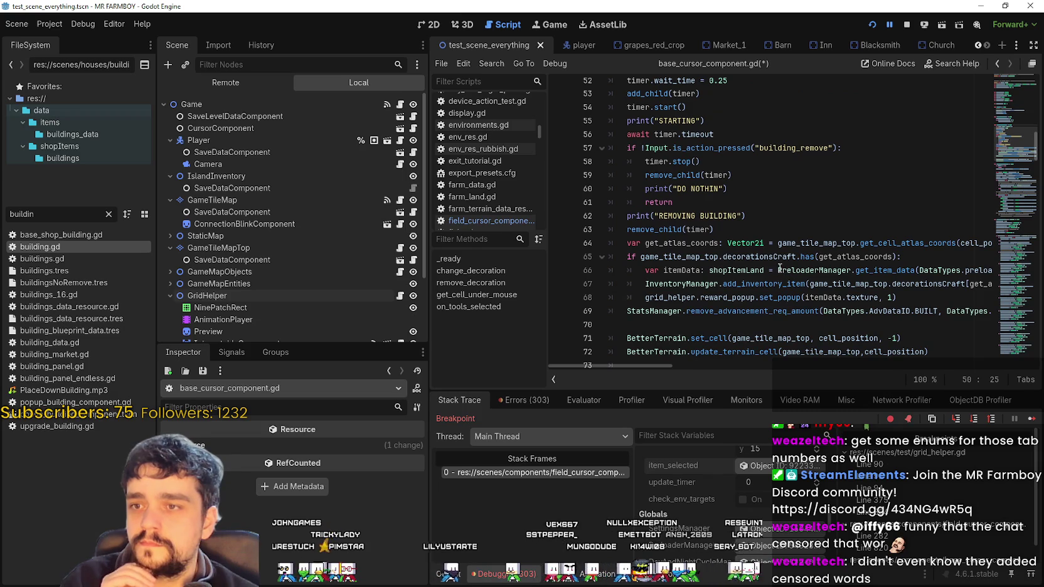
scroll(778, 266, down, 2)
click(677, 283)
scroll(678, 283, up, 3)
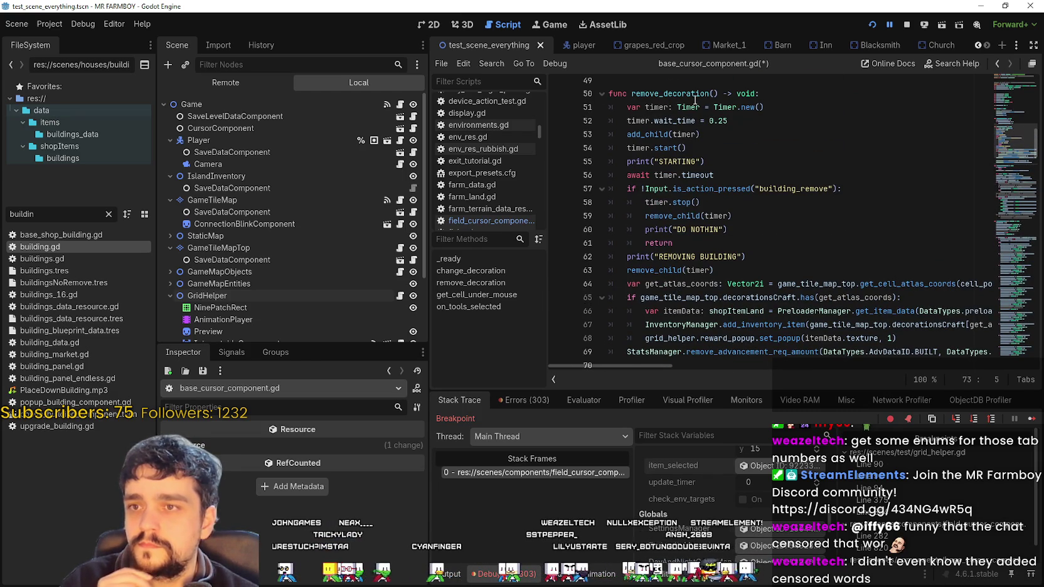
drag(631, 94, 722, 94)
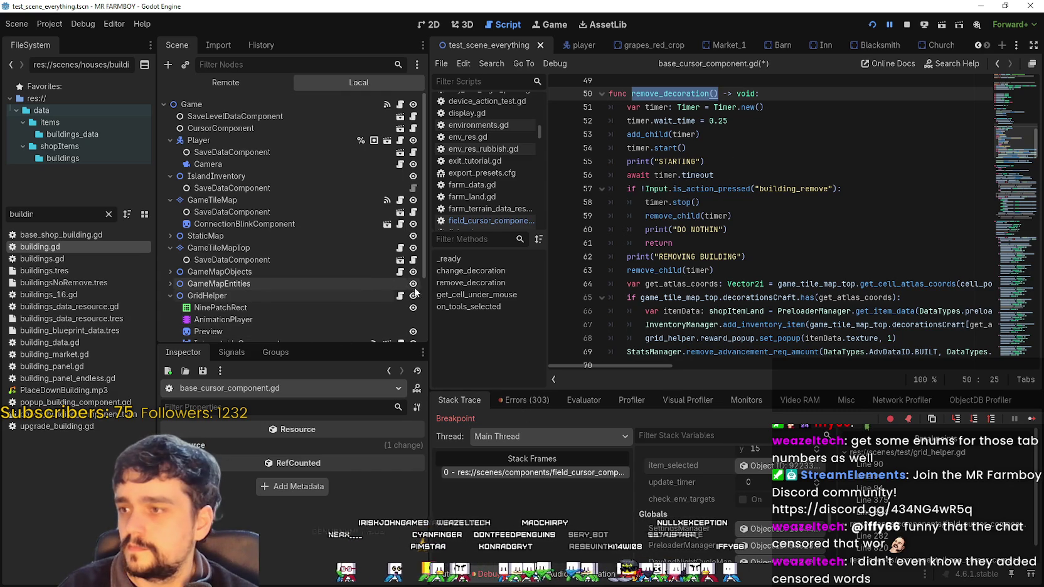
click(414, 128)
- Paste remove_decoration() into the empty building_remove block on line 846 and save
click(748, 374)
key(Down)
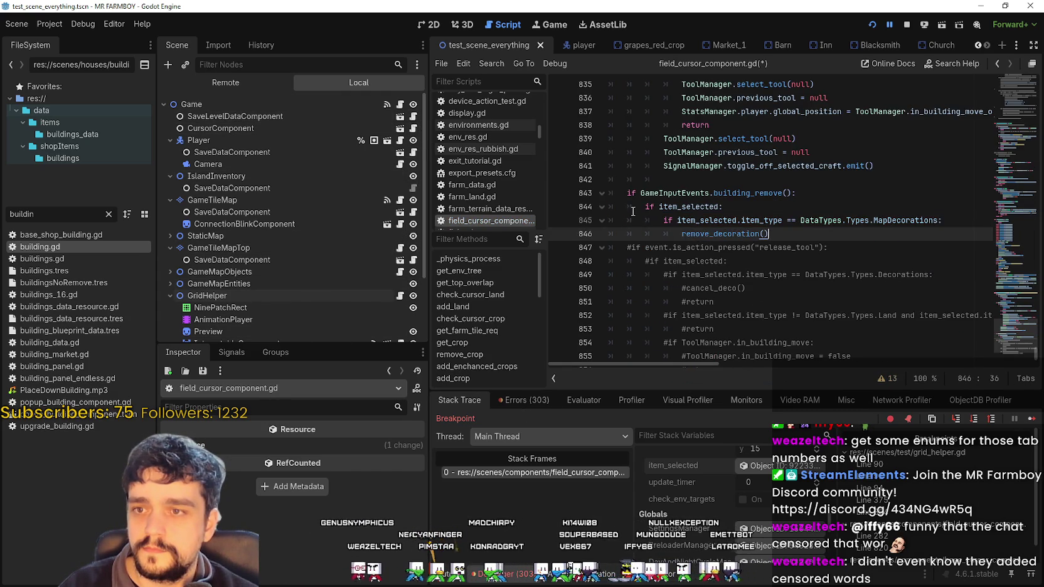
scroll(633, 208, up, 7)
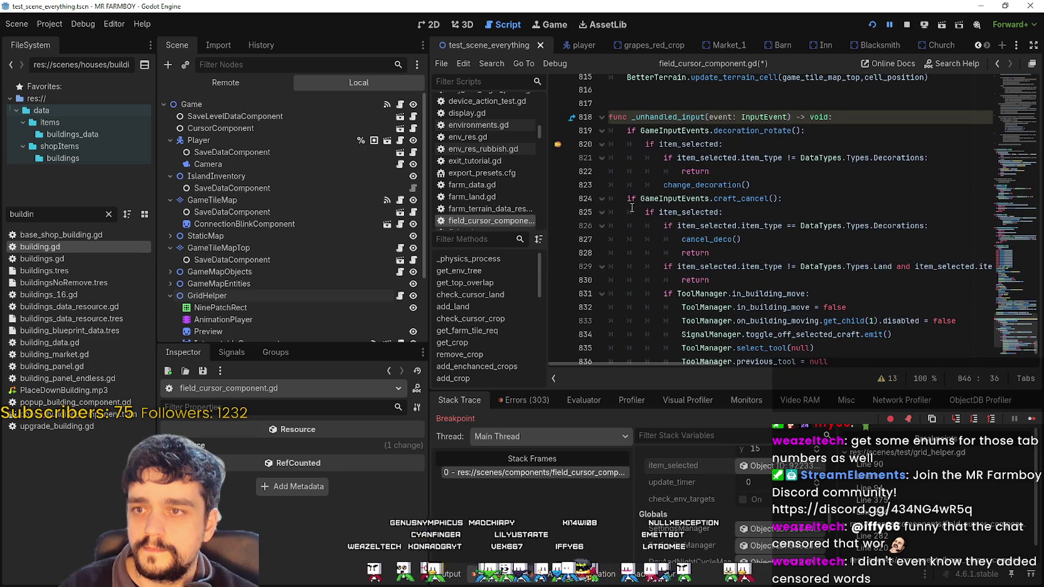
scroll(633, 208, down, 2)
scroll(628, 204, up, 4)
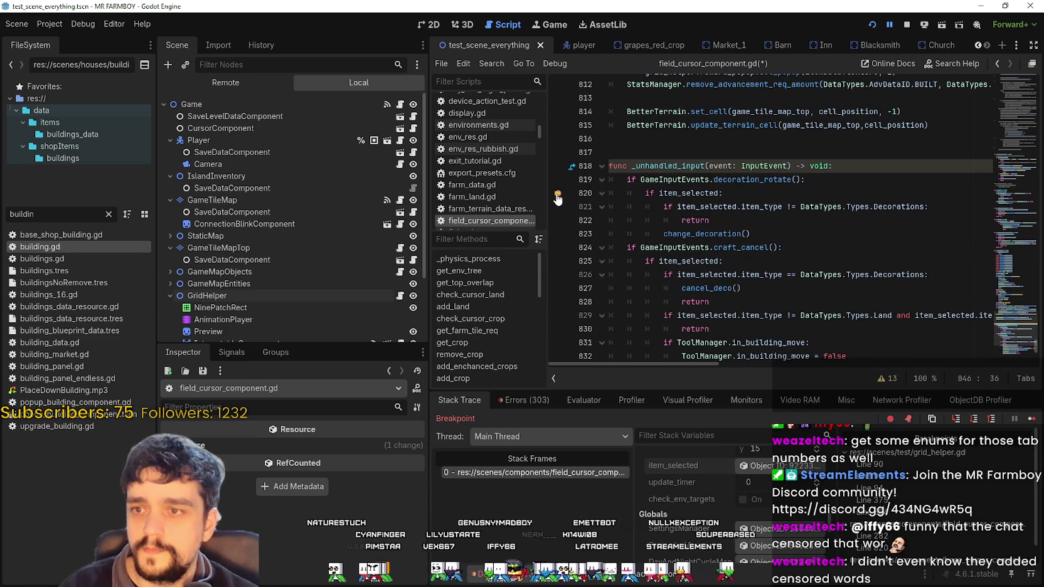
scroll(795, 251, down, 8)
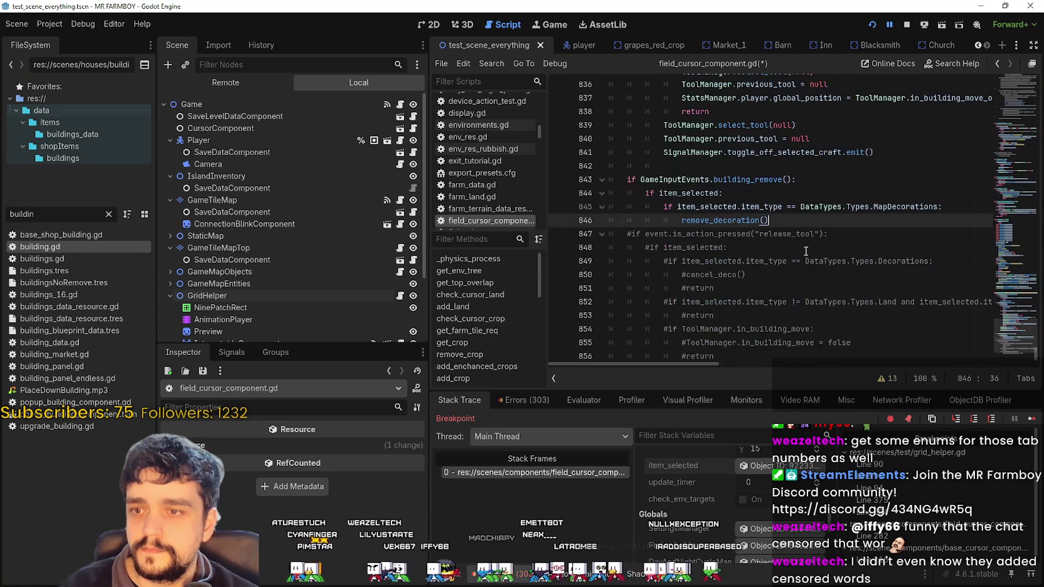
key(ctrl+s)
- Look up the remove_decoration definition, then save again to run the game
right_click(752, 221)
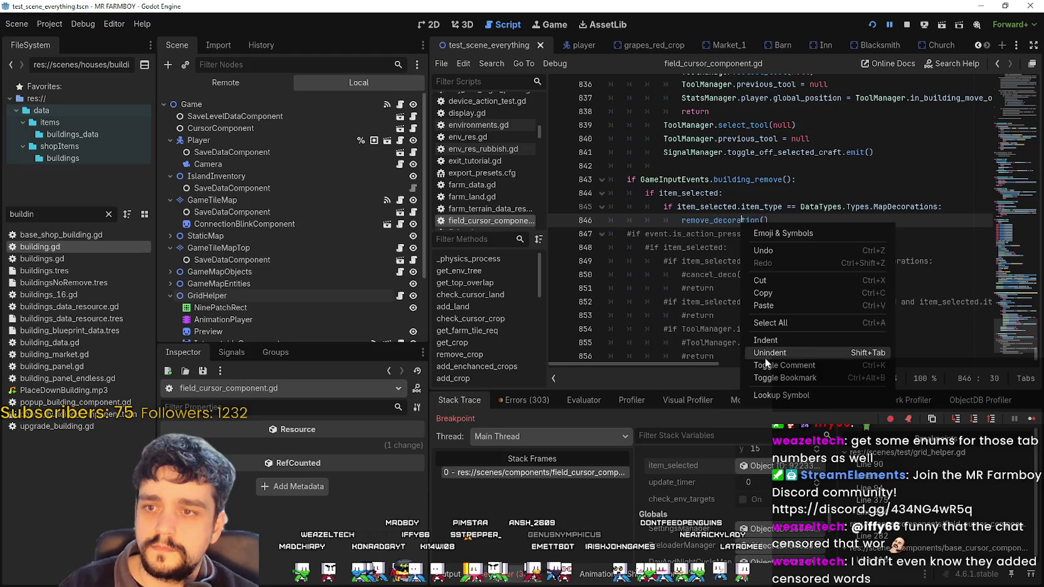
click(795, 397)
click(780, 229)
key(ctrl+s)
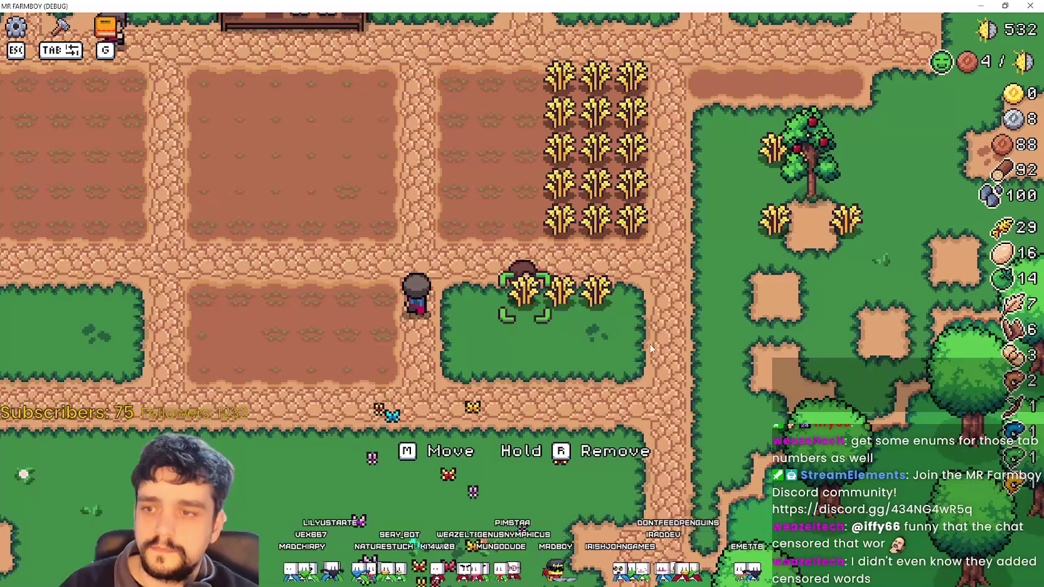
- Walk the player in the running game, then view the debugger's Errors list
key(w)
key(a)
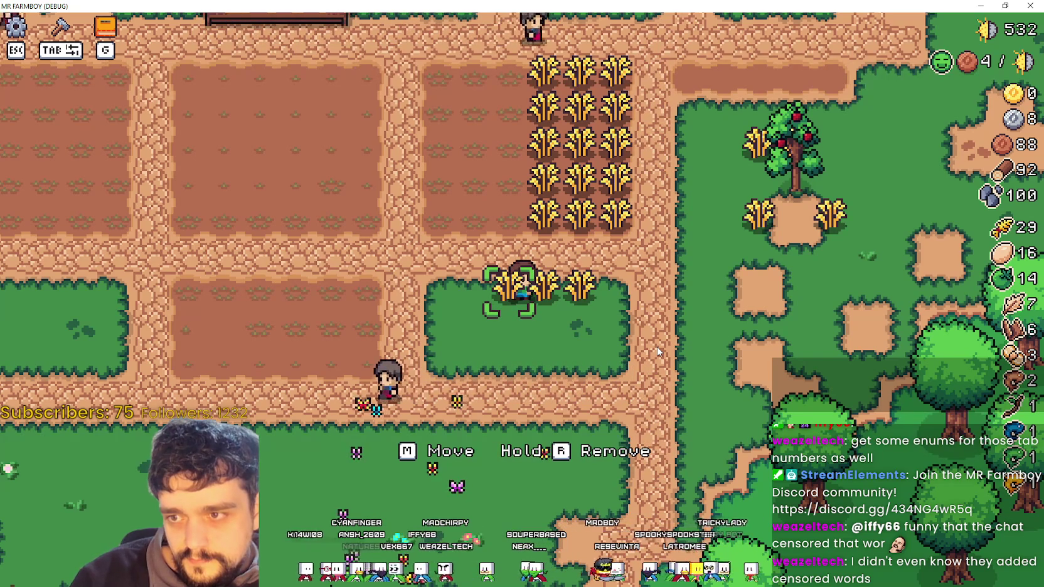
key(alt+Tab)
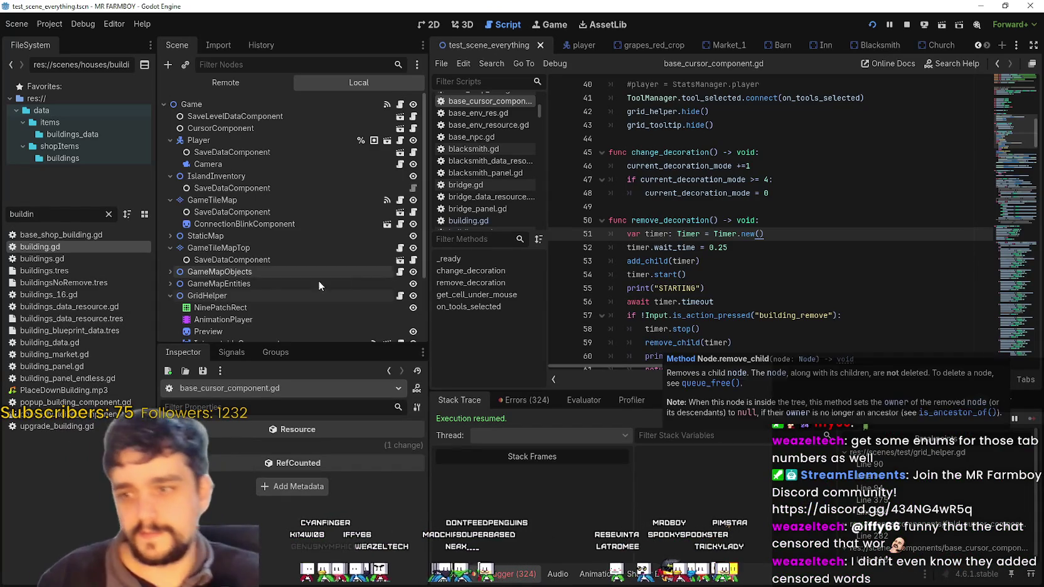
click(525, 400)
- Toggle a breakpoint on line 51 on and off while switching between game and editor
click(724, 264)
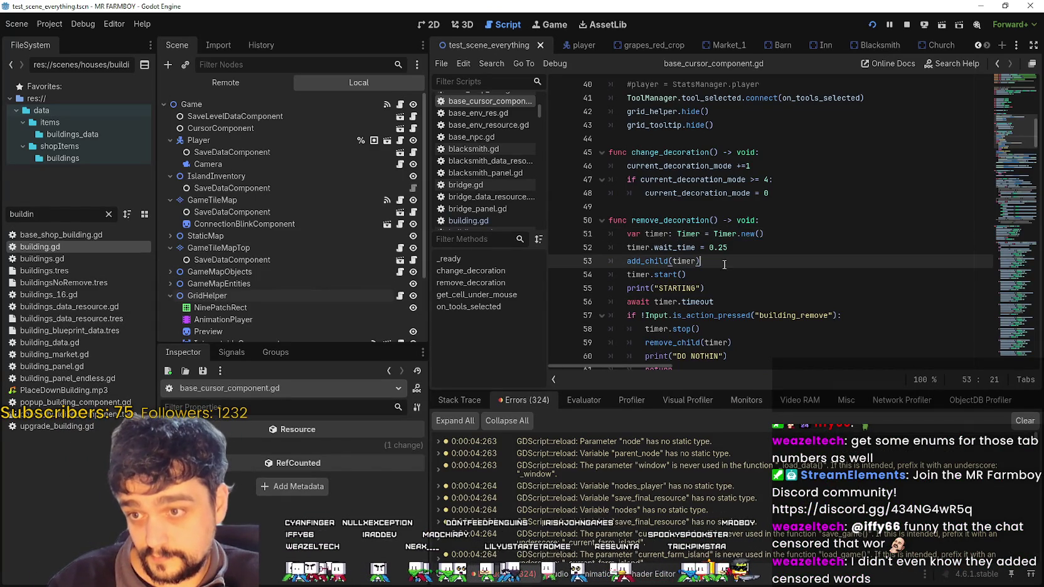
click(558, 234)
key(alt+Tab)
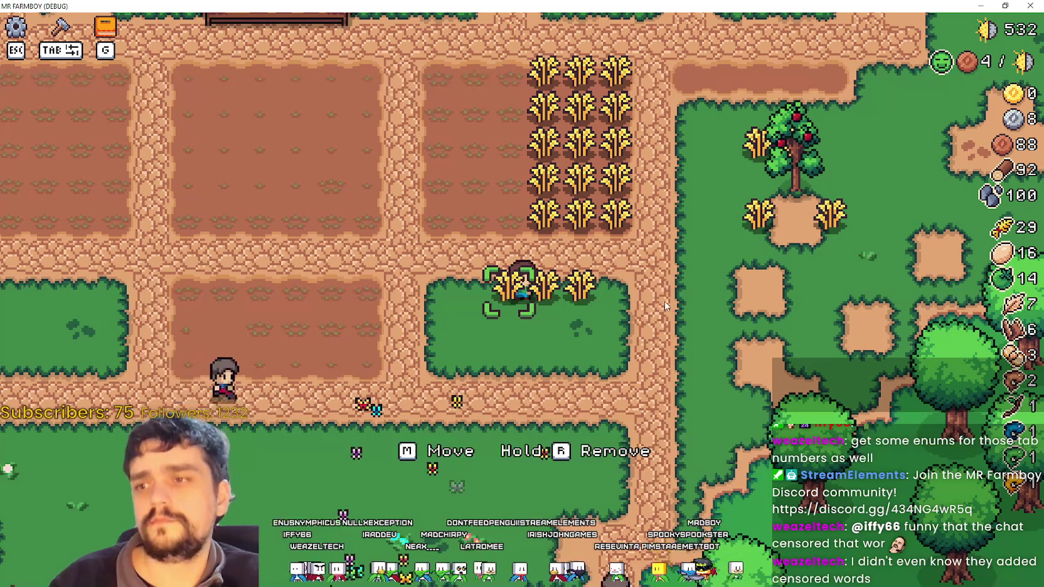
key(alt+Tab)
click(558, 234)
click(700, 234)
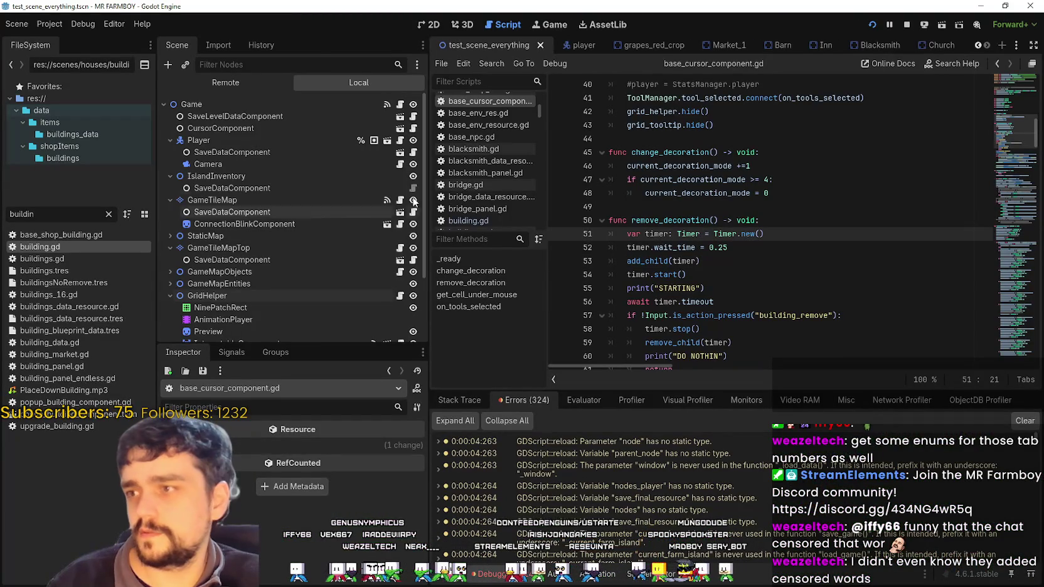
click(413, 130)
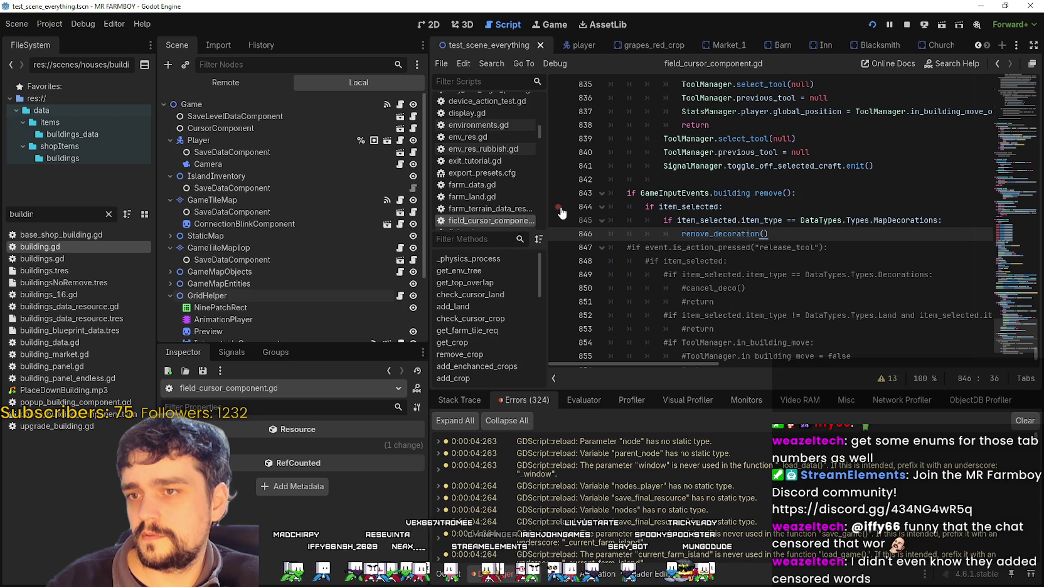
click(733, 198)
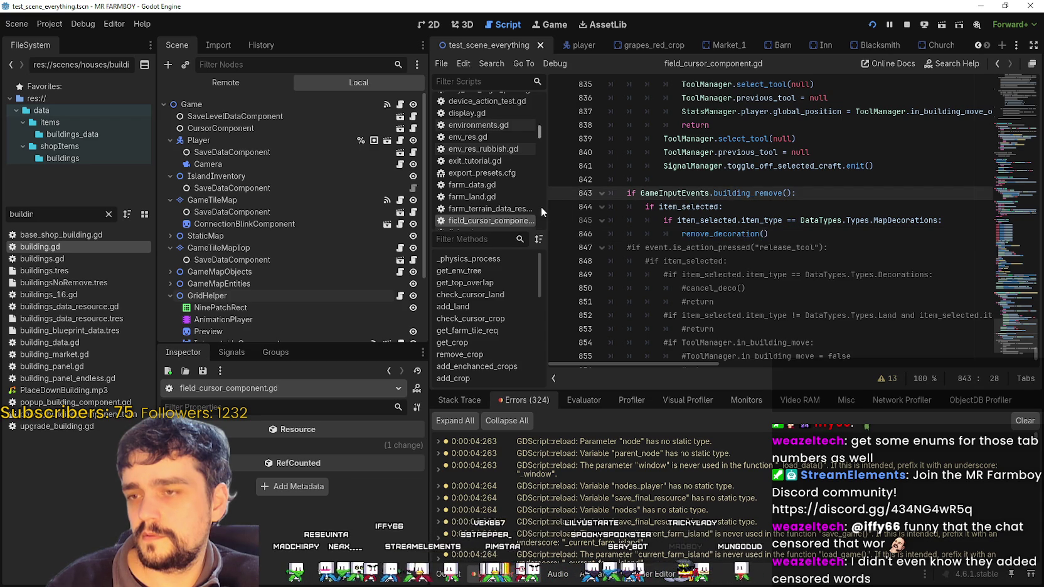
click(736, 211)
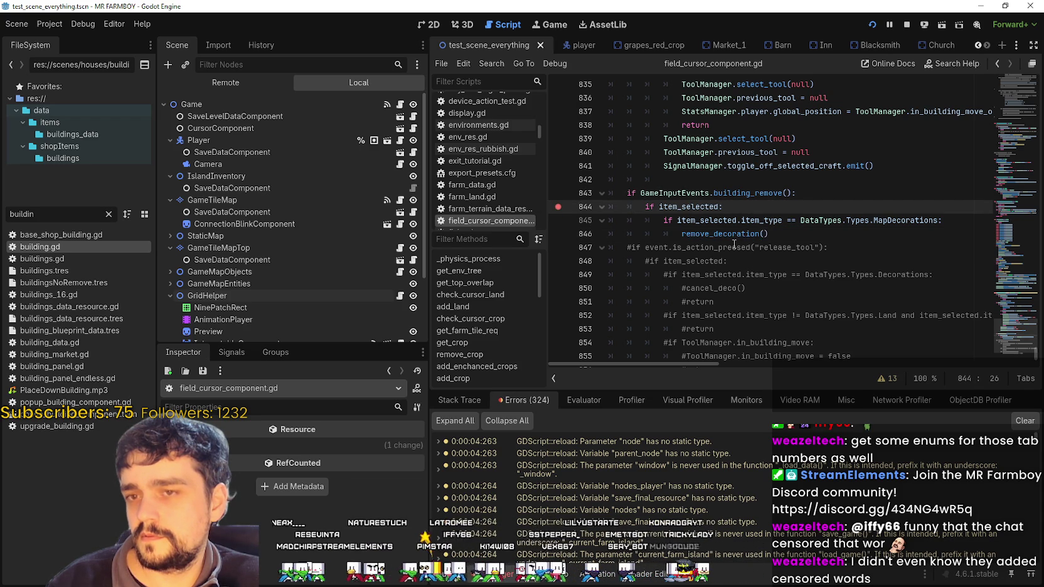
key(alt+Tab)
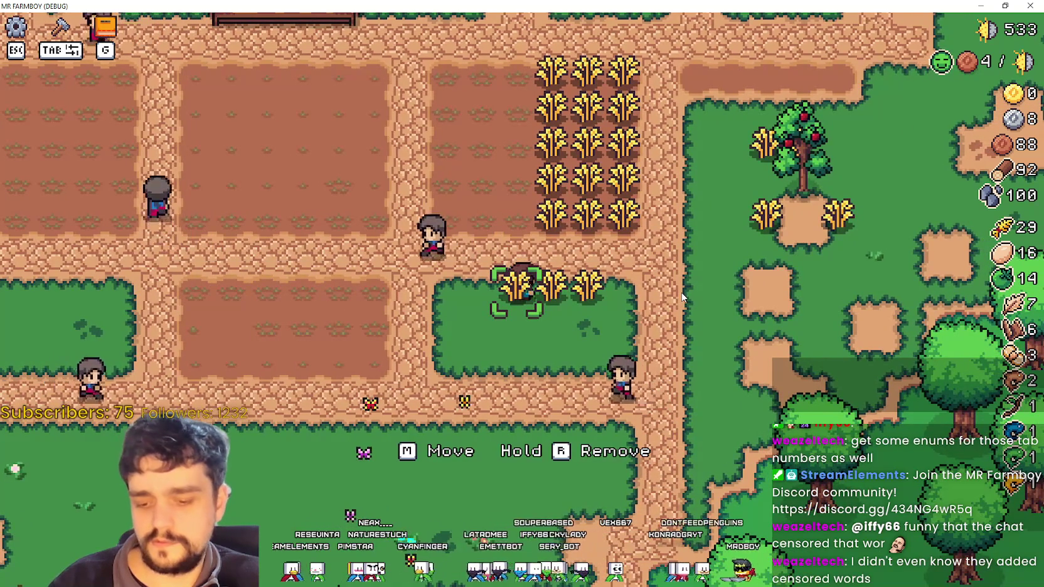
key(alt+Tab)
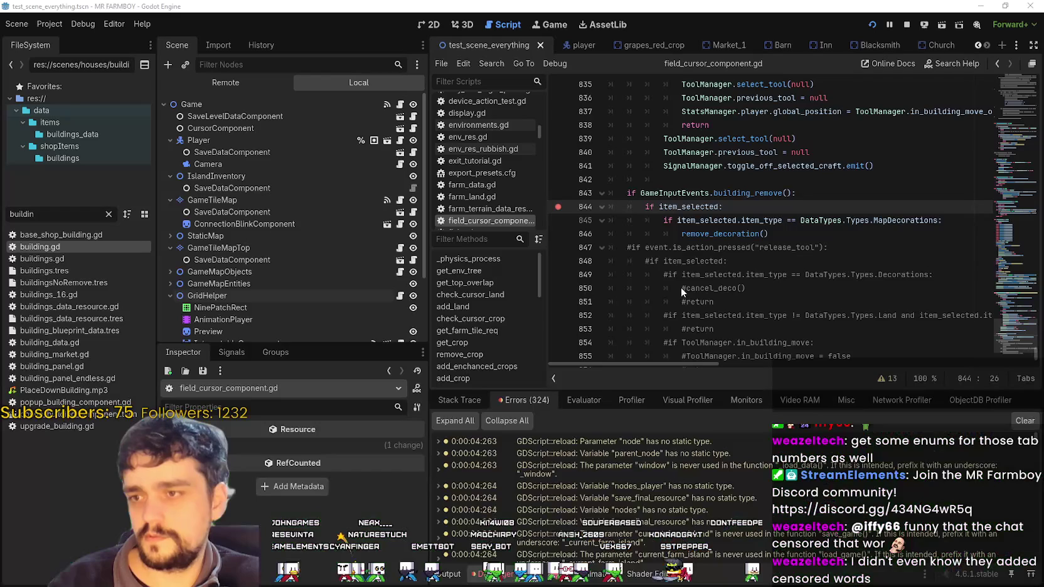
key(alt+Tab)
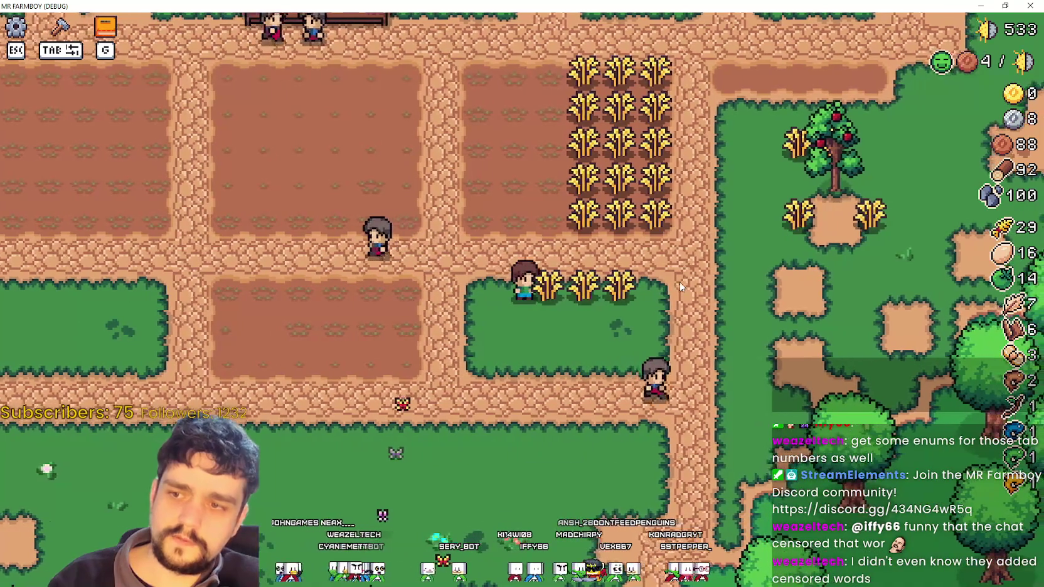
key(alt+Tab)
scroll(644, 245, up, 2)
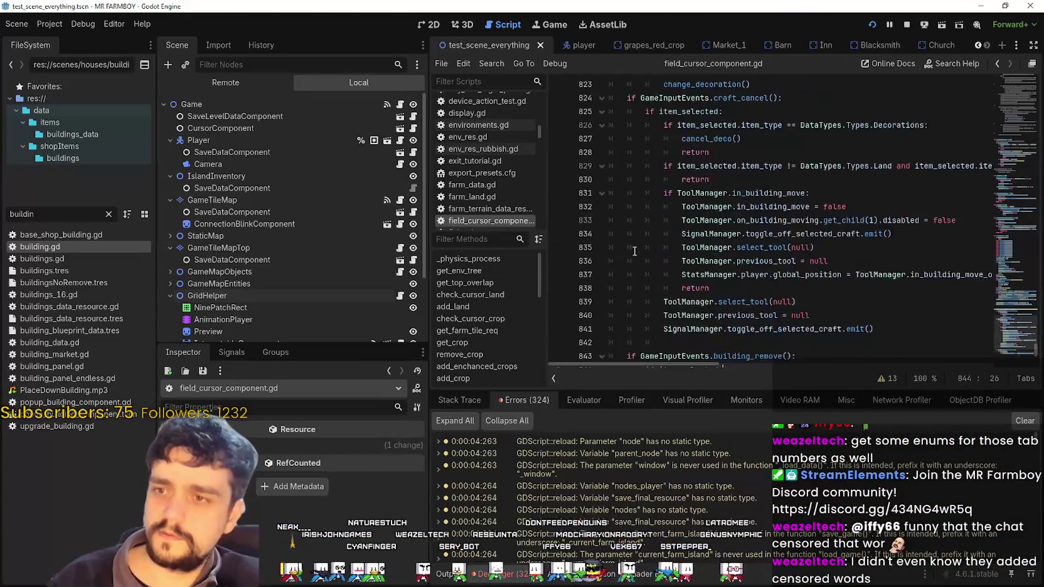
- Add a breakpoint on the decoration_rotate check at line 819 and resume the game
scroll(644, 237, up, 2)
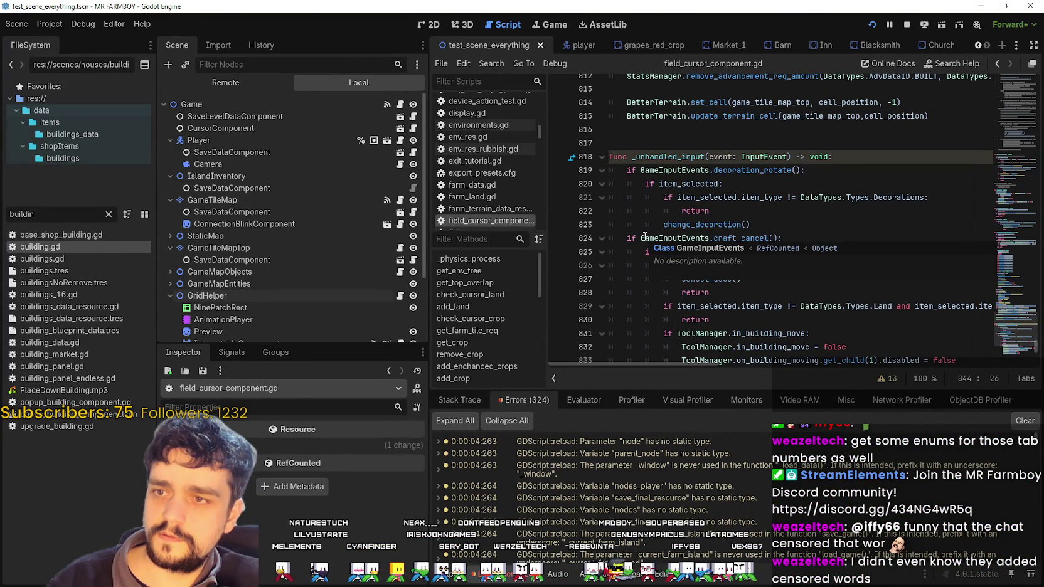
click(579, 171)
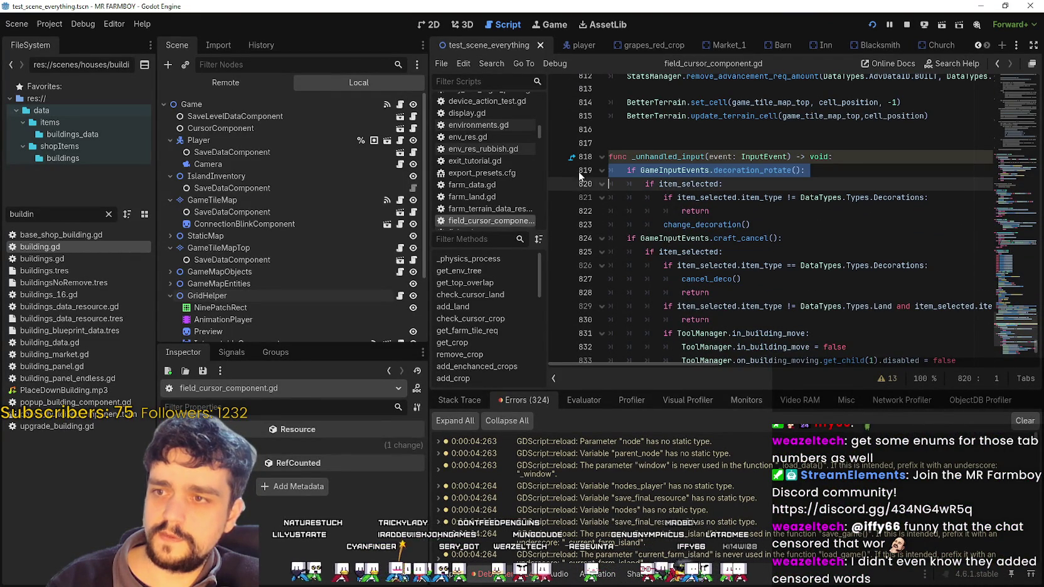
click(563, 174)
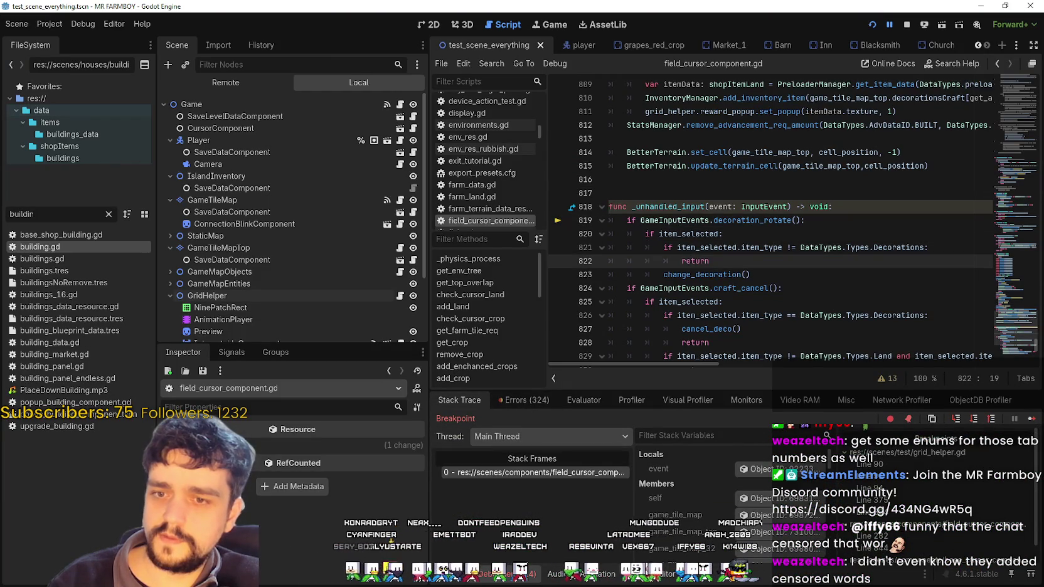
key(F12)
- Add breakpoints on lines 828 and 830 in the craft_cancel handling
scroll(620, 312, down, 2)
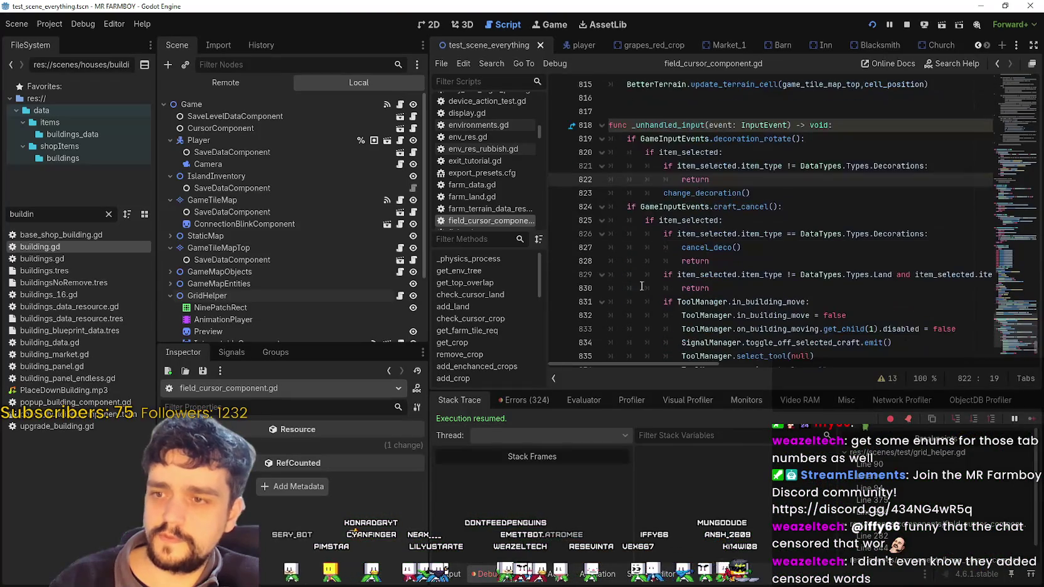
click(794, 207)
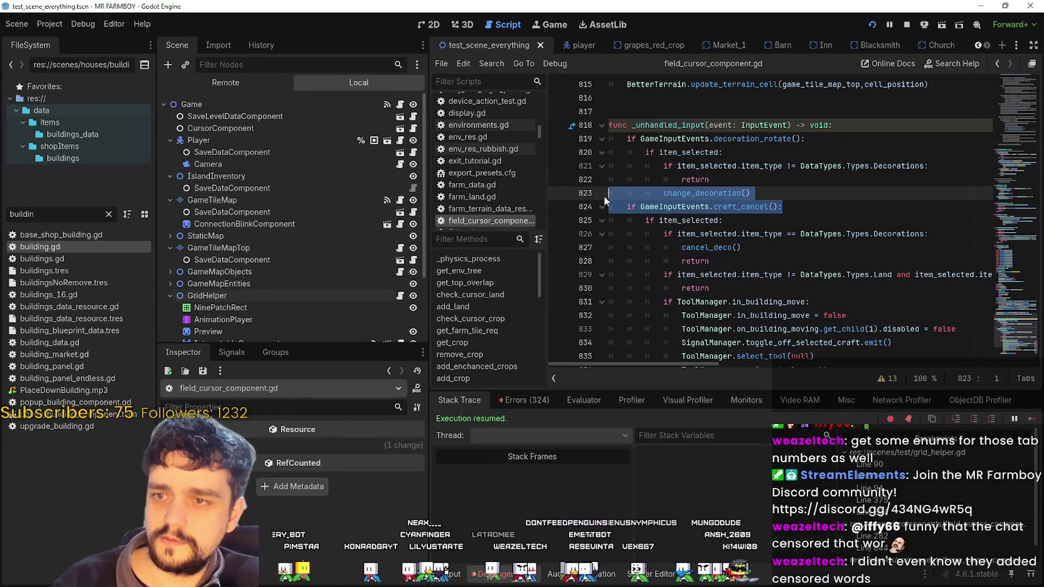
click(712, 222)
click(722, 262)
click(558, 261)
click(558, 289)
- Test in the running game, then add a breakpoint on line 838 and return to line 822
scroll(728, 291, down, 3)
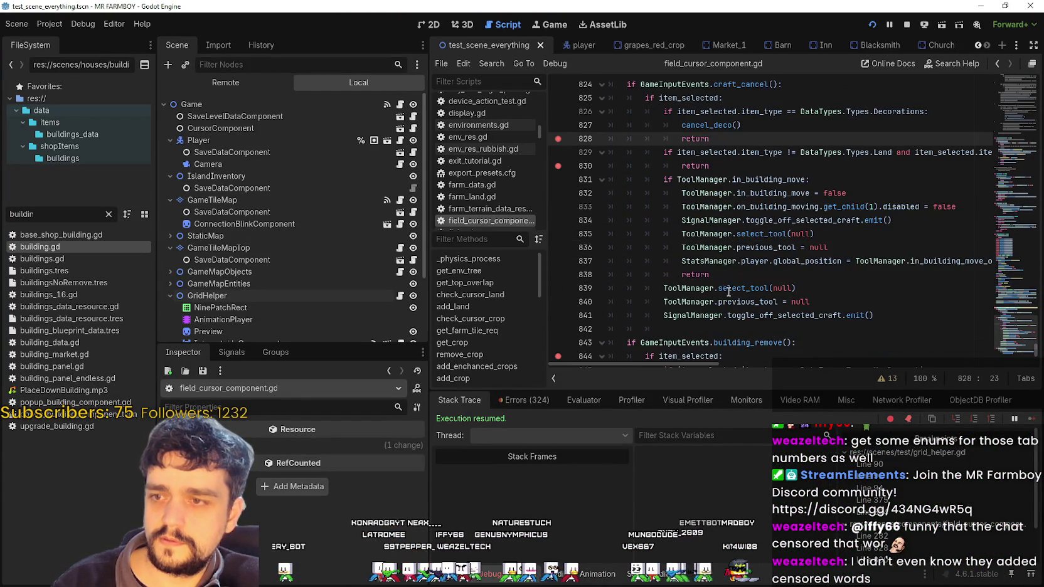
key(alt+Tab)
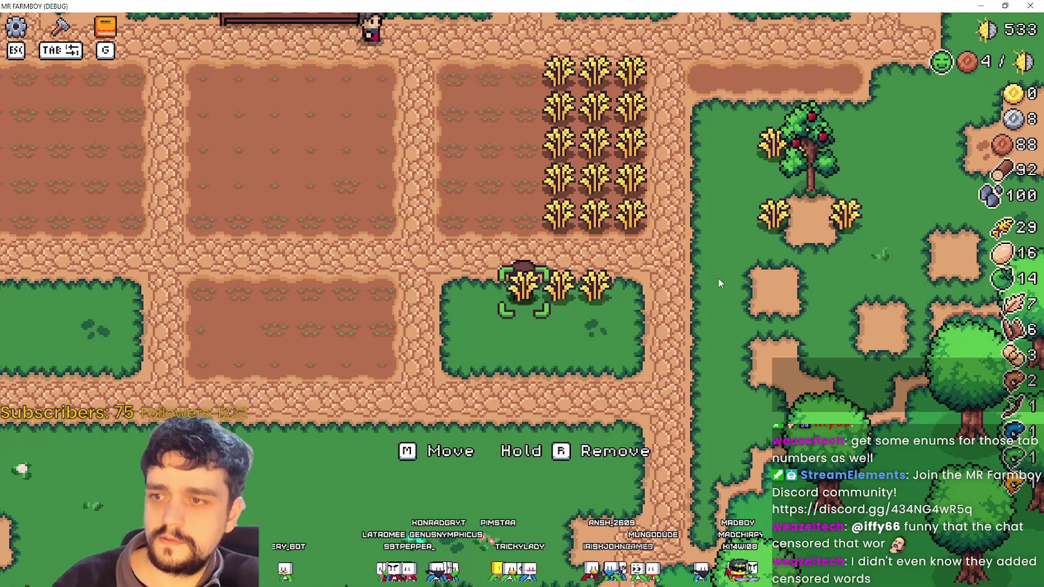
key(alt+Tab)
scroll(666, 204, up, 3)
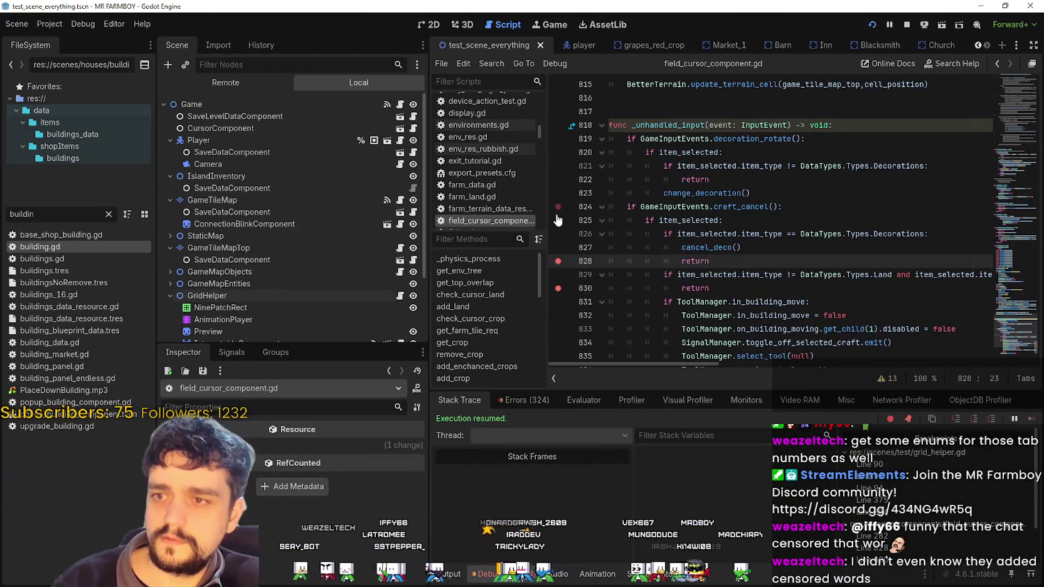
scroll(568, 232, down, 4)
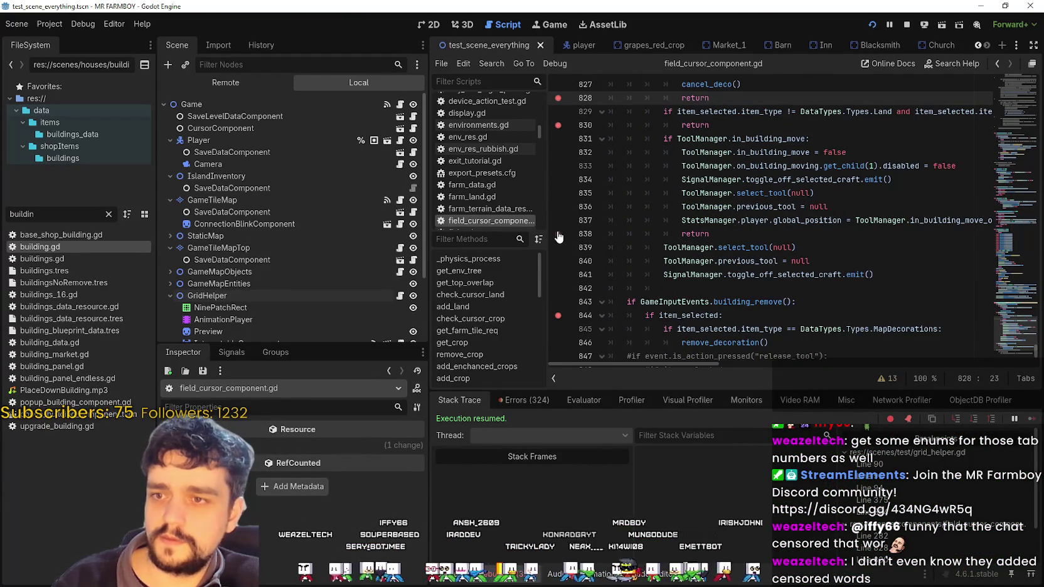
click(558, 235)
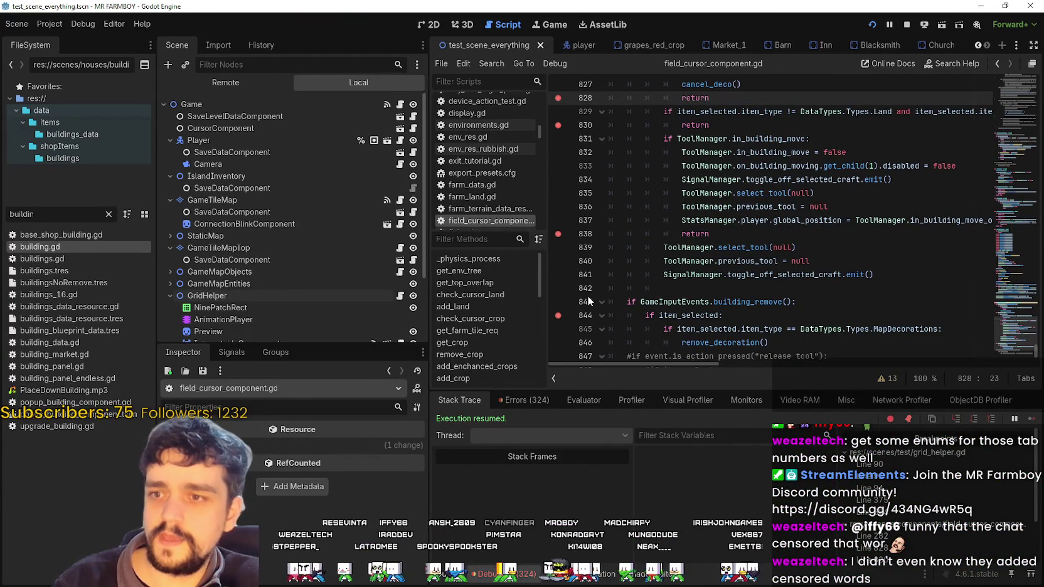
scroll(602, 281, down, 3)
scroll(587, 244, up, 2)
scroll(579, 251, up, 5)
scroll(633, 316, down, 3)
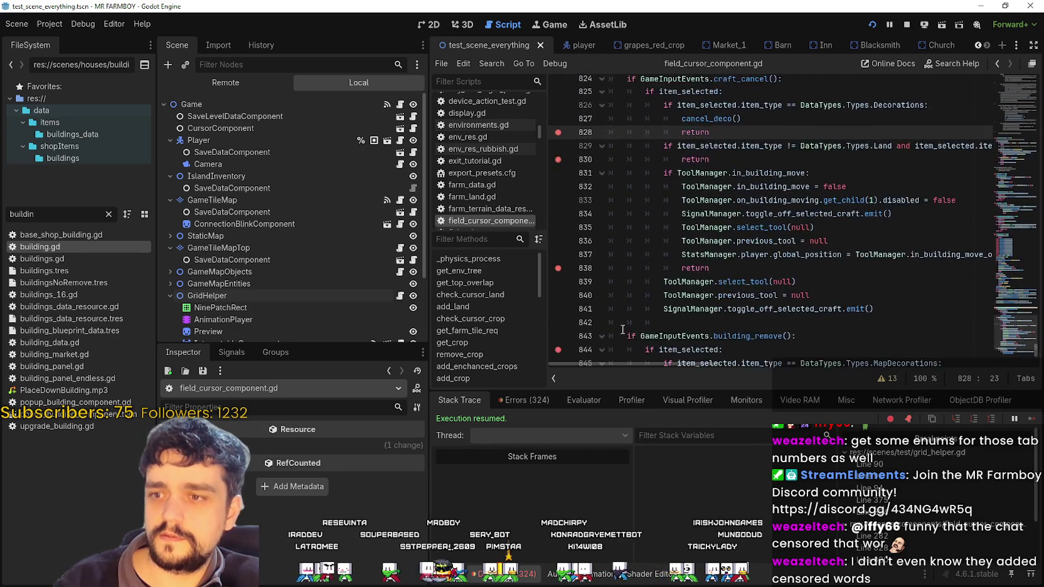
scroll(627, 314, up, 4)
click(719, 218)
- Add a breakpoint on line 822 and look up the definition of decoration_rotate
click(559, 214)
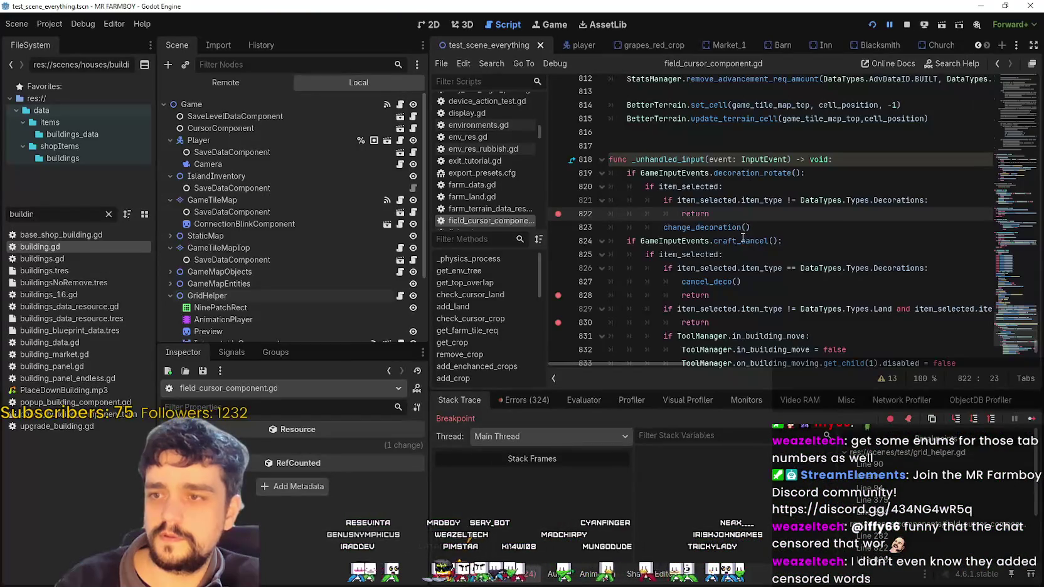
double_click(764, 179)
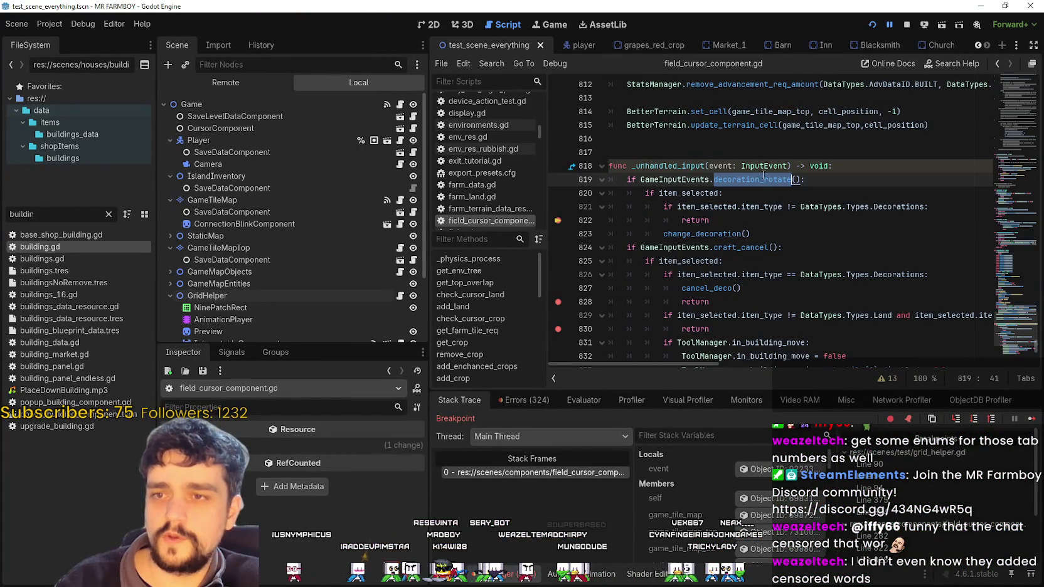
click(771, 214)
right_click(754, 179)
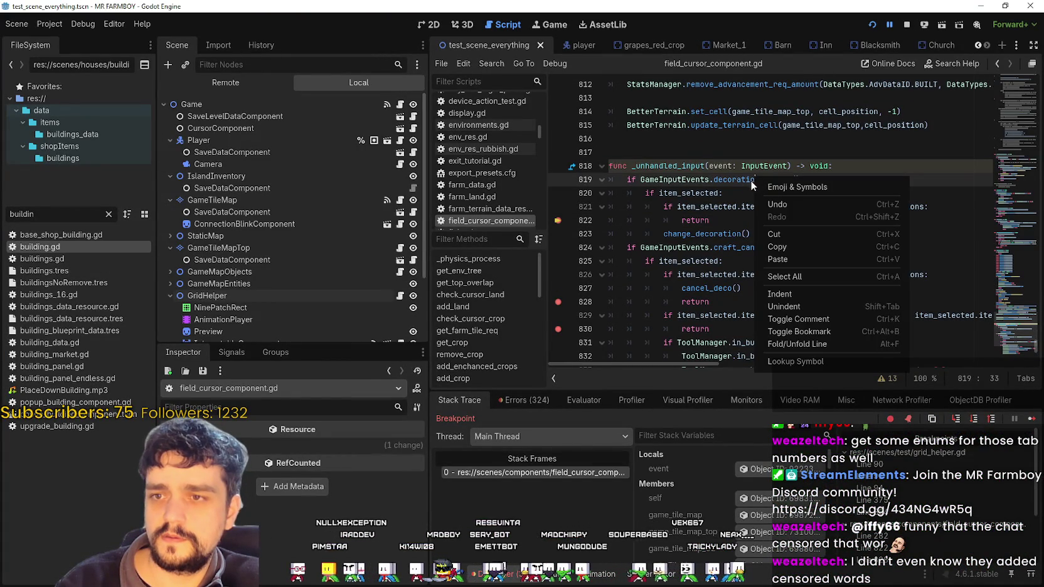
click(746, 246)
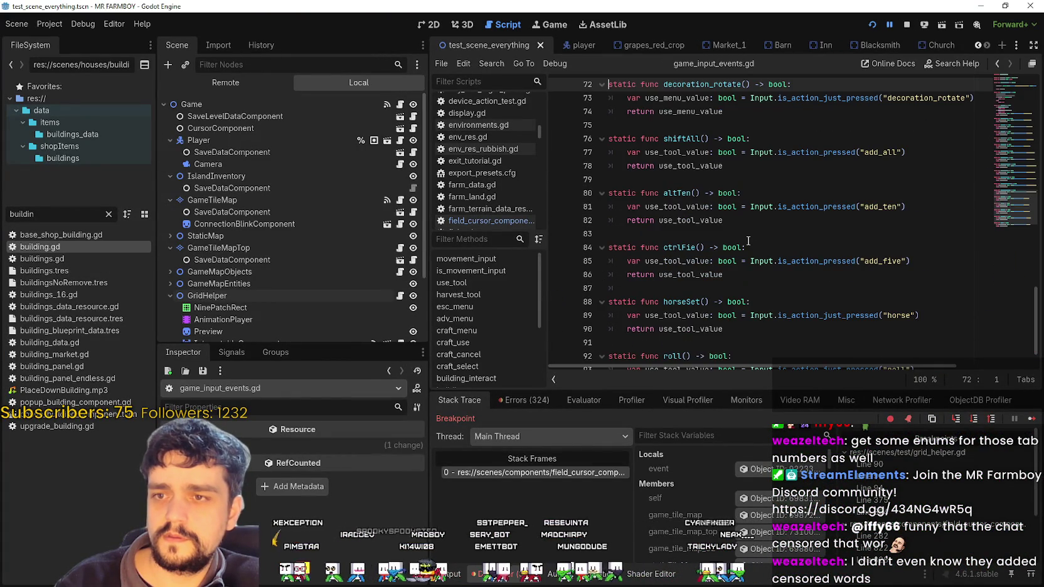
scroll(761, 234, up, 2)
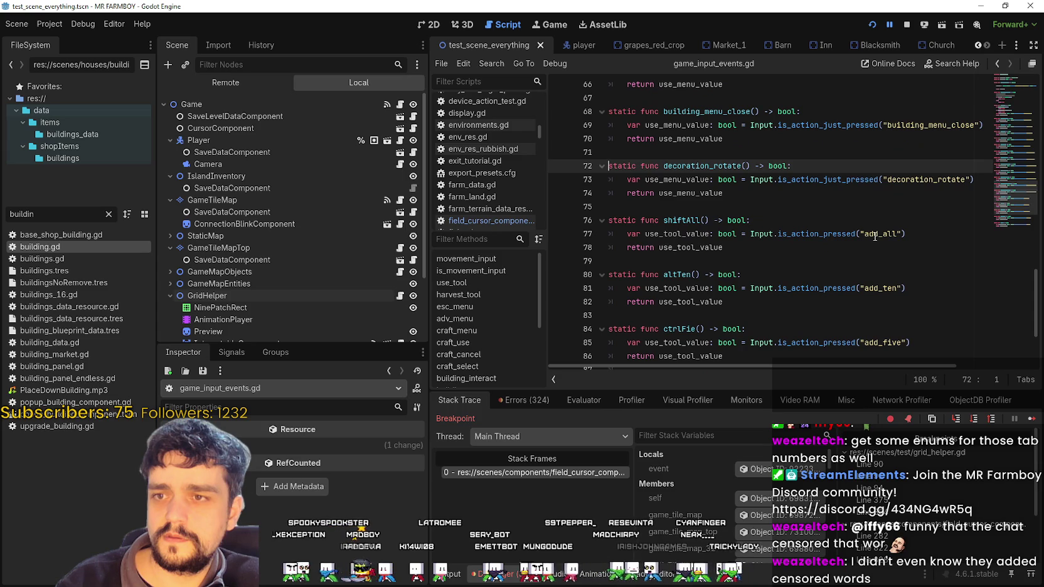
double_click(717, 167)
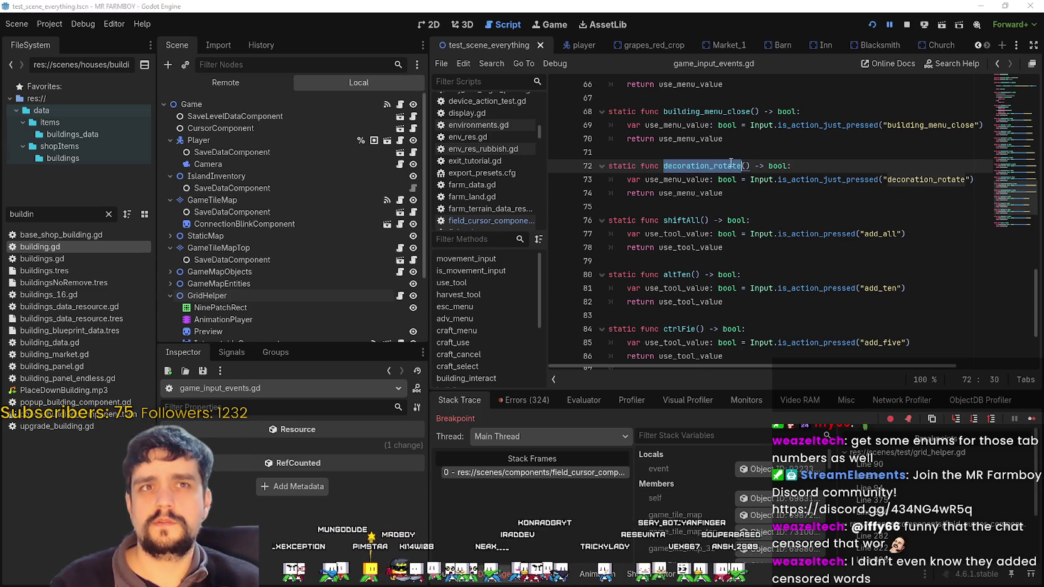
- Resume the game, glance at grid_helper.gd, then return to field_cursor_component.gd's item_type check
key(F12)
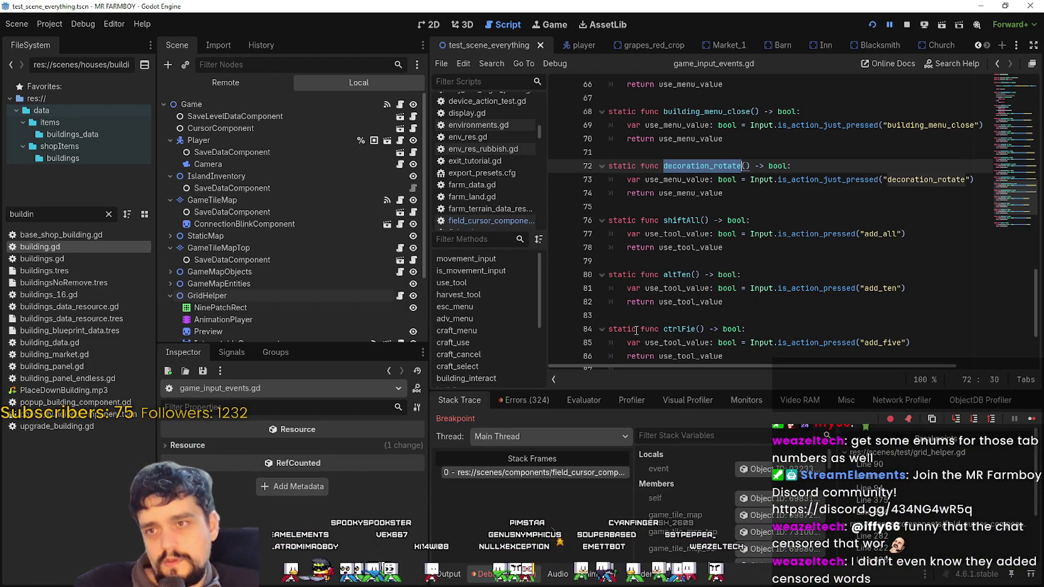
click(400, 295)
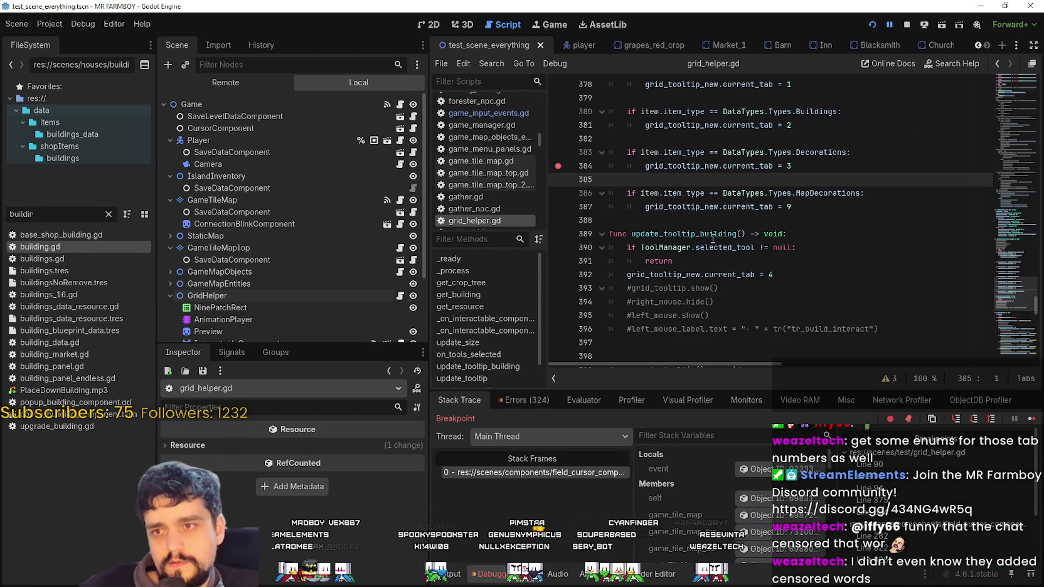
scroll(694, 259, up, 5)
scroll(694, 259, up, 4)
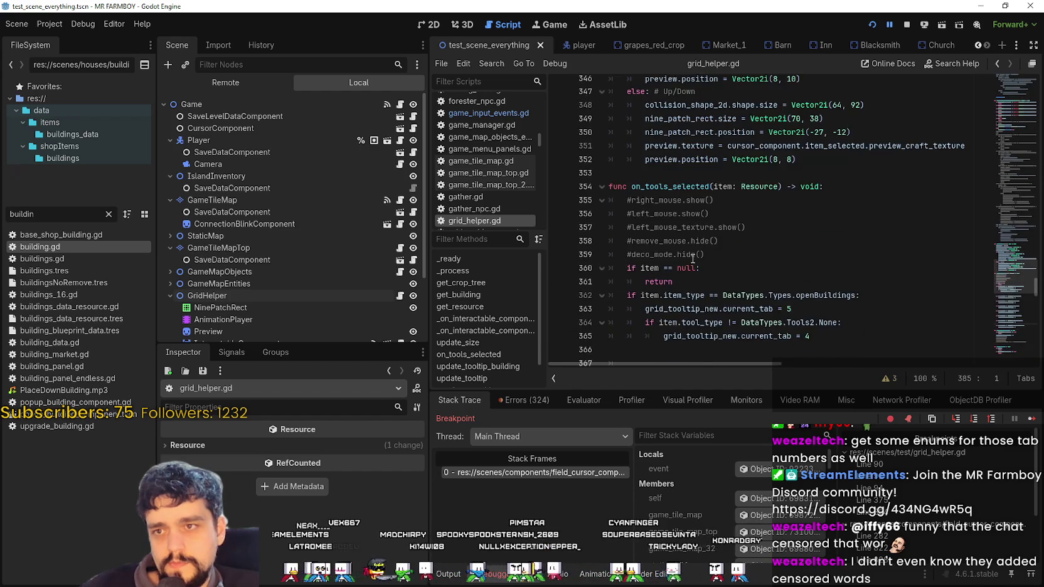
scroll(694, 259, down, 6)
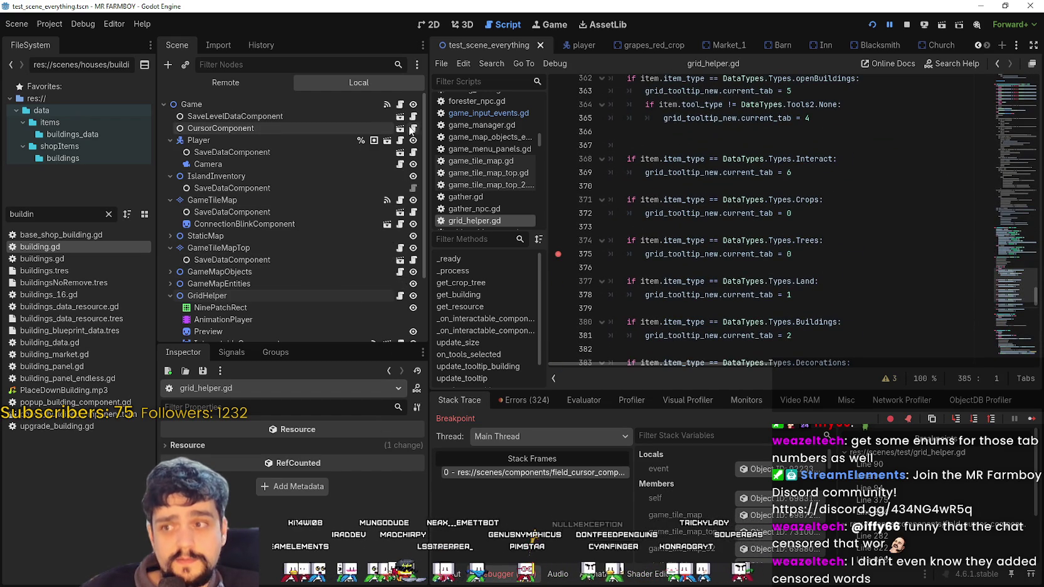
key(F10)
click(765, 206)
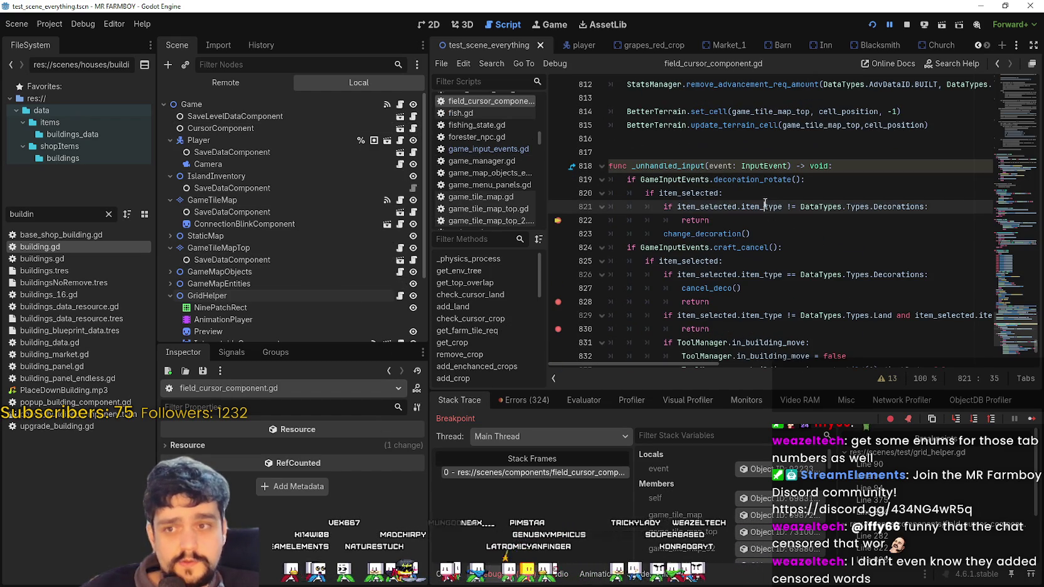
double_click(894, 206)
mouse_move(894, 206)
mouse_down()
mouse_move(690, 210)
mouse_move(759, 238)
mouse_up()
double_click(711, 239)
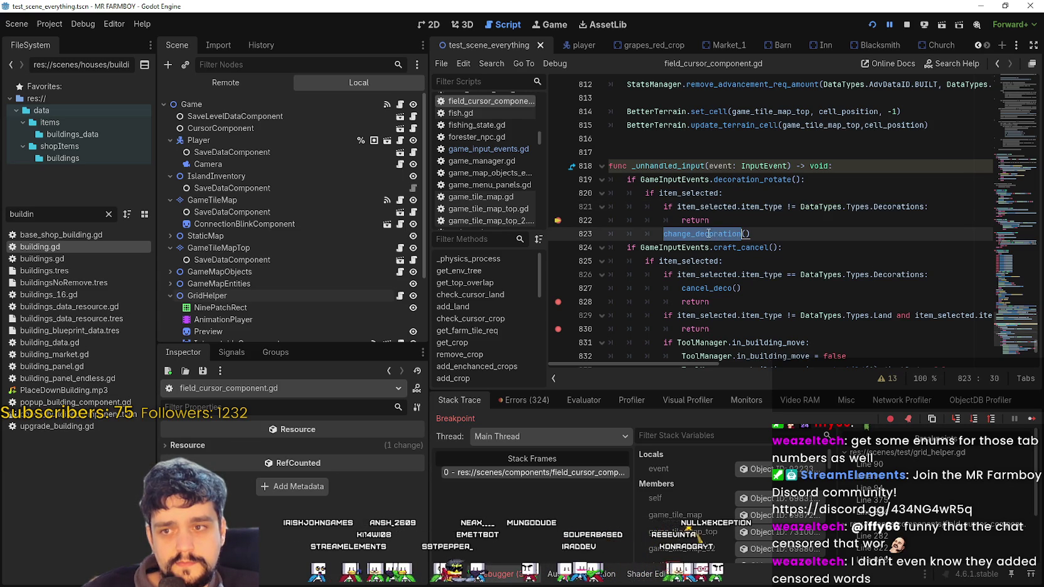
click(788, 234)
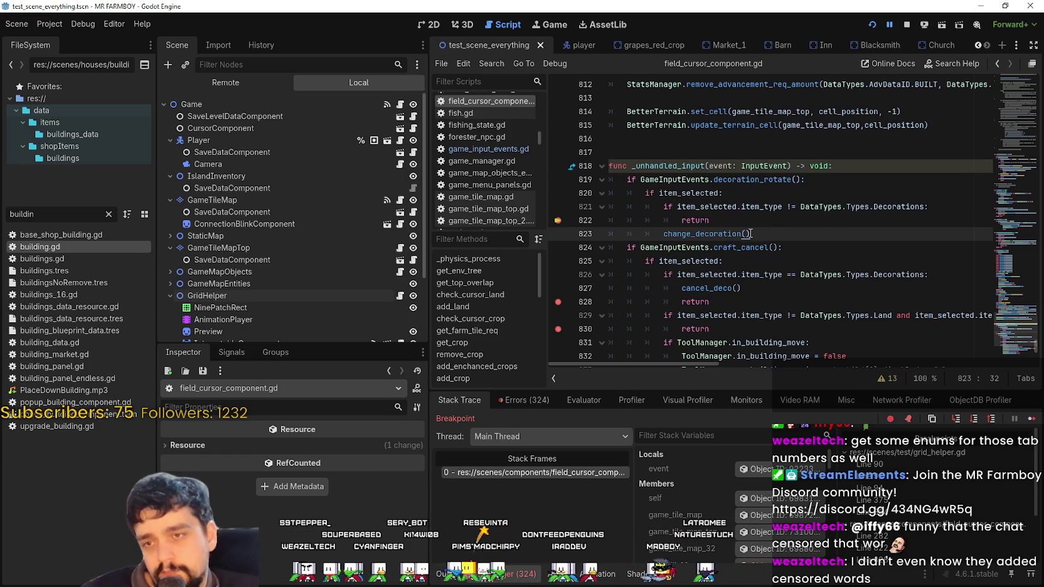
scroll(777, 226, down, 3)
scroll(736, 243, up, 2)
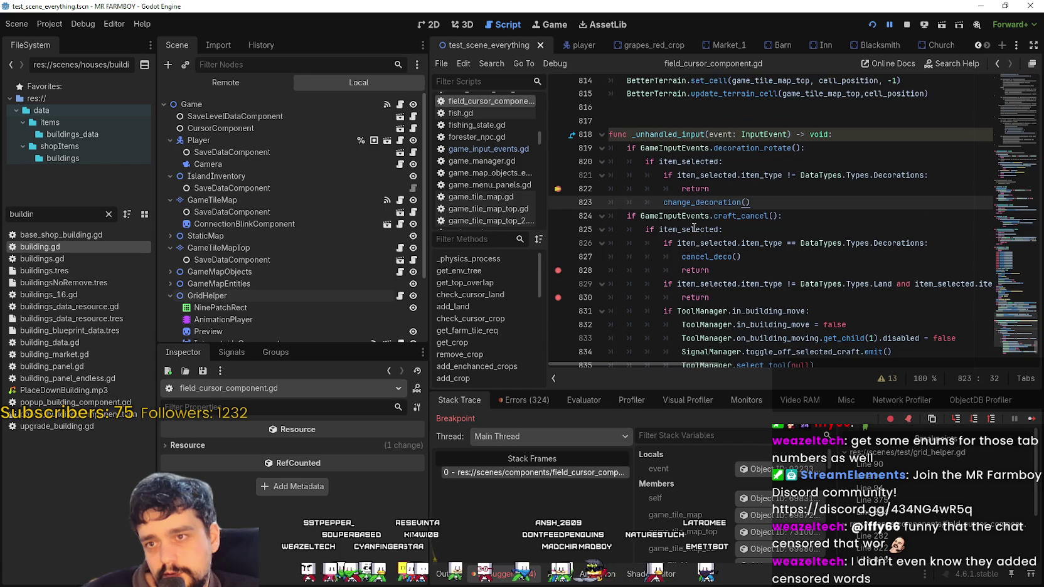
scroll(629, 188, down, 7)
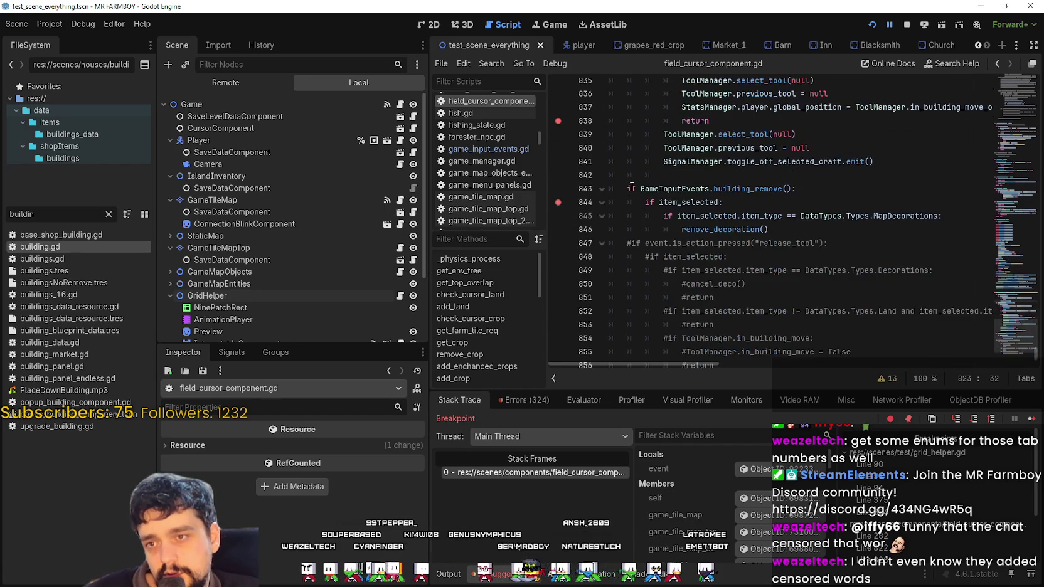
mouse_move(816, 229)
mouse_down()
mouse_move(612, 230)
mouse_move(598, 167)
mouse_up()
mouse_move(794, 224)
mouse_down()
mouse_move(690, 213)
mouse_move(621, 178)
mouse_up()
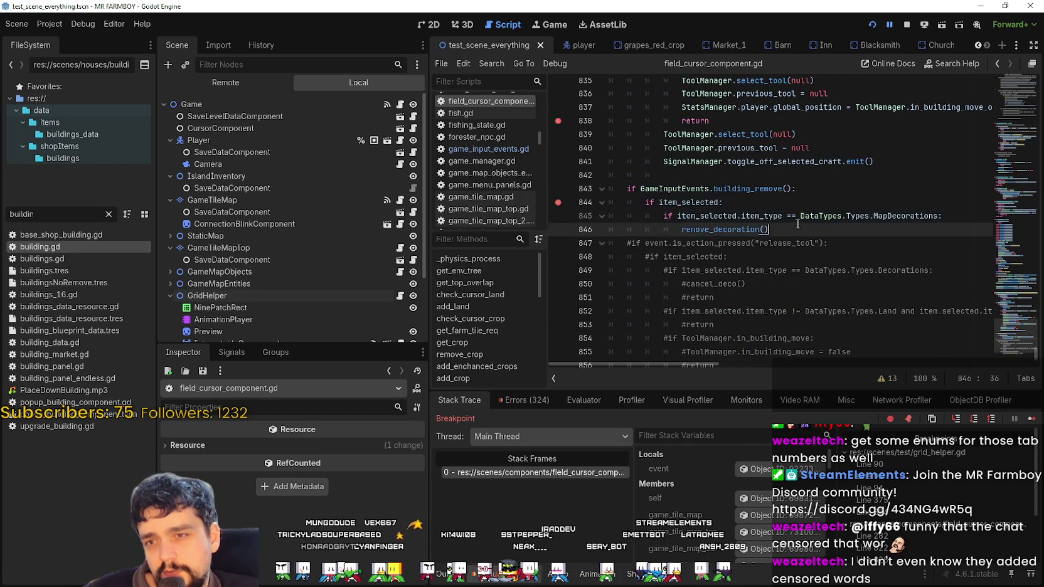
key(shift+Home)
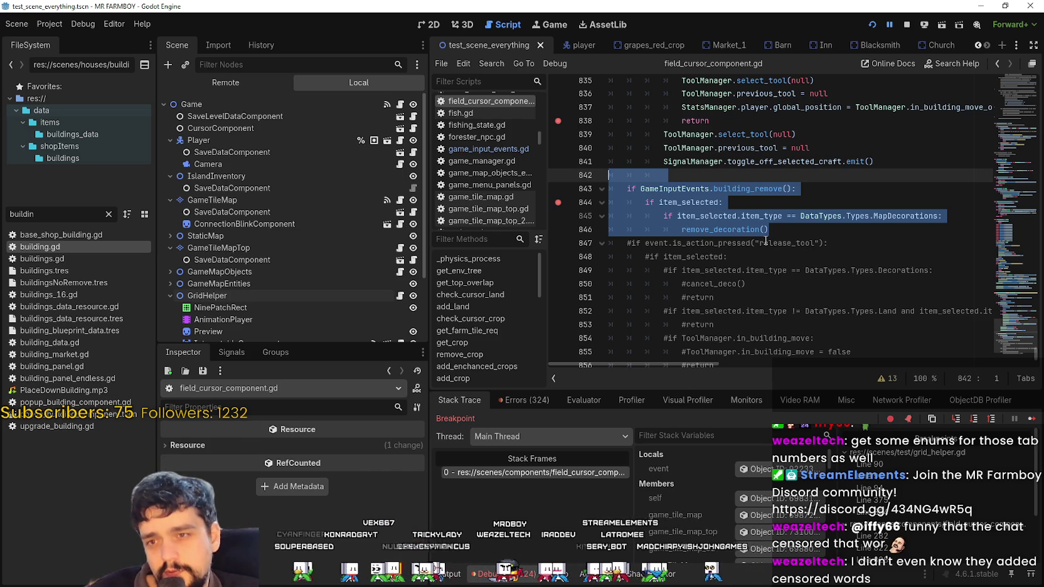
mouse_move(759, 230)
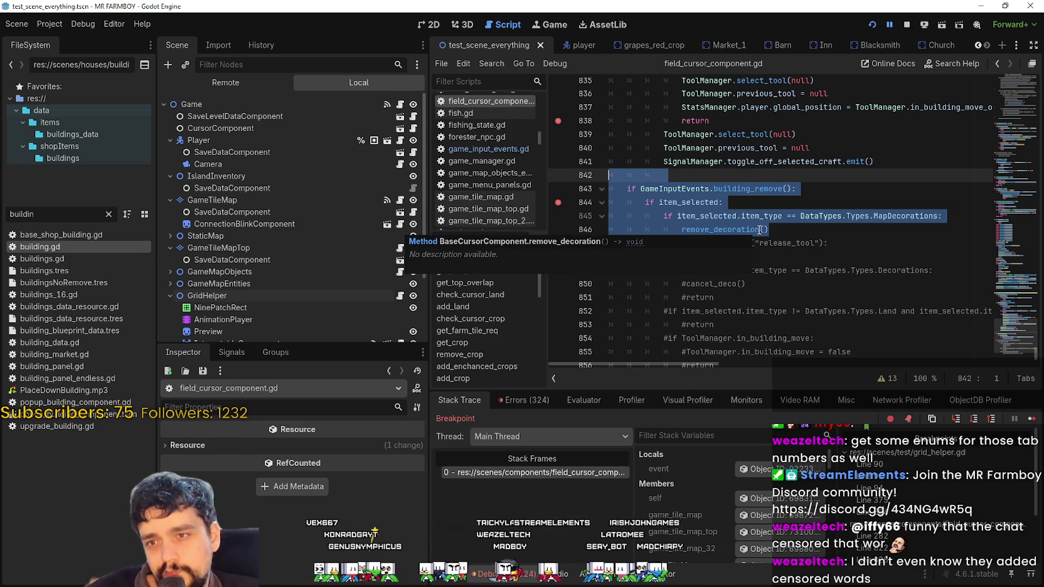
double_click(760, 189)
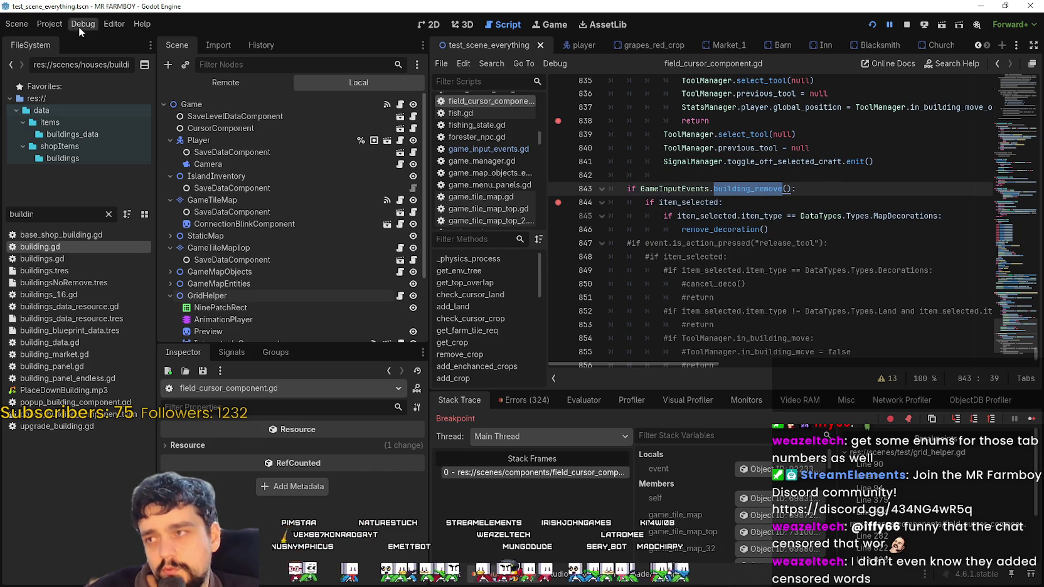
click(57, 25)
click(63, 41)
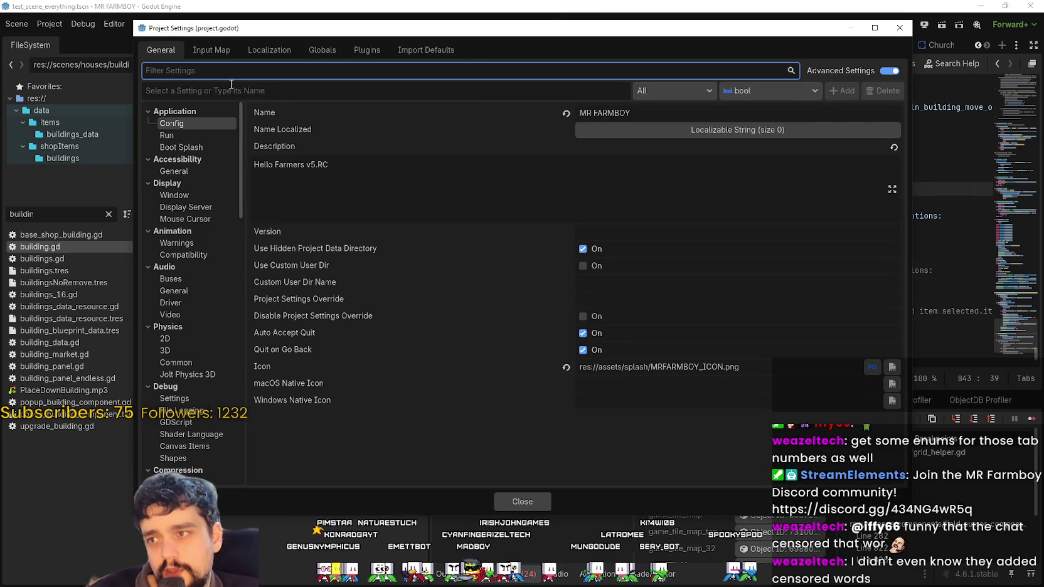
click(212, 48)
scroll(241, 394, down, 3)
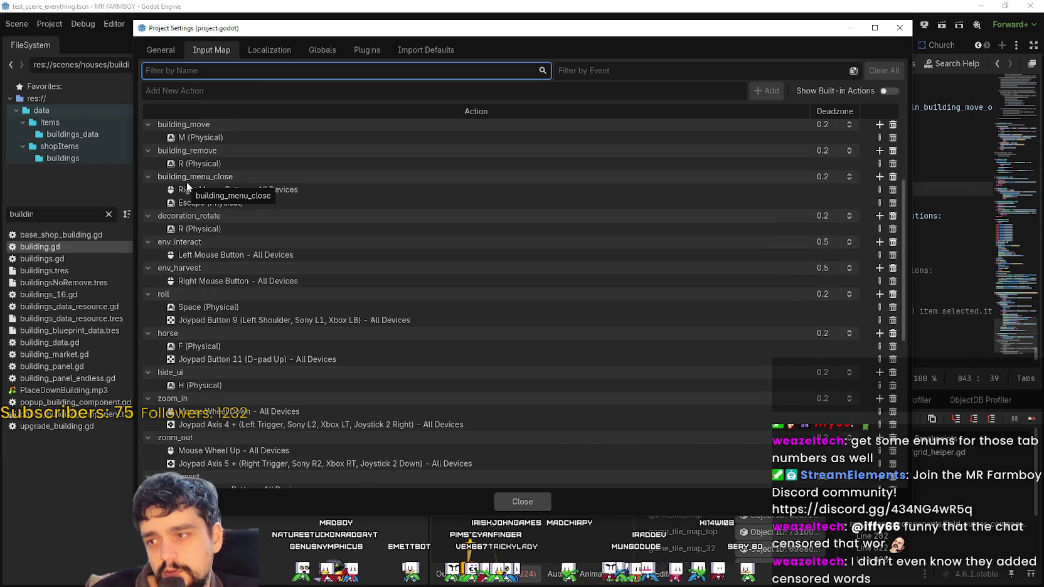
scroll(186, 182, down, 4)
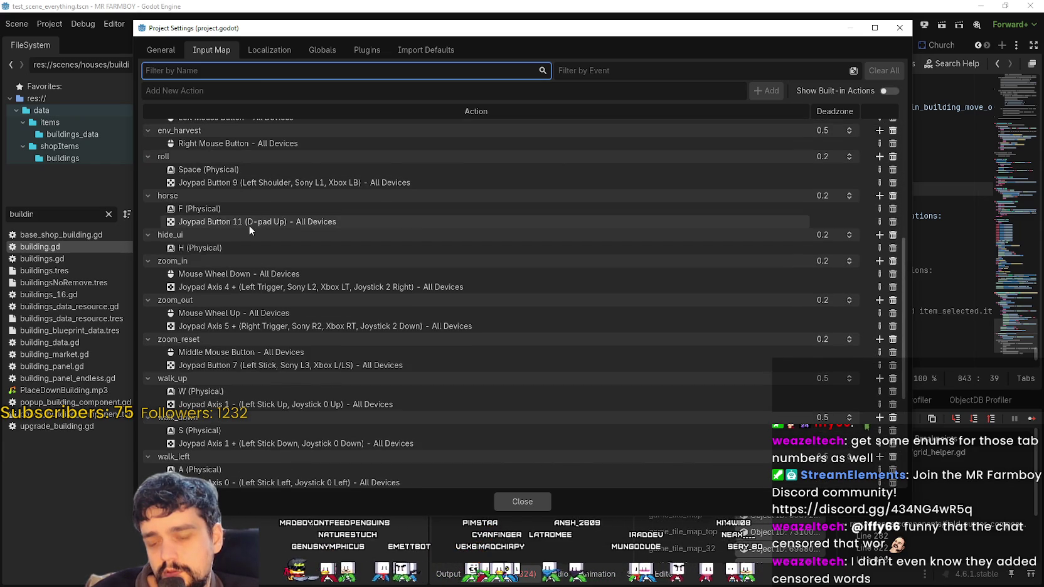
scroll(384, 346, down, 5)
scroll(332, 457, up, 5)
scroll(274, 398, down, 5)
scroll(269, 414, up, 8)
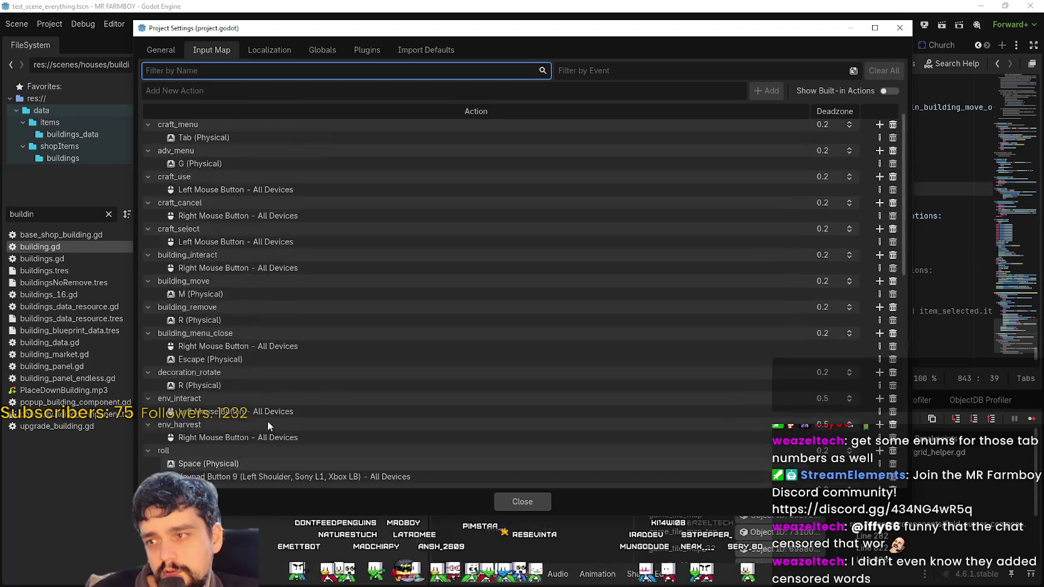
scroll(263, 419, down, 3)
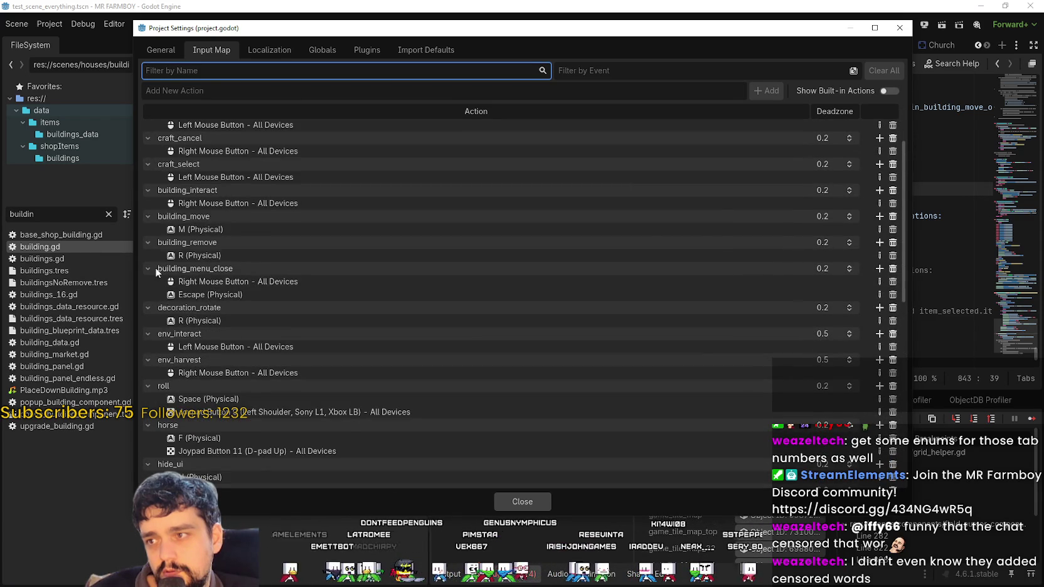
scroll(167, 443, up, 2)
scroll(176, 392, down, 6)
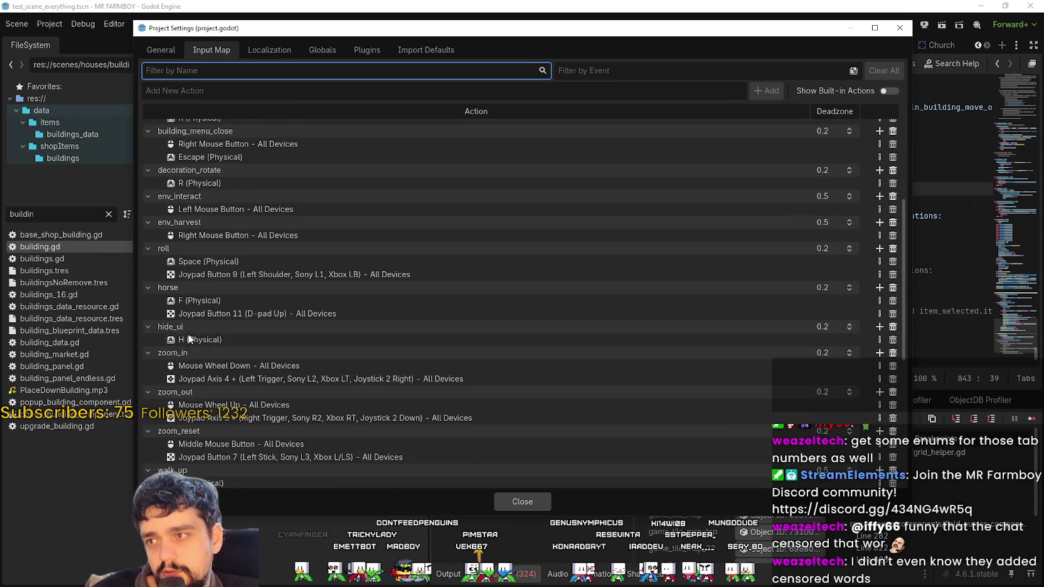
scroll(226, 235, up, 2)
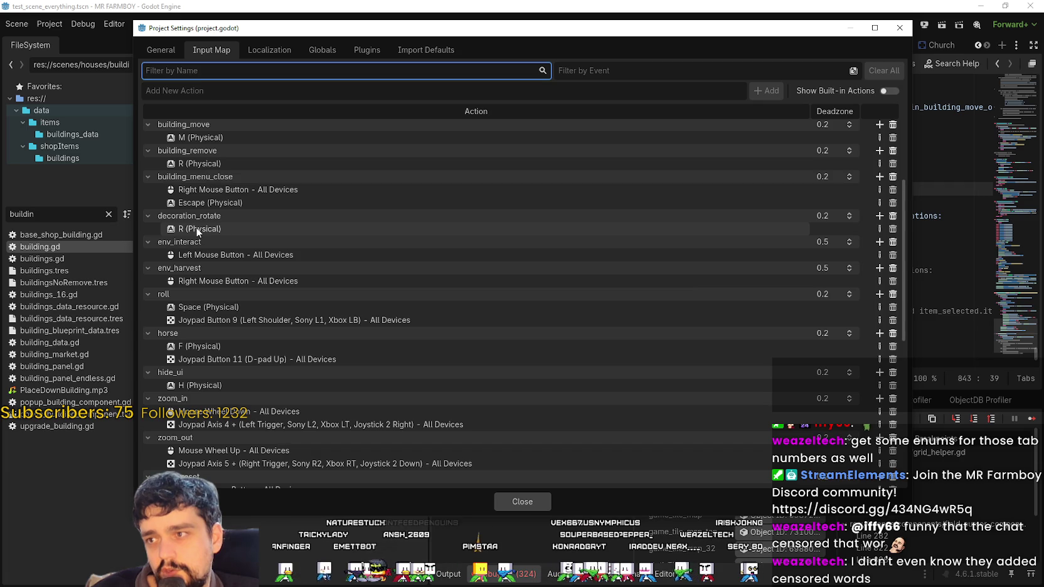
scroll(198, 223, up, 3)
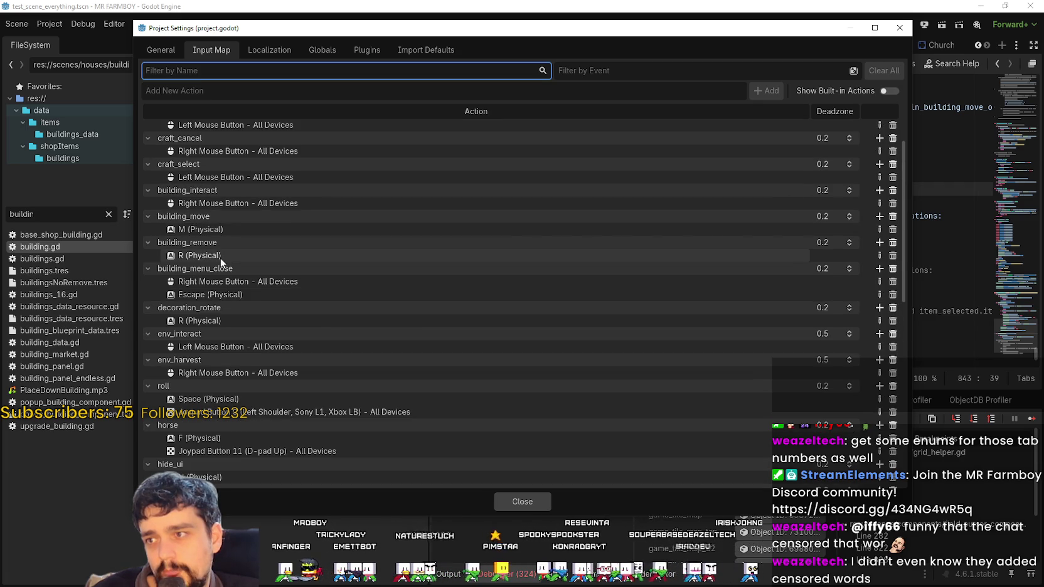
click(522, 501)
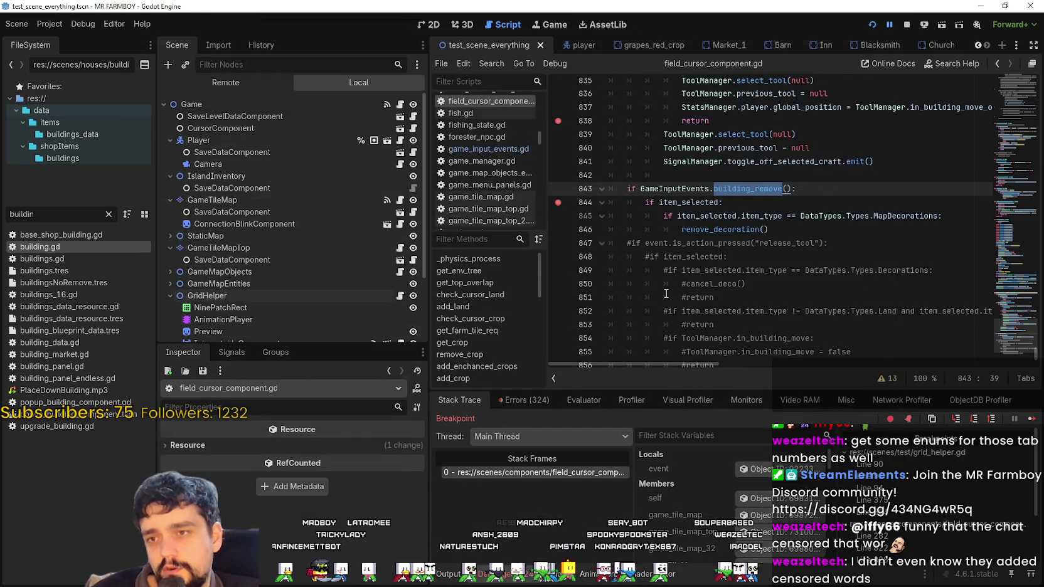
mouse_move(770, 229)
mouse_down()
mouse_move(665, 215)
mouse_move(621, 188)
mouse_move(570, 181)
mouse_up()
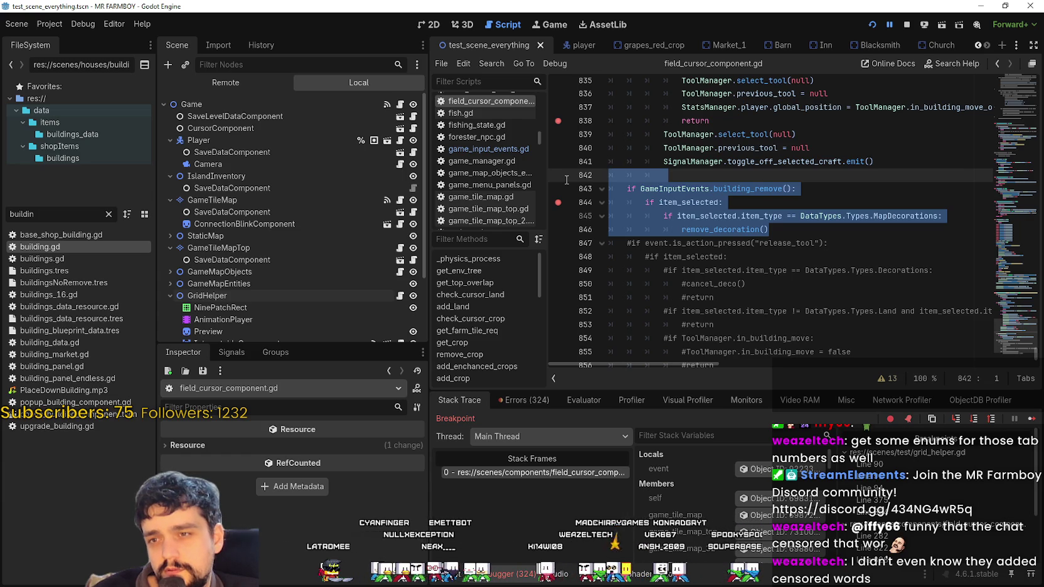
shift+click(588, 217)
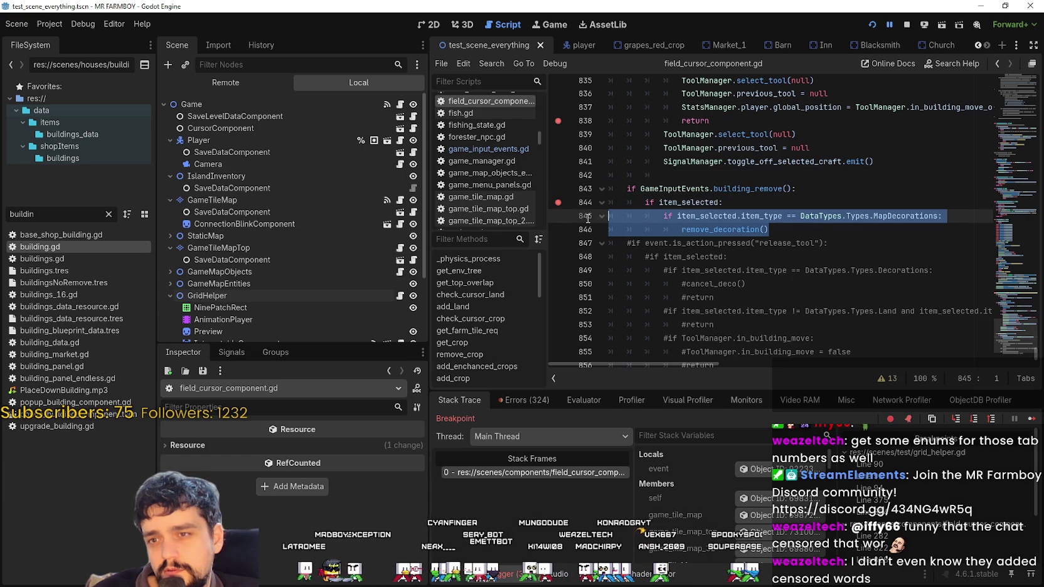
shift+click(586, 174)
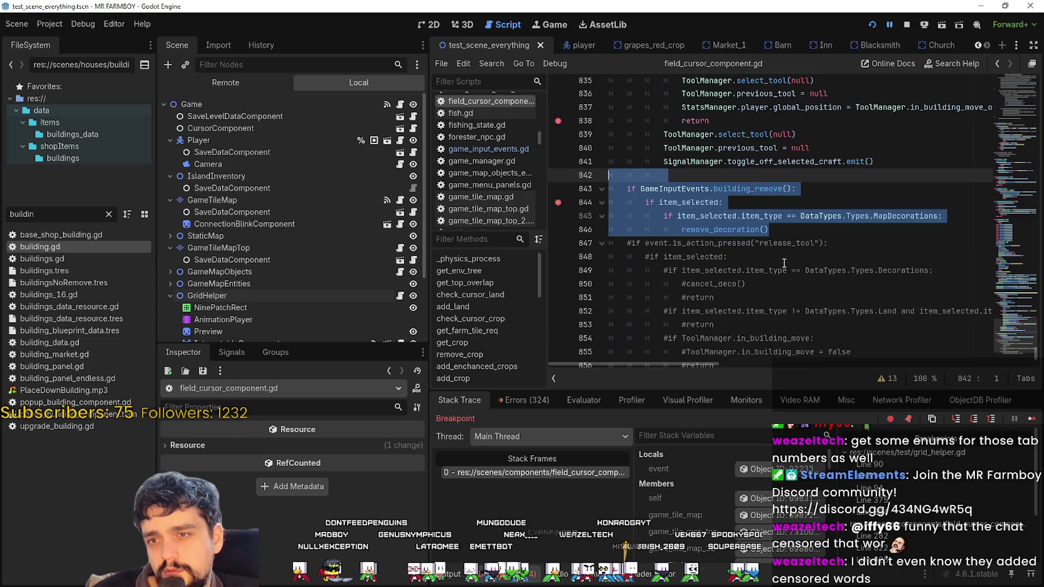
scroll(778, 262, up, 4)
scroll(778, 262, down, 2)
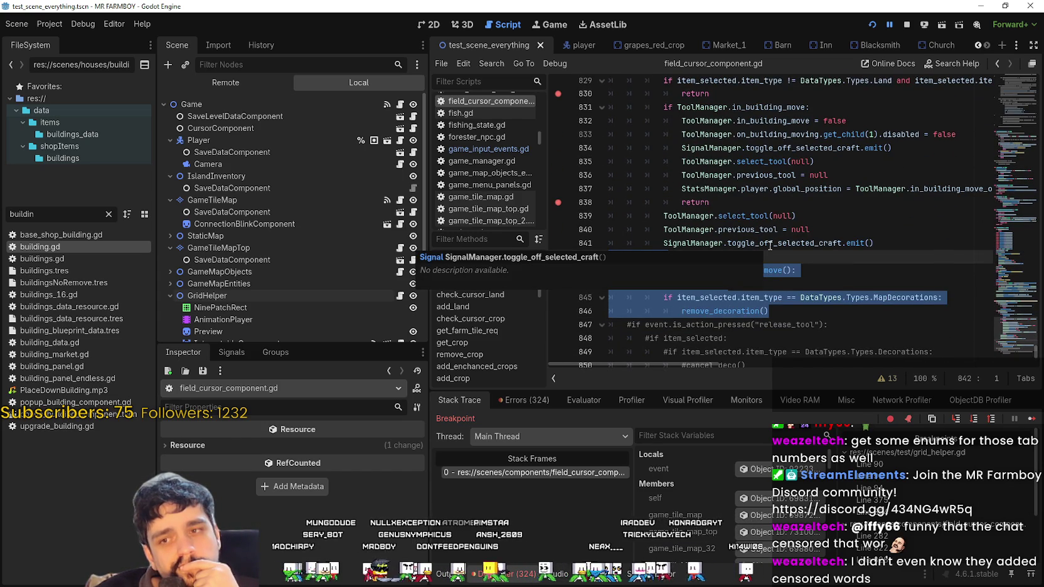
scroll(665, 306, up, 1)
click(665, 309)
scroll(639, 282, up, 3)
scroll(621, 258, down, 3)
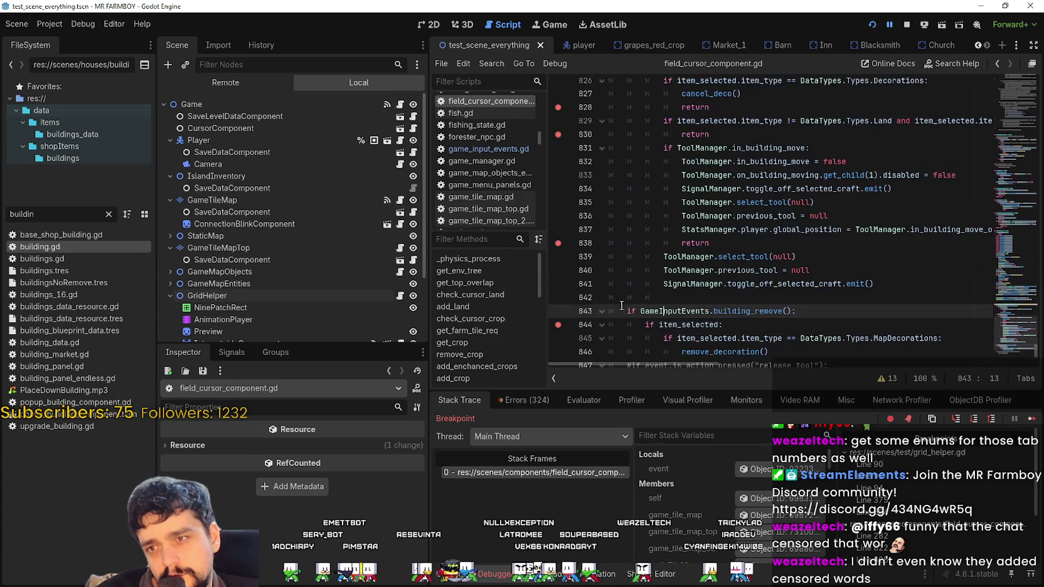
scroll(619, 255, up, 3)
scroll(633, 267, down, 4)
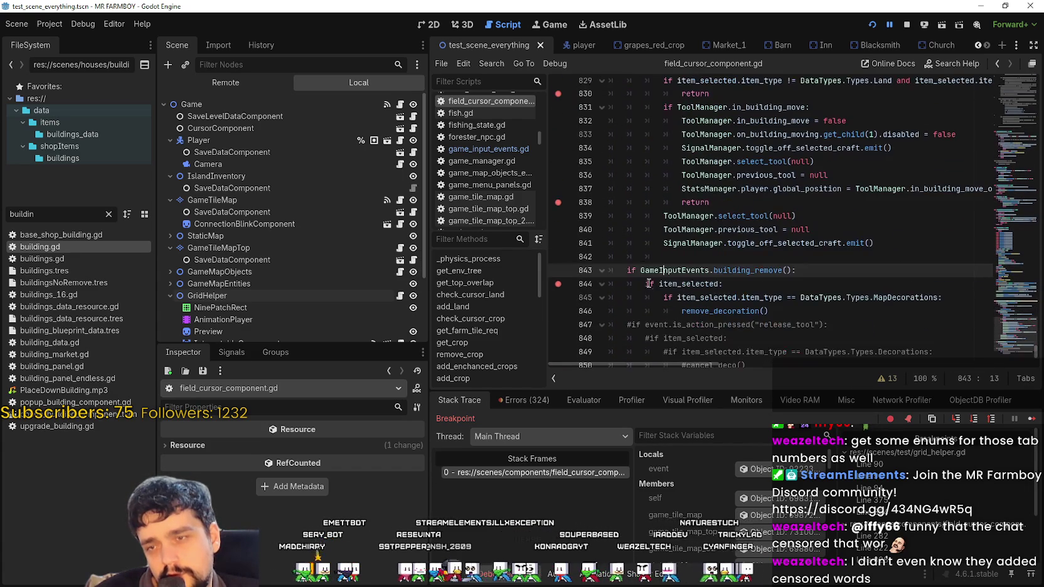
drag(834, 307, 599, 256)
scroll(733, 274, up, 5)
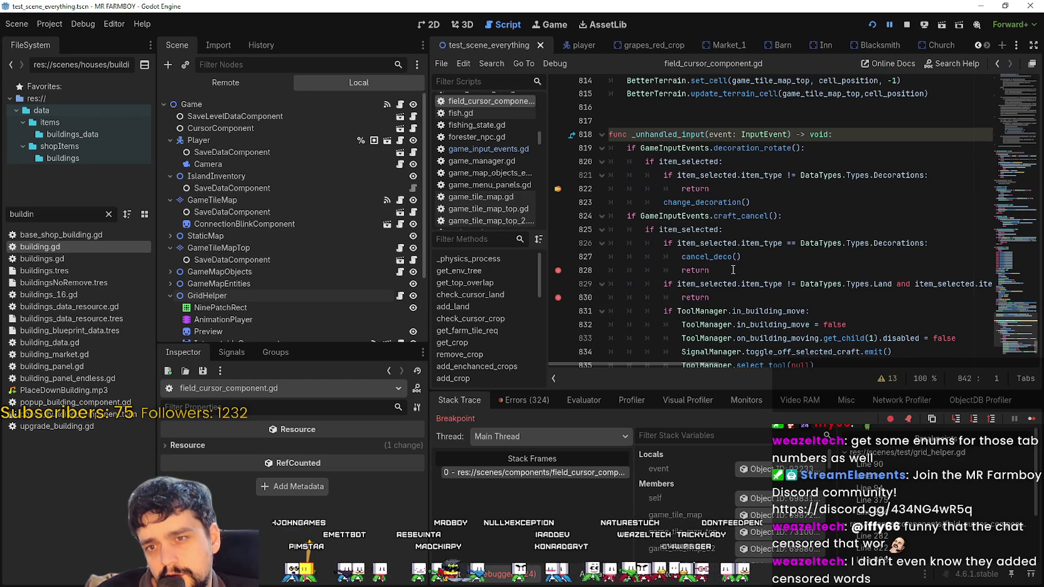
click(690, 188)
mouse_move(701, 188)
mouse_down()
mouse_move(629, 151)
mouse_move(607, 150)
mouse_move(609, 162)
mouse_up()
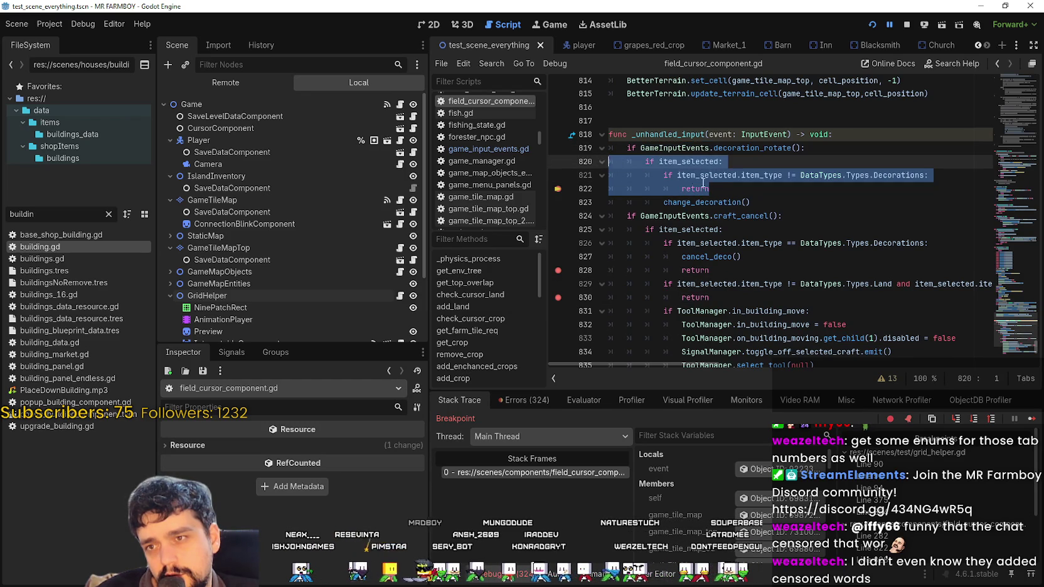
click(733, 194)
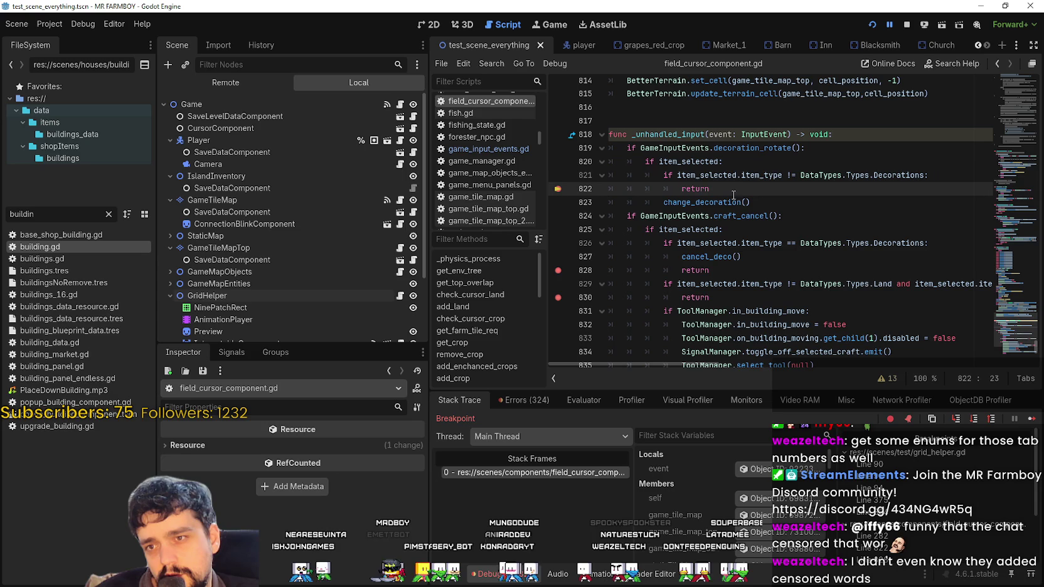
click(791, 177)
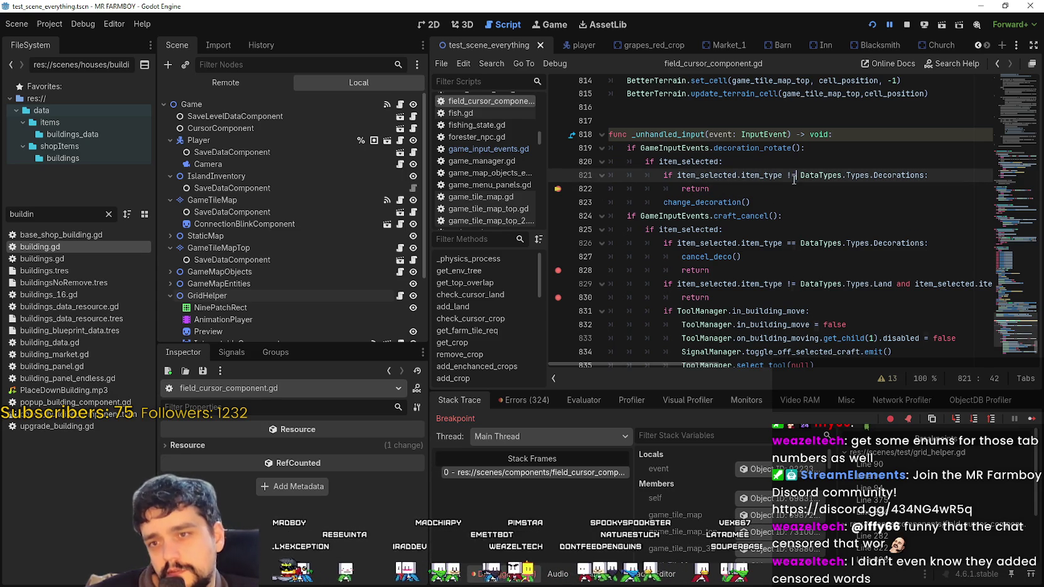
- Change != to == on line 821, delete the return line, and indent change_decoration() under it
text(==)
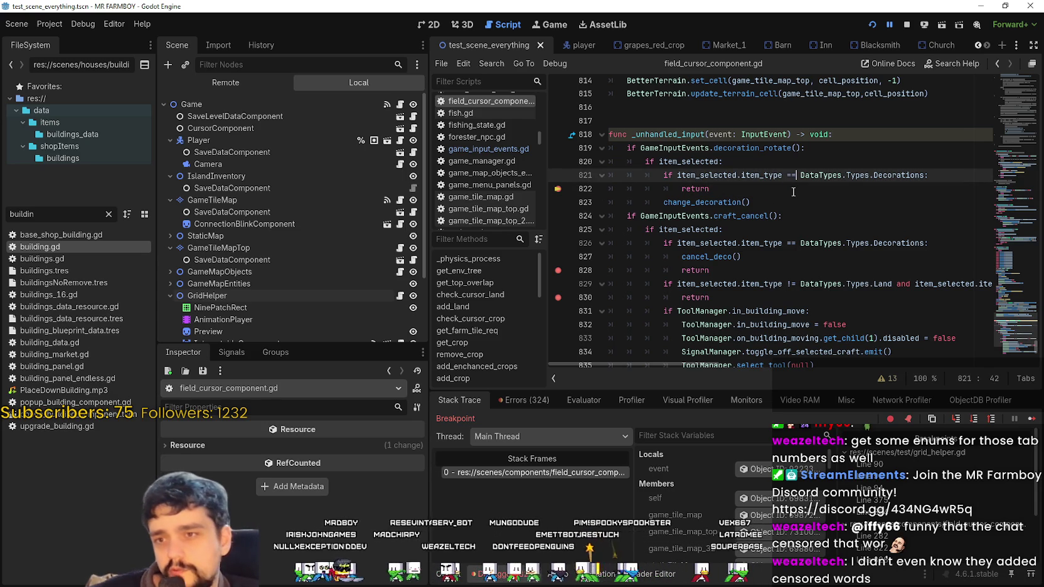
drag(726, 187, 595, 189)
key(Delete)
key(Delete)
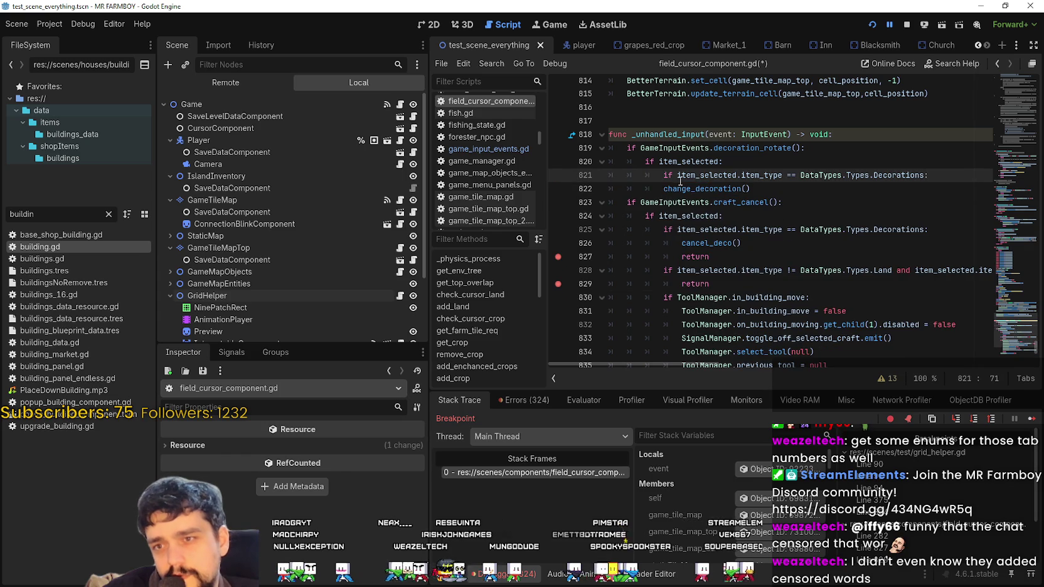
key(Tab)
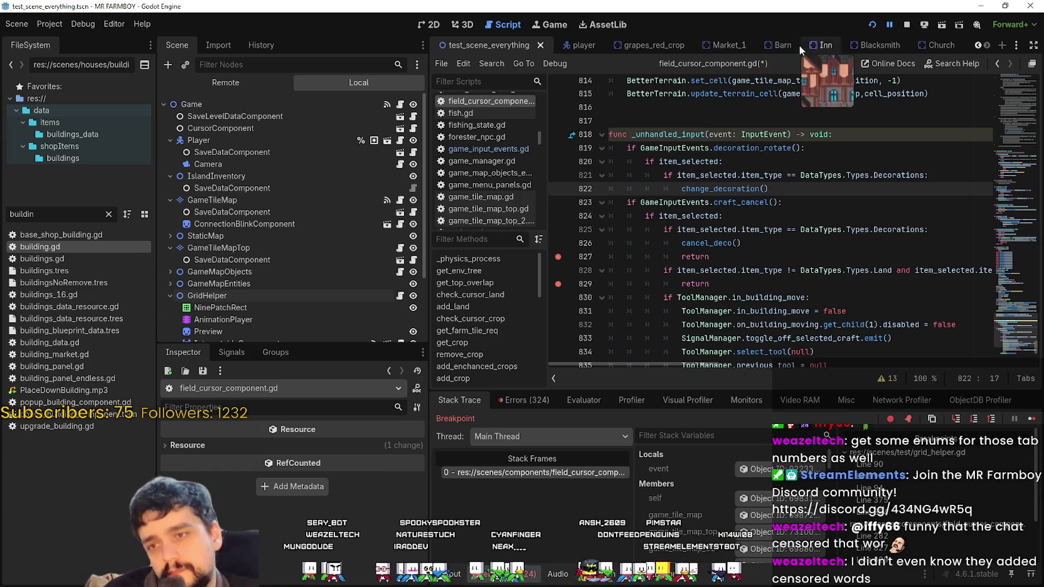
- Save field_cursor_component.gd and run the game
scroll(668, 326, down, 6)
click(814, 270)
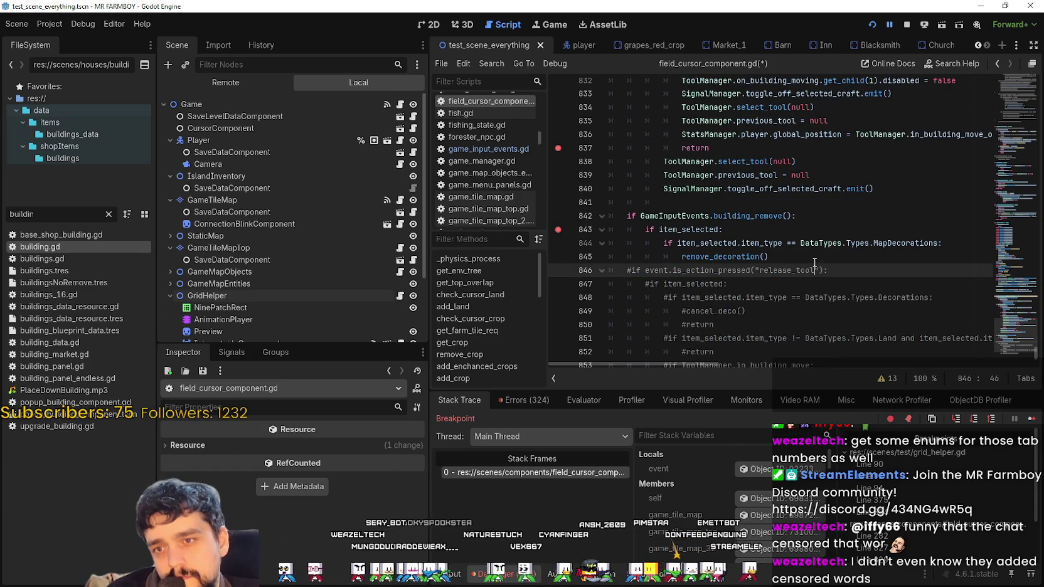
click(809, 257)
key(ctrl+s)
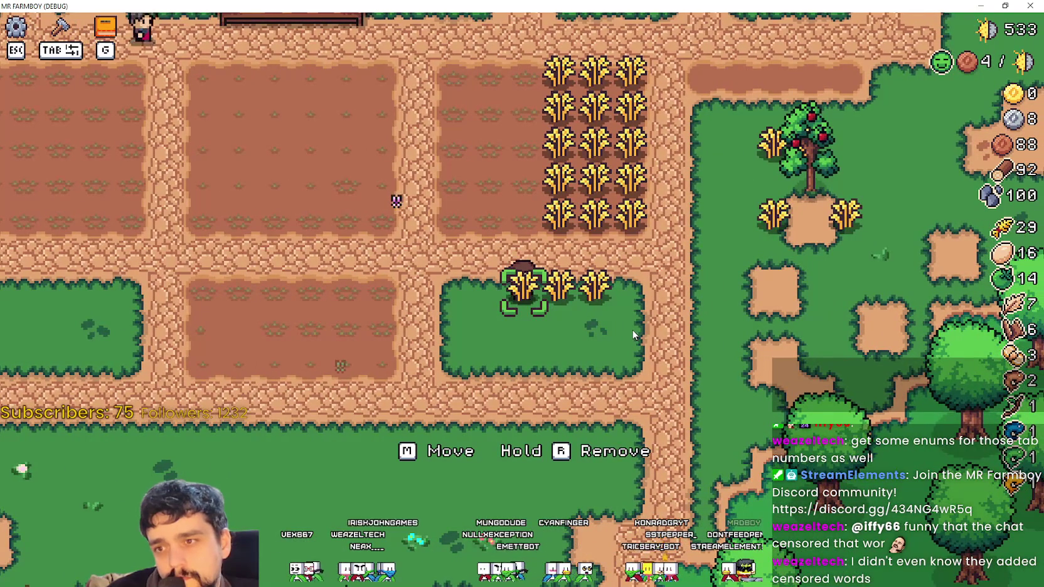
- Remove the stray r on line 843, clear all breakpoints, and continue execution
text(remove_decoration()
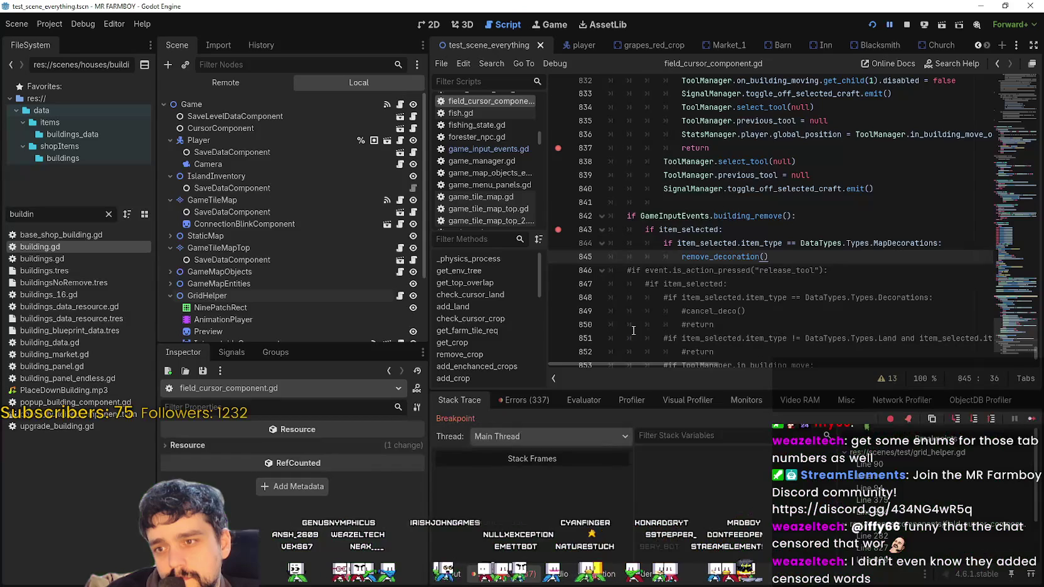
text(r)
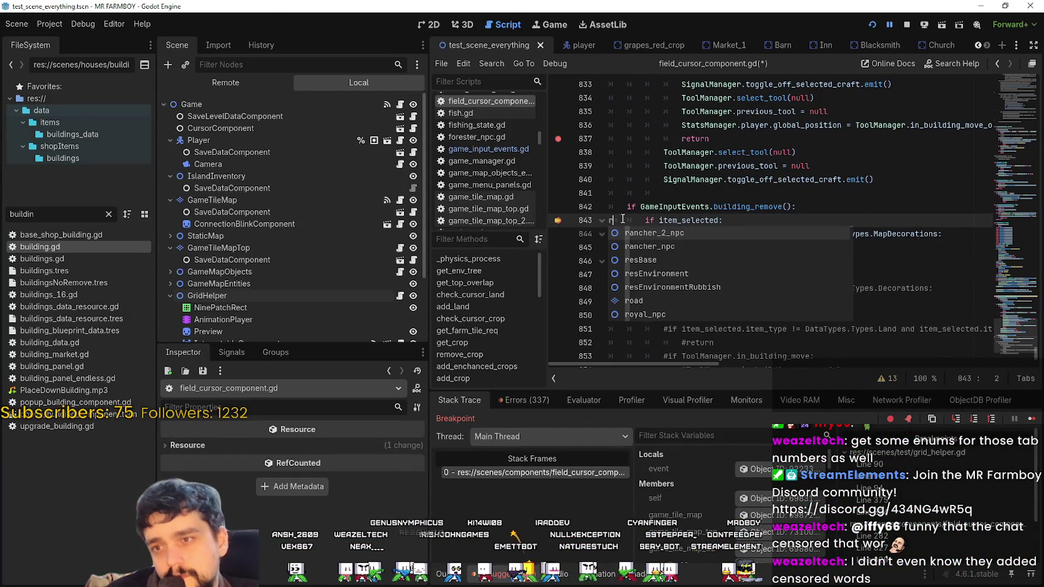
key(BackSpace)
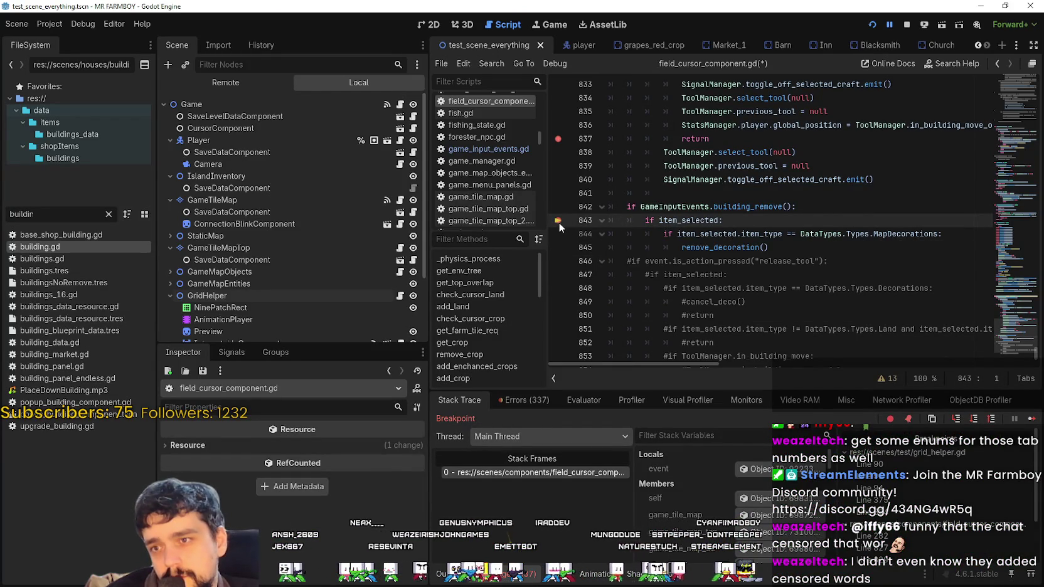
scroll(565, 227, up, 5)
key(ctrl+shift+F9)
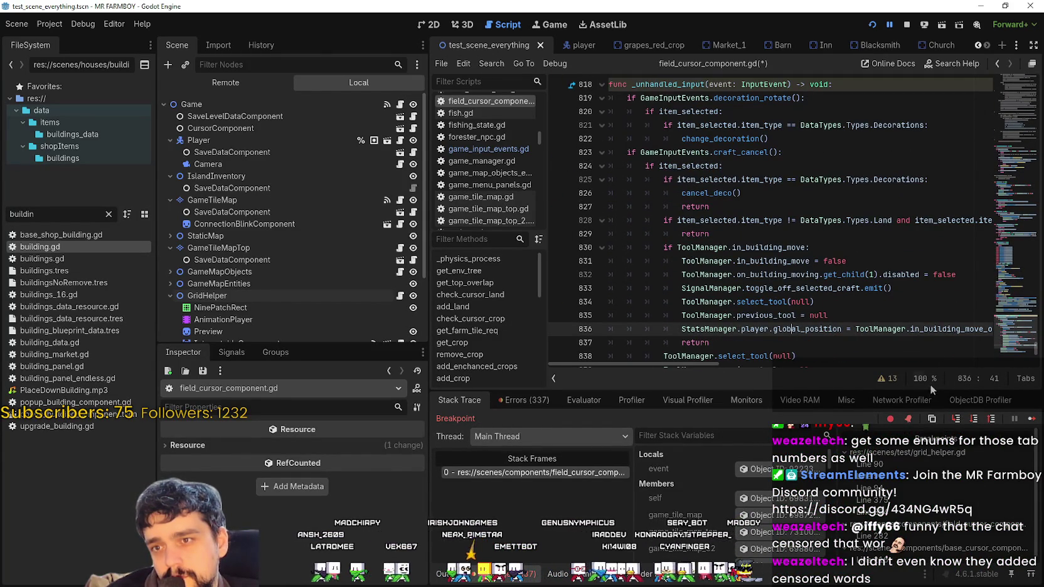
click(1032, 418)
- Inspect lines 70–71 of base_cursor_component.gd, including the BetterTerrain.set_cell call
click(718, 274)
scroll(715, 276, up, 3)
drag(660, 138, 690, 260)
scroll(702, 251, down, 4)
click(709, 246)
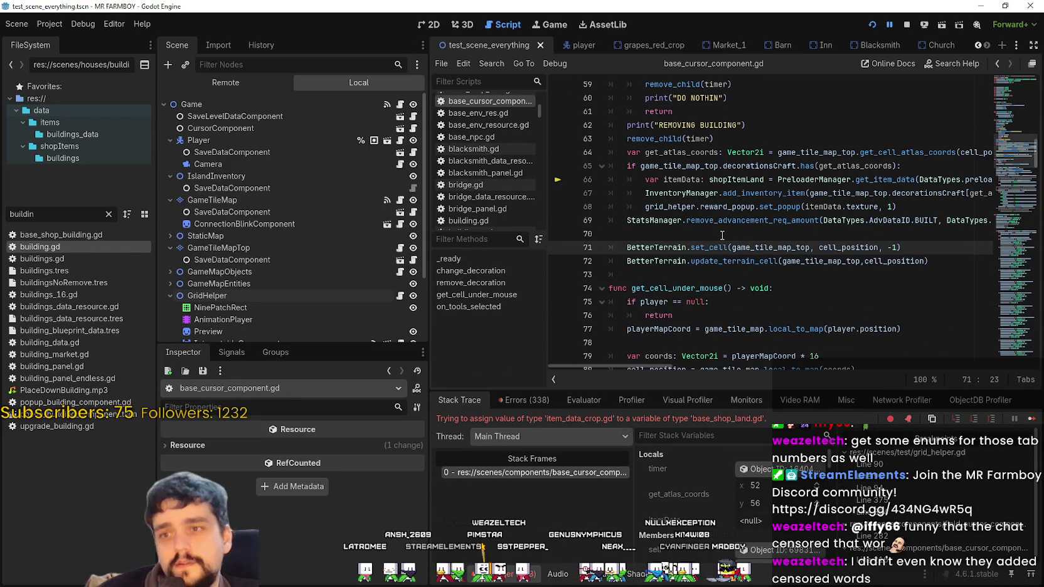
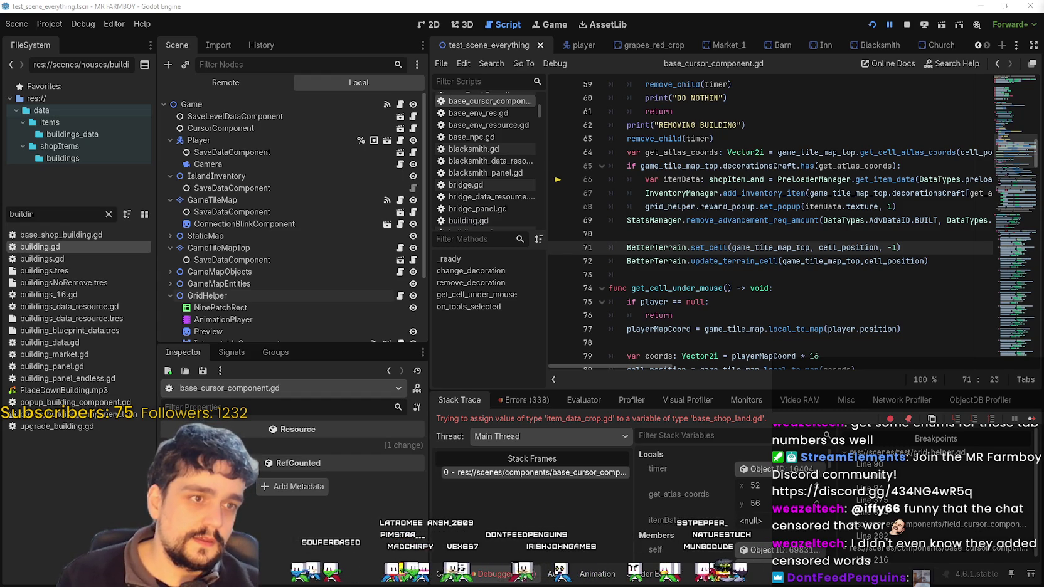
- Move the caret to empty line 70, then bring Steam forward and focus its store search
key(Up)
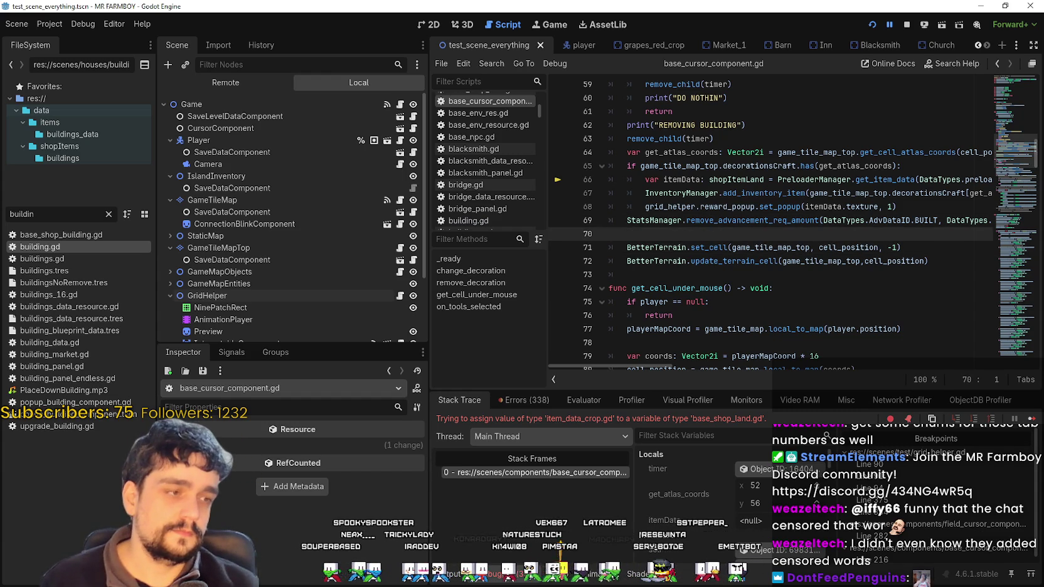
key(alt+Tab)
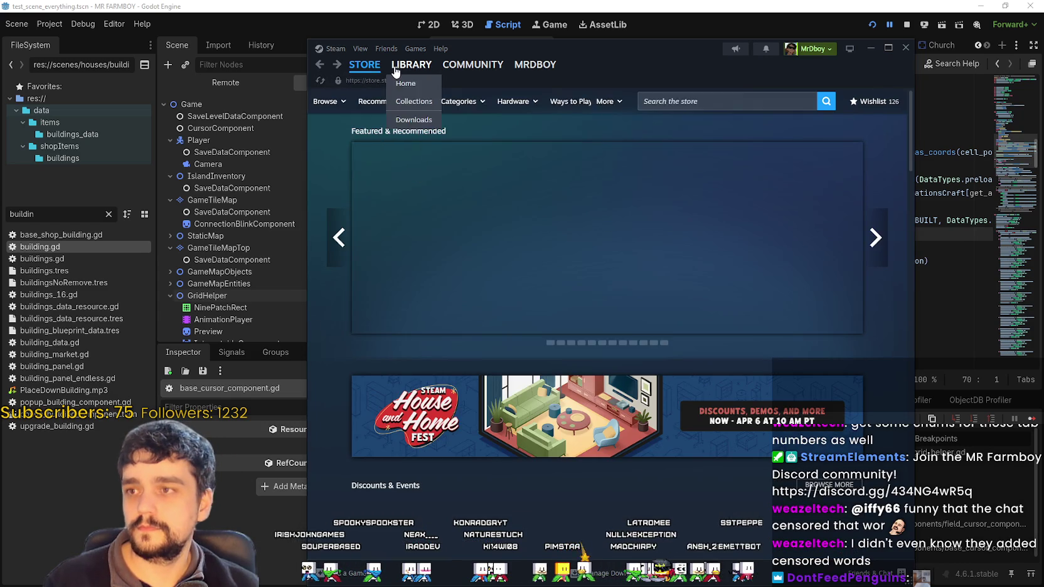
click(677, 101)
- Search the store for MR FARMBOY, view its page, and return to Store home
text(MR FAR)
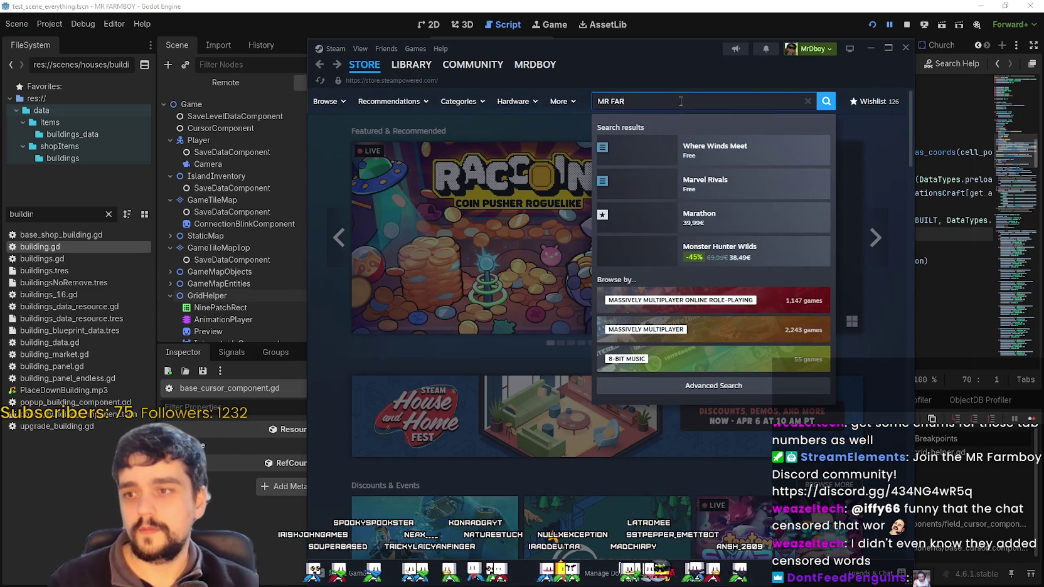
text(MBOY)
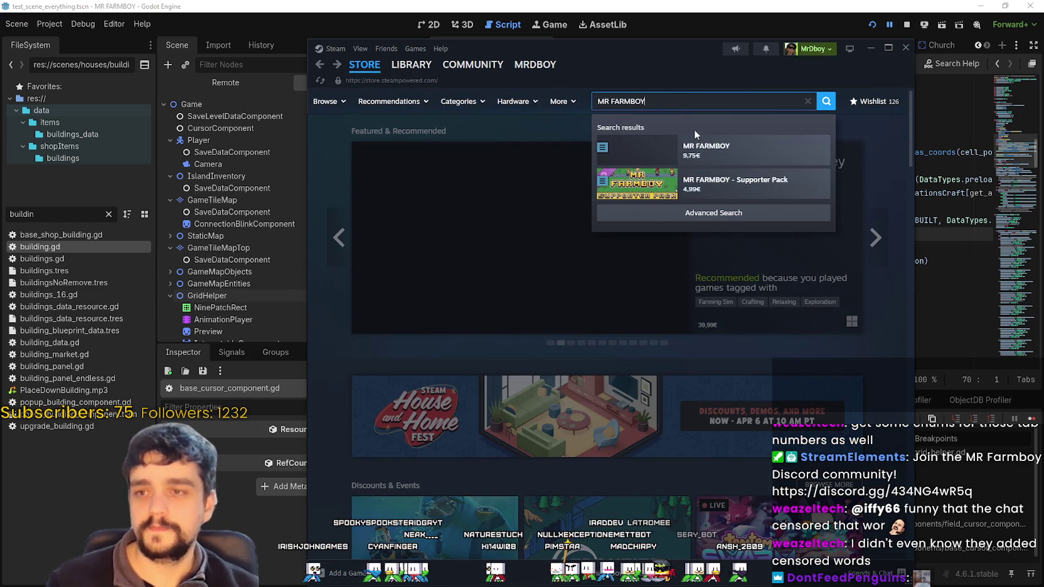
click(701, 149)
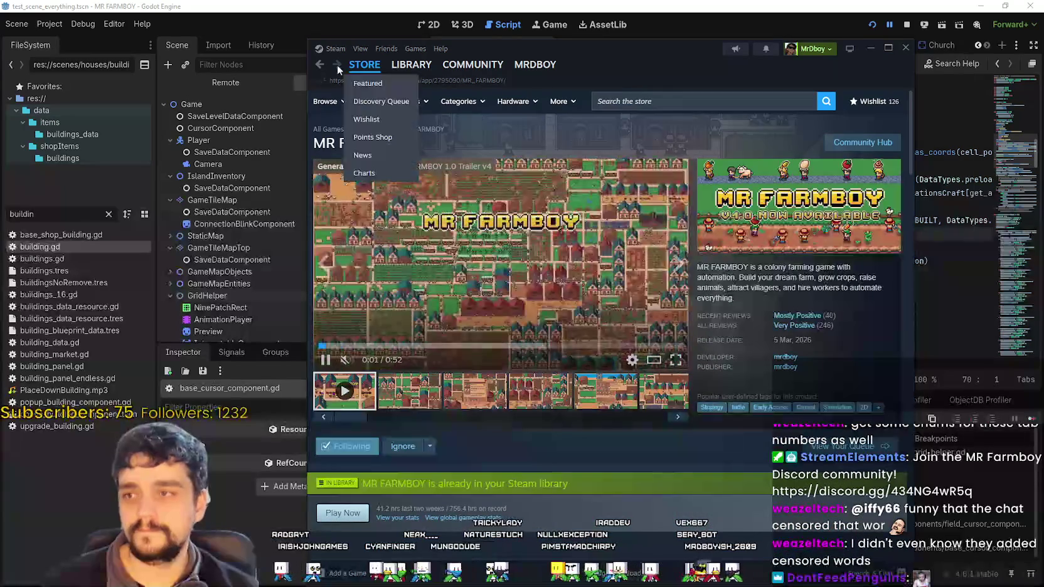
click(319, 65)
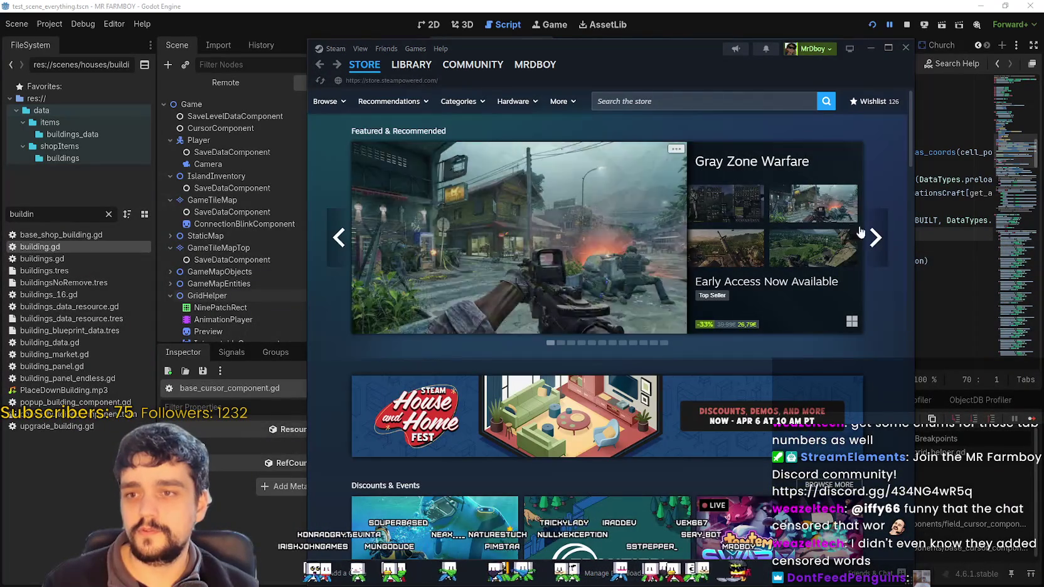
- Advance the featured carousel six times, then scroll down and open the RACCOON: Coin Pusher Roguelike page
click(876, 237)
click(876, 237)
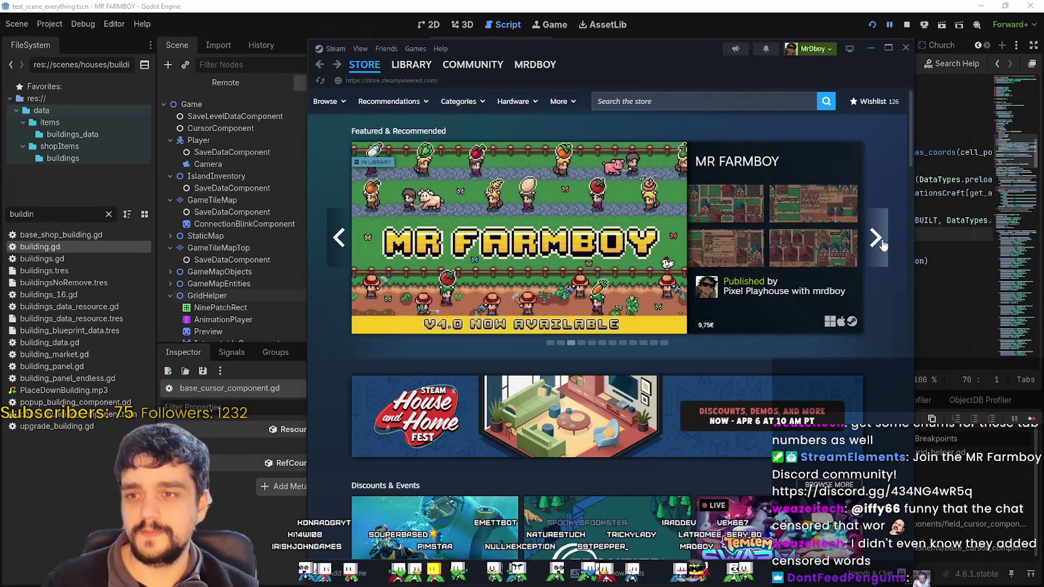
click(876, 238)
click(876, 237)
click(875, 237)
click(876, 237)
scroll(474, 303, down, 1)
scroll(474, 303, down, 10)
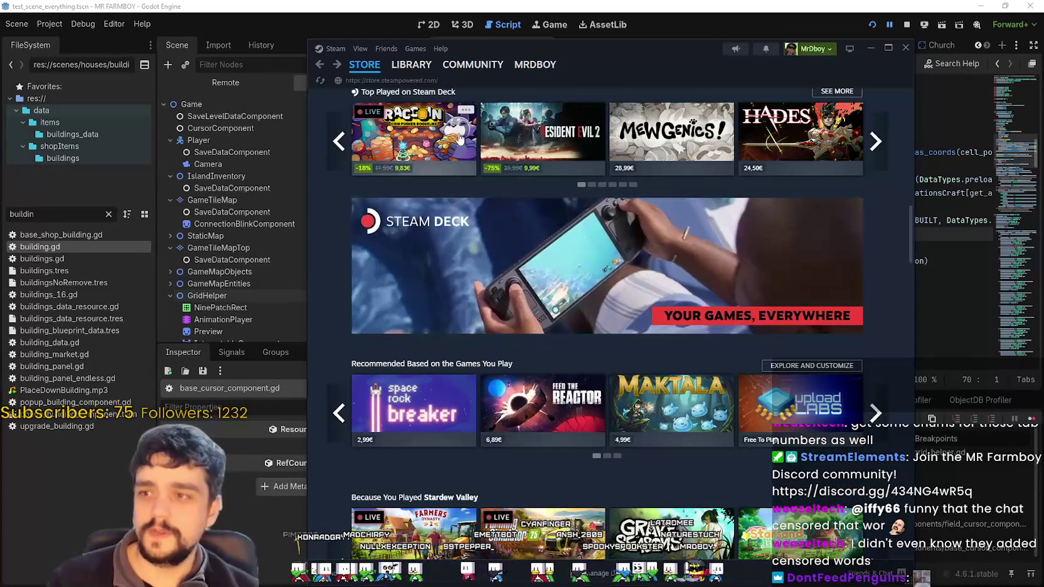
click(460, 139)
- Scroll the RACCOON page, read the 100,000 units sold announcement, and close it
scroll(569, 338, down, 5)
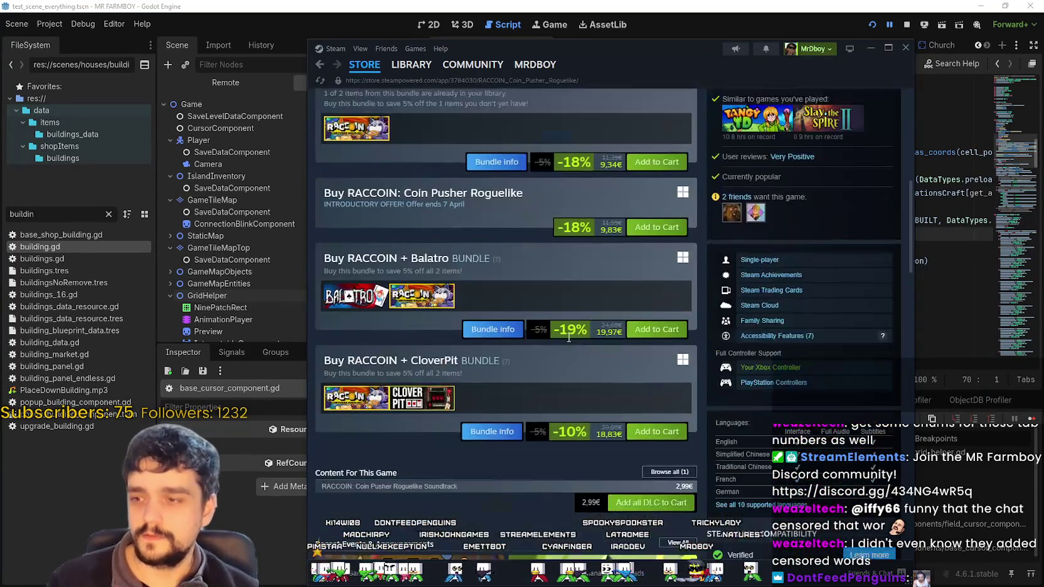
scroll(568, 339, down, 3)
scroll(469, 361, up, 6)
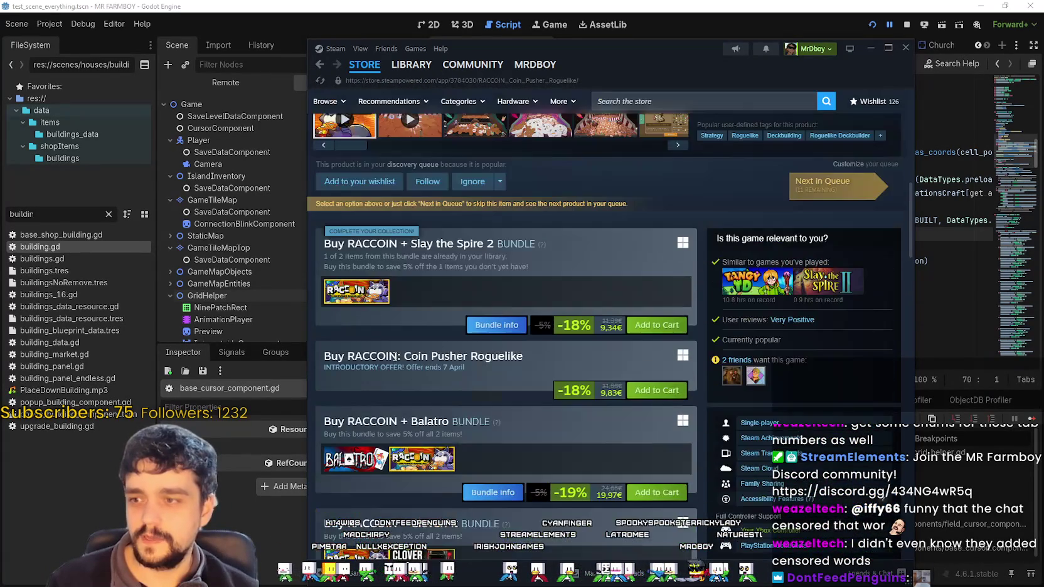
scroll(520, 341, up, 3)
scroll(418, 338, down, 6)
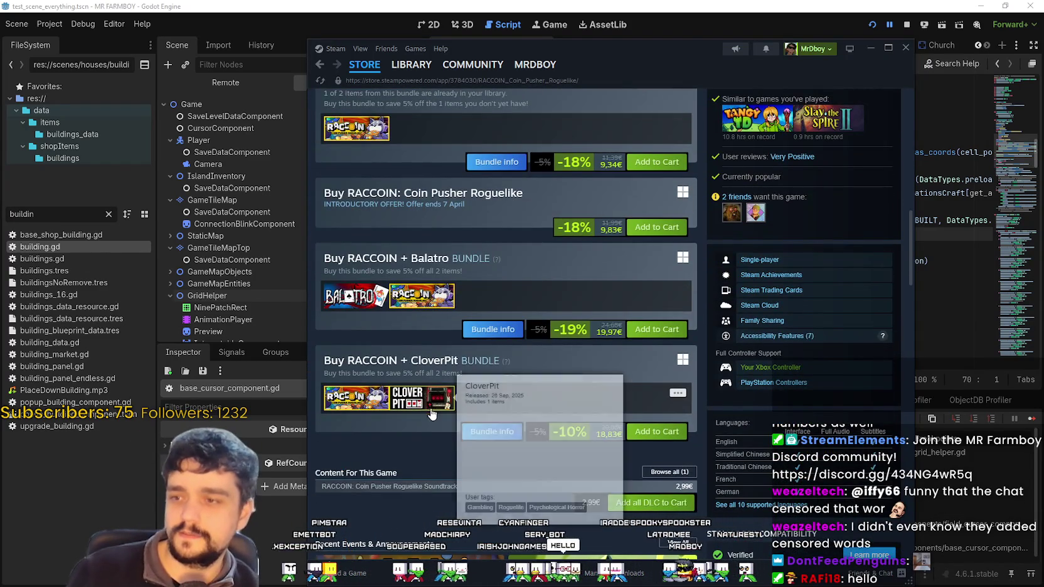
scroll(361, 521, down, 3)
scroll(361, 521, down, 4)
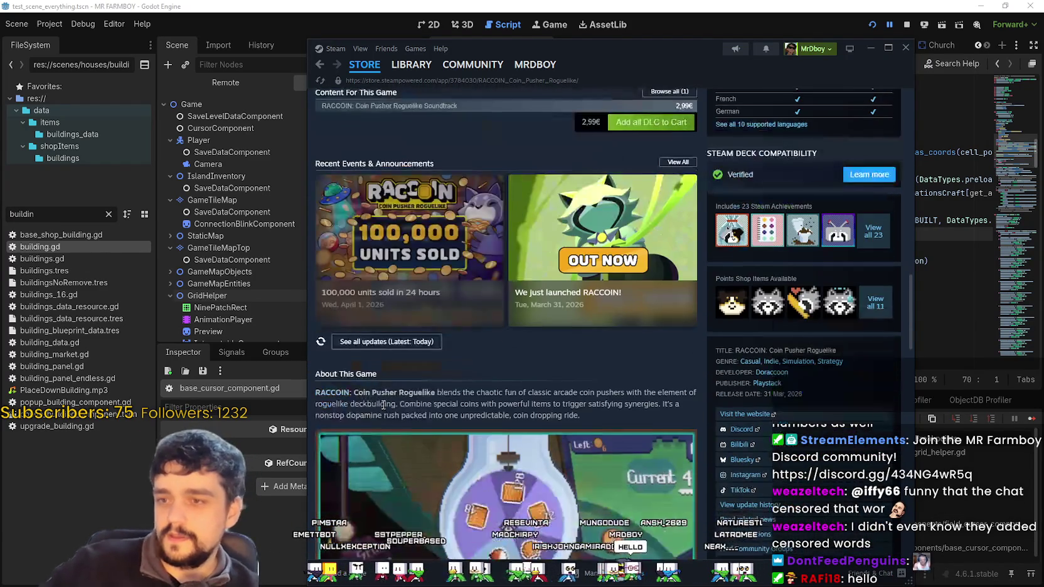
click(399, 251)
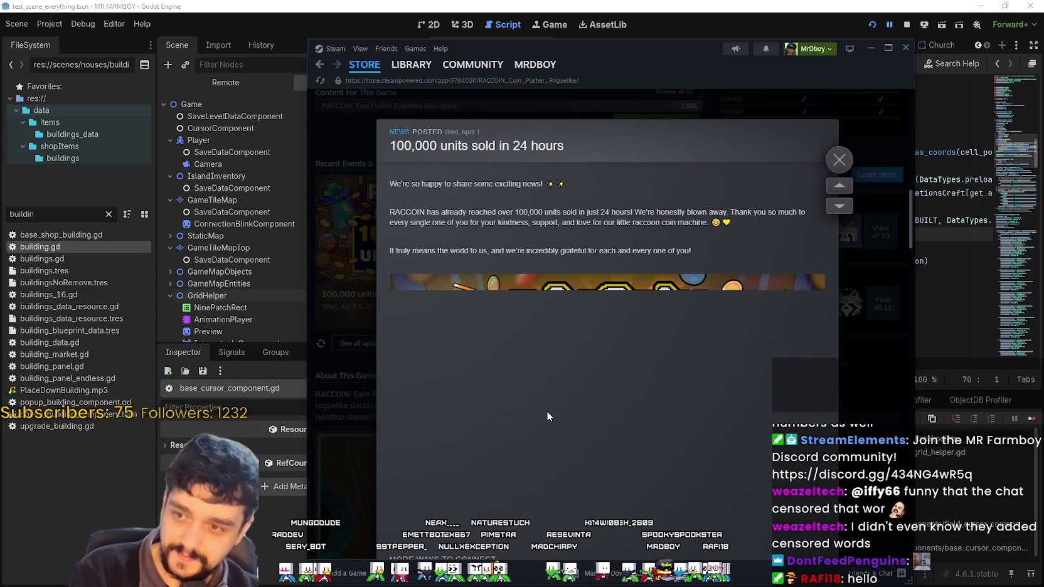
scroll(546, 411, down, 8)
scroll(631, 444, up, 5)
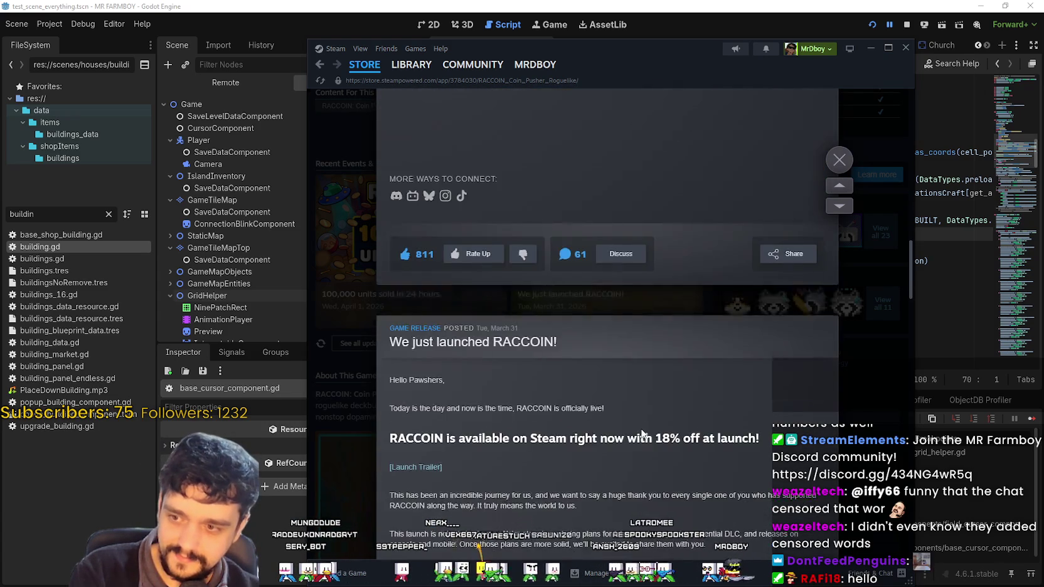
scroll(646, 402, down, 15)
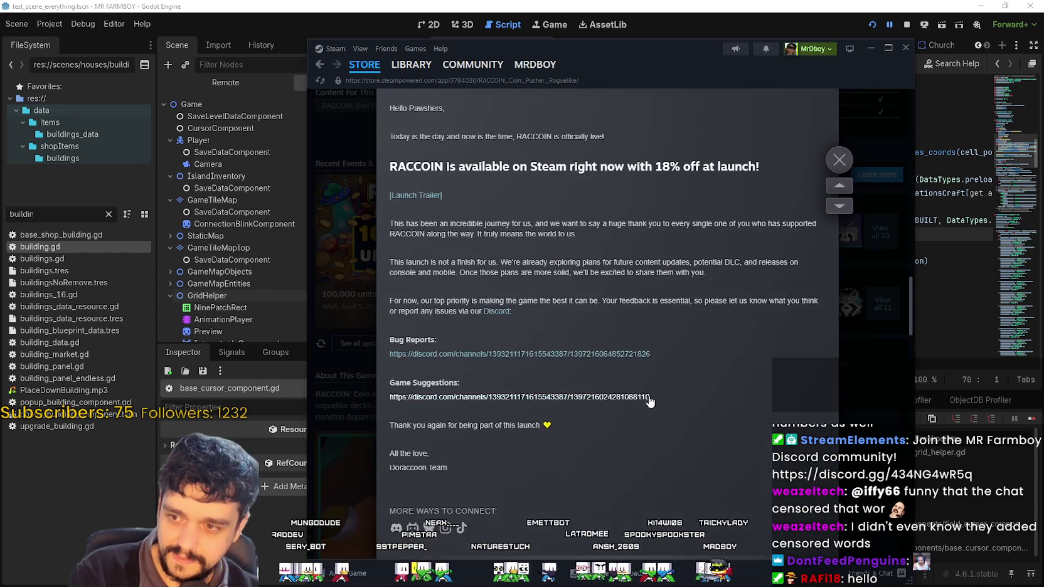
scroll(651, 392, up, 10)
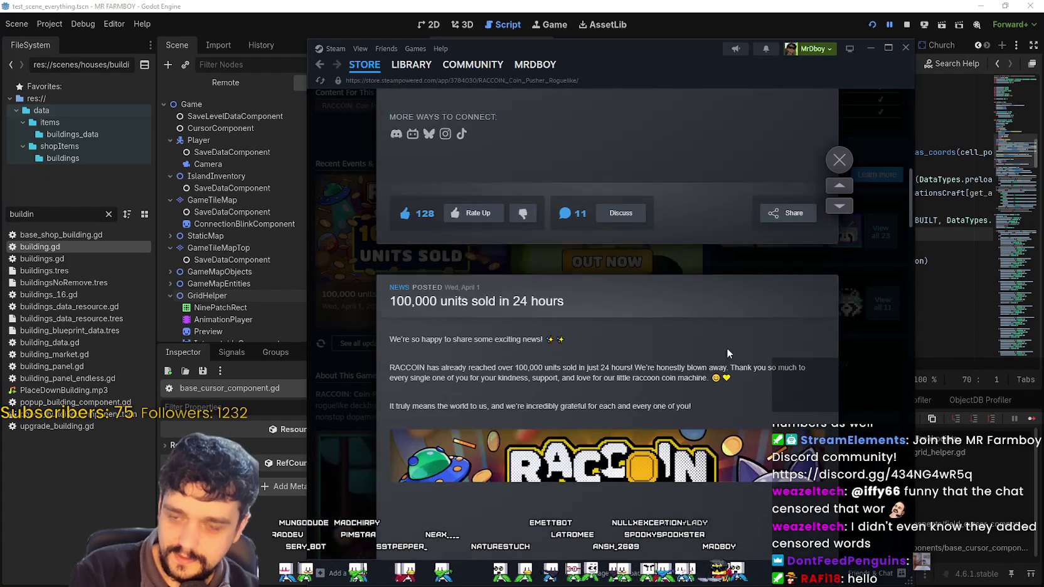
click(839, 160)
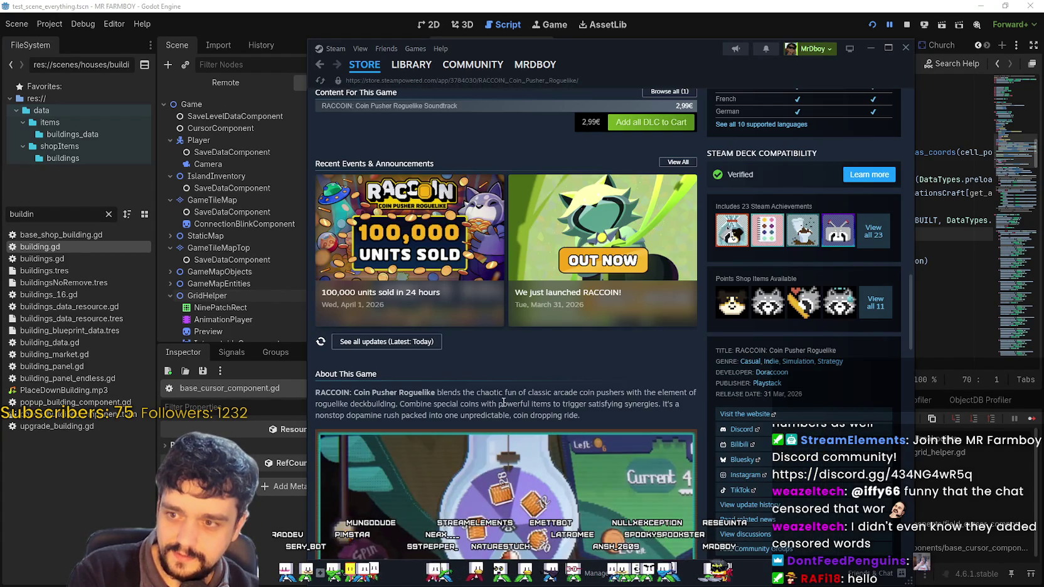
- Scroll down to the Features section, then go back to the store front
scroll(505, 314, down, 5)
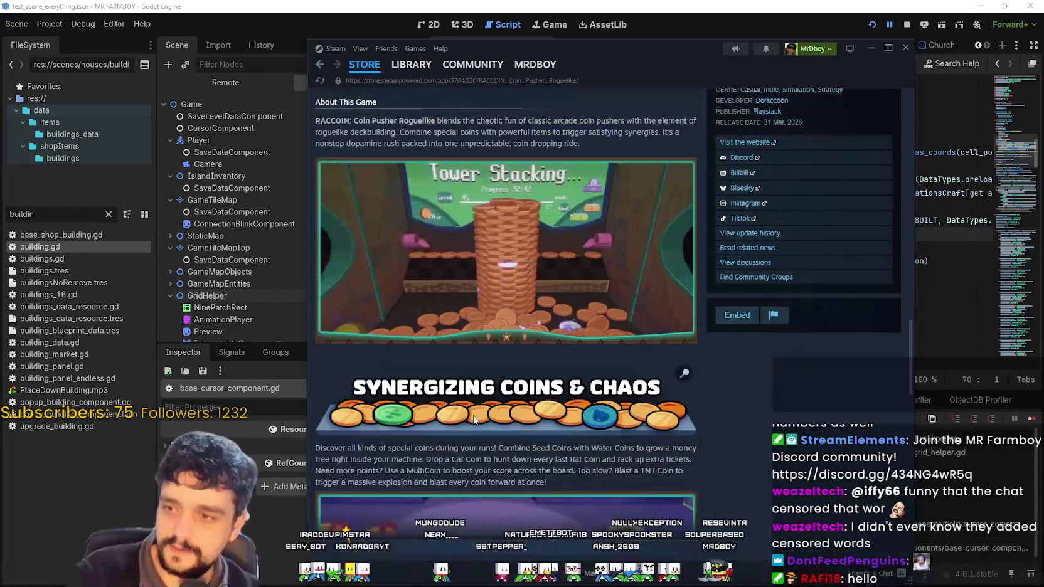
scroll(504, 522, down, 7)
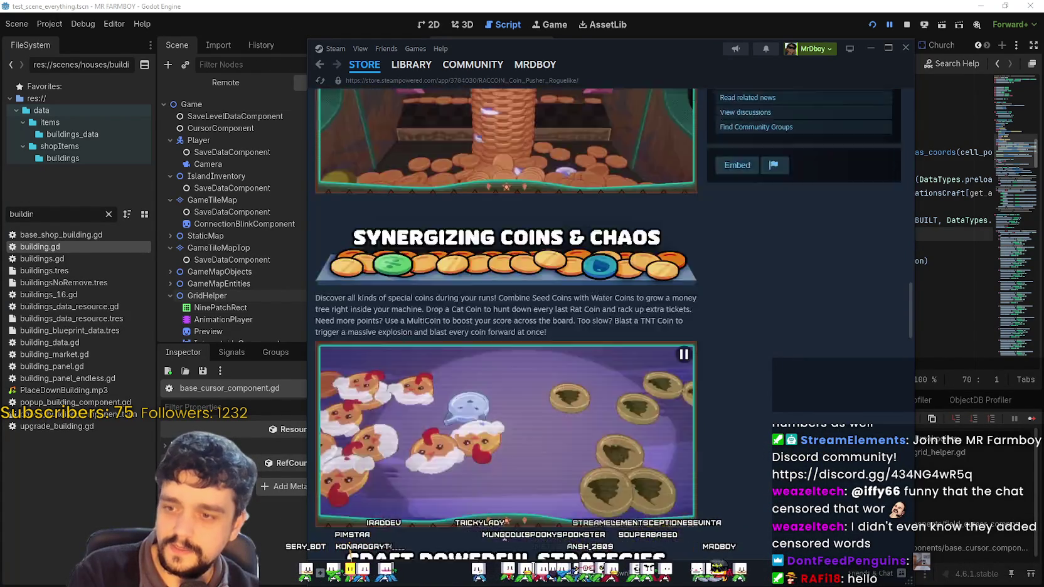
scroll(502, 514, down, 12)
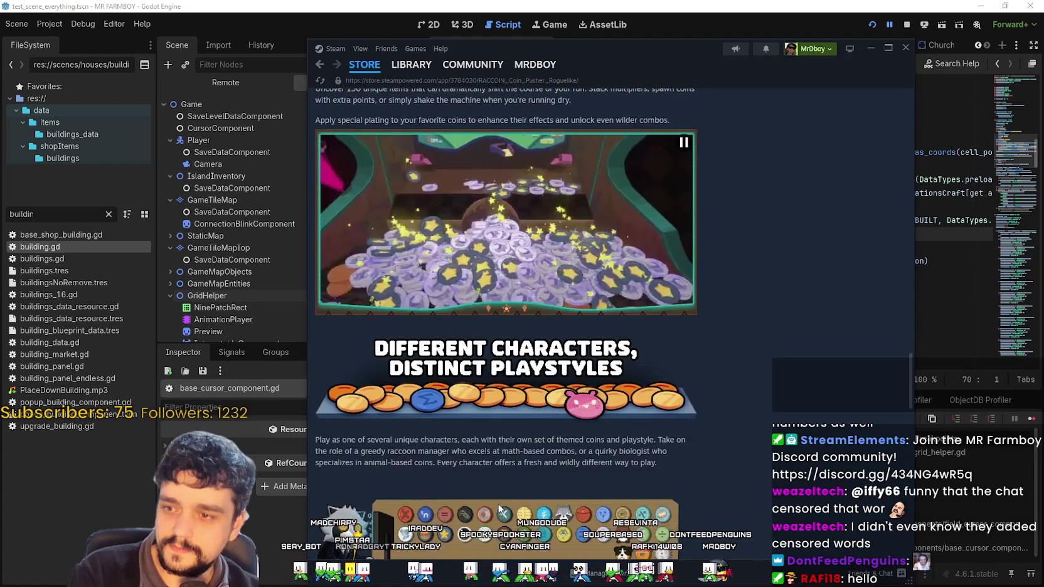
scroll(499, 502, down, 3)
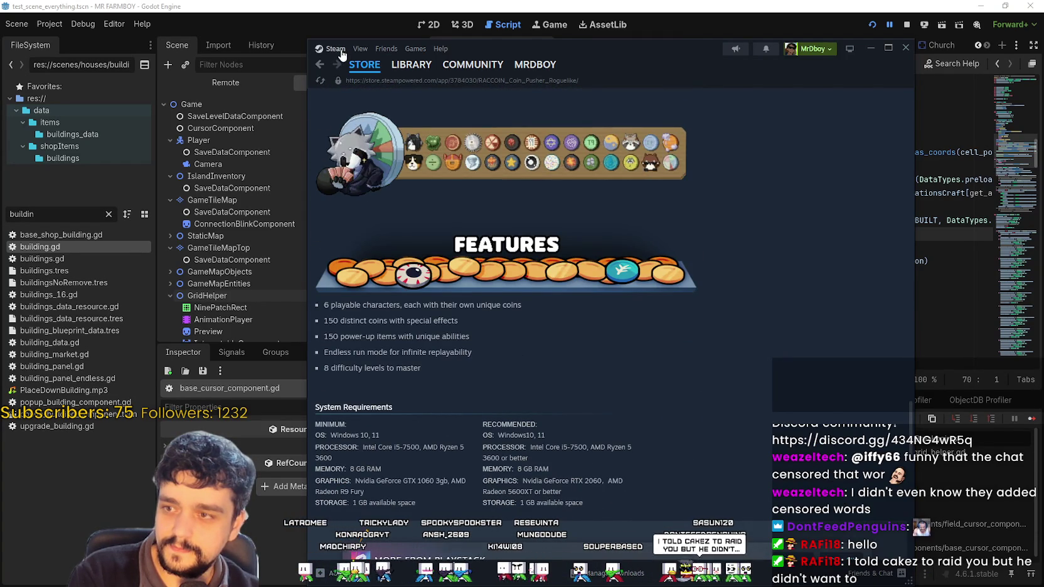
click(320, 64)
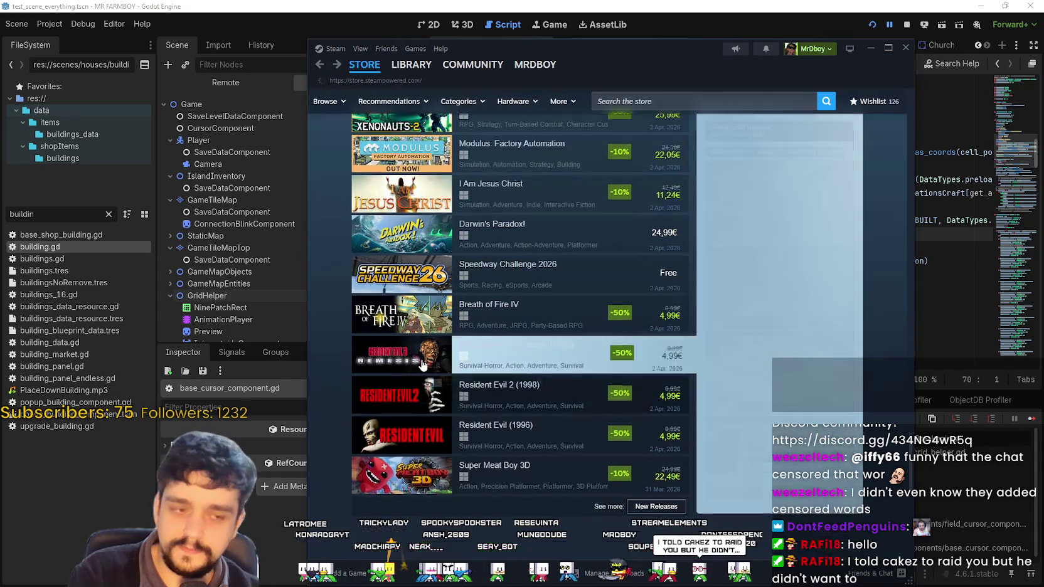
- Reload the store front, scroll to New & Trending, and open the Super Meat Boy 3D page
scroll(422, 365, up, 10)
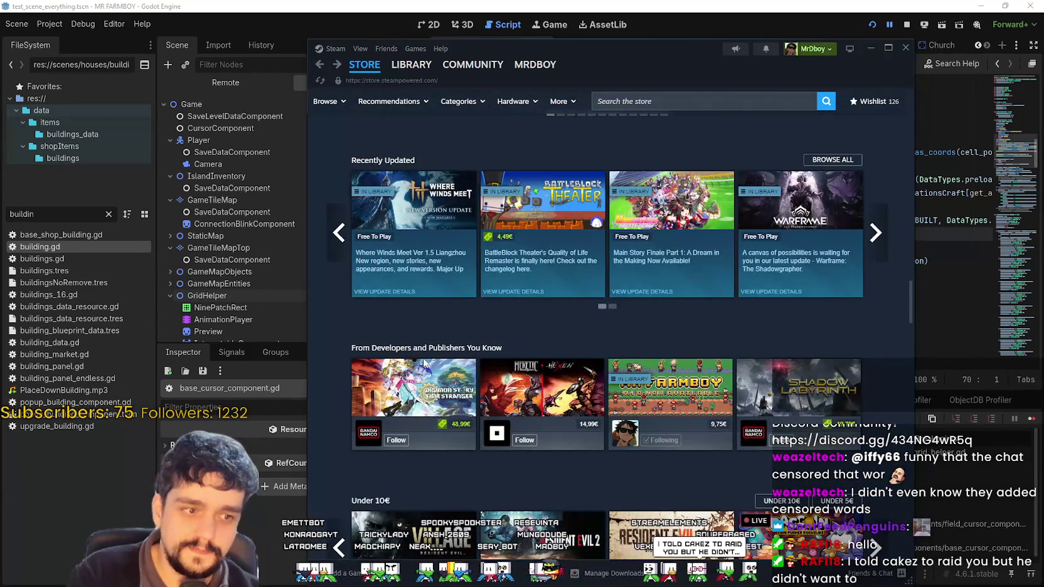
click(366, 66)
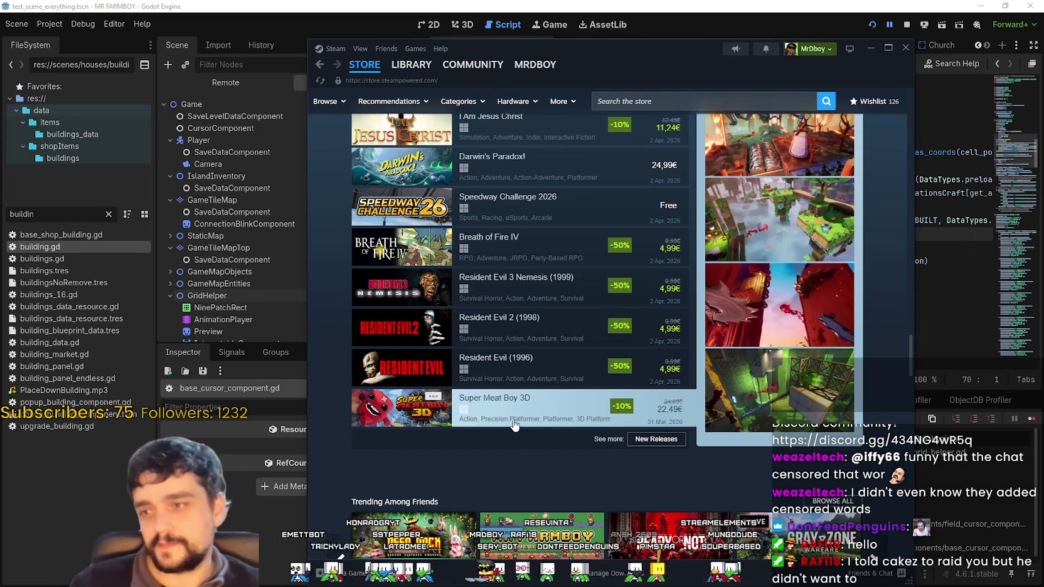
scroll(721, 443, up, 2)
scroll(721, 442, up, 2)
scroll(703, 419, down, 1)
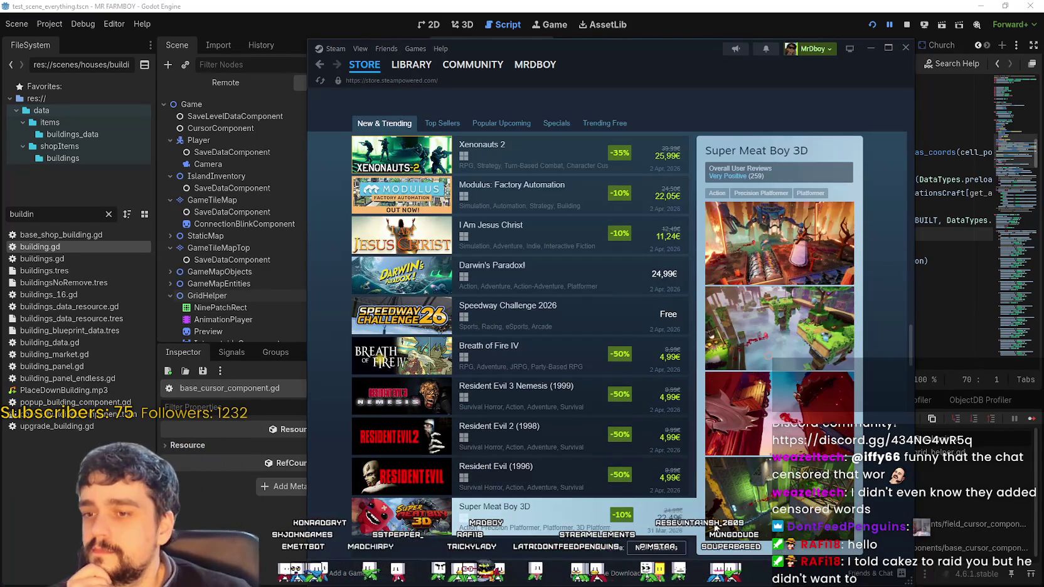
scroll(798, 367, up, 1)
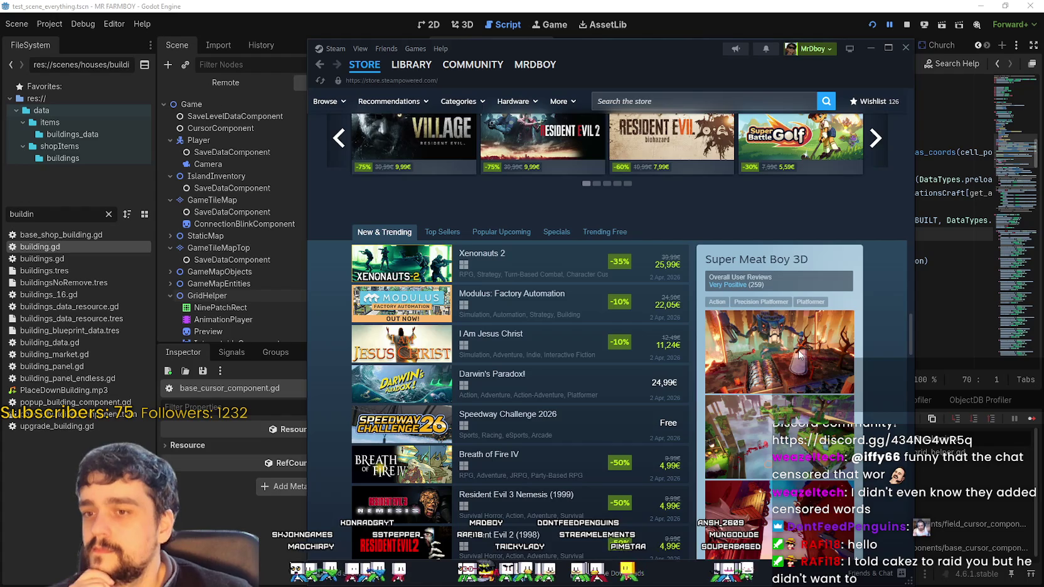
scroll(800, 354, down, 2)
click(495, 522)
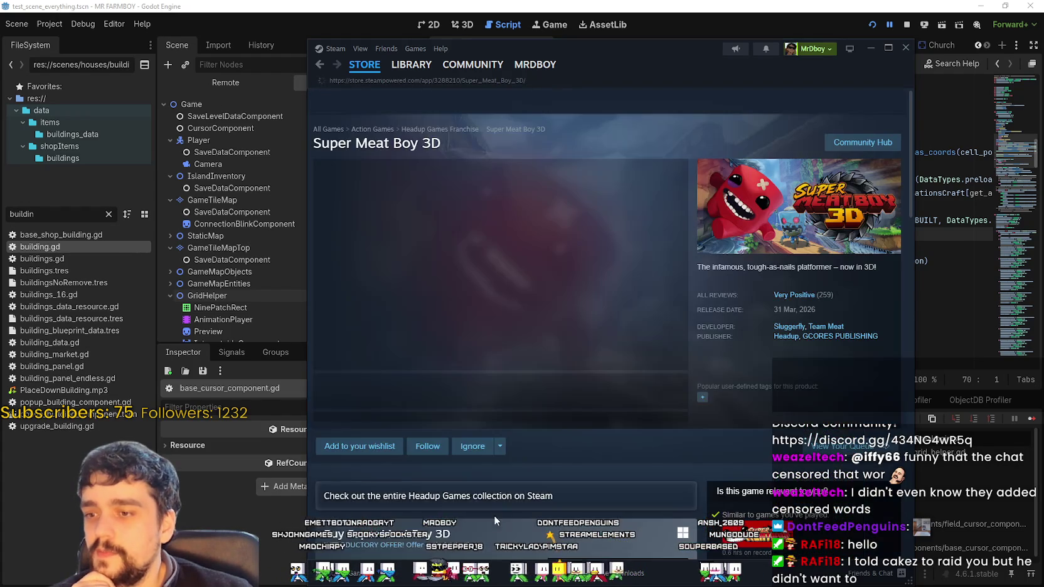
- Collapse the live broadcast panel and step forward through the enlarged Super Meat Boy 3D screenshots
scroll(509, 354, down, 1)
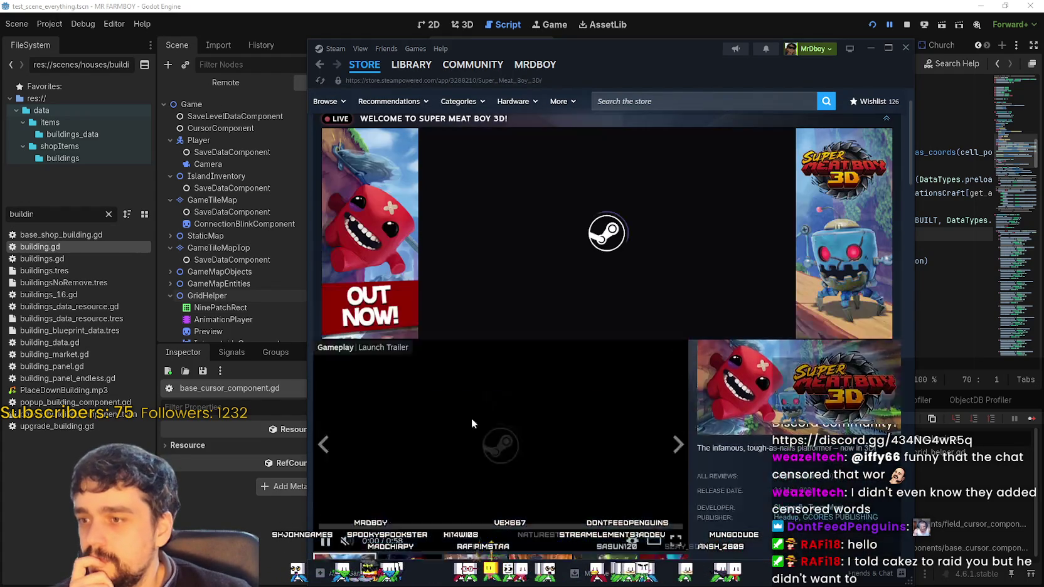
click(886, 118)
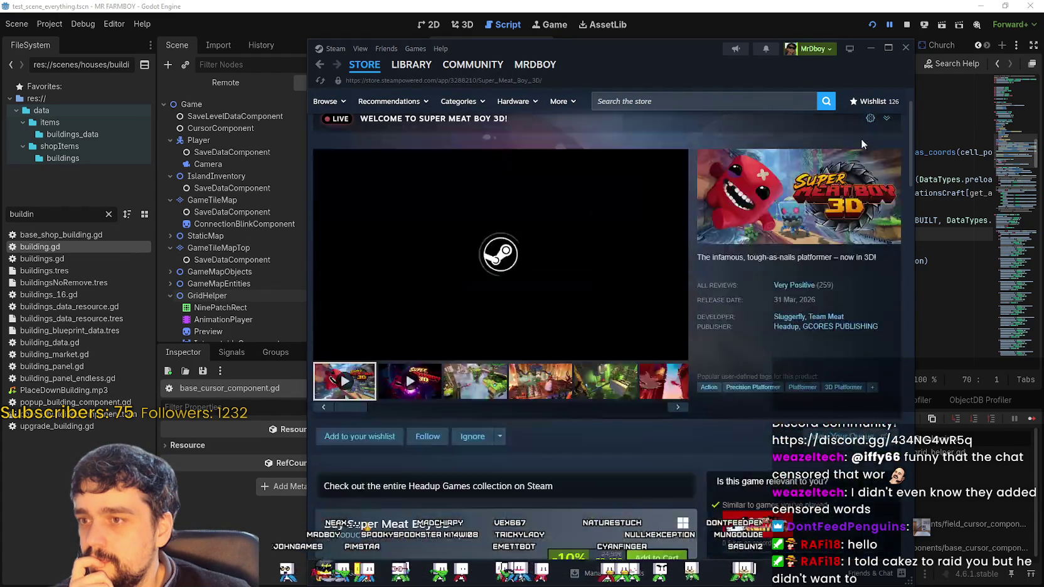
click(555, 381)
click(632, 291)
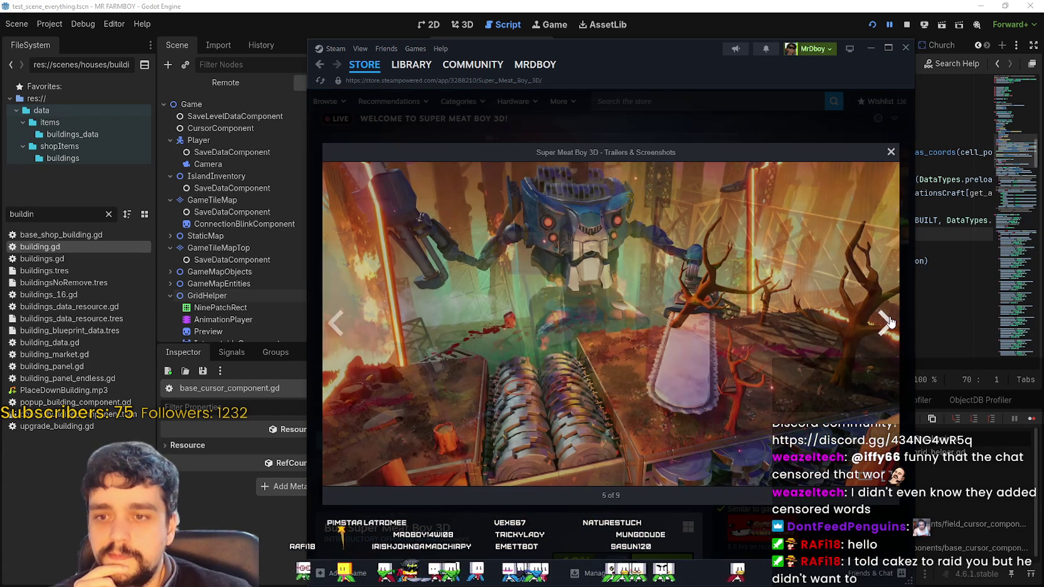
click(890, 322)
click(889, 322)
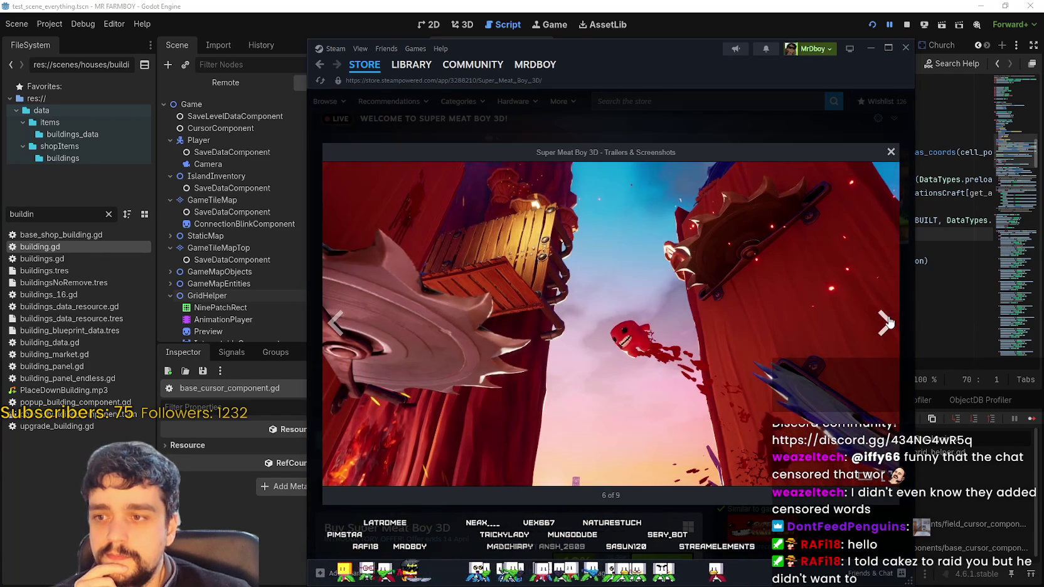
click(888, 322)
click(888, 322)
click(889, 322)
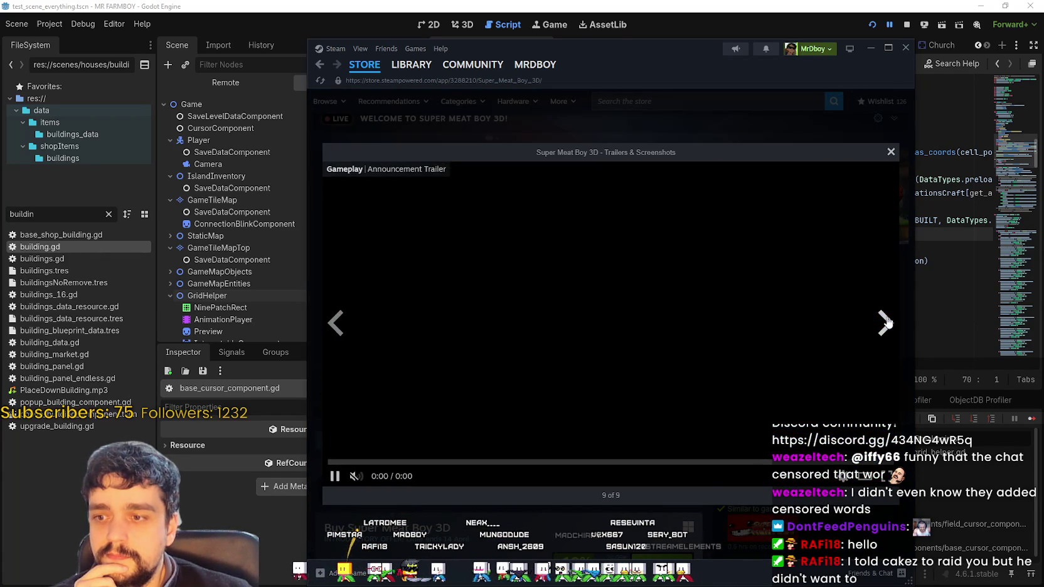
- Step back to the first trailer, skip it near its end, and close the gallery
click(343, 323)
click(342, 325)
click(342, 326)
click(342, 326)
click(342, 326)
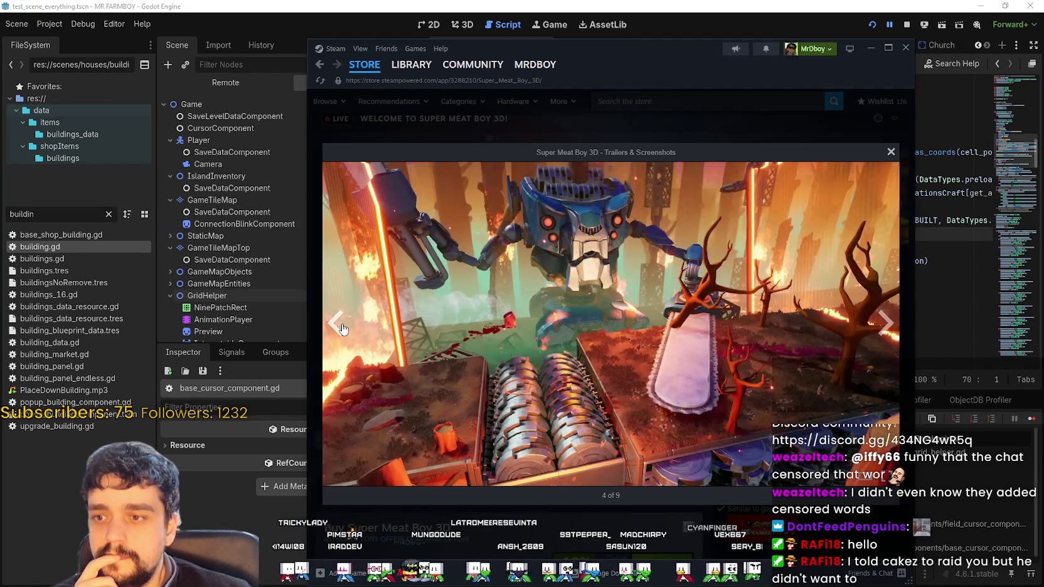
click(341, 326)
click(342, 326)
click(342, 327)
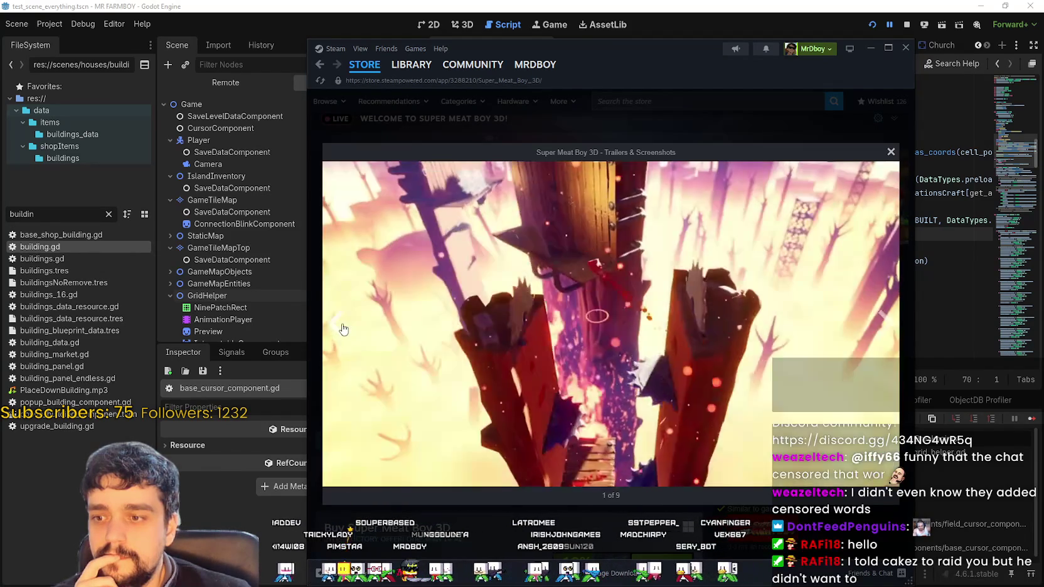
drag(583, 464, 816, 463)
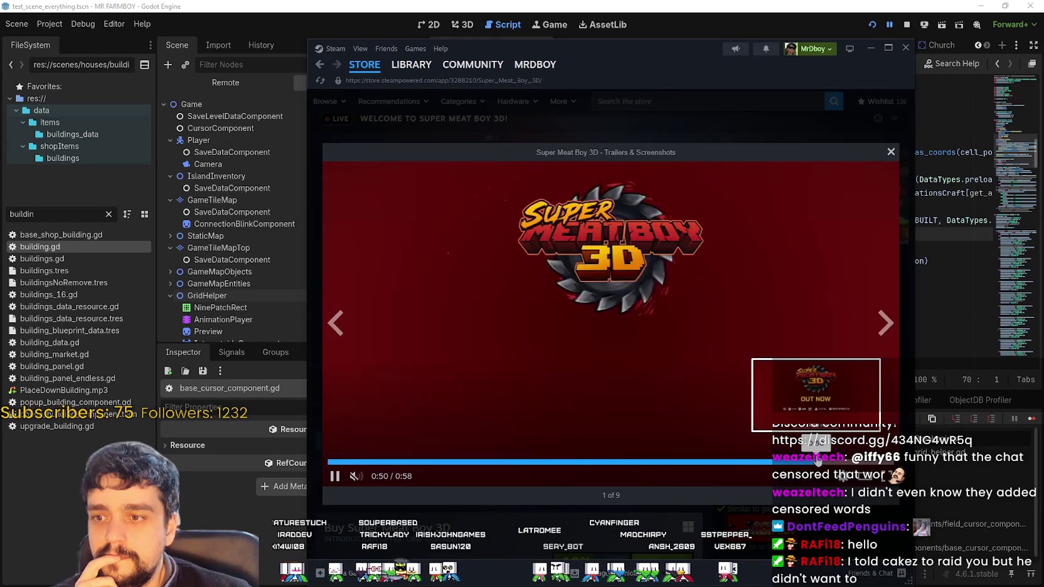
click(890, 151)
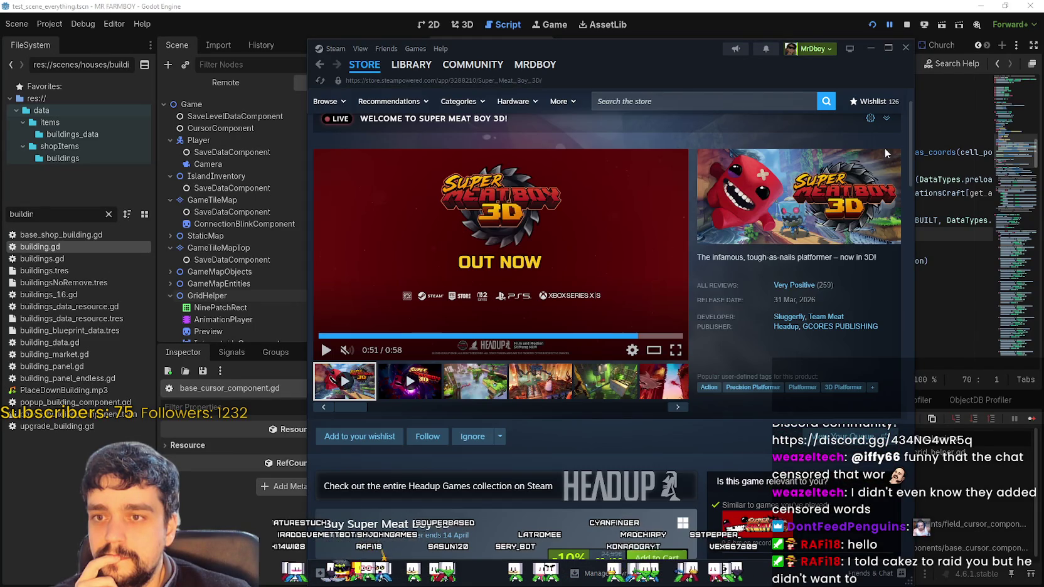
- Return to the store front, advance the featured carousel three times, and close Steam
click(374, 67)
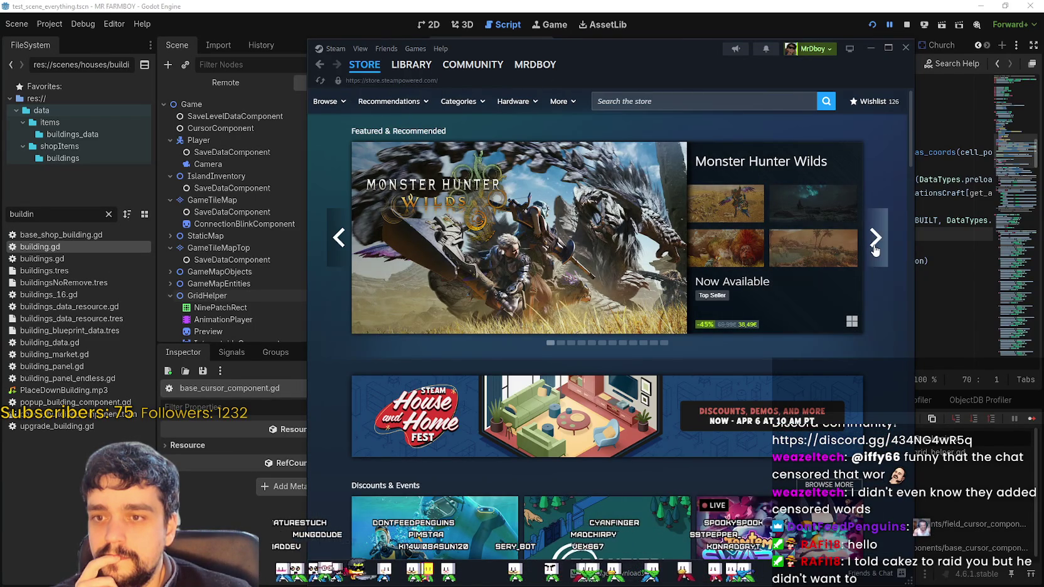
click(875, 250)
click(875, 249)
click(875, 249)
click(875, 249)
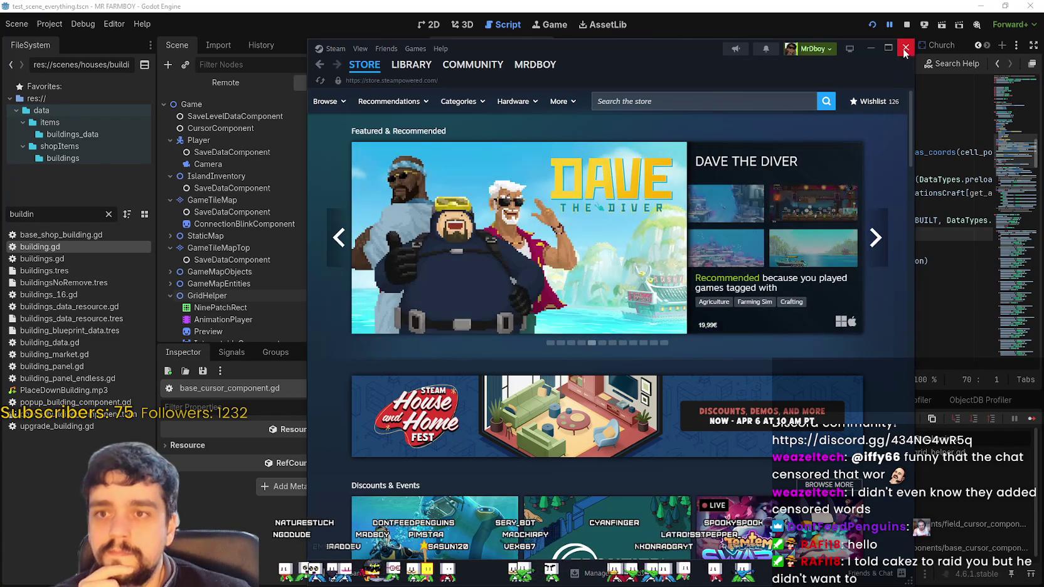
click(906, 49)
click(856, 248)
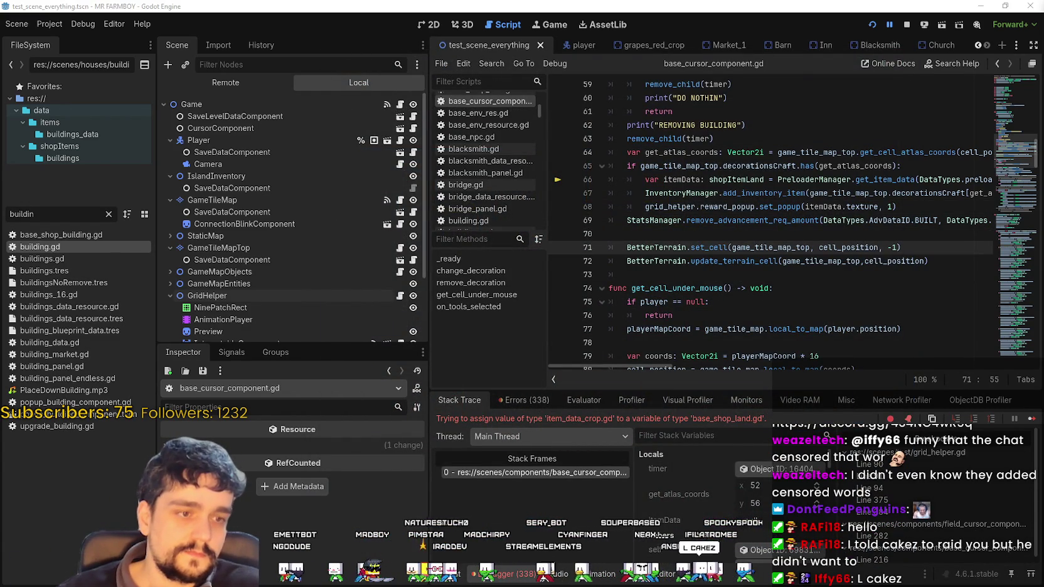
click(819, 272)
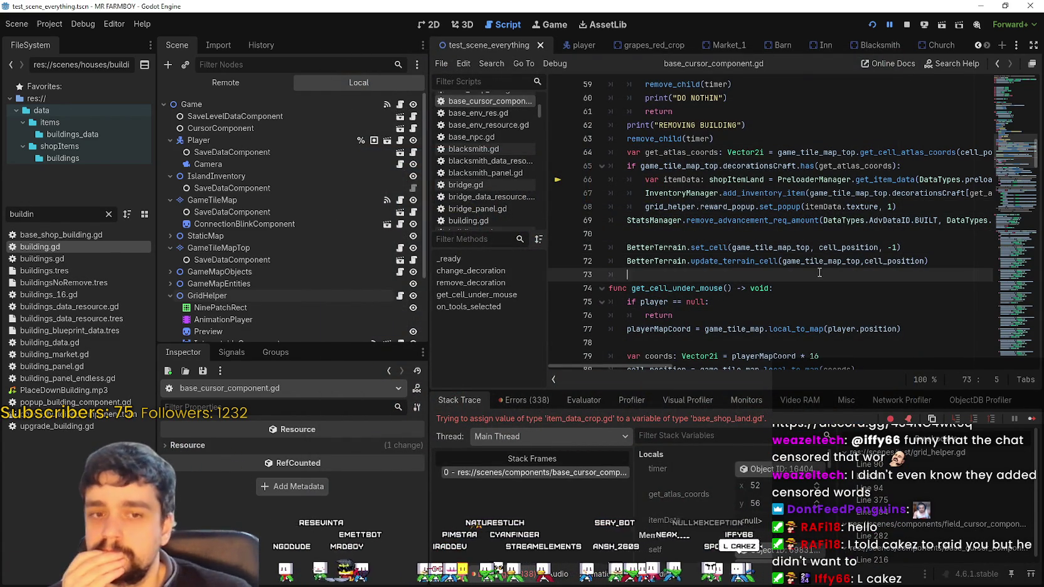
click(712, 247)
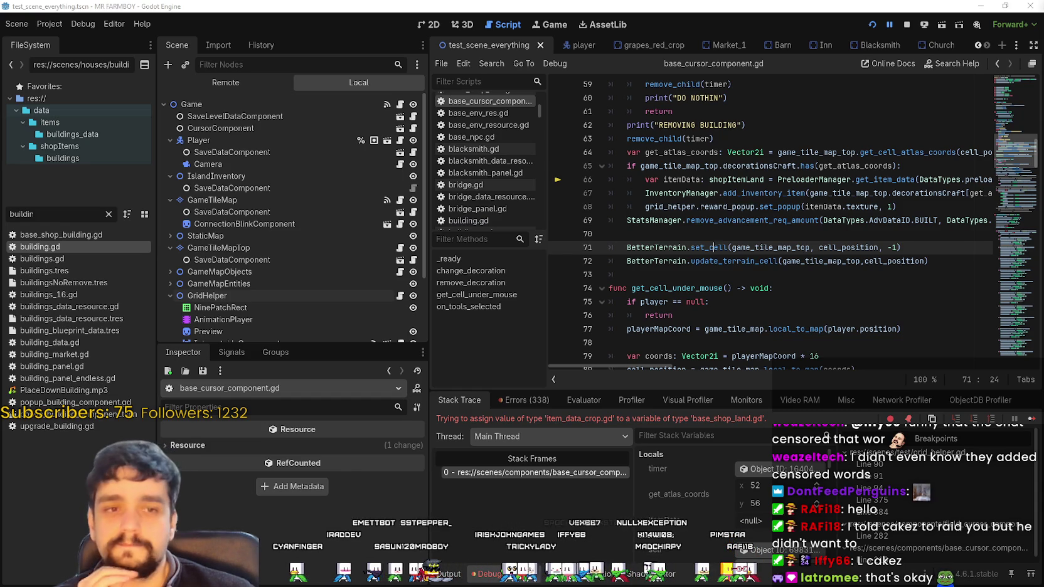
click(732, 233)
scroll(728, 245, up, 1)
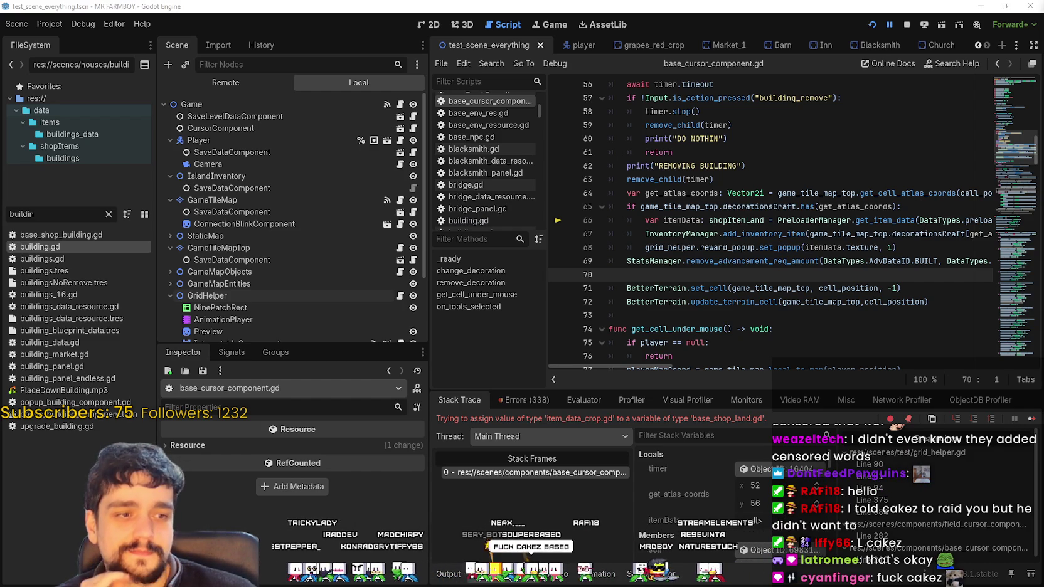
click(694, 261)
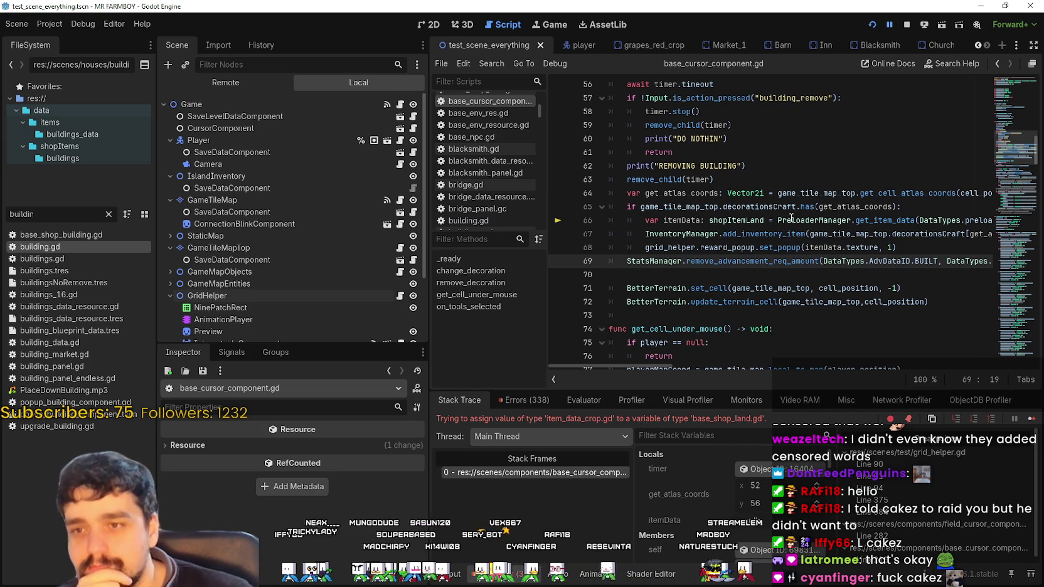
drag(921, 220, 1038, 224)
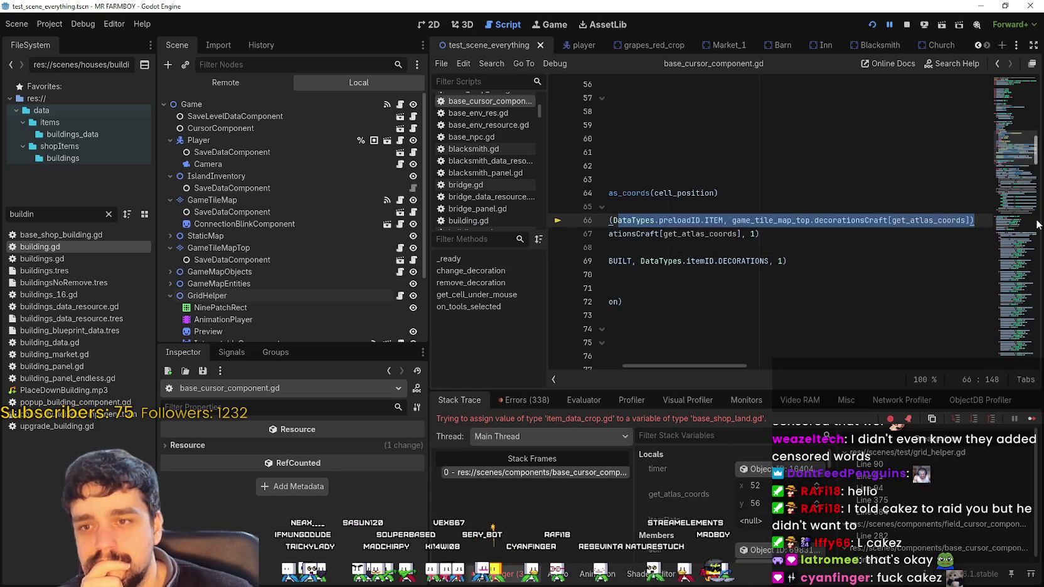
click(869, 221)
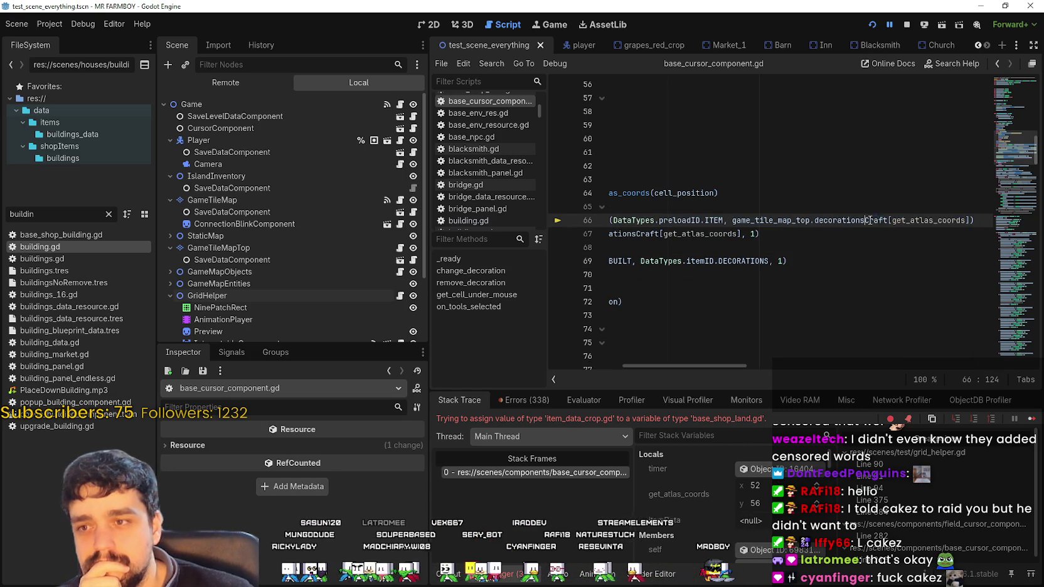
double_click(948, 220)
drag(716, 366, 634, 366)
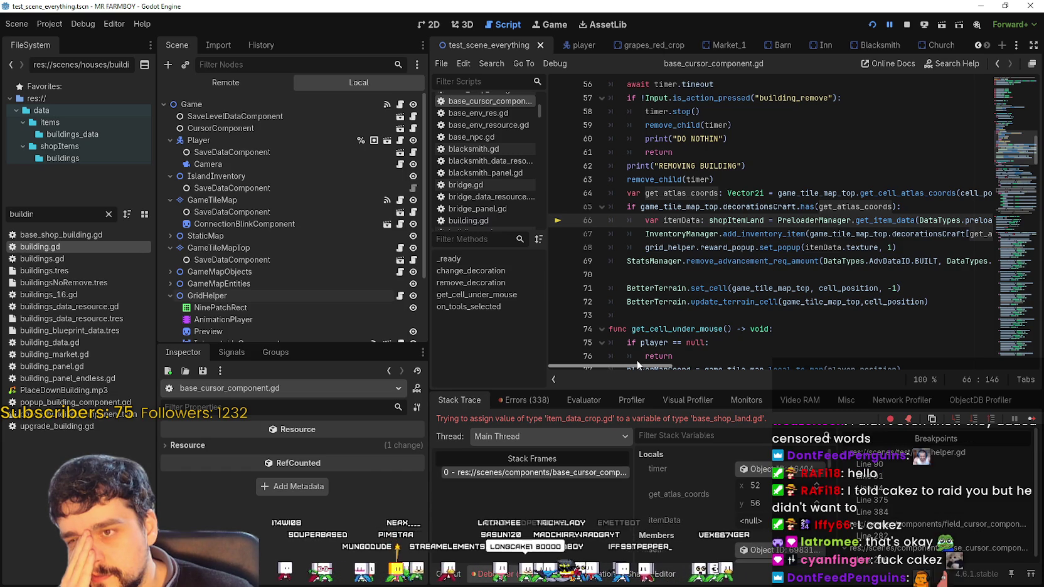
scroll(634, 296, up, 2)
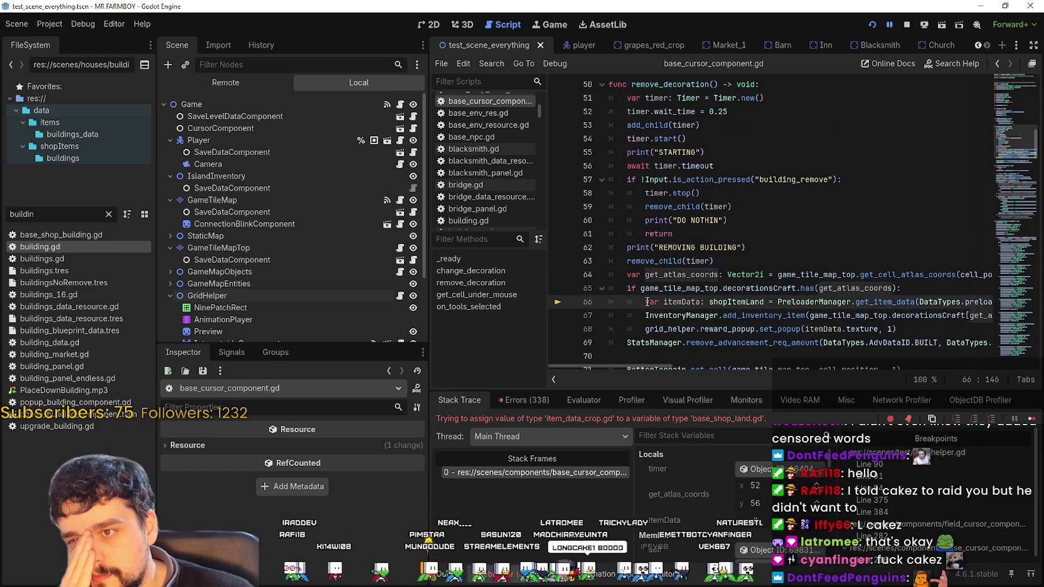
click(644, 314)
scroll(767, 324, up, 2)
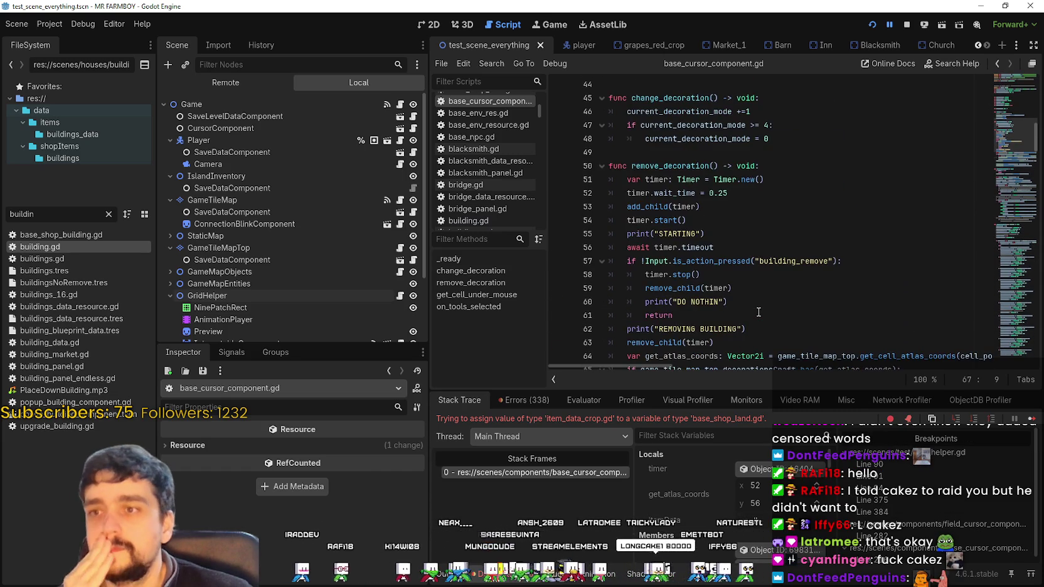
scroll(763, 339, down, 2)
scroll(721, 352, down, 1)
mouse_move(659, 367)
mouse_down()
mouse_move(674, 369)
mouse_move(651, 370)
mouse_up()
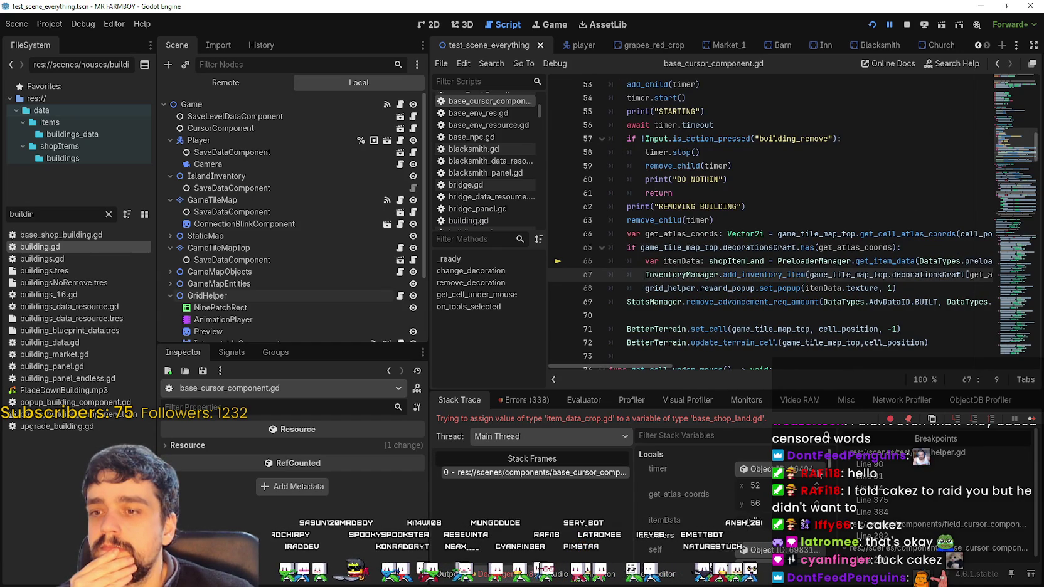
scroll(701, 559, down, 1)
scroll(701, 557, up, 1)
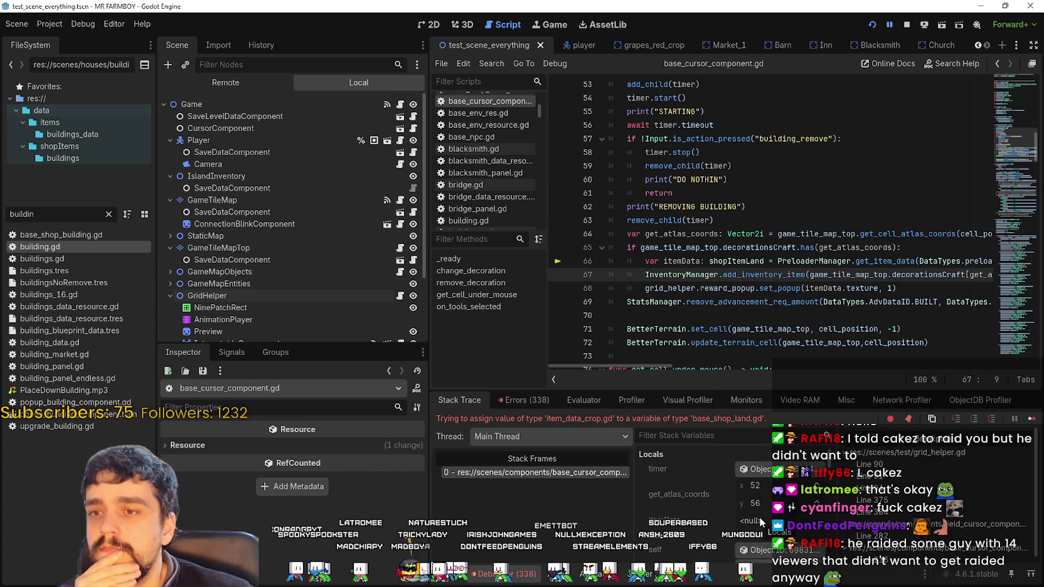
mouse_move(660, 362)
mouse_down()
mouse_move(753, 369)
mouse_move(660, 368)
mouse_up()
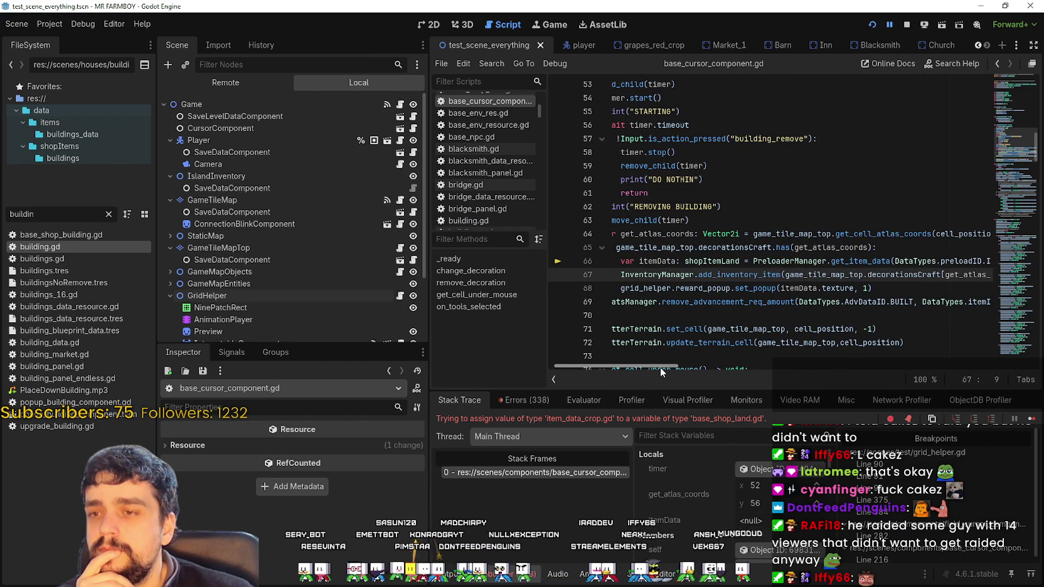
mouse_move(660, 367)
mouse_down()
mouse_move(634, 370)
mouse_move(686, 365)
mouse_up()
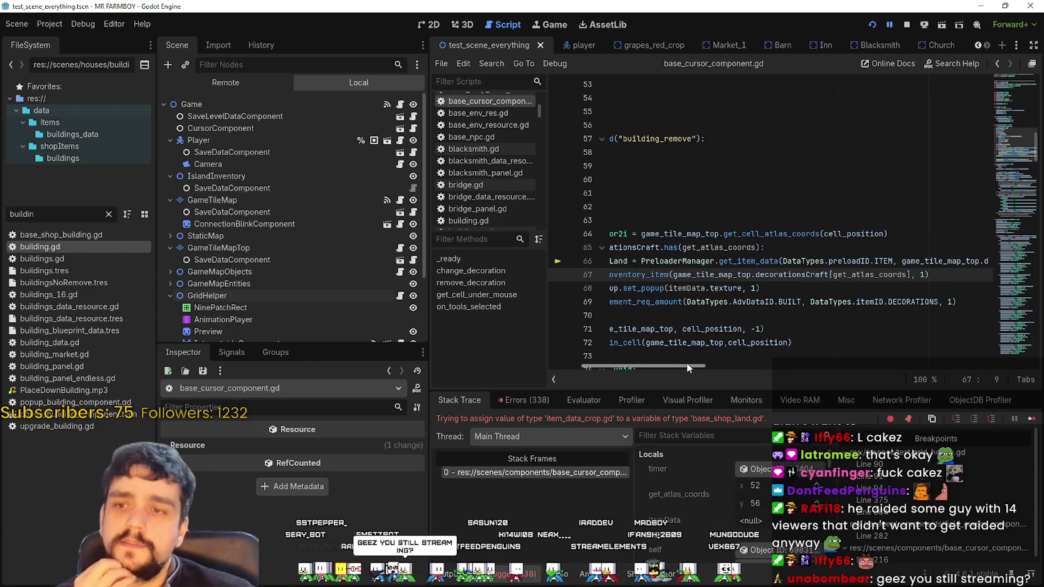
mouse_move(686, 363)
mouse_down()
mouse_move(612, 365)
mouse_move(738, 365)
mouse_up()
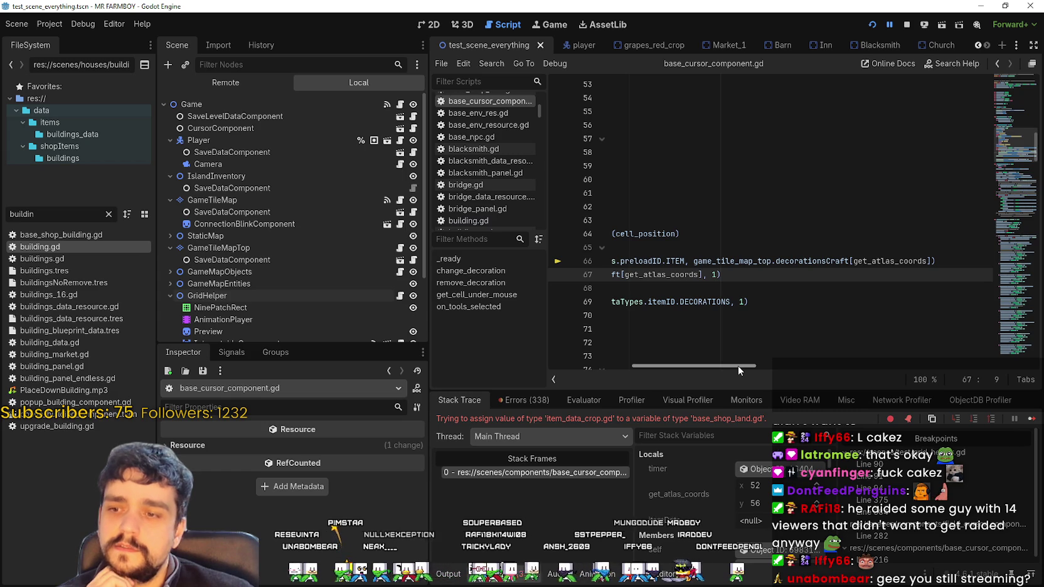
drag(737, 365, 739, 365)
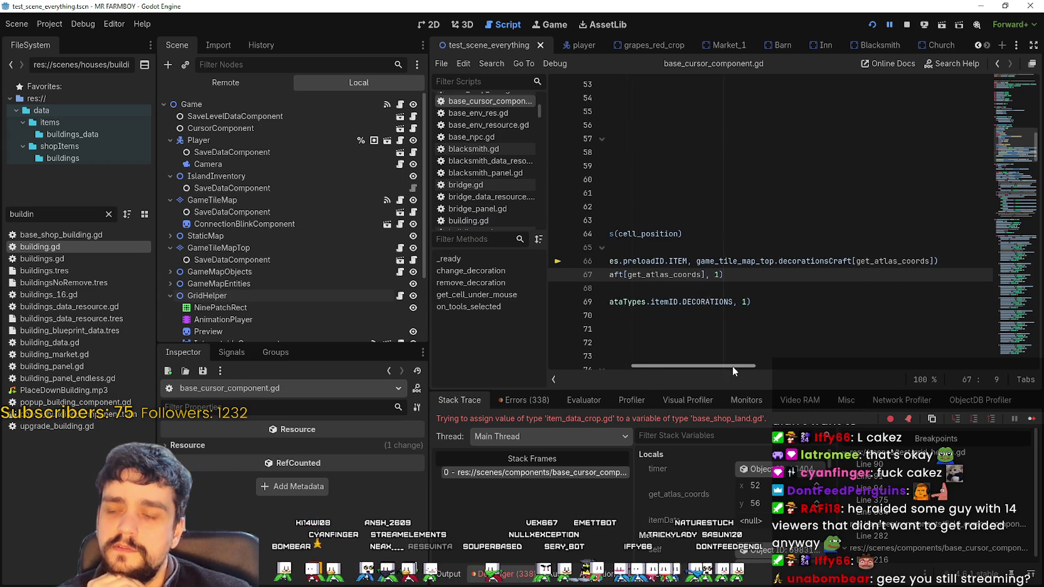
drag(737, 366, 559, 375)
mouse_move(652, 366)
mouse_down()
mouse_move(705, 379)
mouse_move(643, 378)
mouse_up()
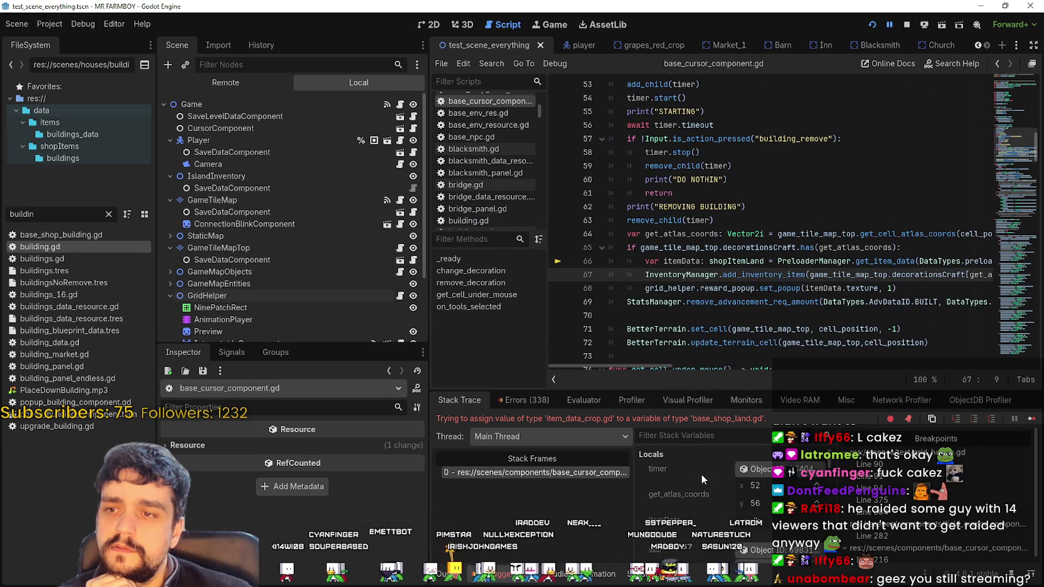
mouse_move(660, 366)
mouse_down()
mouse_move(679, 361)
mouse_move(620, 332)
mouse_up()
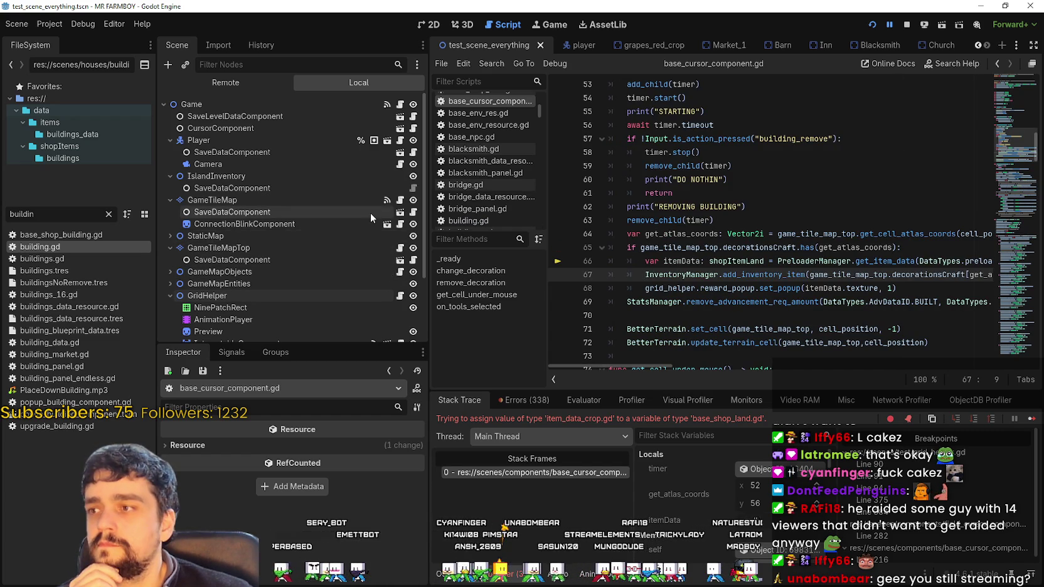
scroll(371, 212, down, 3)
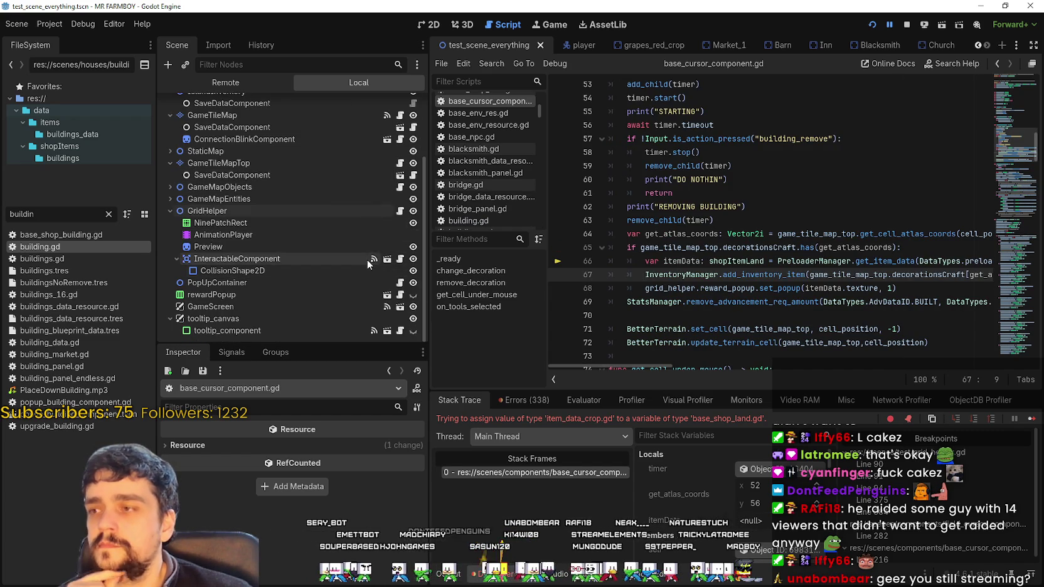
scroll(368, 263, up, 3)
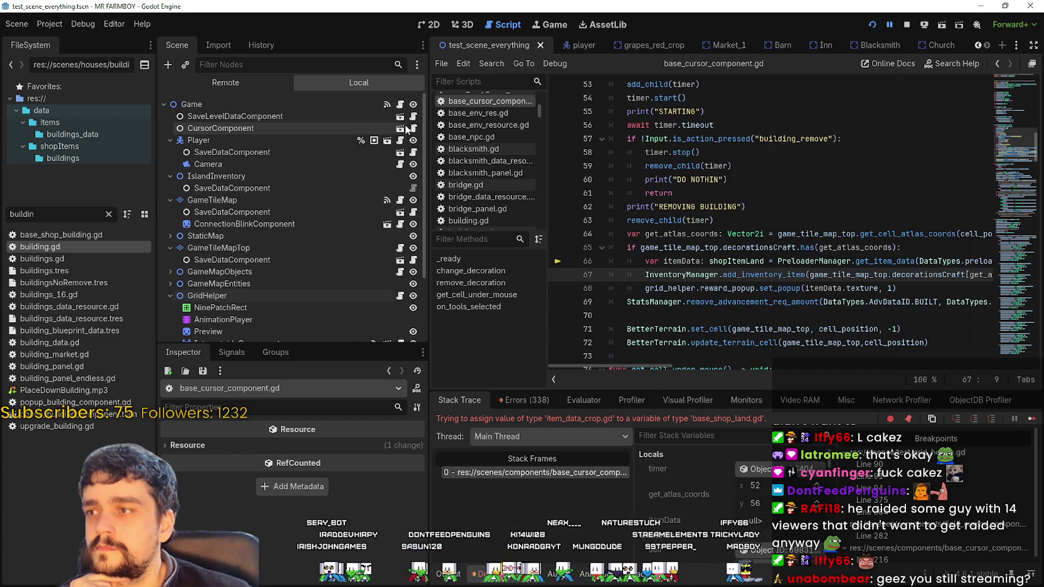
key(alt+Left)
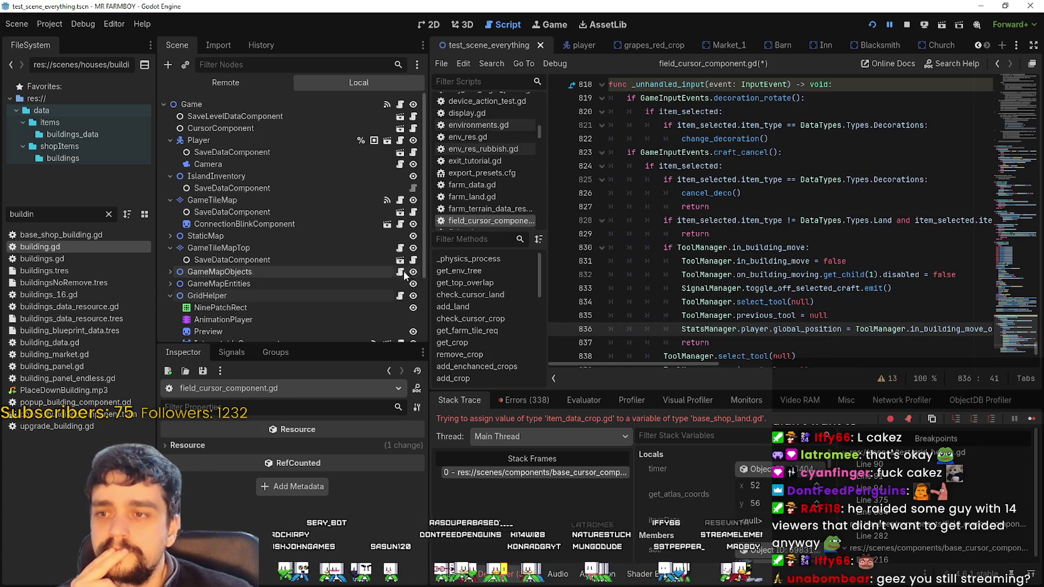
drag(429, 269, 352, 269)
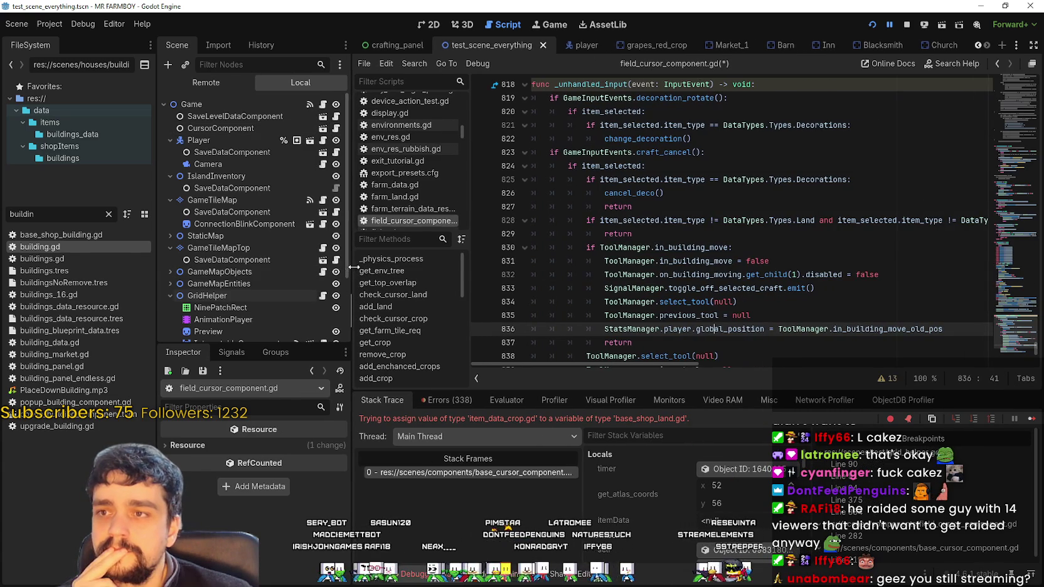
scroll(862, 318, down, 1)
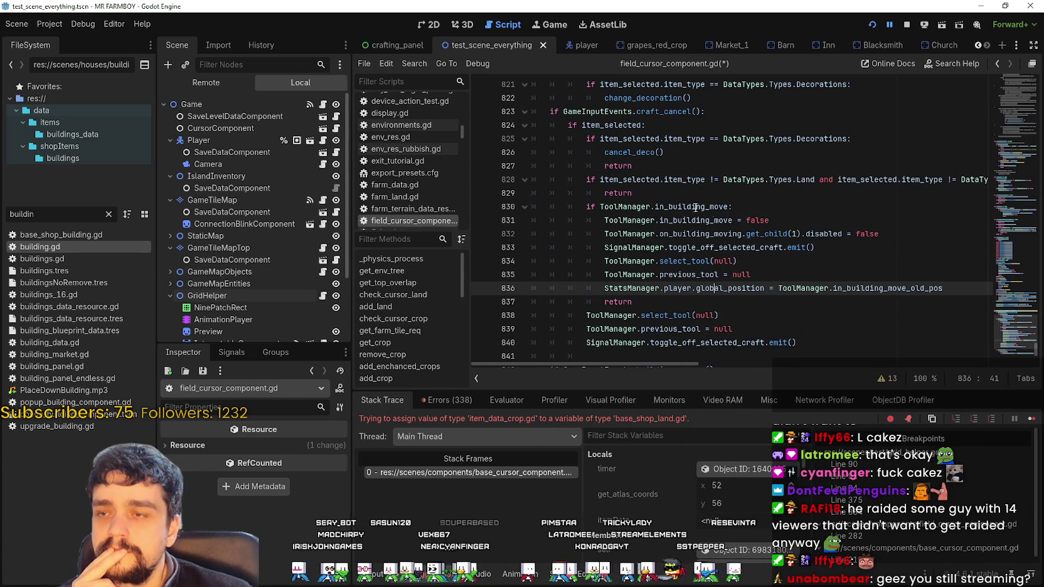
double_click(641, 155)
right_click(642, 157)
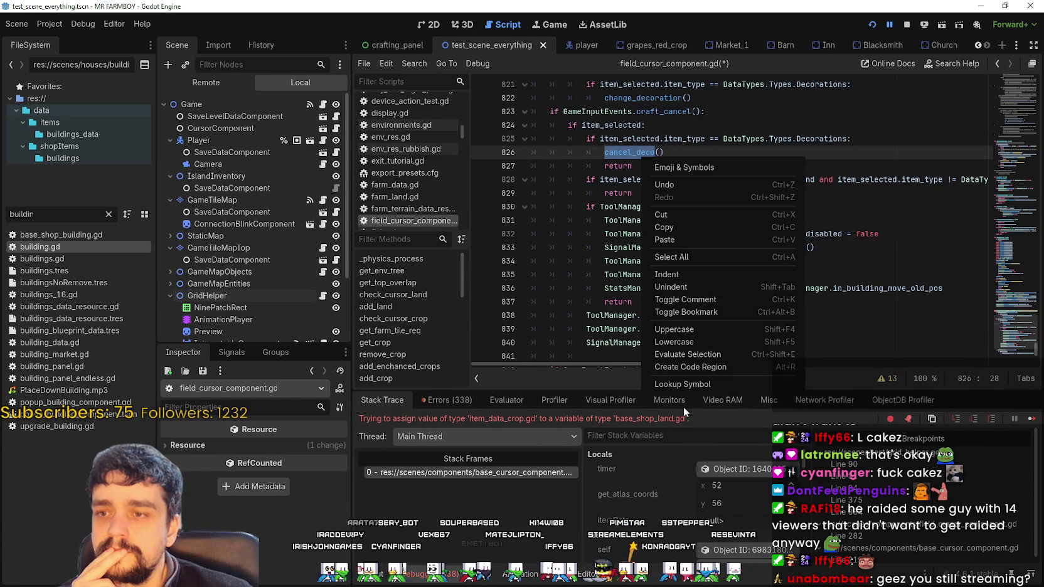
click(689, 384)
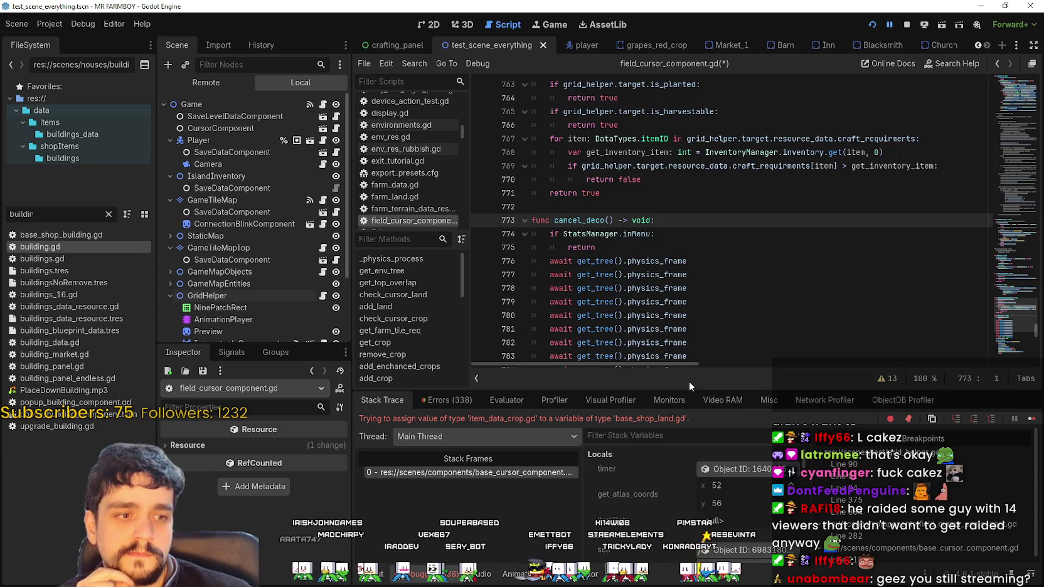
scroll(752, 283, down, 5)
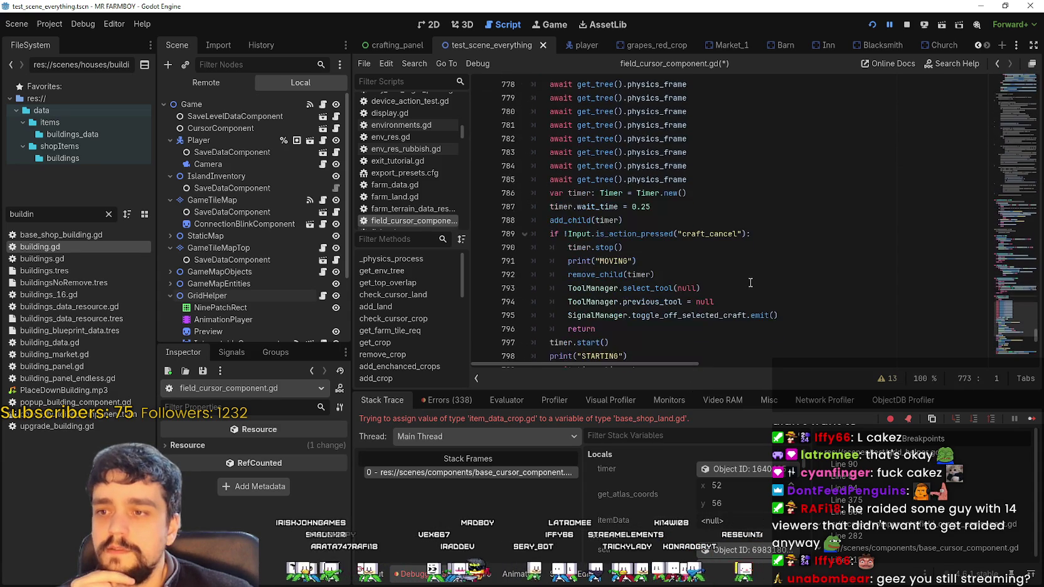
scroll(751, 283, down, 4)
scroll(747, 281, down, 1)
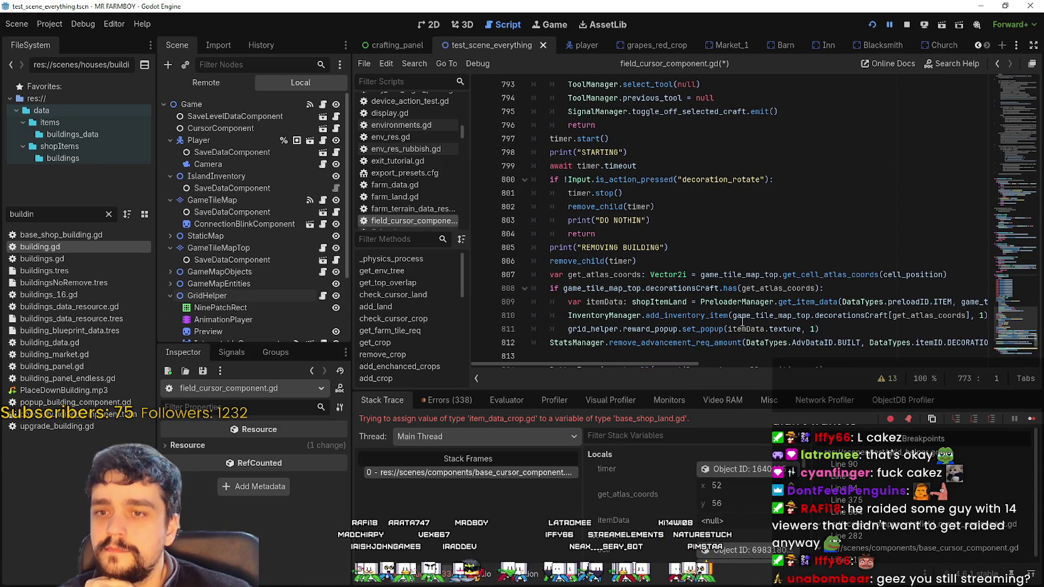
mouse_move(674, 364)
mouse_down()
mouse_move(760, 362)
mouse_move(614, 355)
mouse_up()
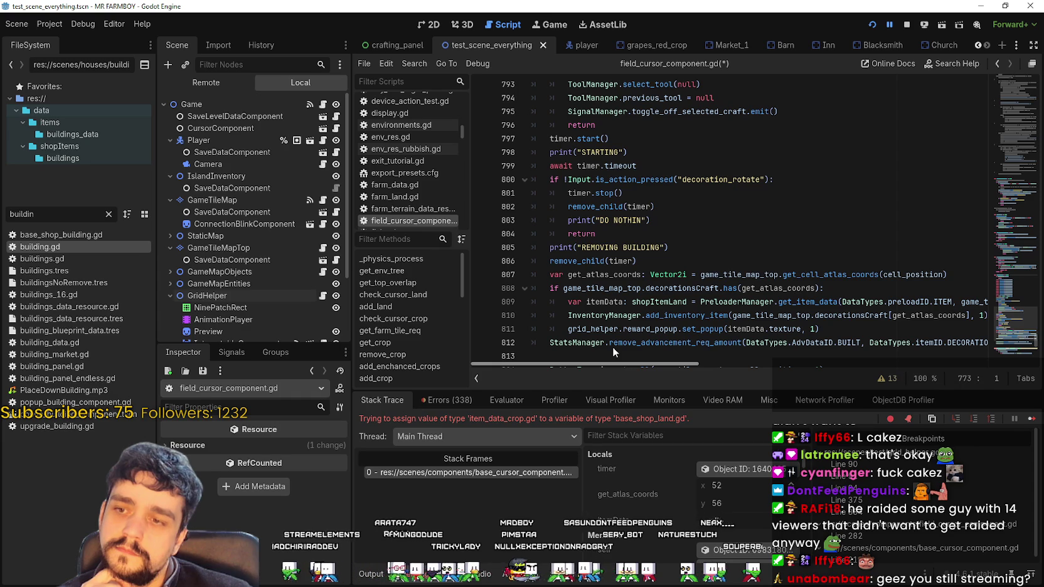
scroll(612, 346, right, 3)
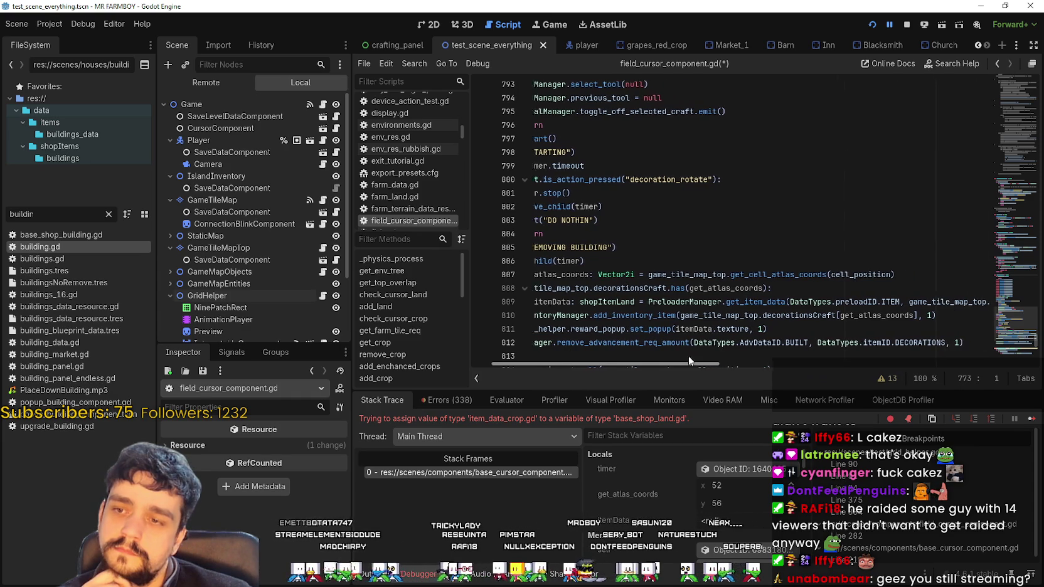
drag(695, 363, 623, 352)
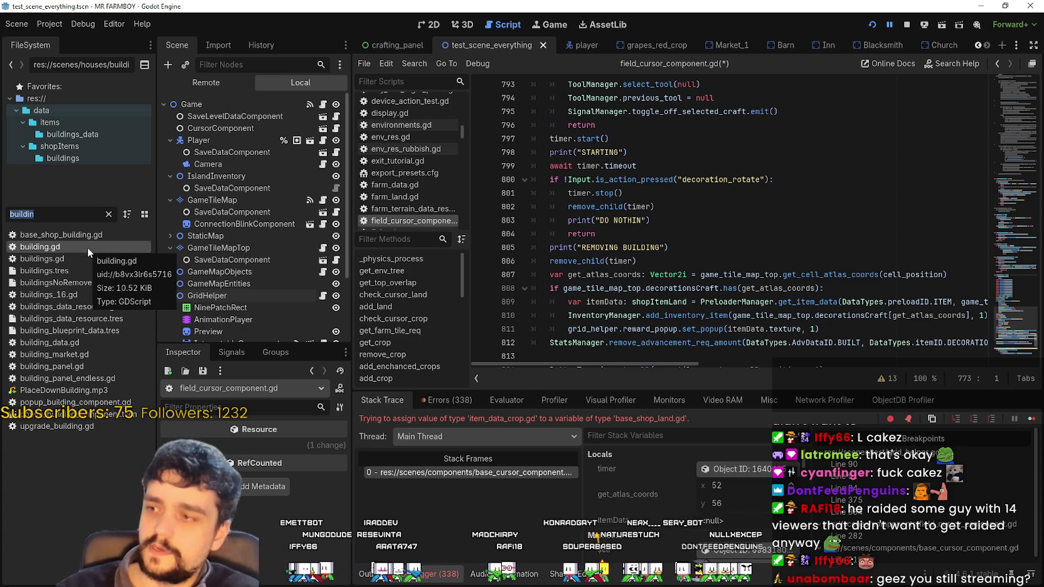
- Clear the 'buildin' filter, scroll the tree to data/shopItems, and open the decorations folder
key(BackSpace)
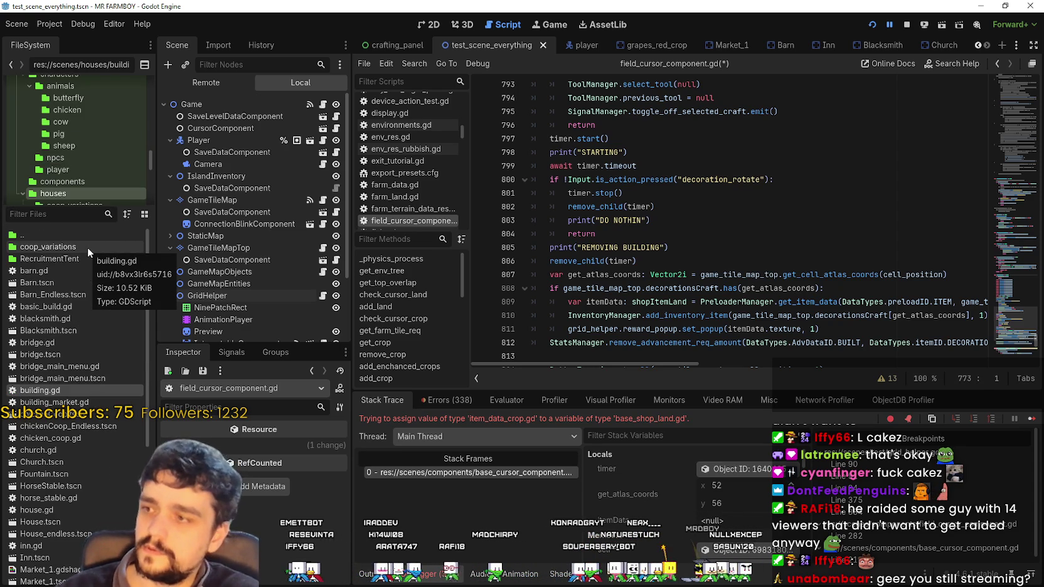
scroll(88, 151, down, 5)
scroll(94, 153, up, 5)
scroll(90, 153, up, 3)
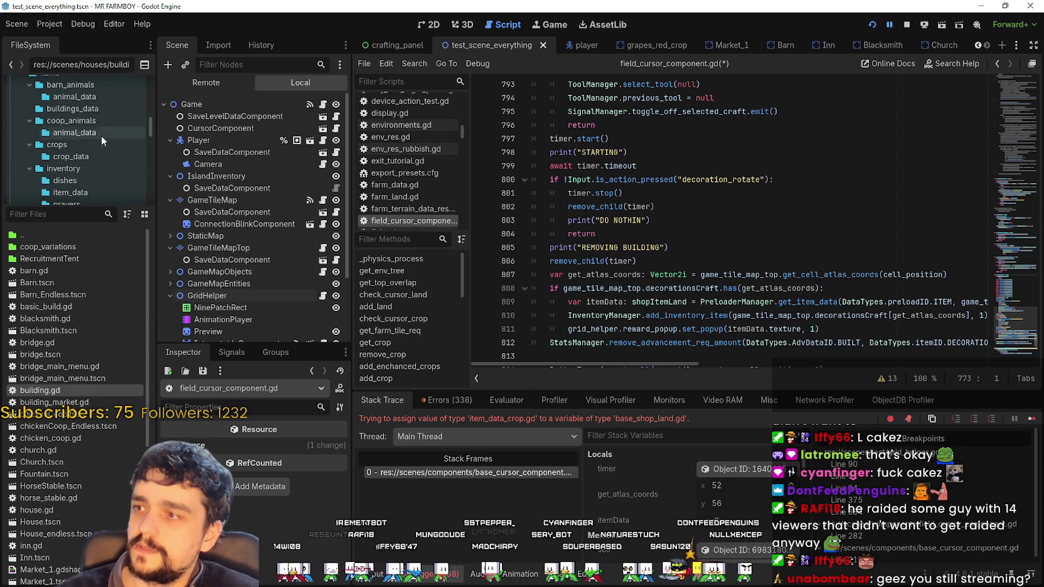
scroll(103, 155, up, 2)
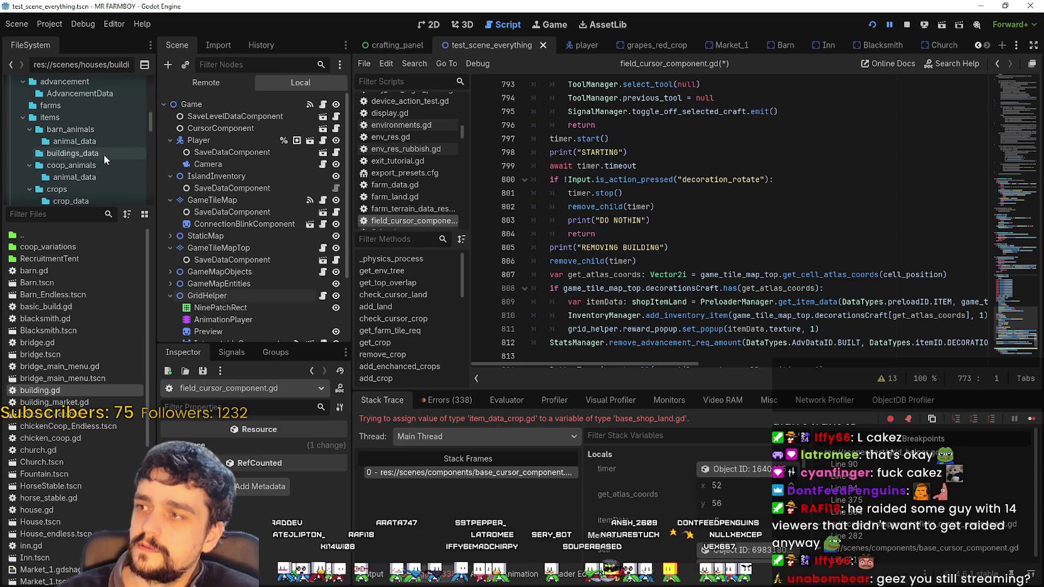
scroll(87, 132, down, 3)
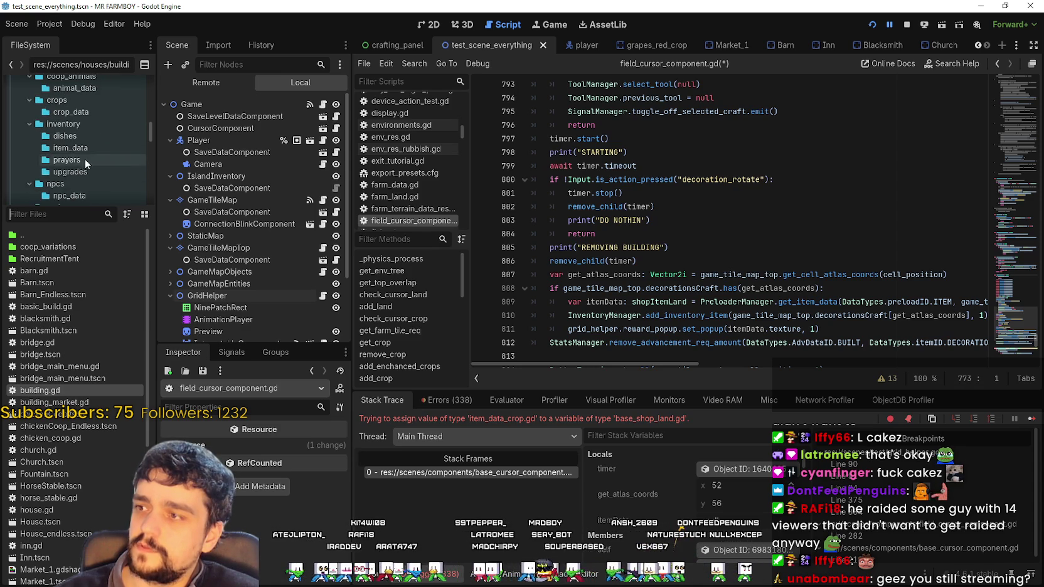
scroll(88, 167, down, 2)
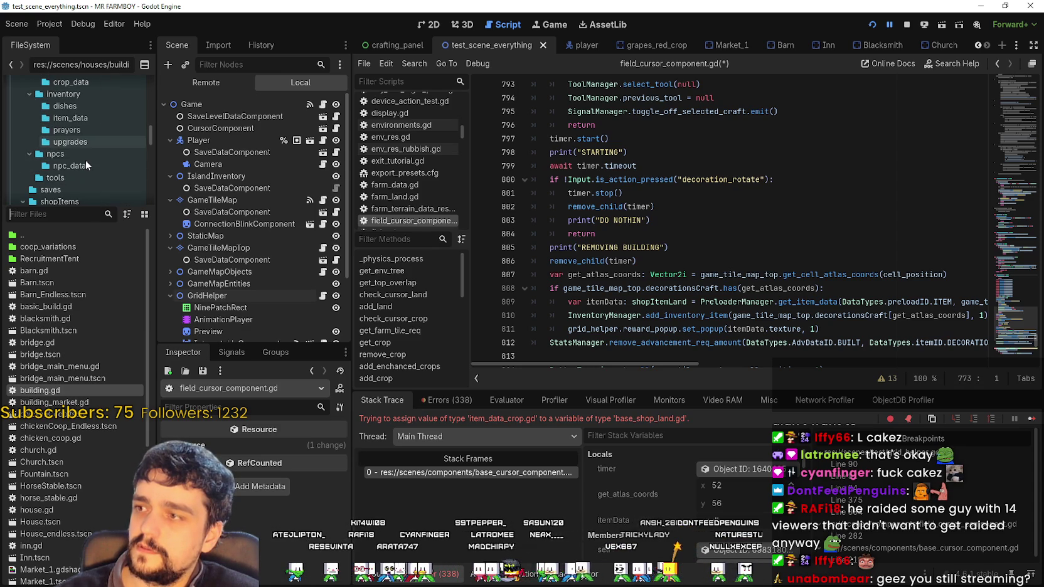
scroll(88, 158, up, 3)
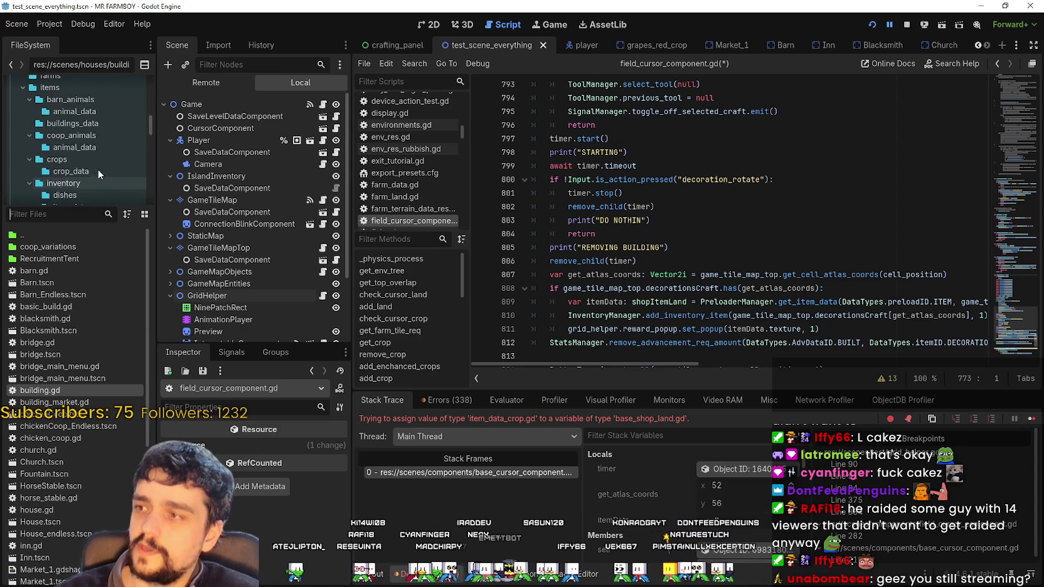
scroll(97, 168, down, 2)
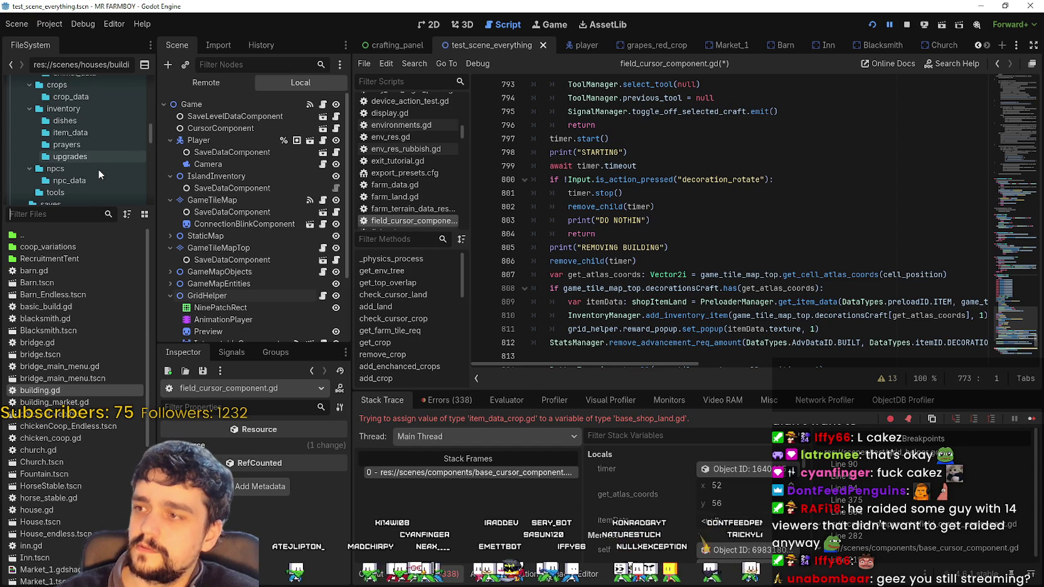
scroll(98, 169, up, 2)
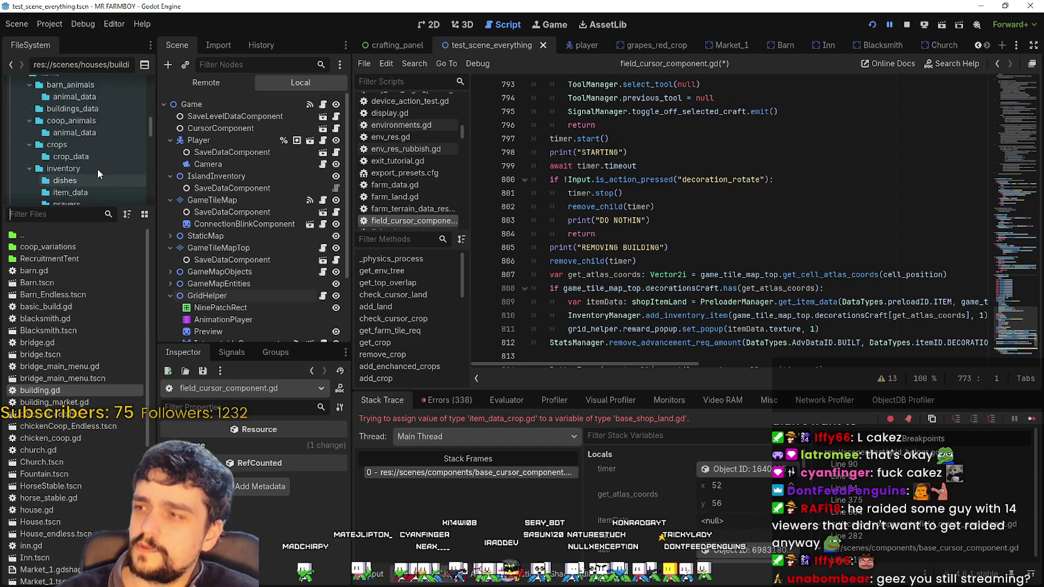
scroll(97, 166, down, 5)
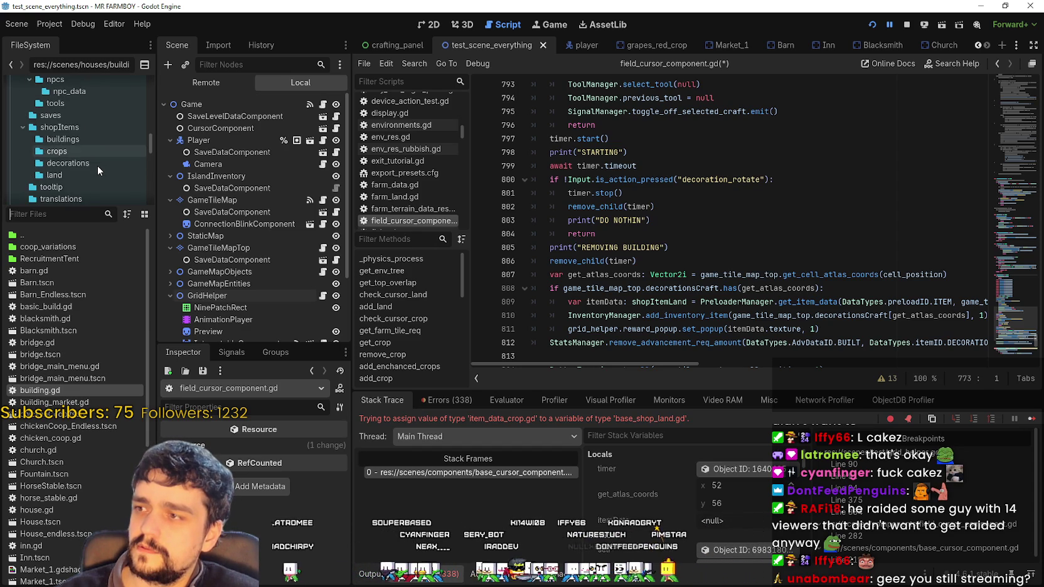
scroll(97, 165, down, 1)
click(86, 144)
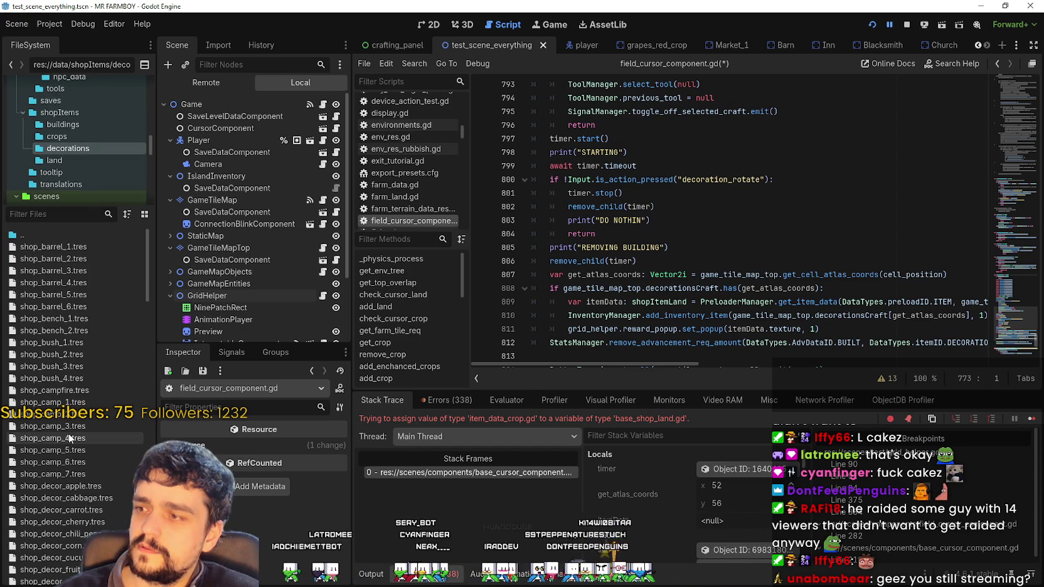
- Browse the decorations folder's shop_*.tres files and focus the Filter Files box
mouse_move(148, 288)
mouse_down()
mouse_move(149, 358)
mouse_move(131, 436)
mouse_up()
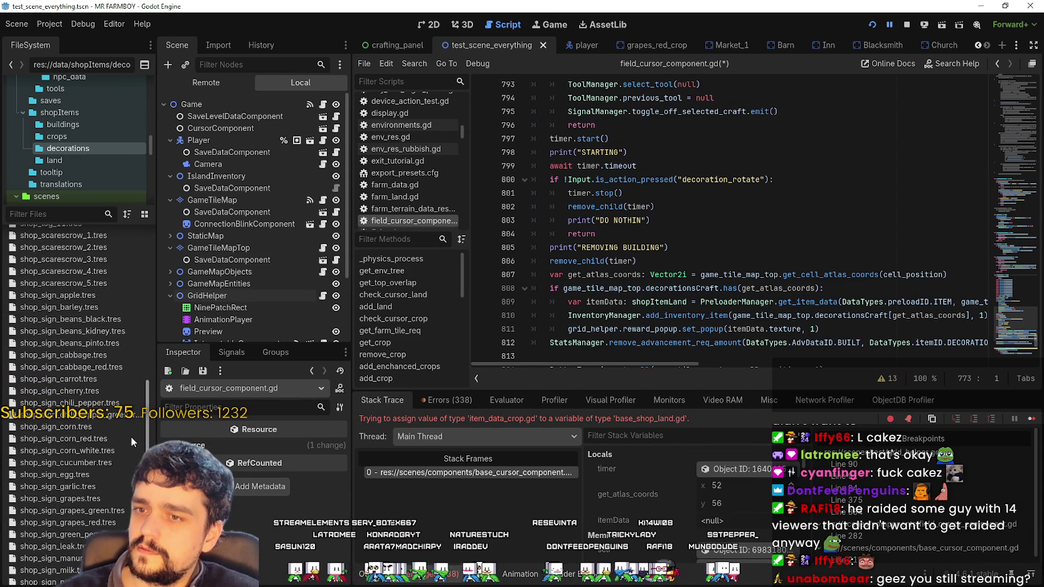
scroll(131, 437, up, 4)
scroll(133, 416, down, 15)
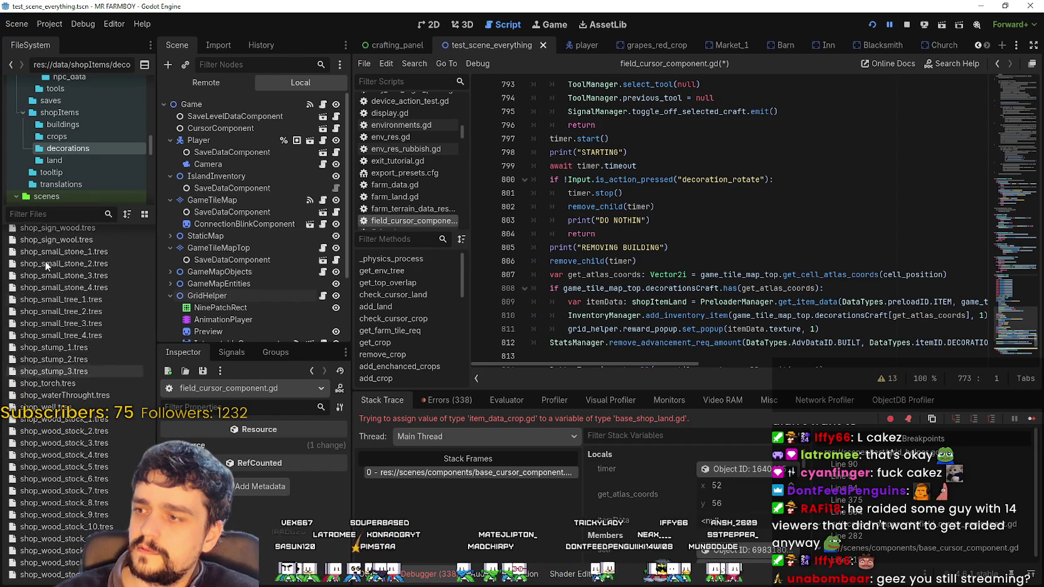
click(40, 214)
- Filter the files by 'wheat' and inspect shop_decor_wheat.tres
text(sho)
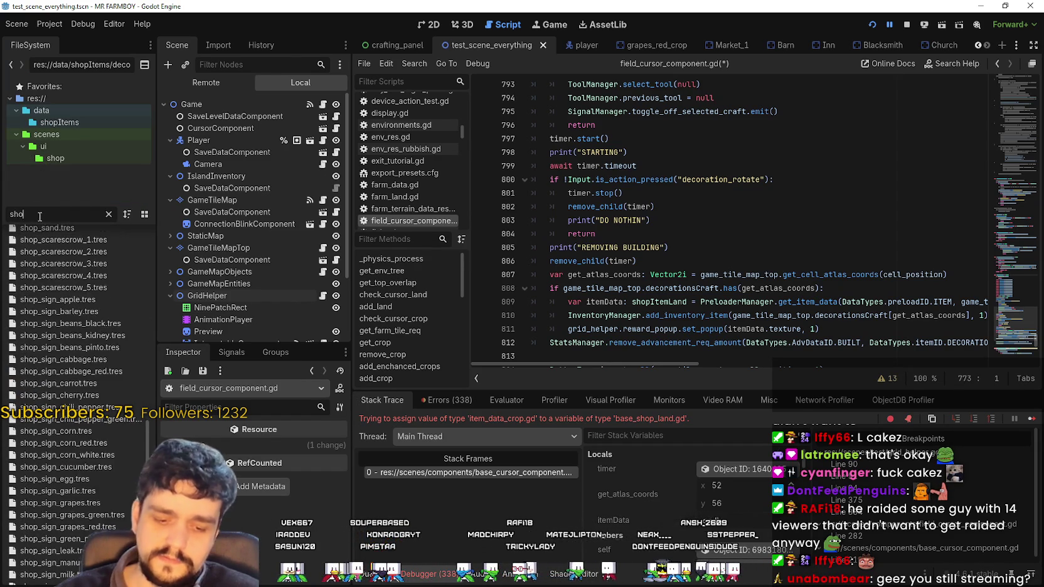
key(BackSpace)
key(BackSpace)
key(BackSpace)
text(wheat)
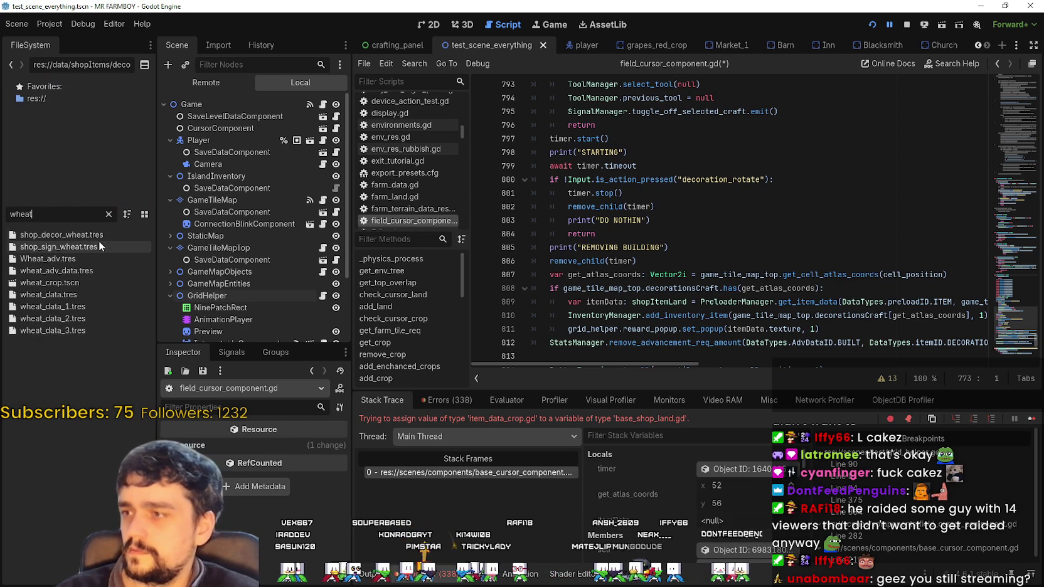
click(94, 234)
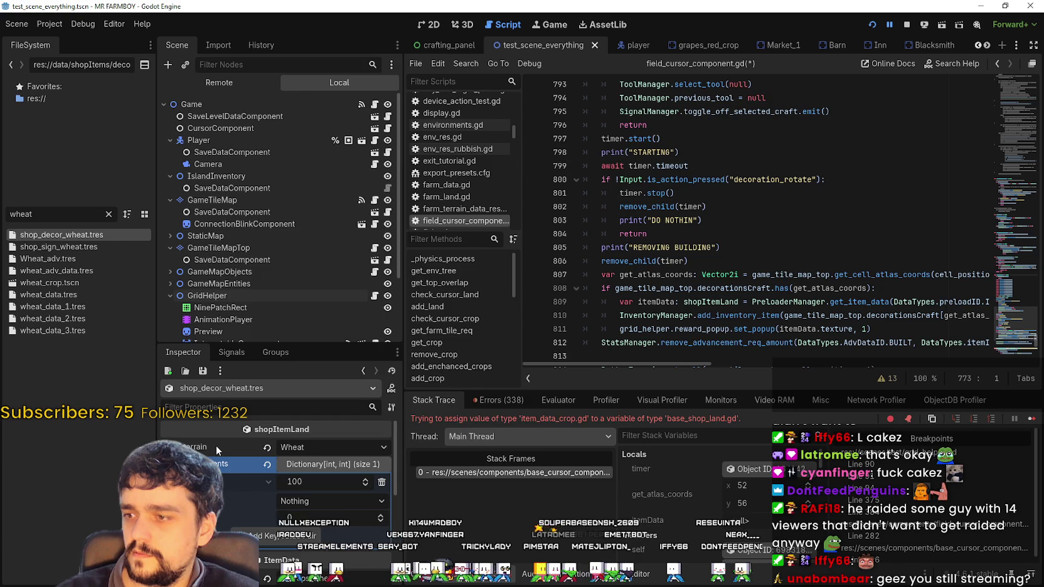
- Browse the Terrain dropdown options, then close it leaving terrain set to Wheat
mouse_move(216, 445)
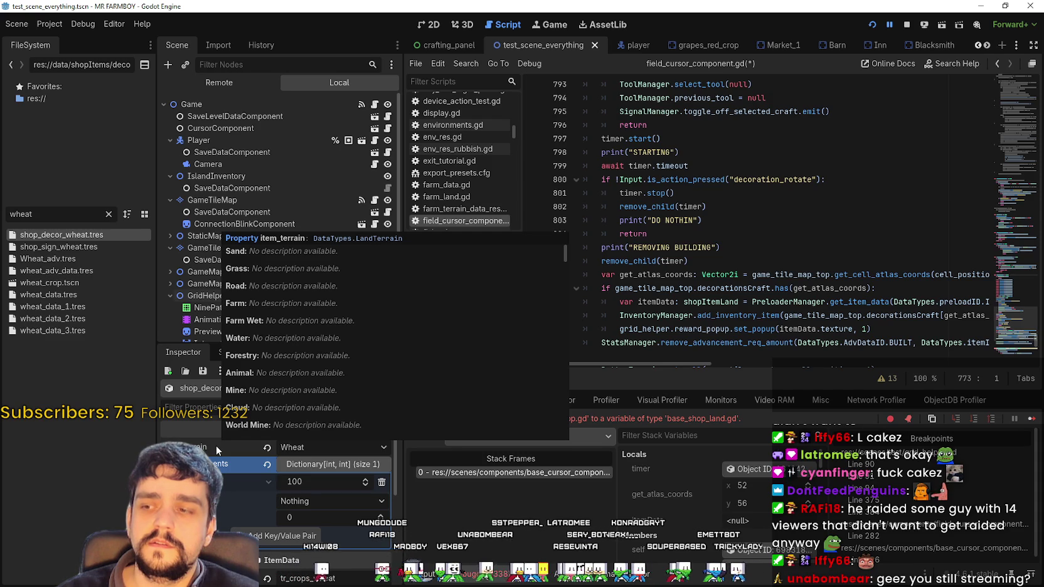
click(312, 444)
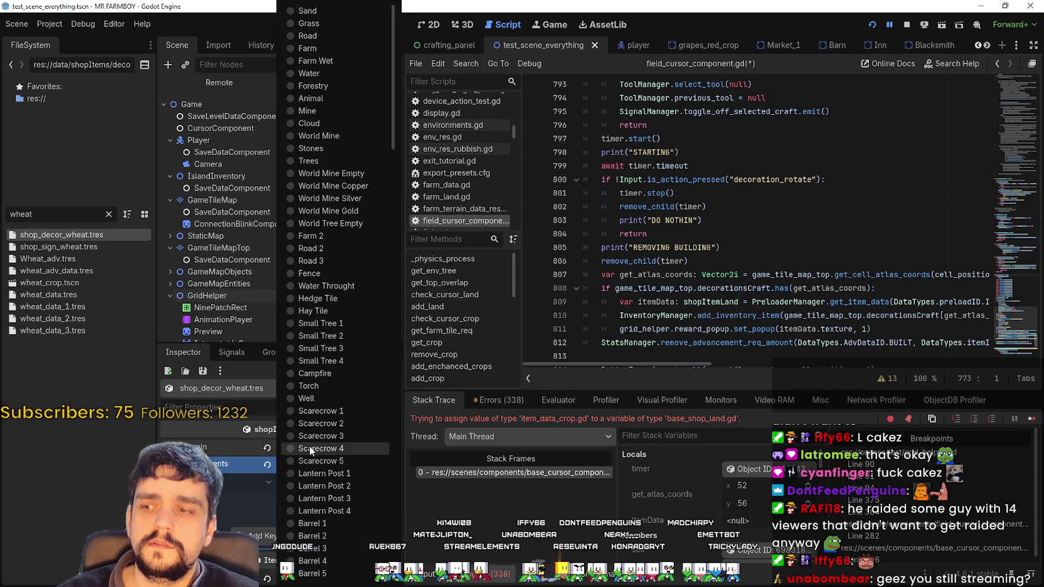
mouse_move(398, 57)
mouse_down()
mouse_move(395, 105)
mouse_move(412, 23)
mouse_up()
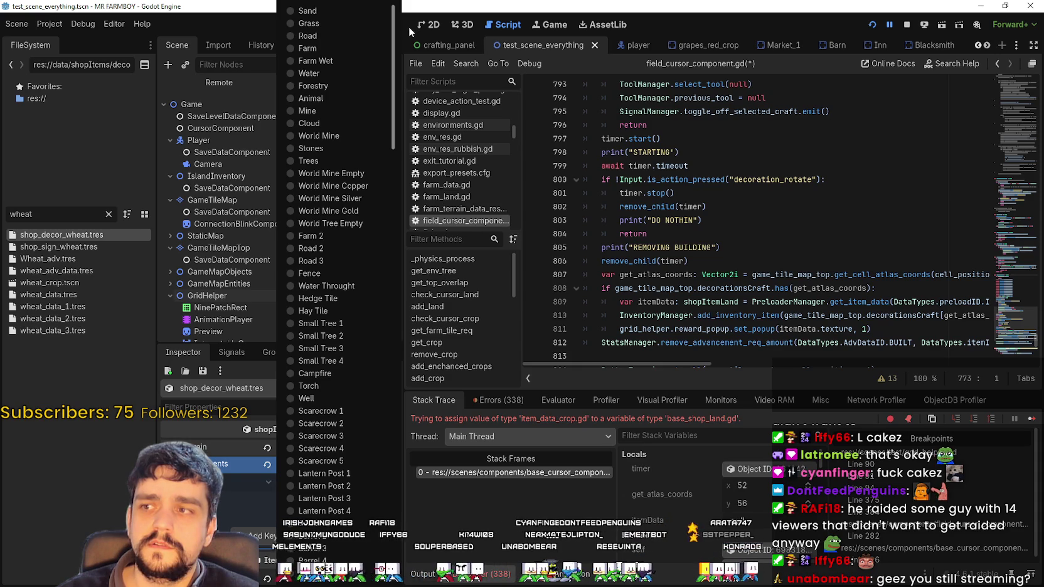
scroll(380, 85, down, 5)
mouse_move(402, 153)
mouse_down()
mouse_move(414, 452)
mouse_move(418, 440)
mouse_up()
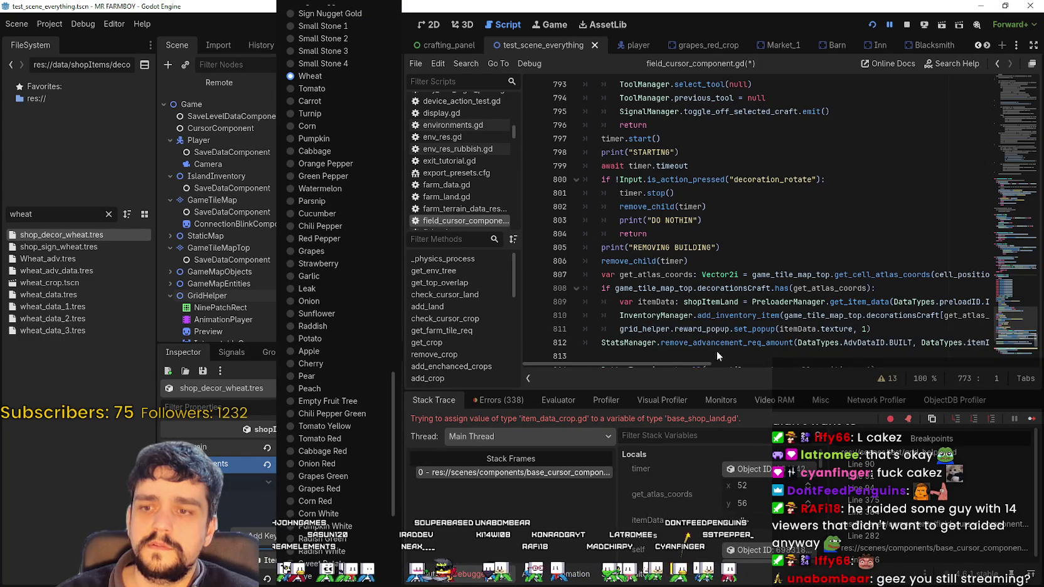
click(694, 362)
drag(691, 363, 871, 364)
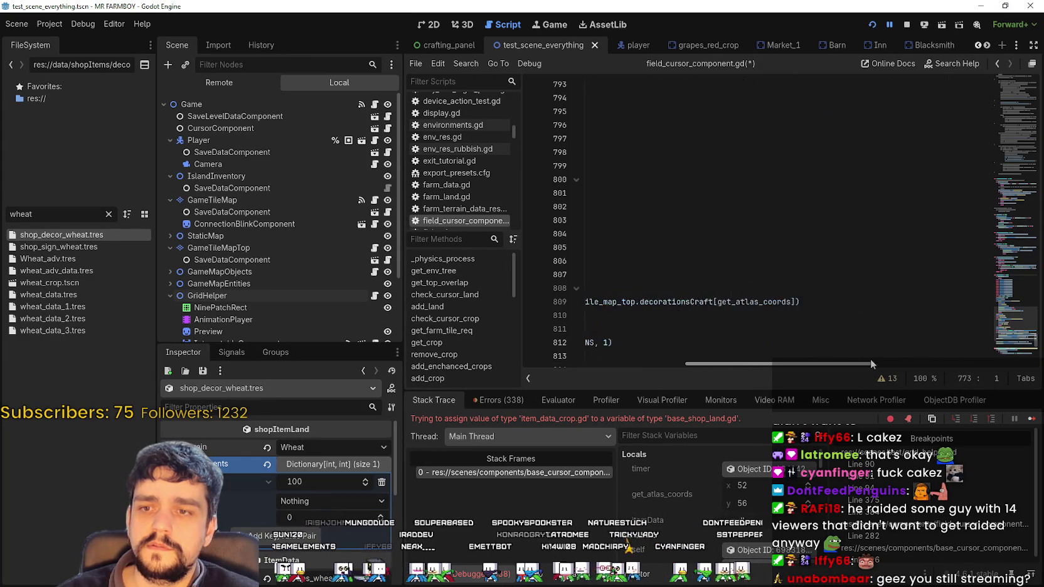
- Select the decorationsCraft[get_atlas_coords] lookup on line 809, then clear the selection
drag(838, 302, 984, 302)
double_click(937, 302)
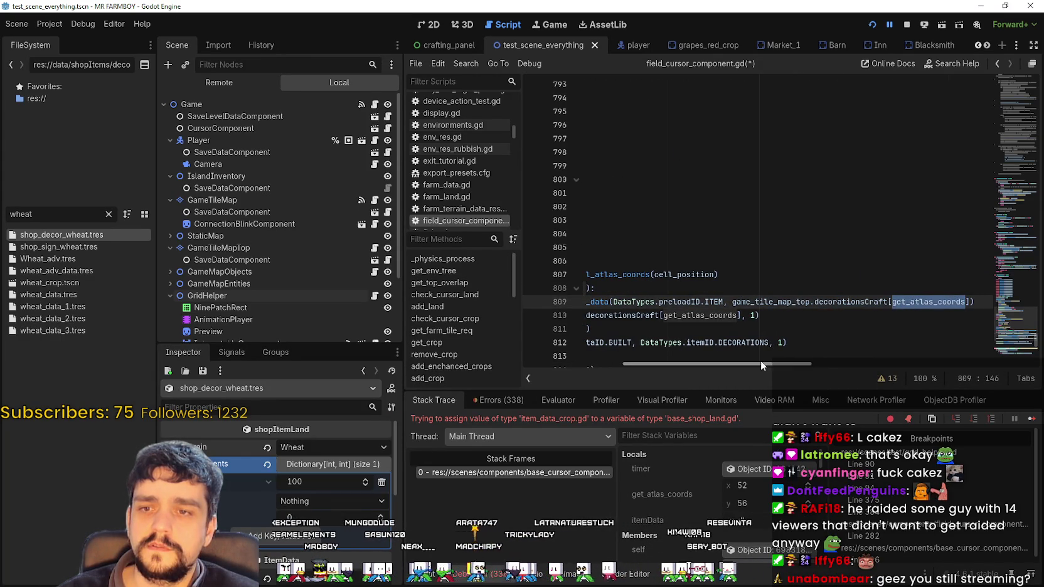
mouse_move(761, 365)
mouse_down()
mouse_move(670, 364)
mouse_move(783, 359)
mouse_up()
click(622, 315)
- Jump from game_tile_map_top on line 809 to its declaration in base_cursor_component.gd
right_click(732, 305)
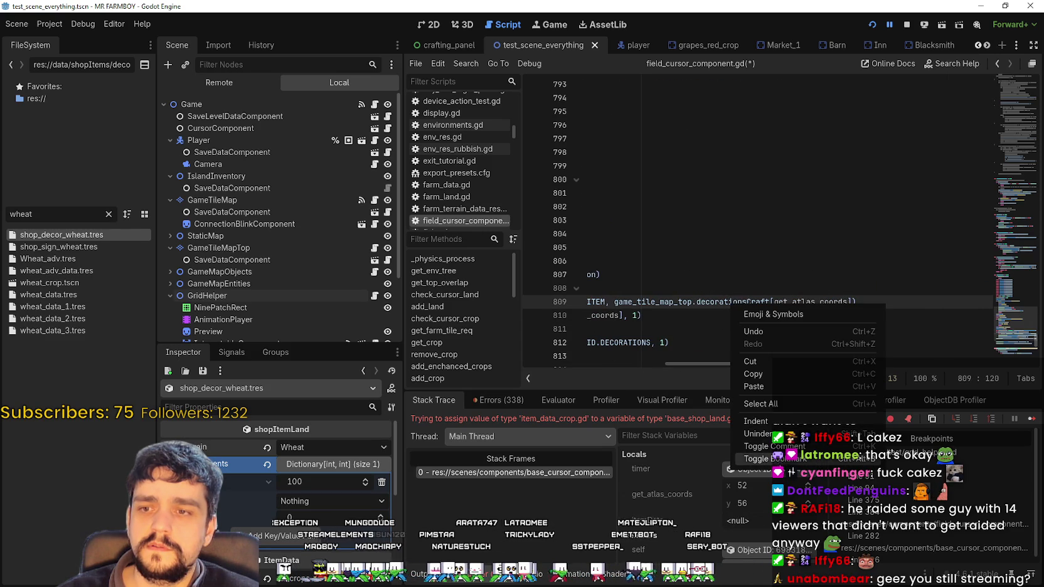
click(693, 323)
drag(778, 361, 721, 364)
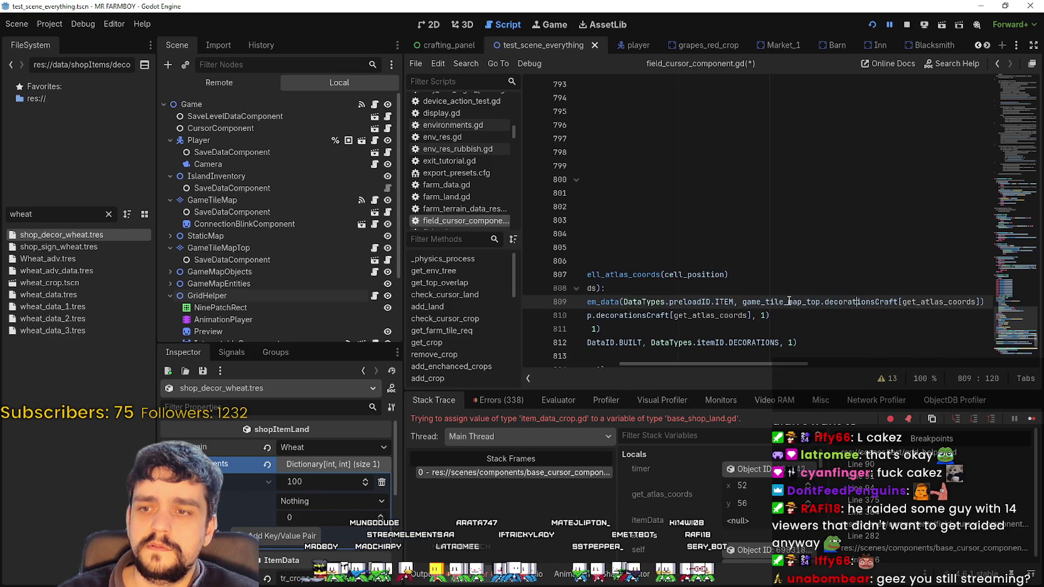
right_click(789, 301)
key(Escape)
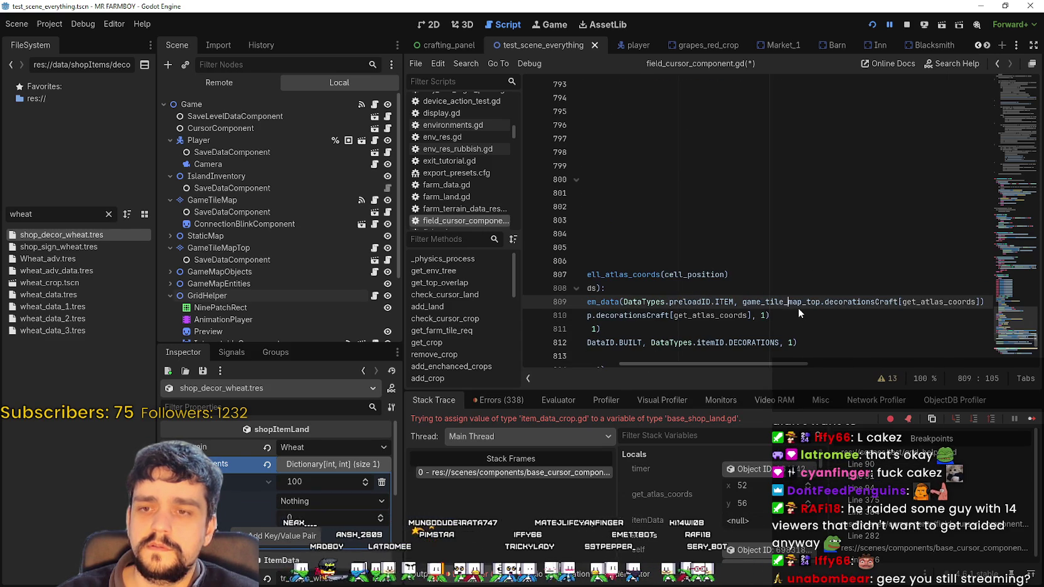
ctrl+click(797, 307)
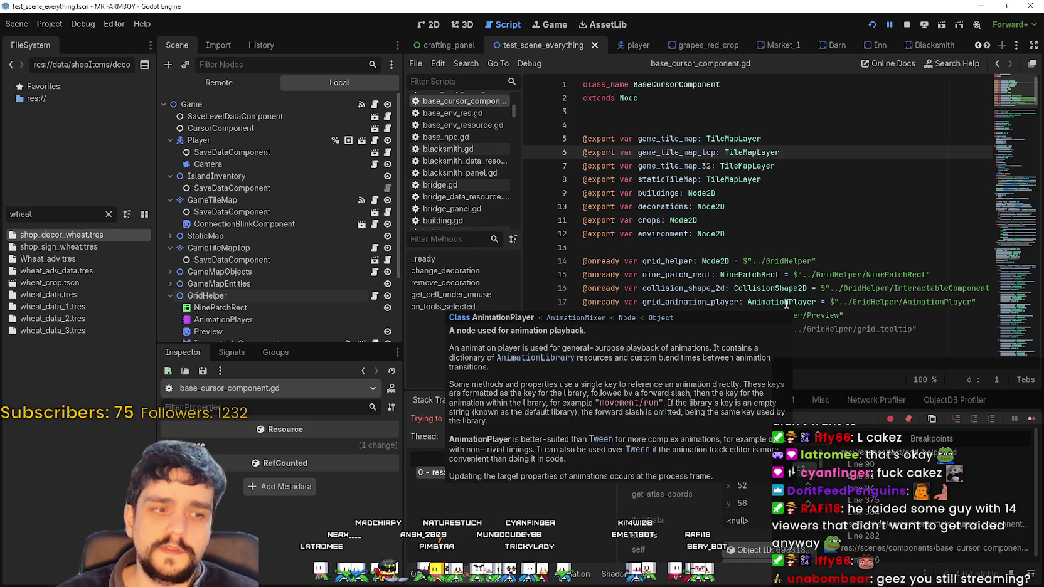
scroll(817, 184, down, 5)
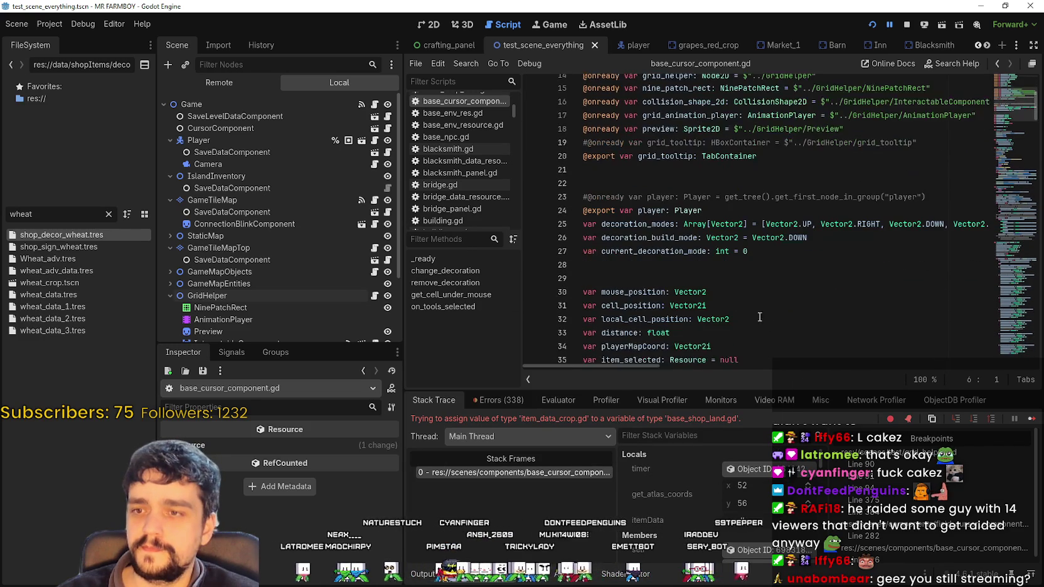
click(729, 259)
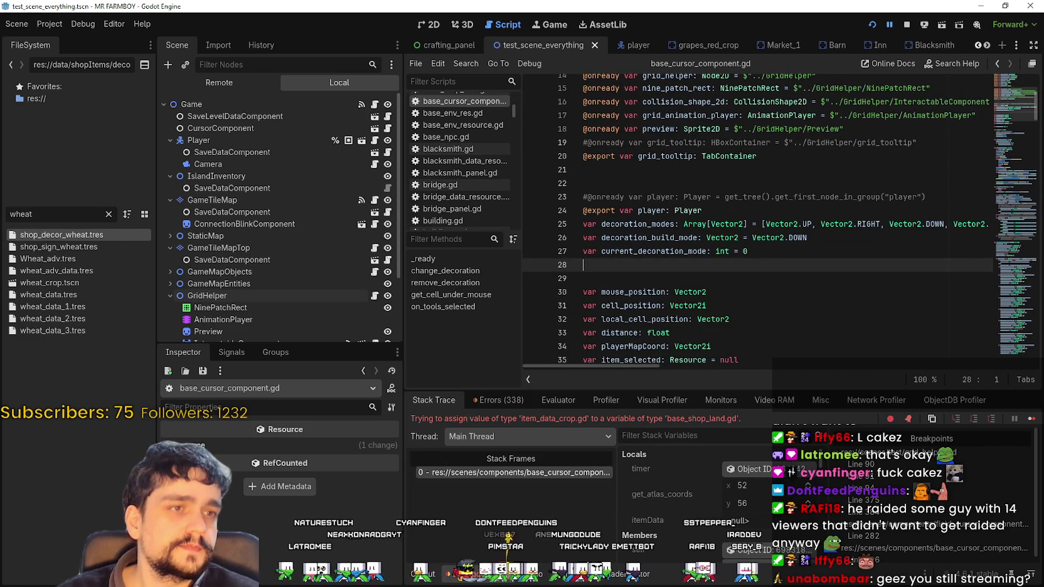
scroll(731, 263, down, 2)
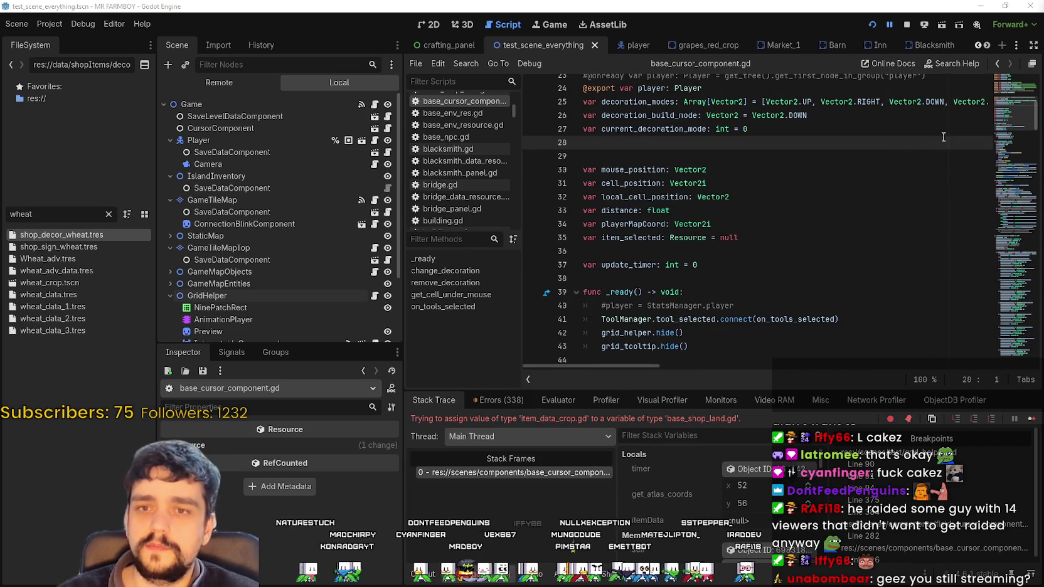